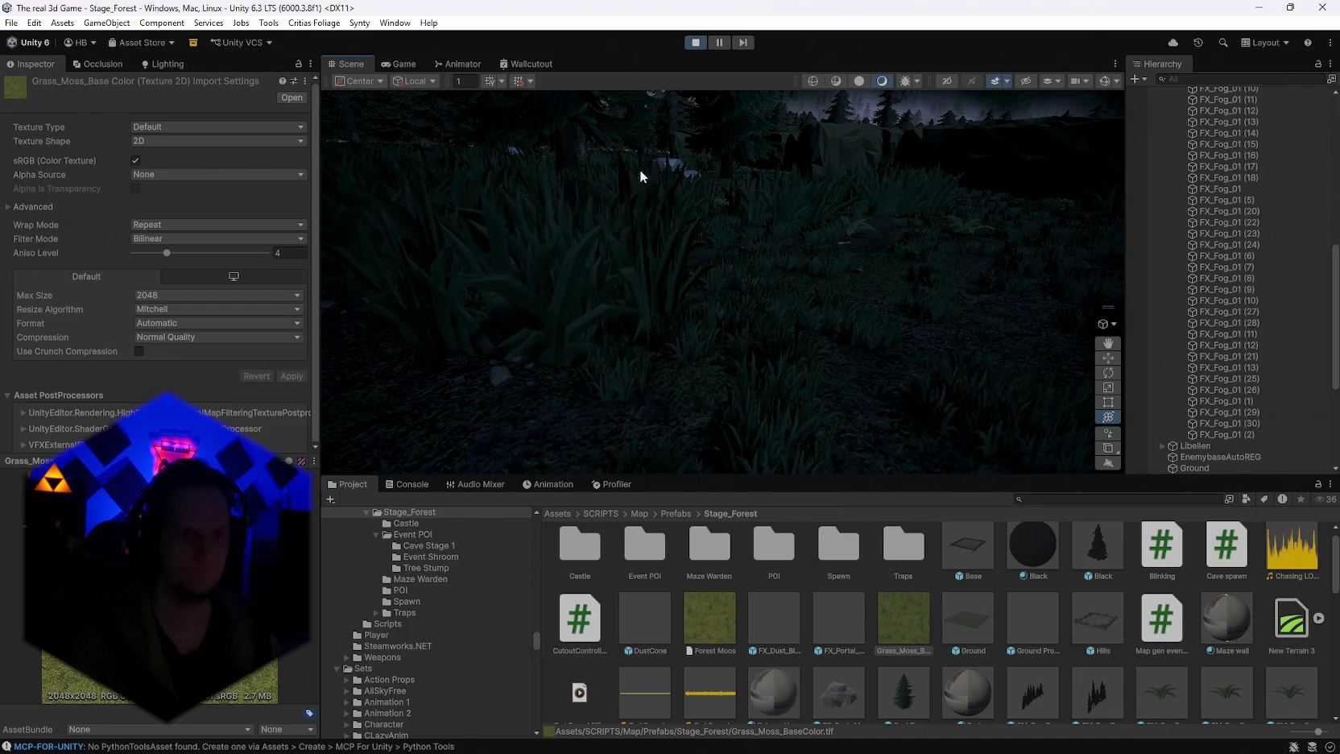
# Step: Snip the dark Unity forest scene and paste it into the Grass_Moss_BaseColor texture in Photoshop
pyautogui.press('super')
pyautogui.press('super')
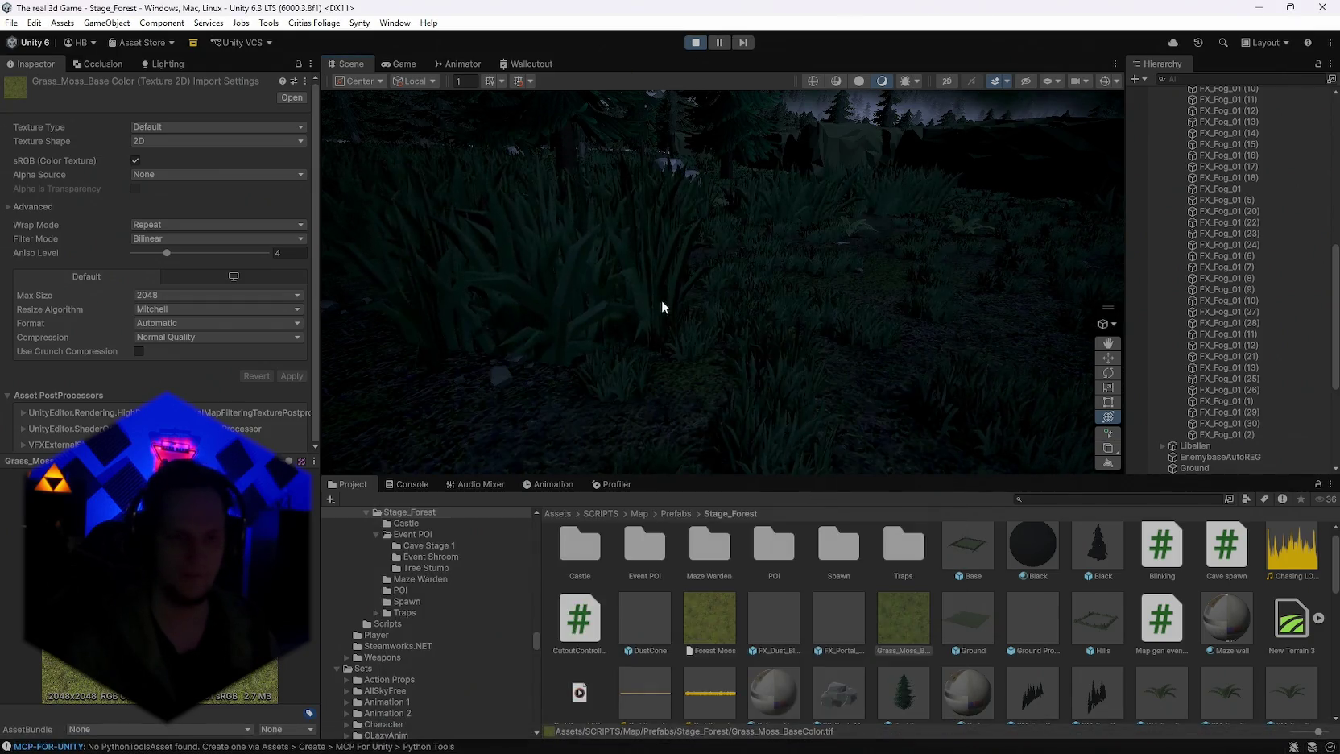
pyautogui.press('super')
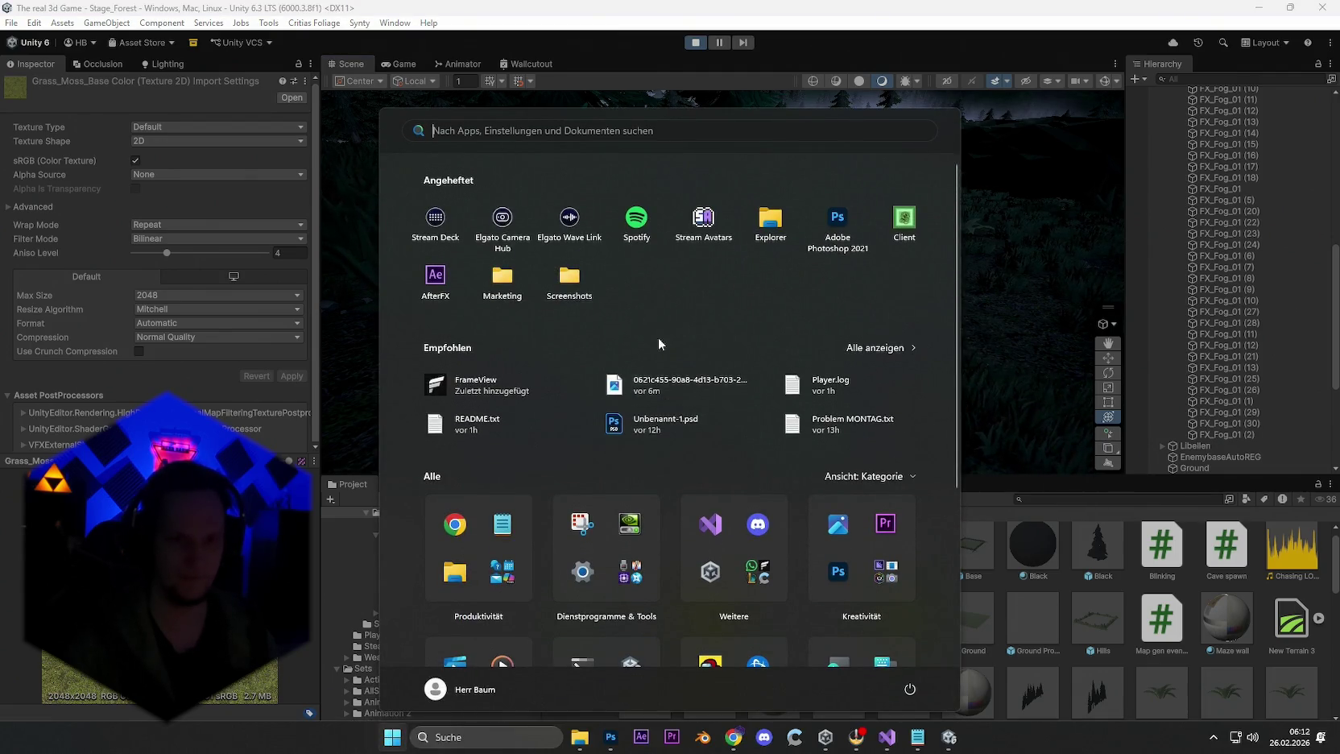
pyautogui.press('super')
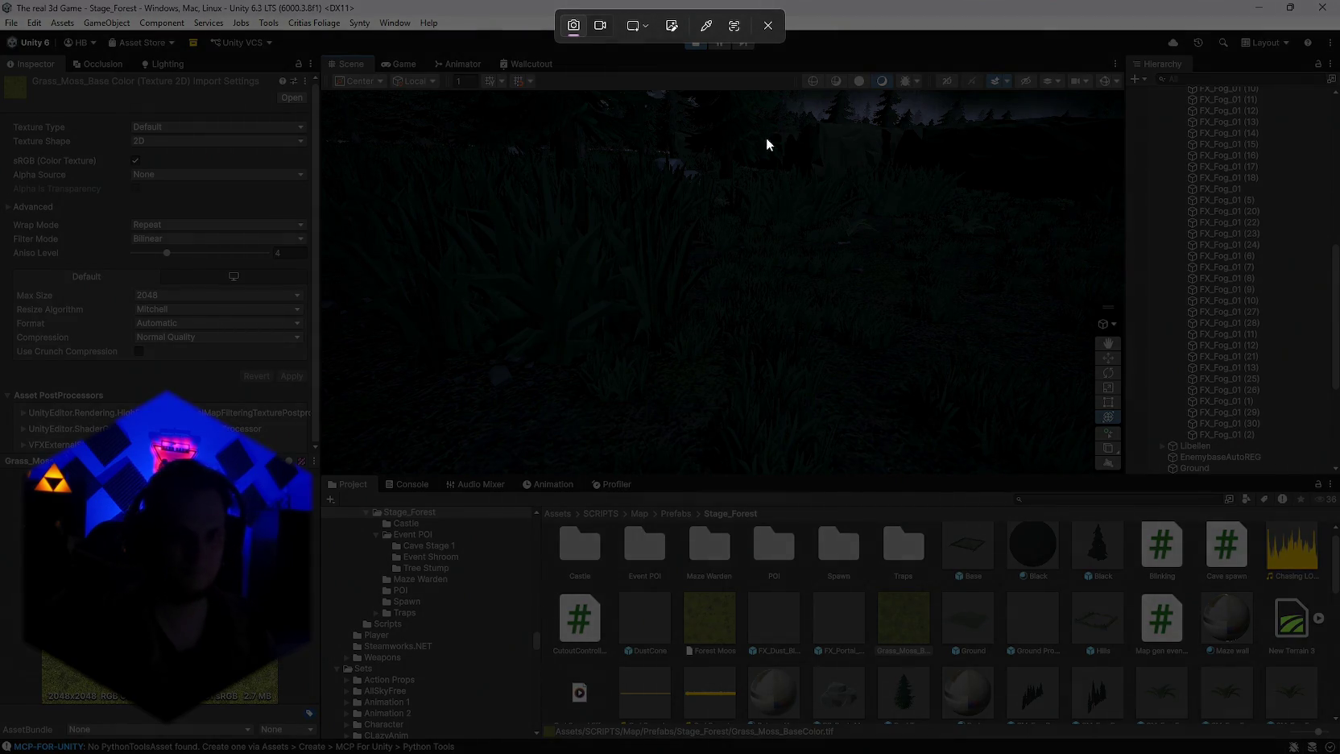
pyautogui.moveTo(767, 137); pyautogui.dragTo(334, 479)
pyautogui.hotkey('alt', 'Tab')
pyautogui.hotkey('alt', 'Tab')
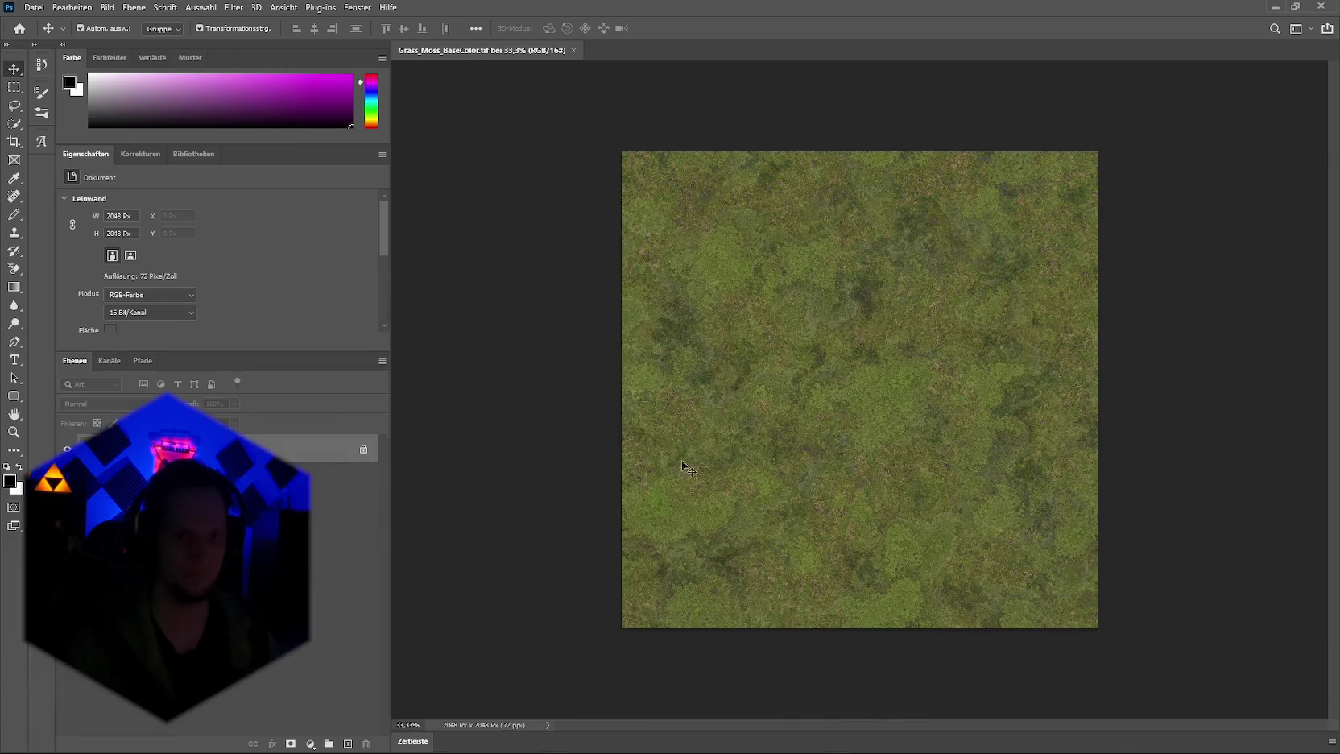
pyautogui.hotkey('ctrl', 'v')
# Step: Move and scale the pasted scene up to cover the canvas top-left
pyautogui.moveTo(870, 389); pyautogui.dragTo(698, 207)
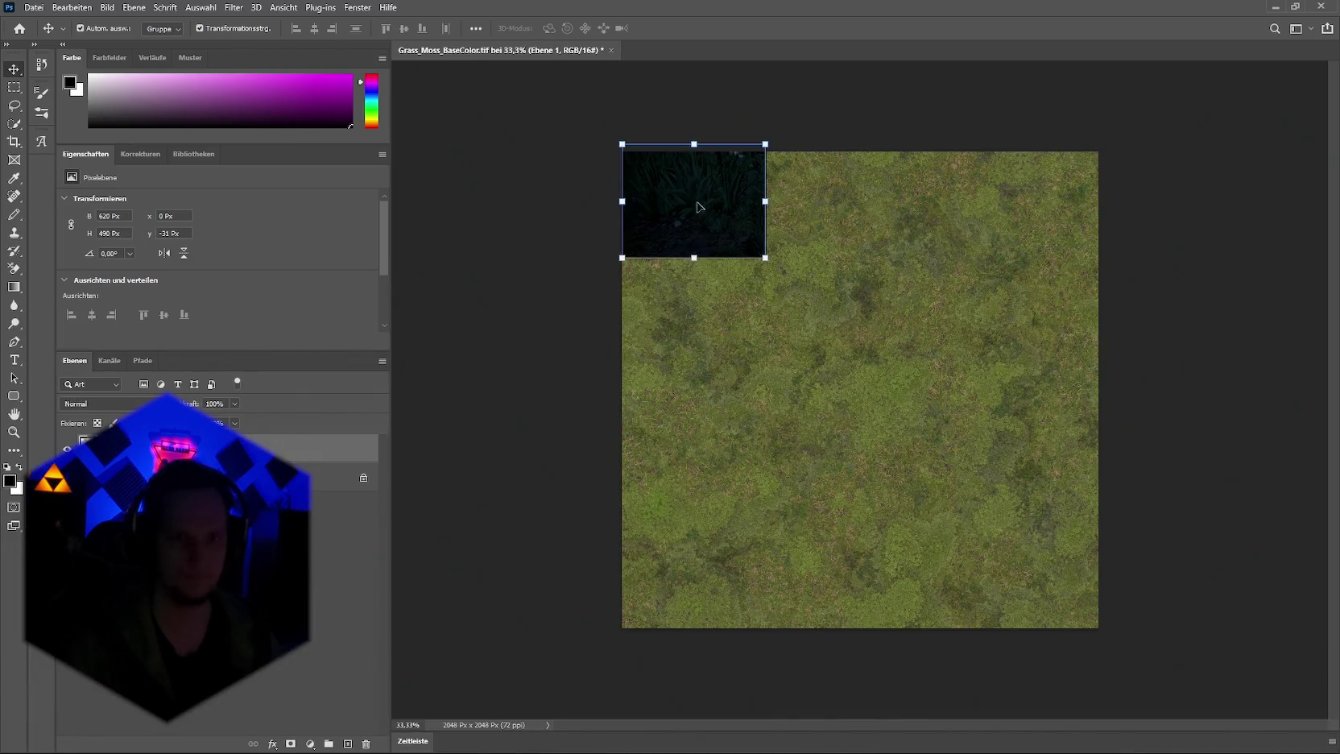
pyautogui.hotkey('ctrl', 't')
pyautogui.moveTo(765, 257); pyautogui.dragTo(860, 404)
pyautogui.moveTo(709, 386)
pyautogui.mouseDown()
pyautogui.moveTo(707, 415)
pyautogui.moveTo(742, 310)
pyautogui.moveTo(744, 338)
pyautogui.mouseUp()
pyautogui.press('Return')
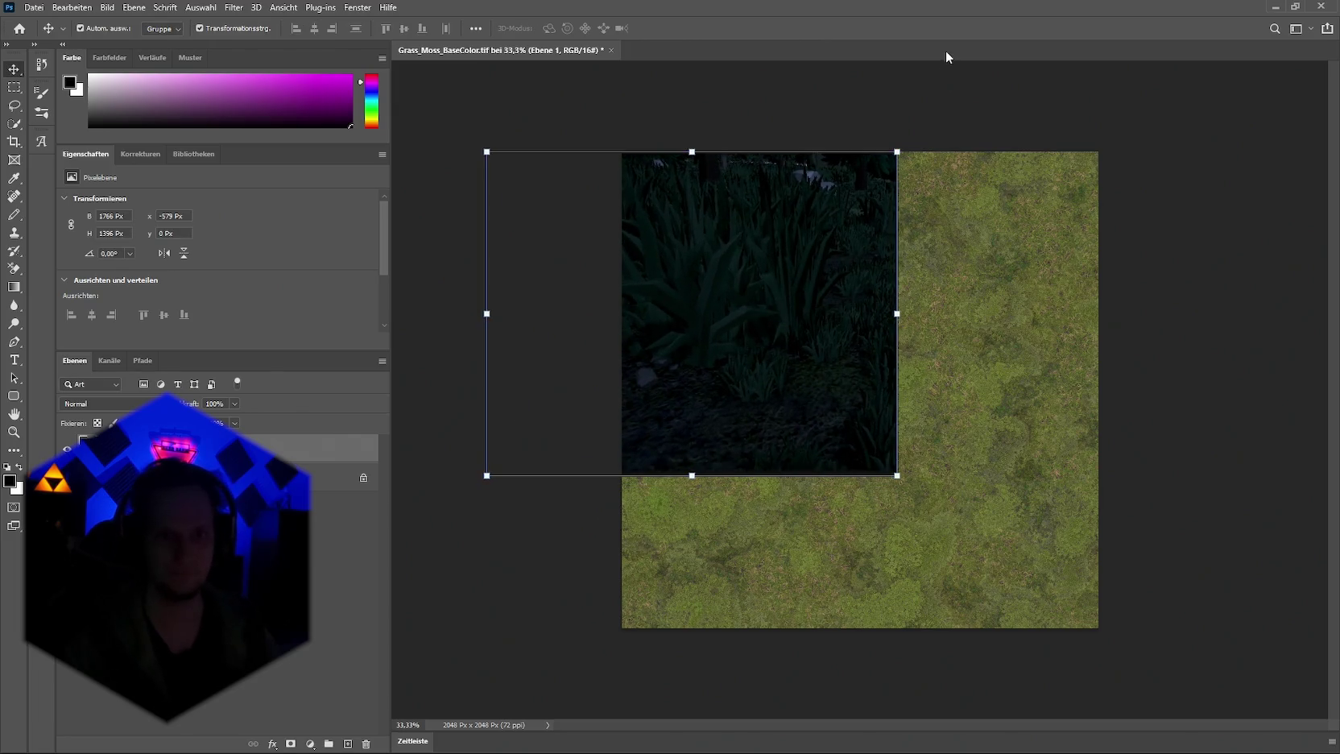
# Step: Select and unlock the Hintergrund moss background layer
pyautogui.hotkey('alt', '[')
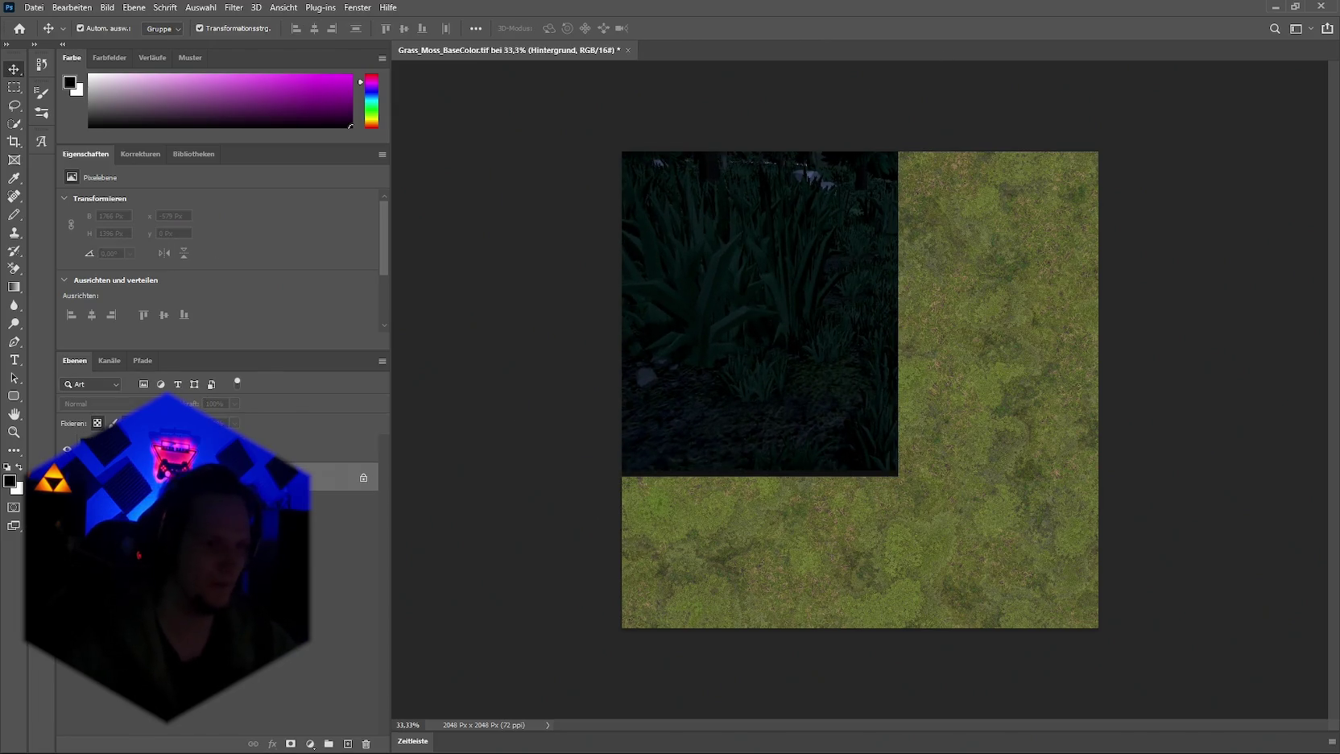
pyautogui.click(363, 480)
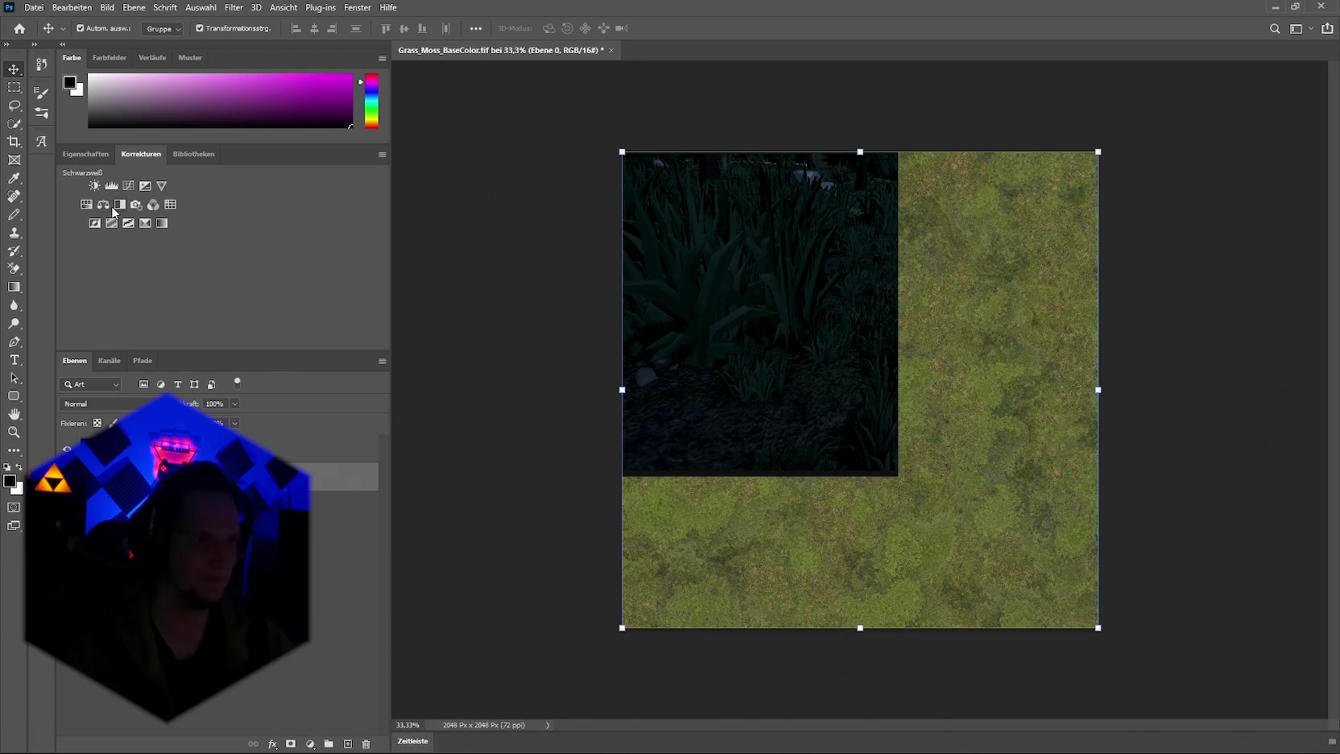
pyautogui.moveTo(764, 737)
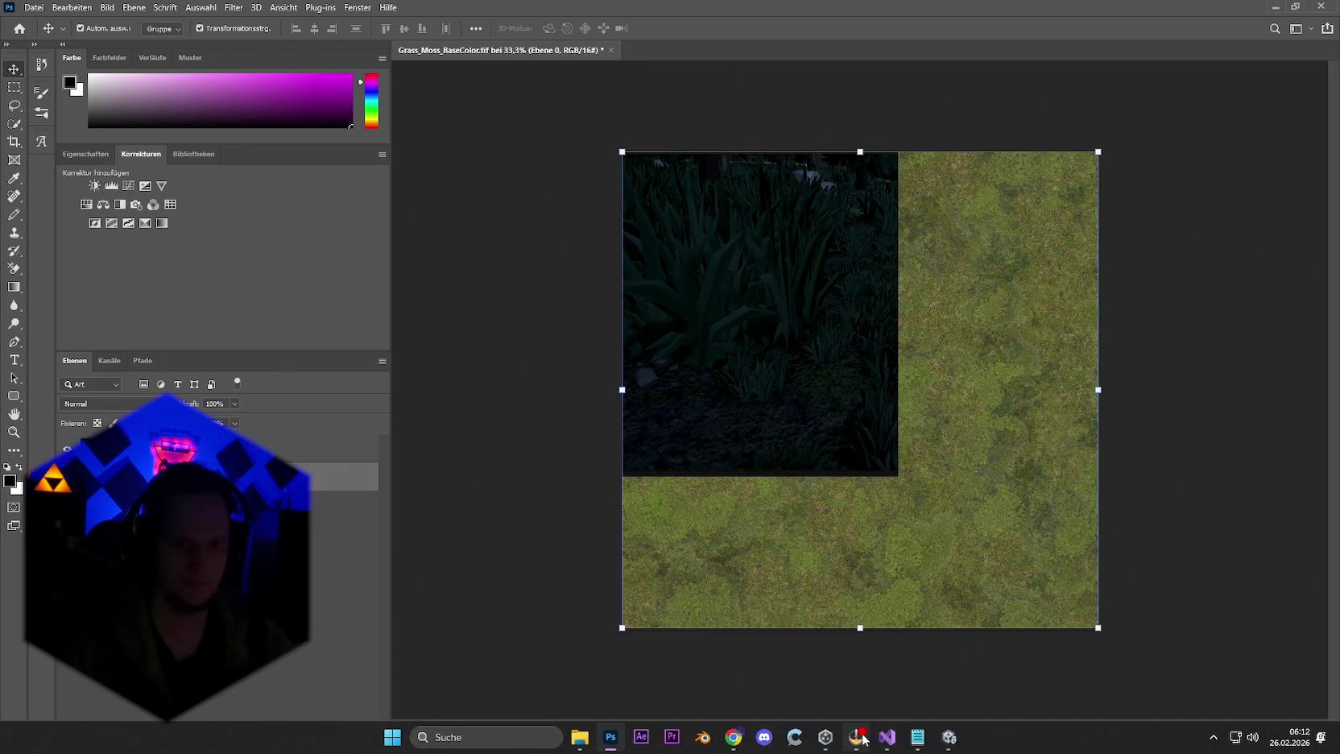
# Step: Add a Farbbalance layer, try the Gelb/Blau slider, then set Grün and Blau back to 0
pyautogui.click(104, 206)
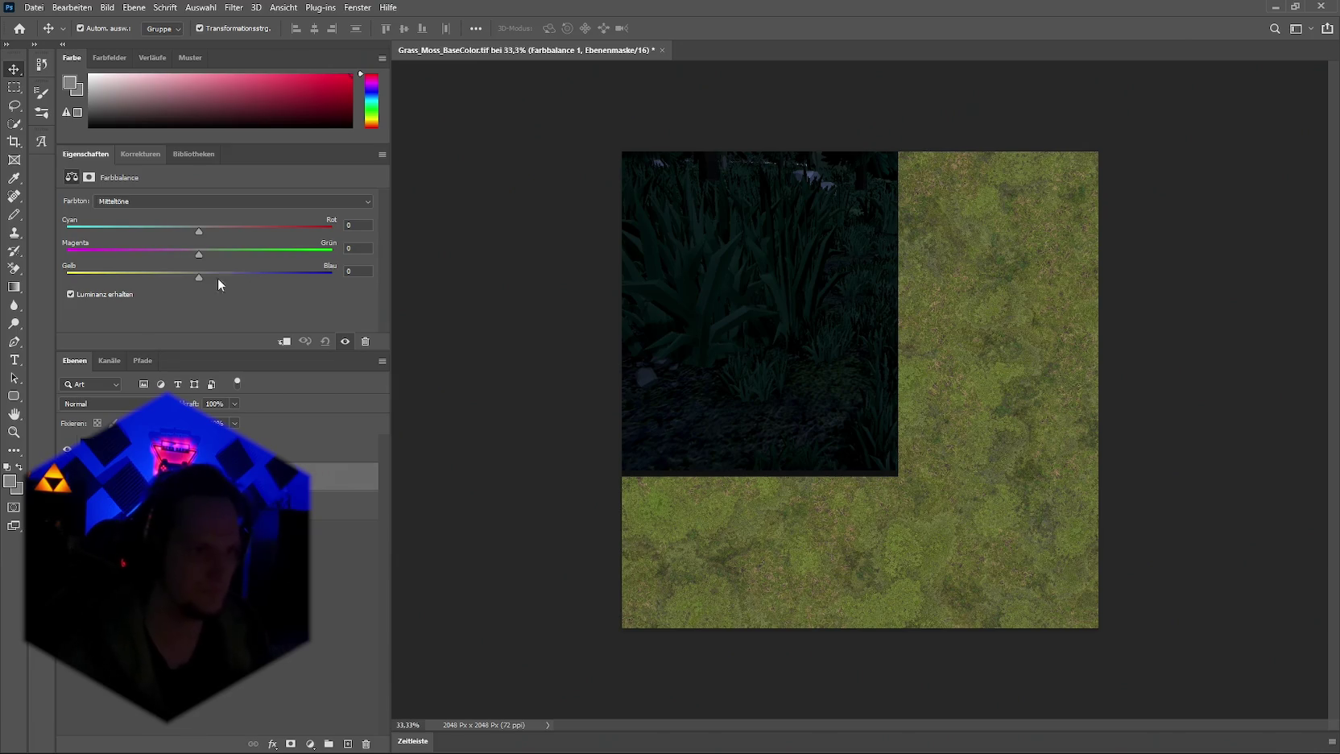
pyautogui.moveTo(200, 277)
pyautogui.mouseDown()
pyautogui.moveTo(303, 282)
pyautogui.moveTo(237, 280)
pyautogui.moveTo(215, 254)
pyautogui.moveTo(230, 254)
pyautogui.moveTo(181, 256)
pyautogui.moveTo(198, 280)
pyautogui.moveTo(256, 281)
pyautogui.mouseUp()
pyautogui.moveTo(387, 285); pyautogui.dragTo(201, 280)
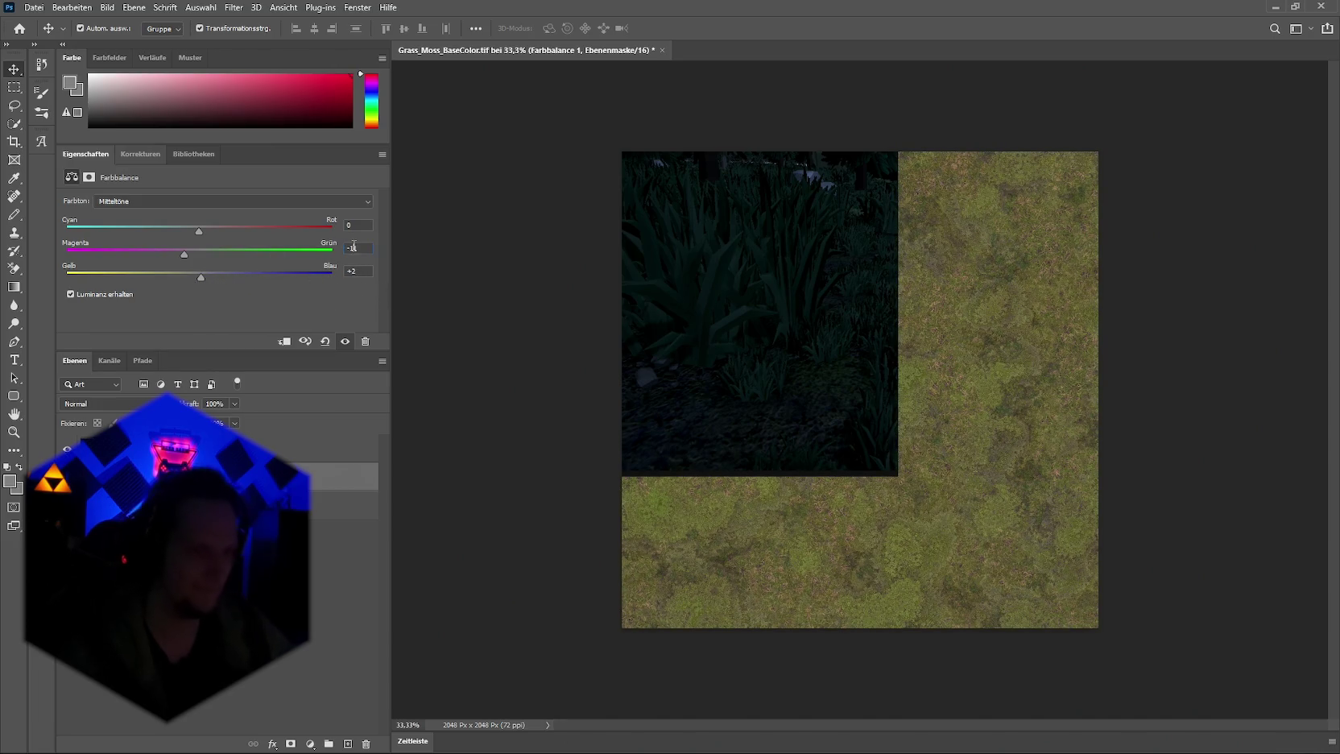
pyautogui.write('0')
pyautogui.press('Tab')
pyautogui.write('0')
pyautogui.press('Return')
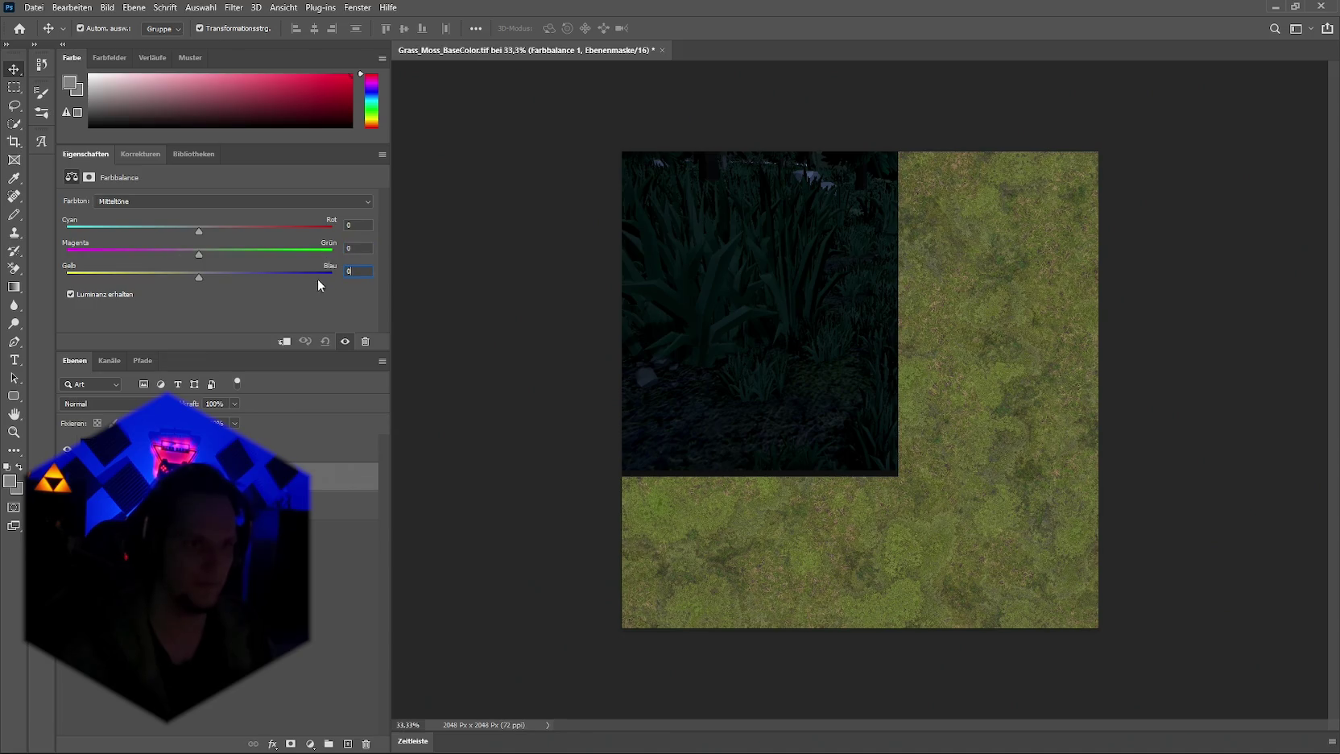
pyautogui.click(131, 154)
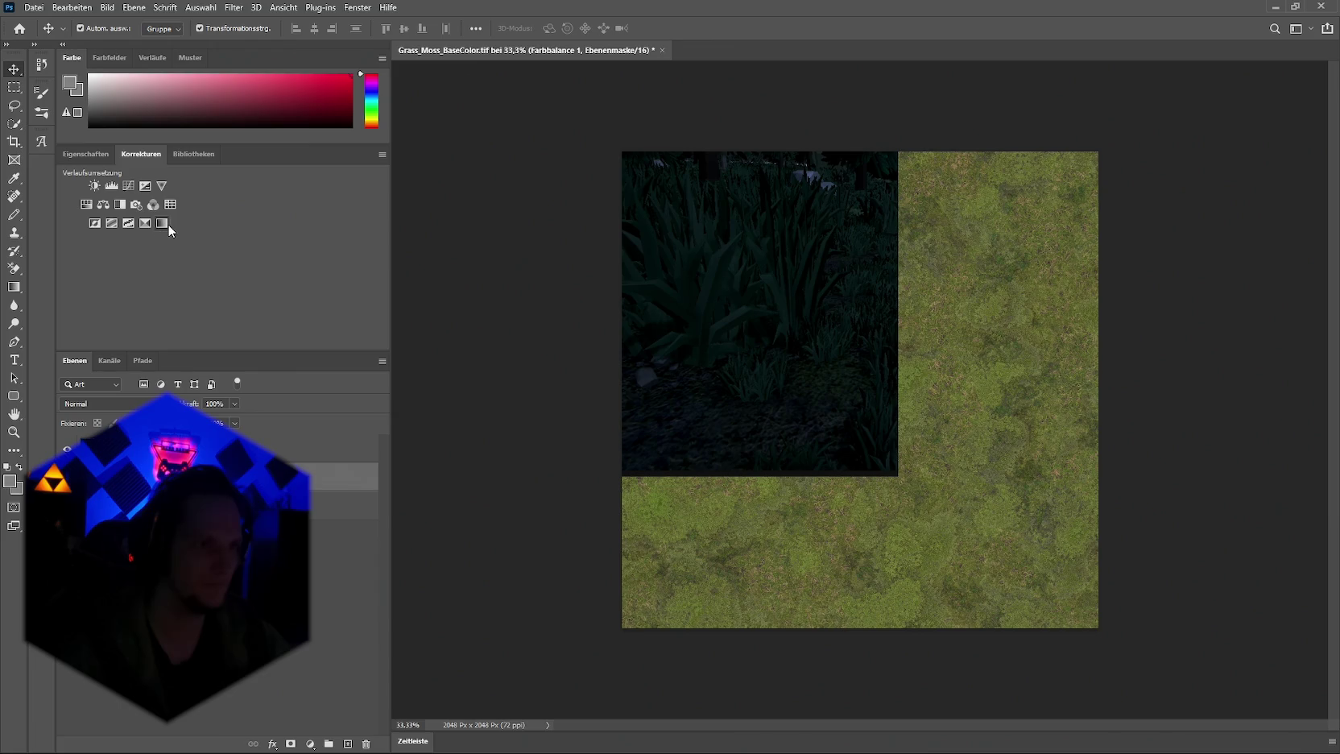
# Step: Add a Kanalmixer layer with the Rot output set to Rot +85 and Blau -25
pyautogui.click(153, 204)
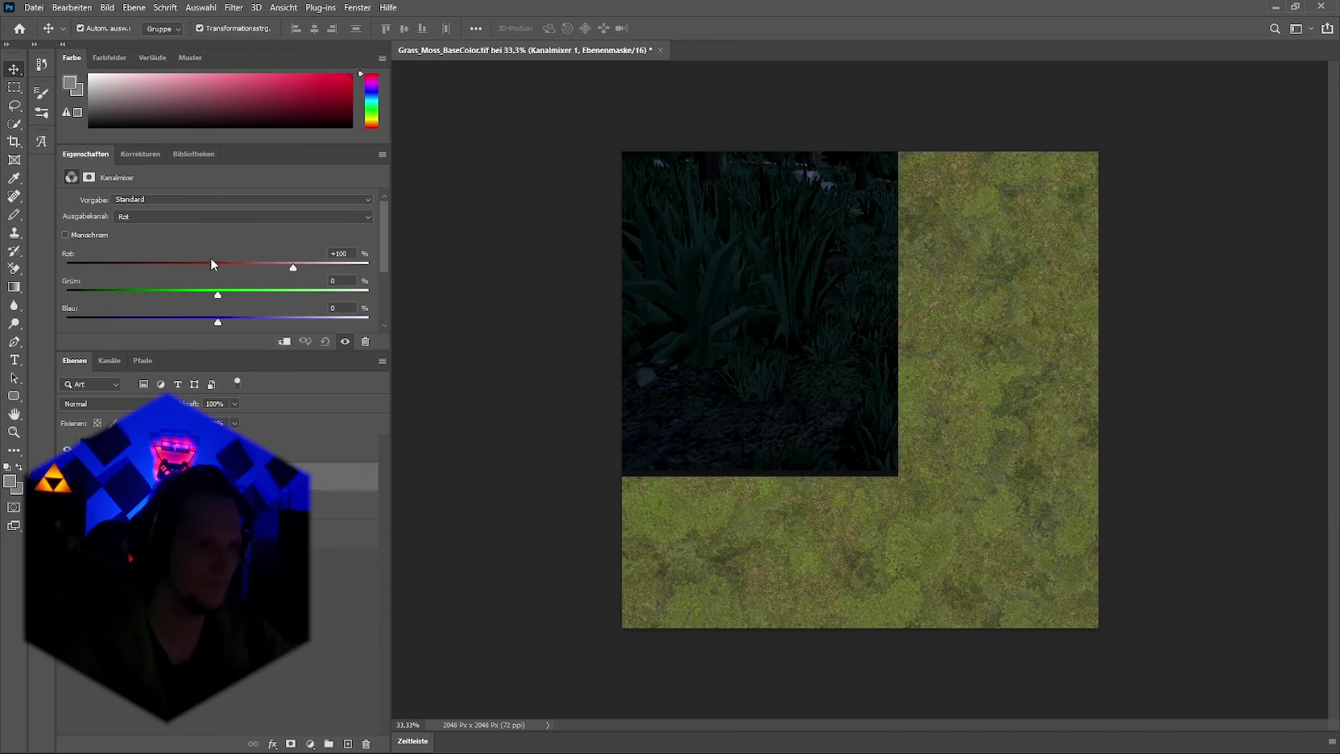
pyautogui.moveTo(216, 321)
pyautogui.mouseDown()
pyautogui.moveTo(177, 322)
pyautogui.moveTo(233, 295)
pyautogui.moveTo(218, 300)
pyautogui.mouseUp()
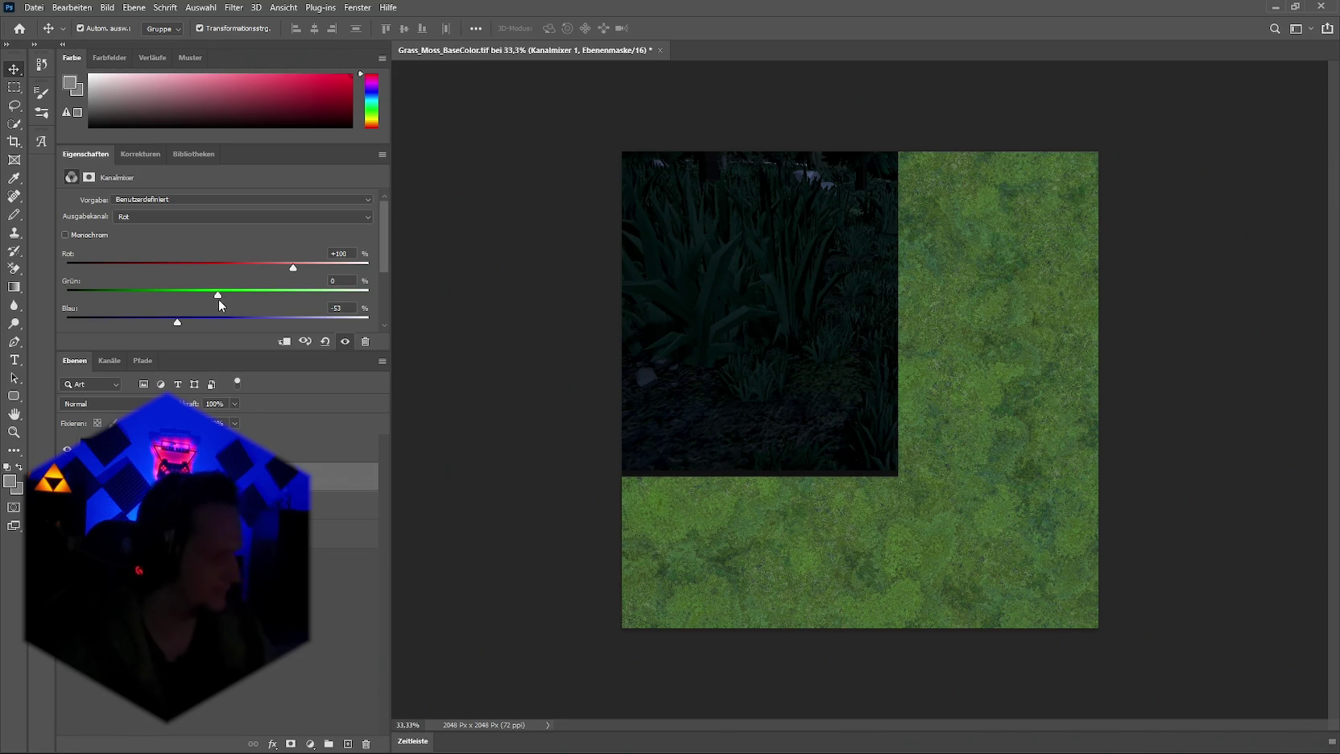
pyautogui.moveTo(178, 323)
pyautogui.mouseDown()
pyautogui.moveTo(217, 323)
pyautogui.moveTo(199, 322)
pyautogui.mouseUp()
pyautogui.moveTo(292, 268); pyautogui.dragTo(265, 276)
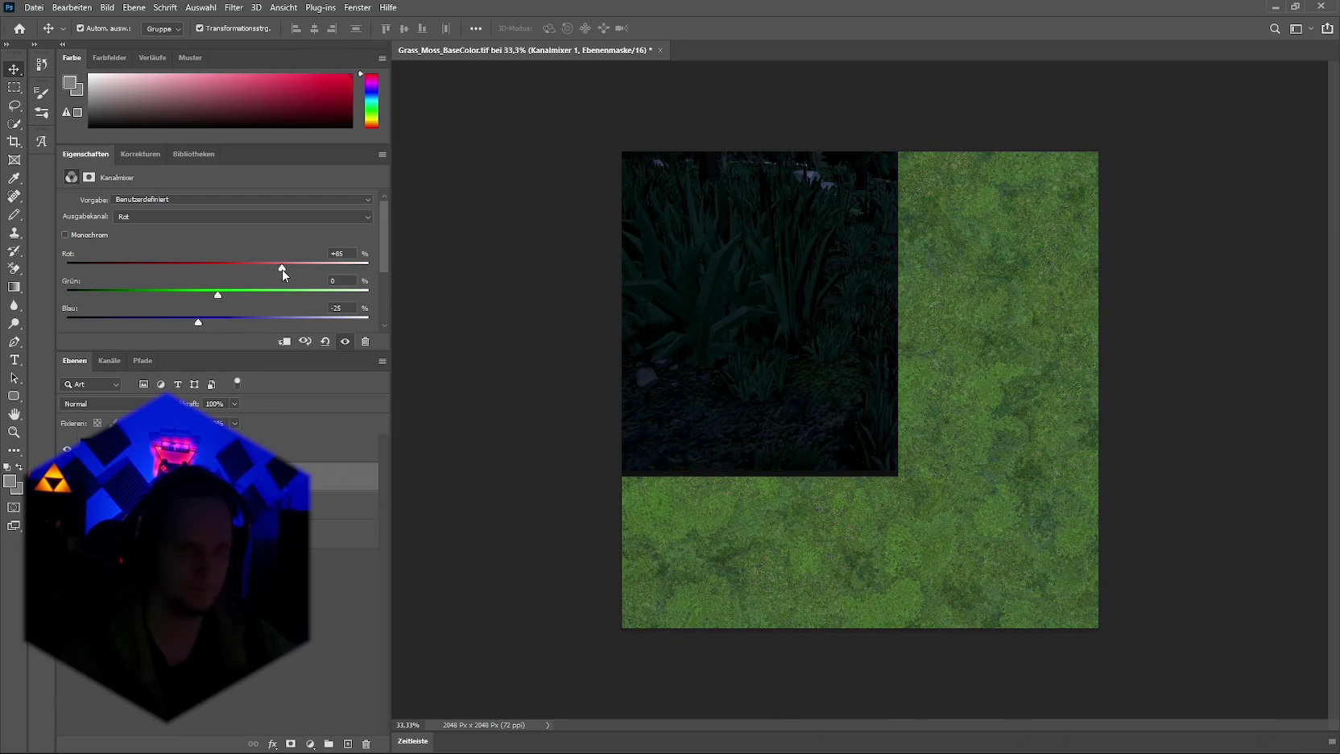
pyautogui.click(126, 157)
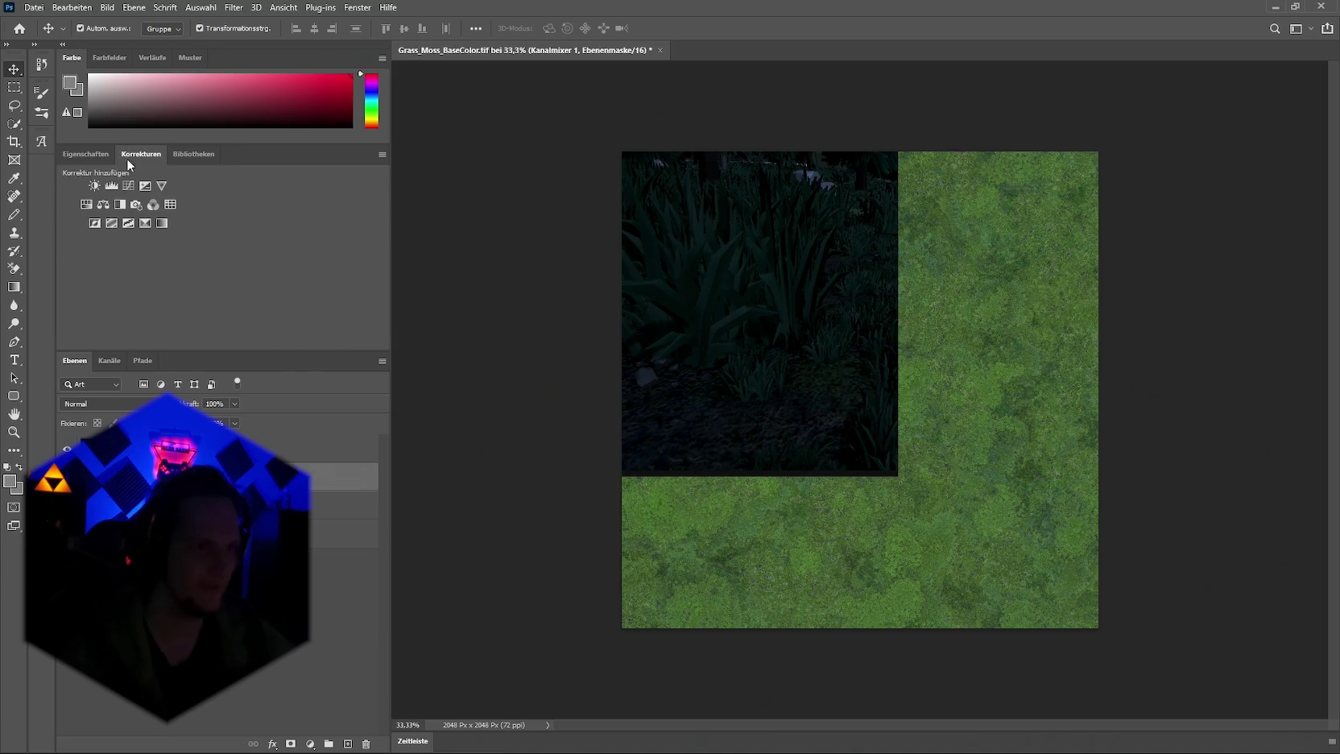
# Step: Add a Selektive Farbkorrektur layer and tune Rottöne cyan, then Grüntöne cyan, yellow and black
pyautogui.click(144, 223)
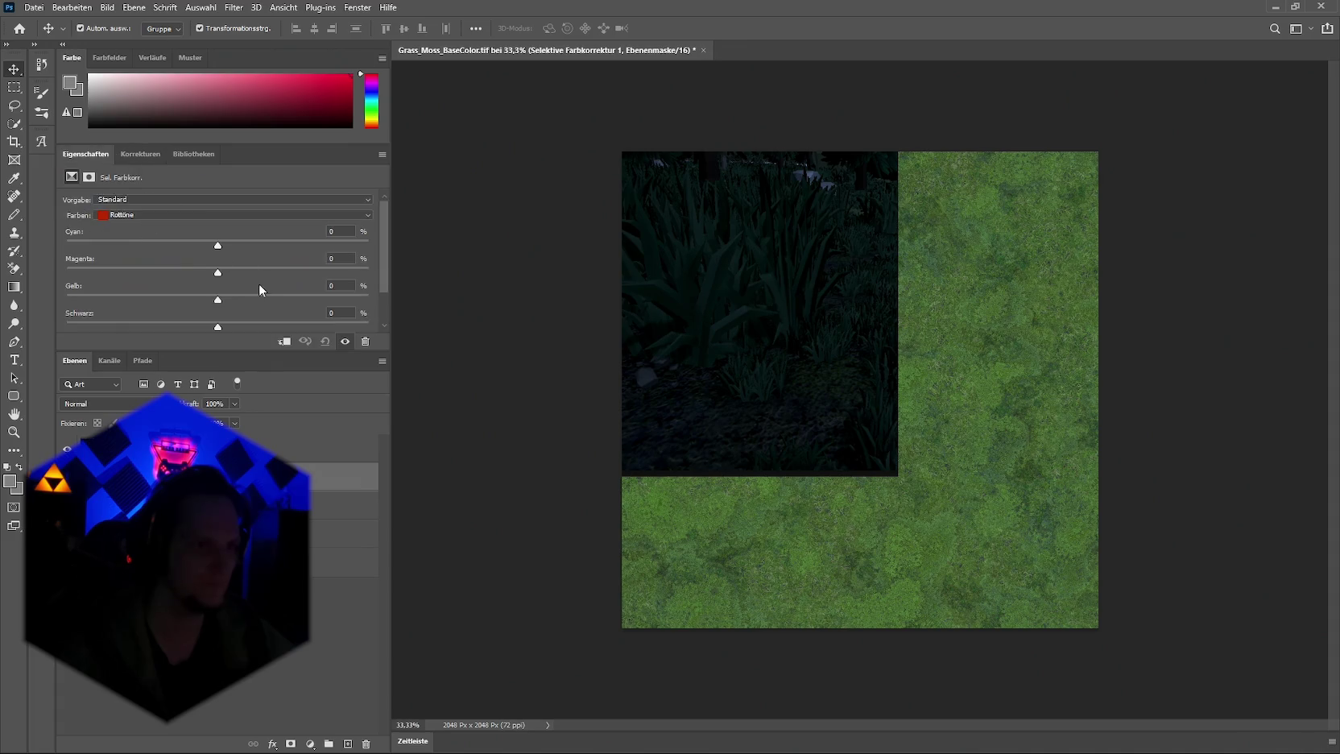
pyautogui.moveTo(217, 245); pyautogui.dragTo(253, 246)
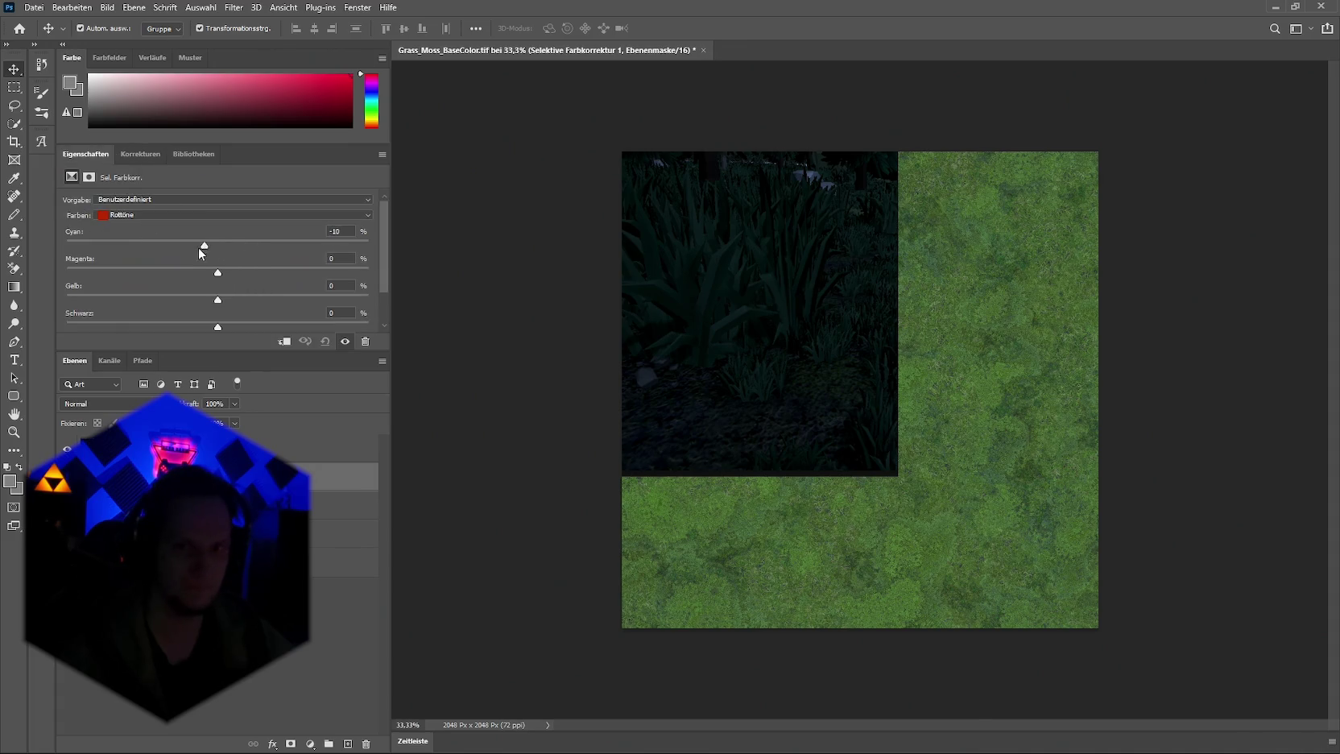
pyautogui.click(177, 215)
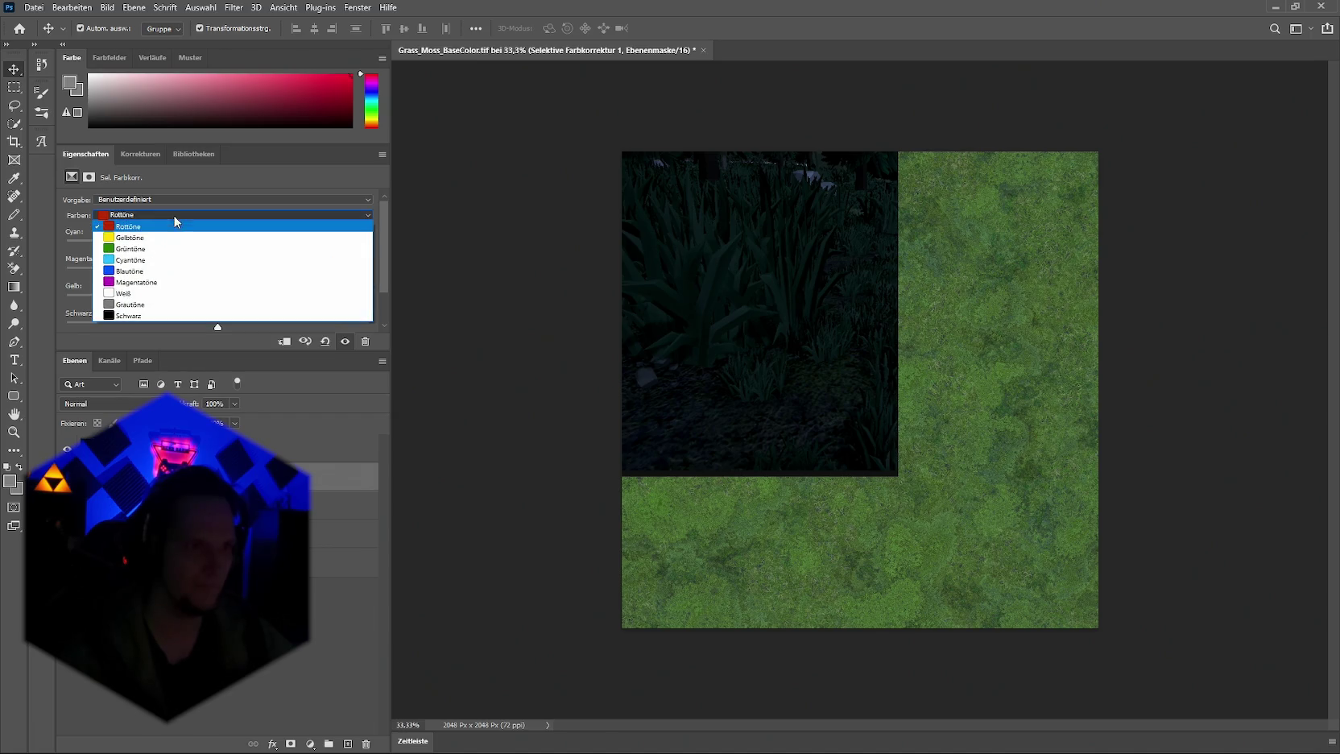
pyautogui.click(145, 249)
pyautogui.moveTo(217, 246)
pyautogui.mouseDown()
pyautogui.moveTo(194, 247)
pyautogui.moveTo(272, 257)
pyautogui.moveTo(249, 279)
pyautogui.moveTo(170, 274)
pyautogui.moveTo(276, 280)
pyautogui.moveTo(270, 297)
pyautogui.moveTo(309, 298)
pyautogui.moveTo(150, 301)
pyautogui.mouseUp()
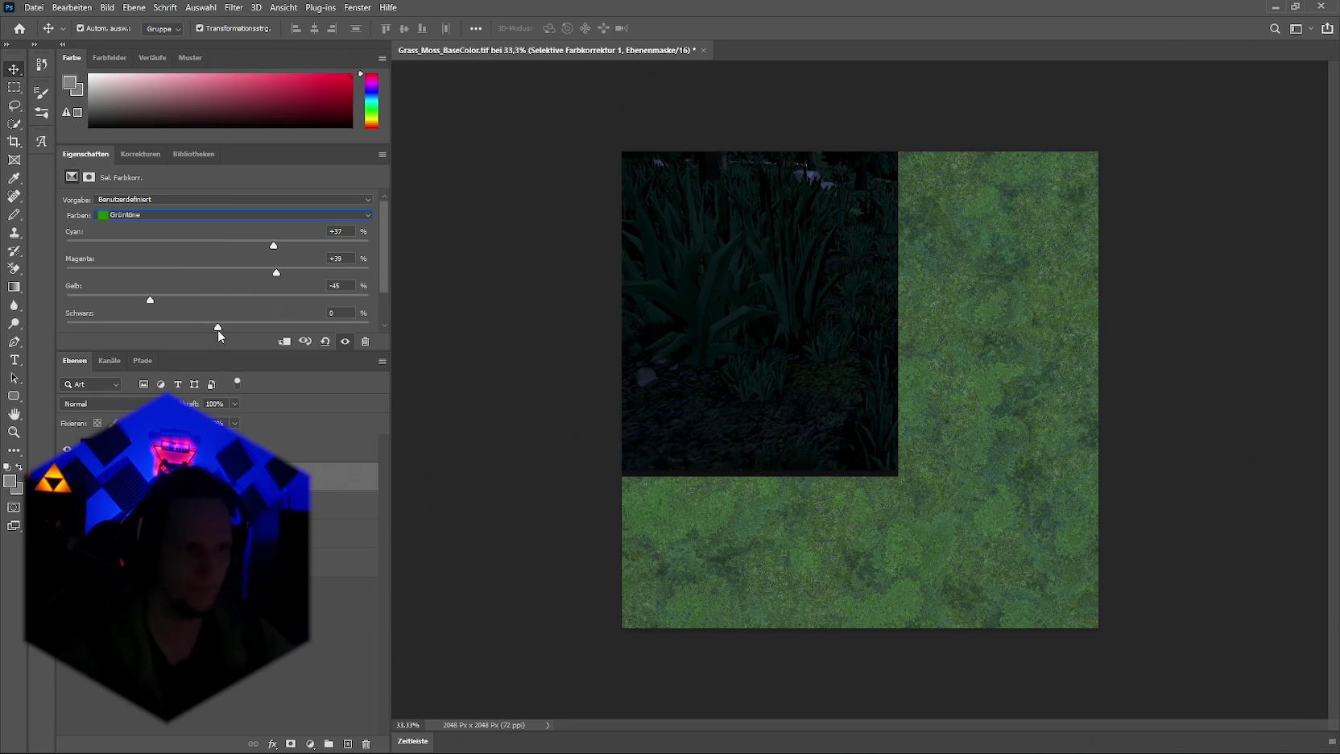
pyautogui.moveTo(218, 329)
pyautogui.mouseDown()
pyautogui.moveTo(258, 331)
pyautogui.moveTo(176, 333)
pyautogui.moveTo(221, 329)
pyautogui.moveTo(206, 332)
pyautogui.mouseUp()
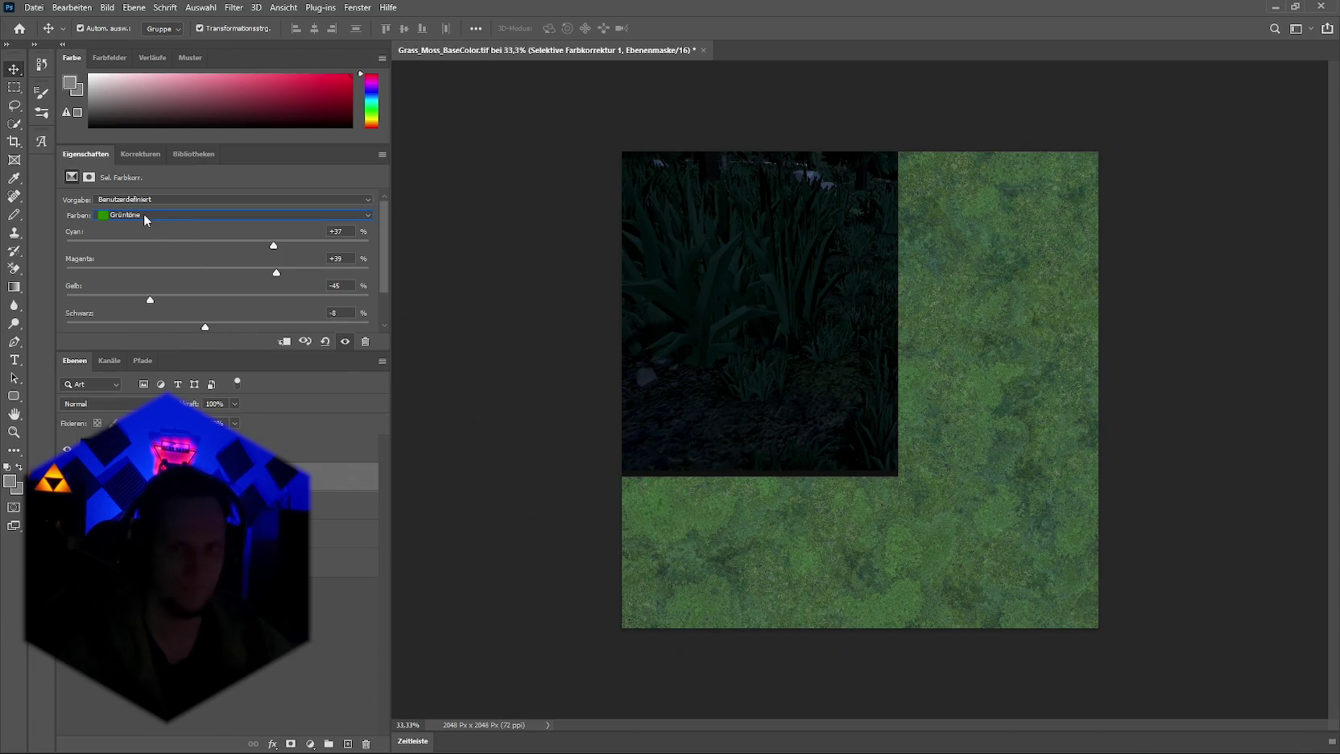
# Step: Set the Schwarztöne to Cyan +40, Magenta +52 and Gelb +32
pyautogui.click(174, 215)
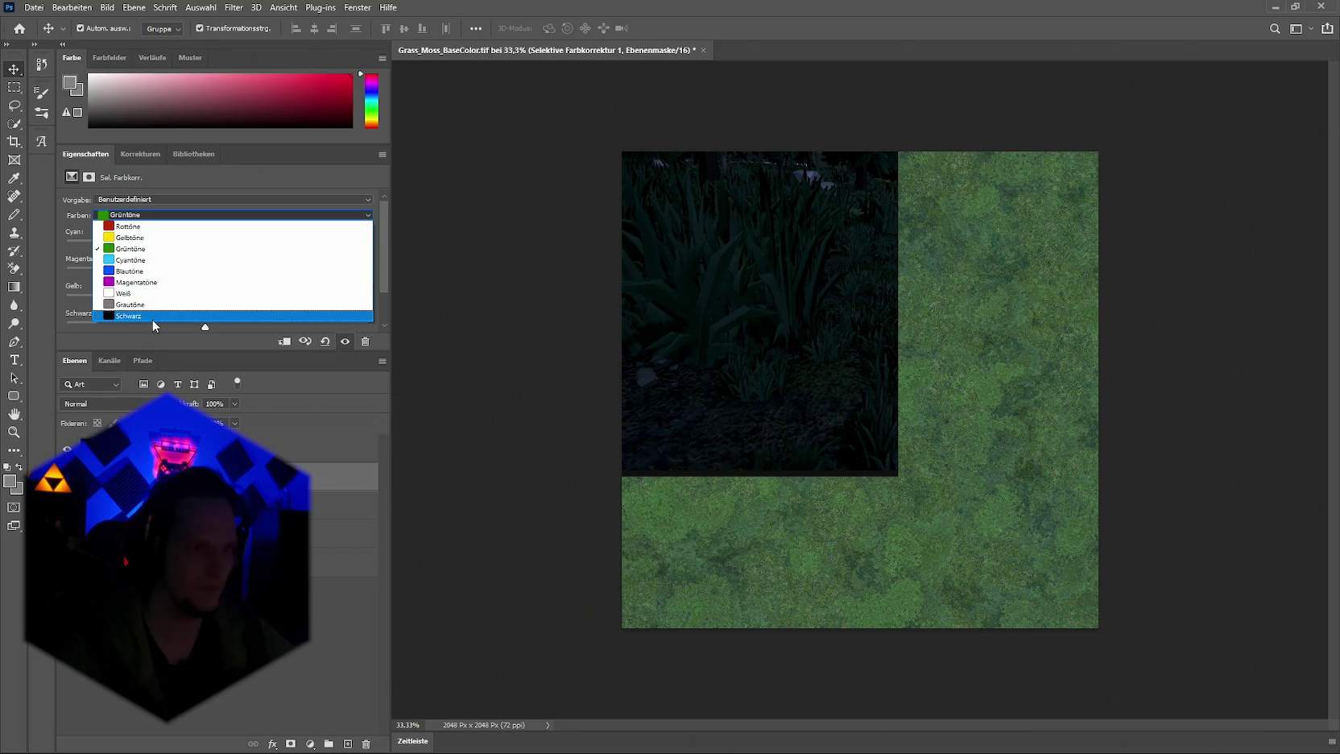
pyautogui.click(205, 315)
pyautogui.moveTo(218, 247); pyautogui.dragTo(227, 247)
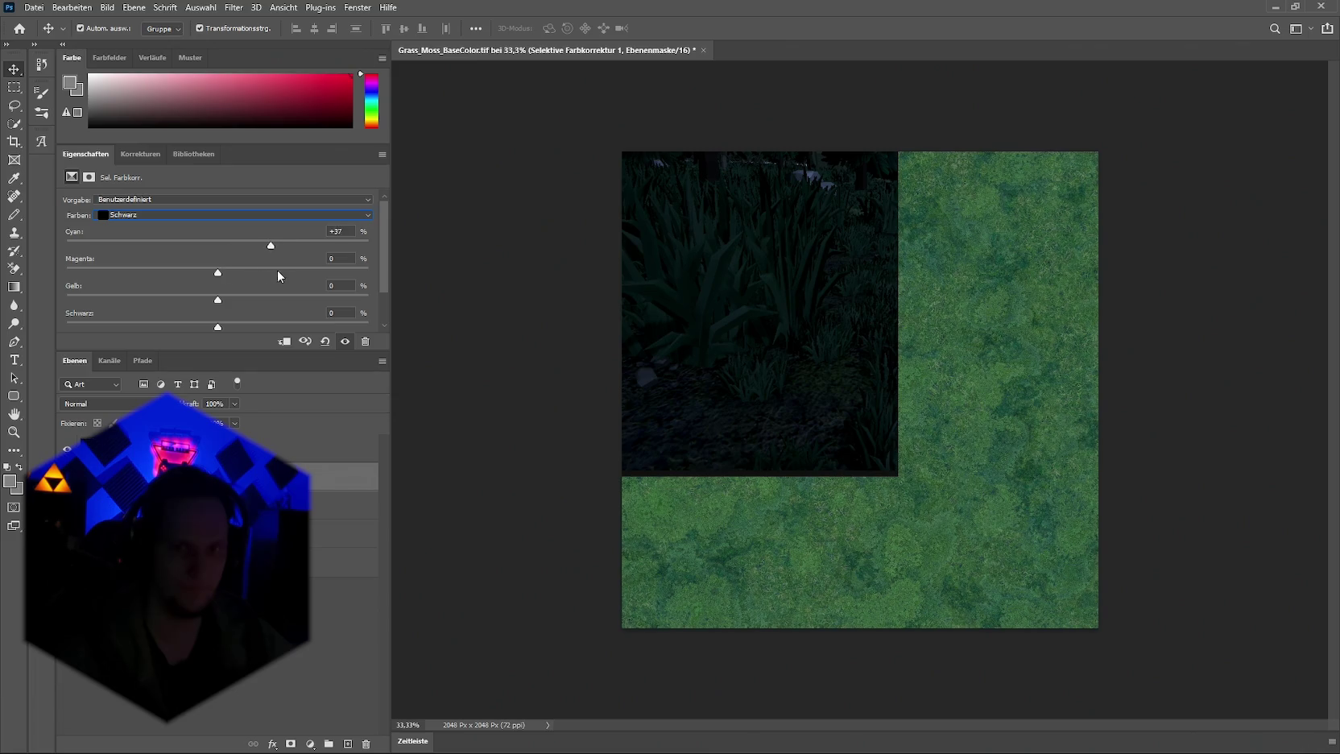
pyautogui.moveTo(218, 274)
pyautogui.mouseDown()
pyautogui.moveTo(272, 274)
pyautogui.moveTo(297, 291)
pyautogui.moveTo(226, 309)
pyautogui.moveTo(258, 309)
pyautogui.moveTo(261, 328)
pyautogui.mouseUp()
pyautogui.click(171, 214)
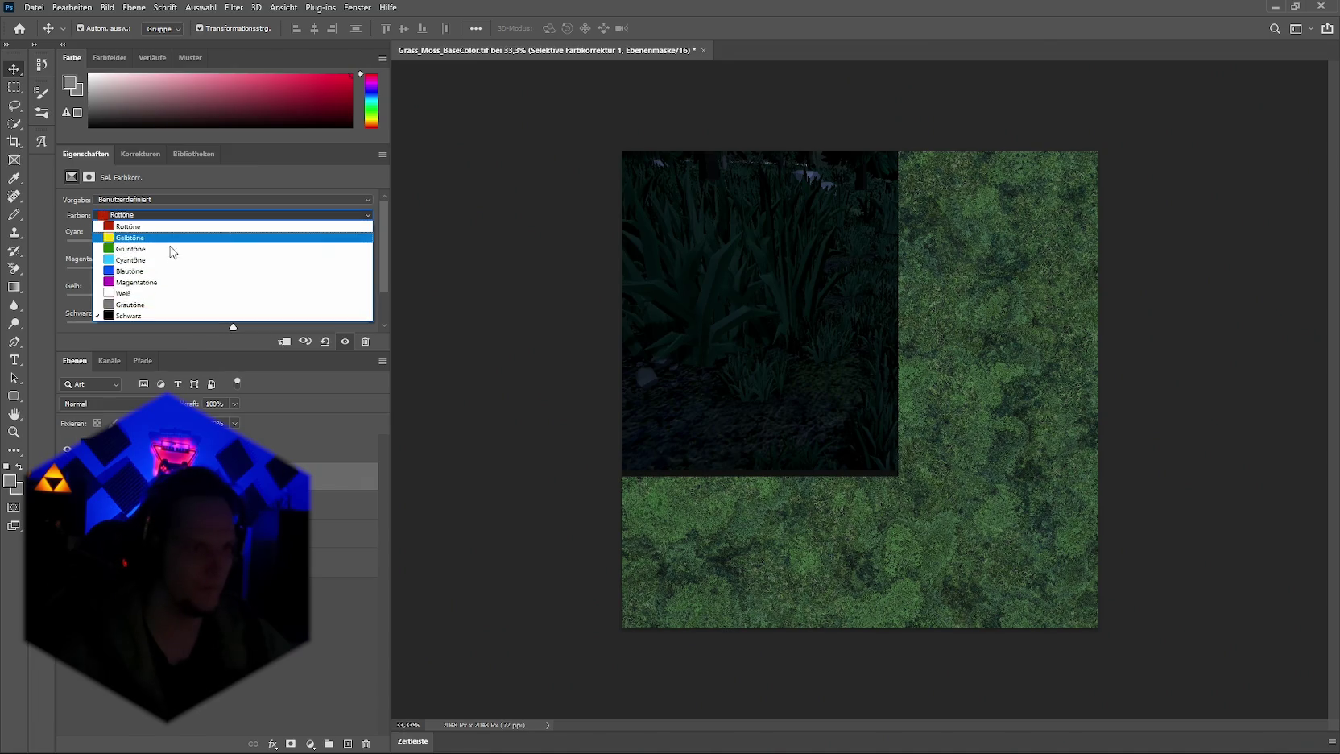
# Step: Adjust the Gelbtöne: add cyan, magenta and black, with yellow settled at +9
pyautogui.click(155, 248)
pyautogui.click(234, 215)
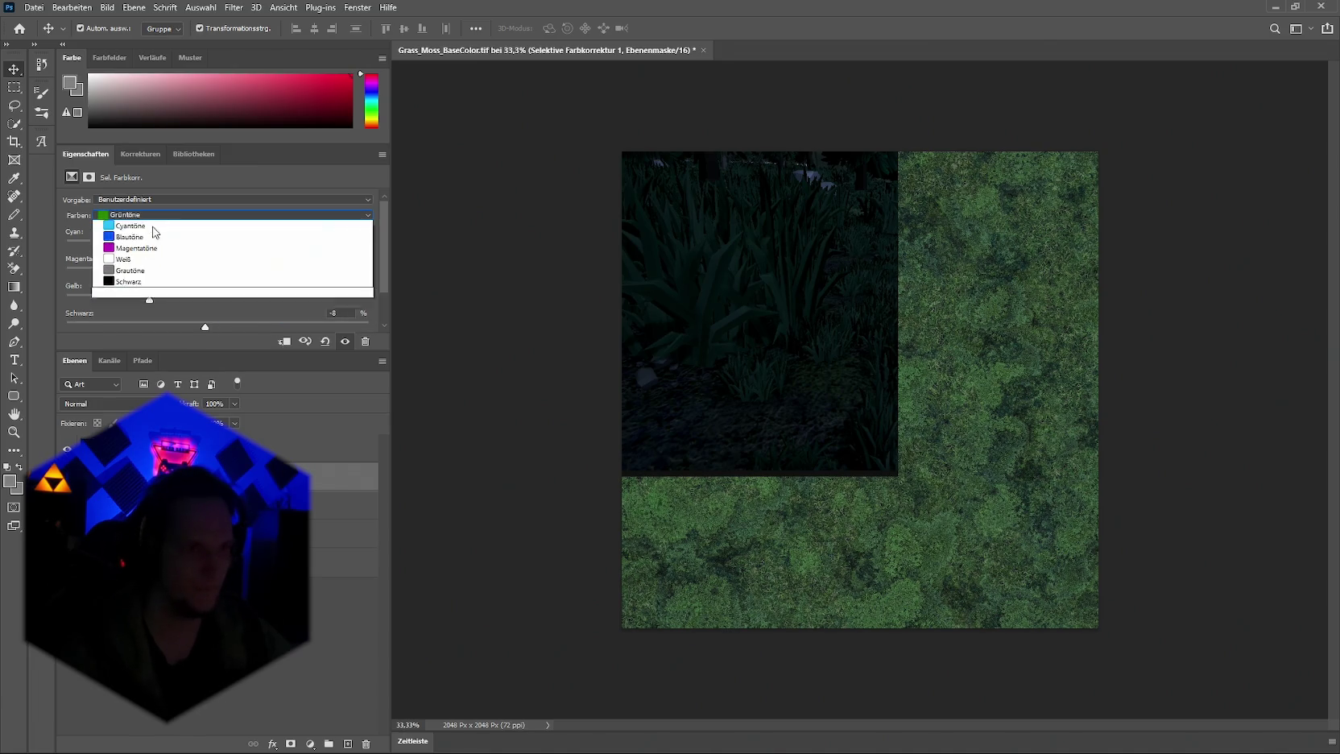
pyautogui.click(226, 238)
pyautogui.moveTo(226, 246)
pyautogui.mouseDown()
pyautogui.moveTo(269, 268)
pyautogui.moveTo(207, 266)
pyautogui.mouseUp()
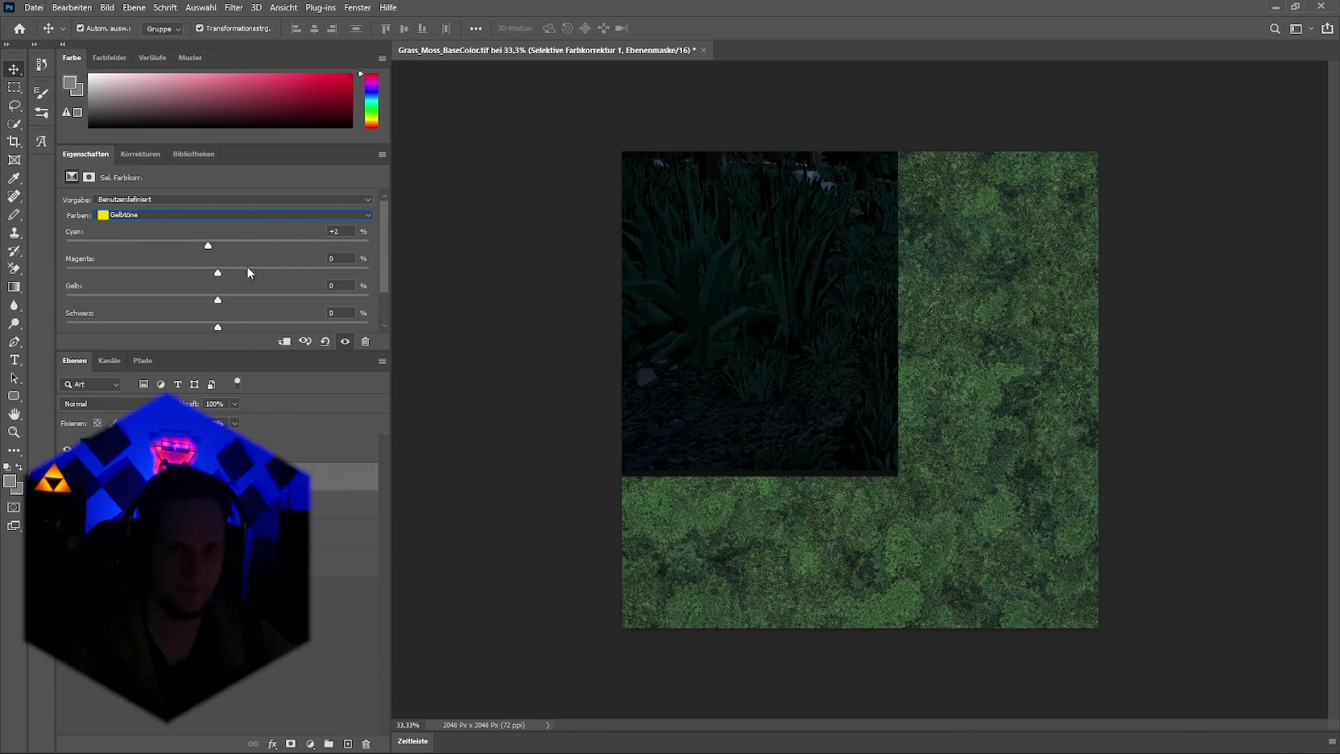
pyautogui.click(259, 272)
pyautogui.click(221, 300)
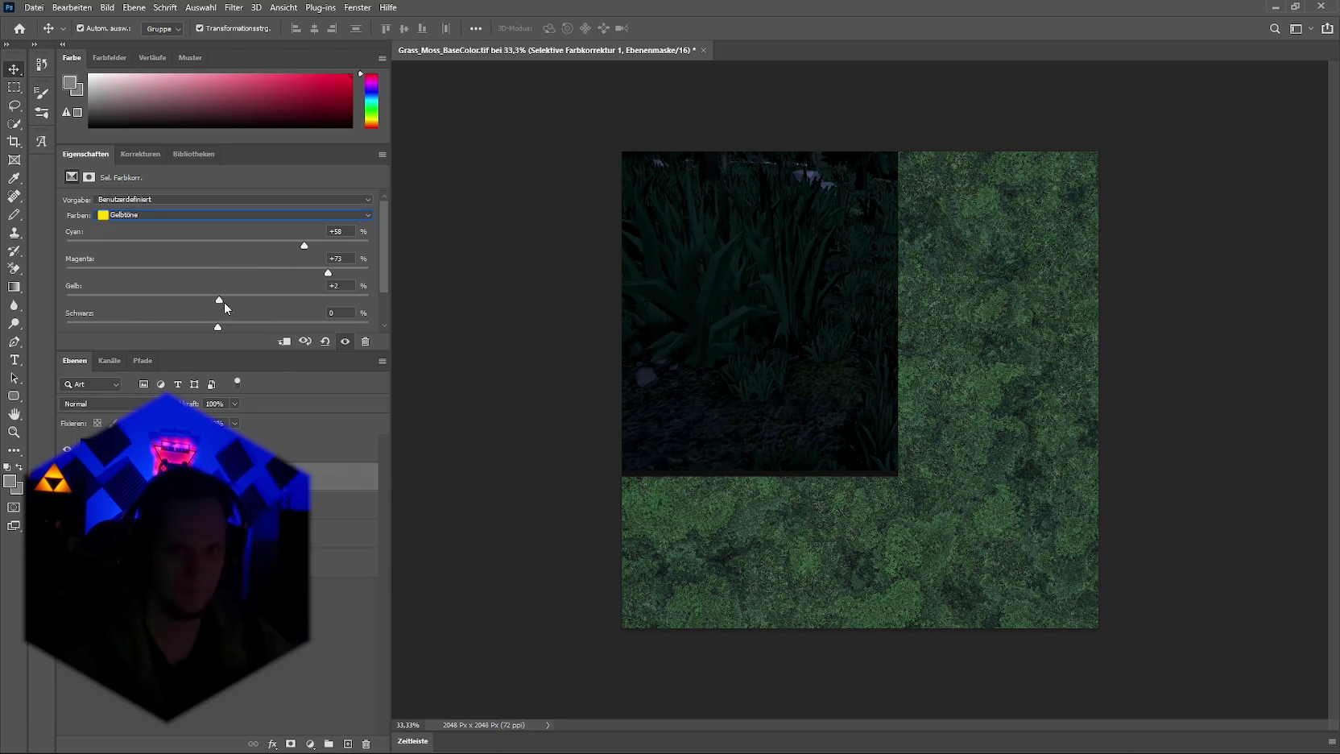
pyautogui.moveTo(344, 300)
pyautogui.mouseDown()
pyautogui.moveTo(167, 298)
pyautogui.moveTo(314, 309)
pyautogui.moveTo(145, 315)
pyautogui.moveTo(233, 318)
pyautogui.mouseUp()
pyautogui.moveTo(318, 330)
pyautogui.mouseDown()
pyautogui.moveTo(113, 321)
pyautogui.moveTo(316, 335)
pyautogui.mouseUp()
# Step: Set the Grüntöne to Cyan +95, Magenta +96, Gelb -23 and Schwarz -12
pyautogui.click(233, 215)
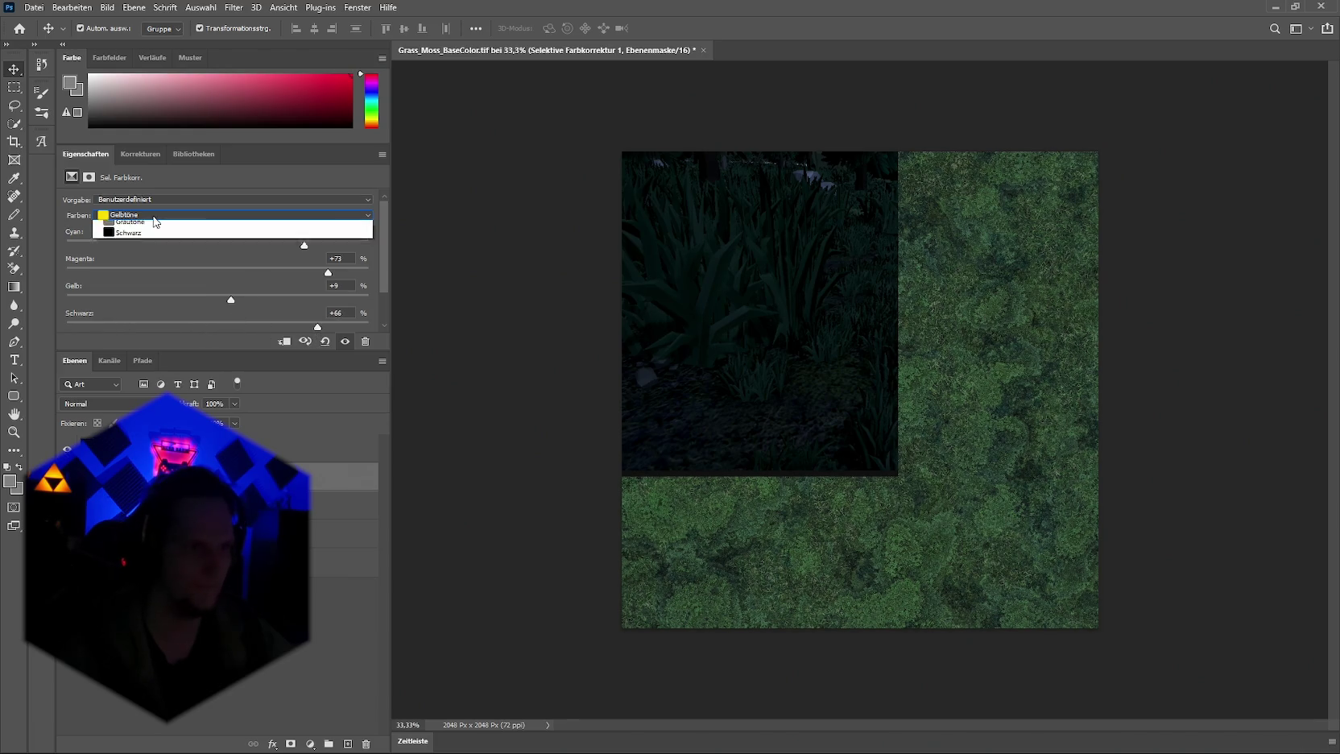
pyautogui.click(201, 229)
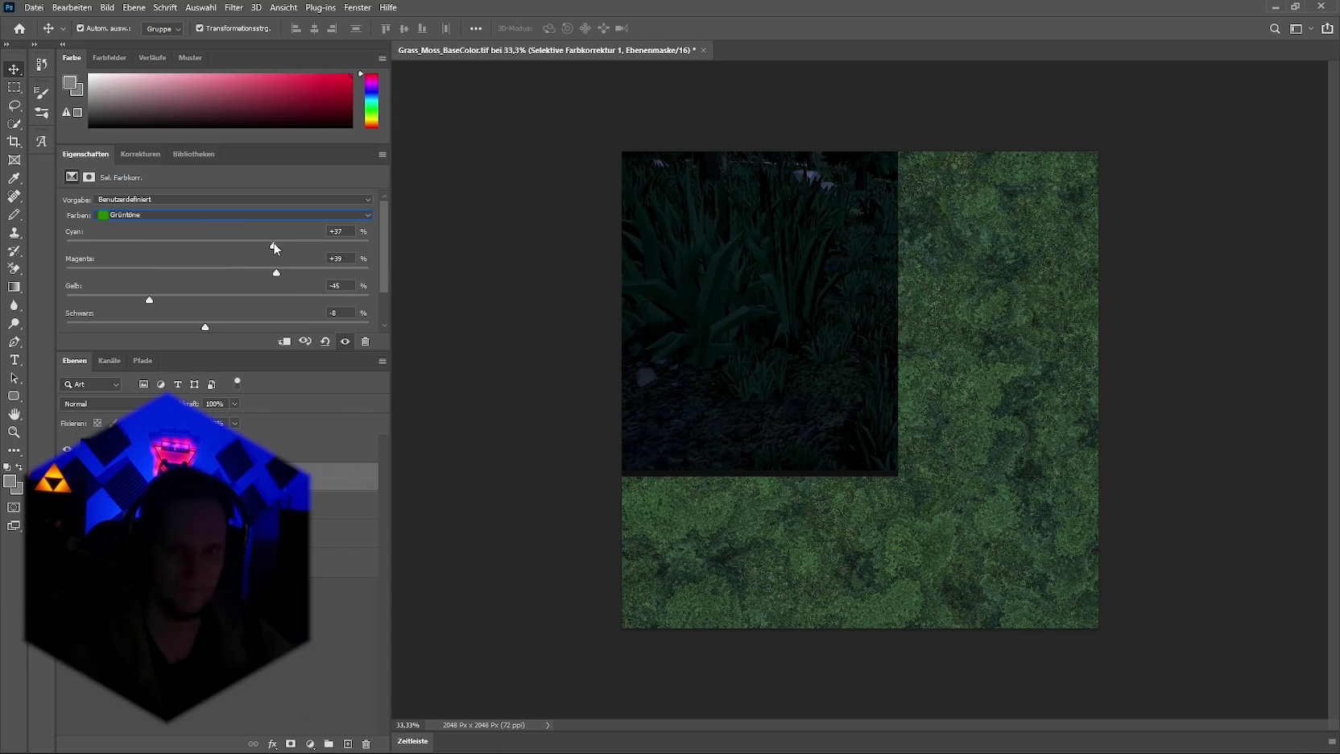
pyautogui.moveTo(330, 266)
pyautogui.mouseDown()
pyautogui.moveTo(364, 271)
pyautogui.moveTo(332, 275)
pyautogui.moveTo(364, 283)
pyautogui.mouseUp()
pyautogui.moveTo(150, 300); pyautogui.dragTo(202, 301)
pyautogui.moveTo(109, 302); pyautogui.dragTo(333, 308)
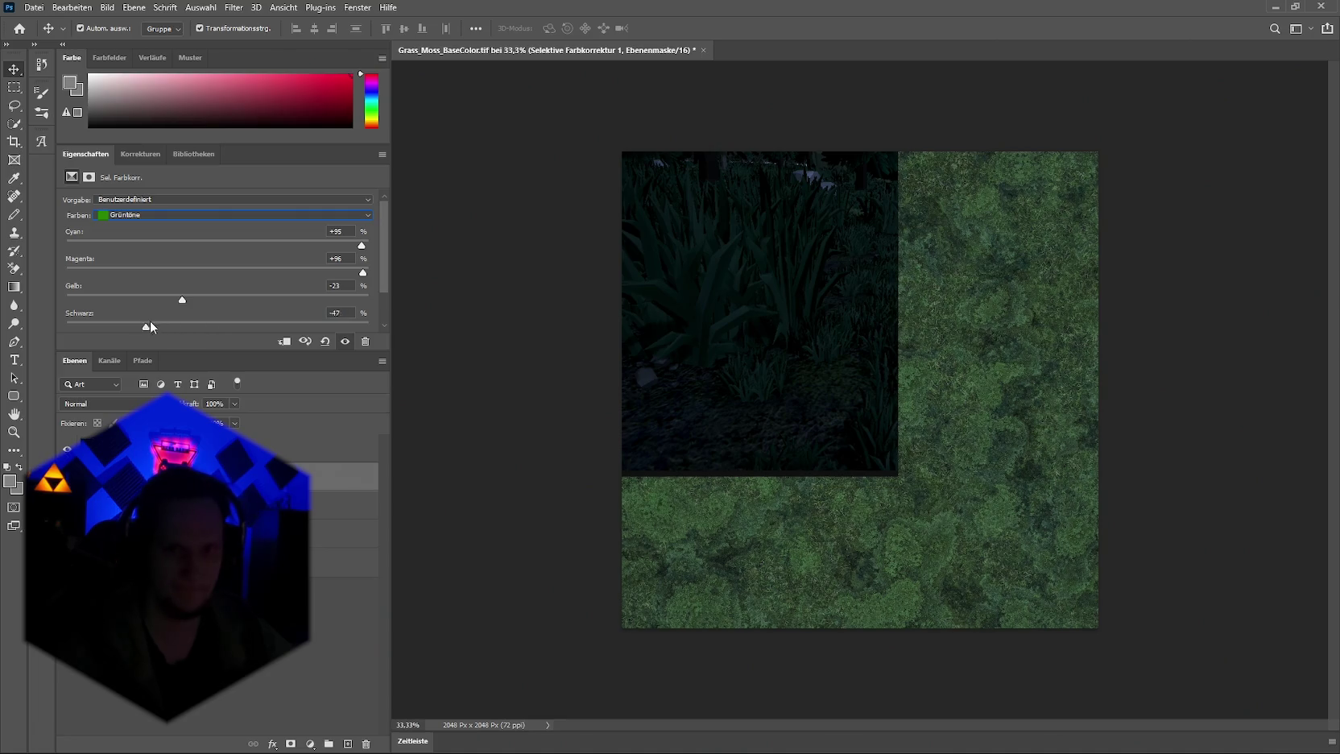
pyautogui.moveTo(205, 330)
pyautogui.mouseDown()
pyautogui.moveTo(262, 328)
pyautogui.moveTo(198, 331)
pyautogui.mouseUp()
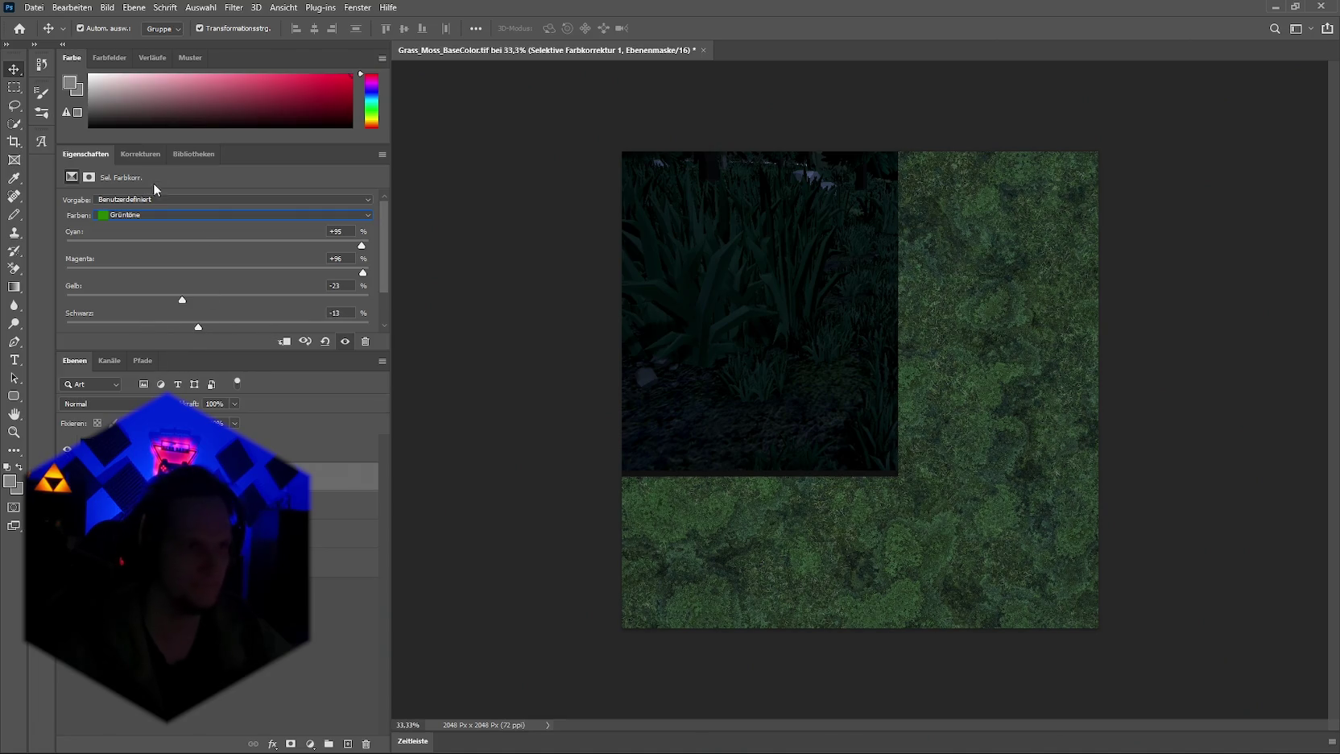
pyautogui.click(143, 159)
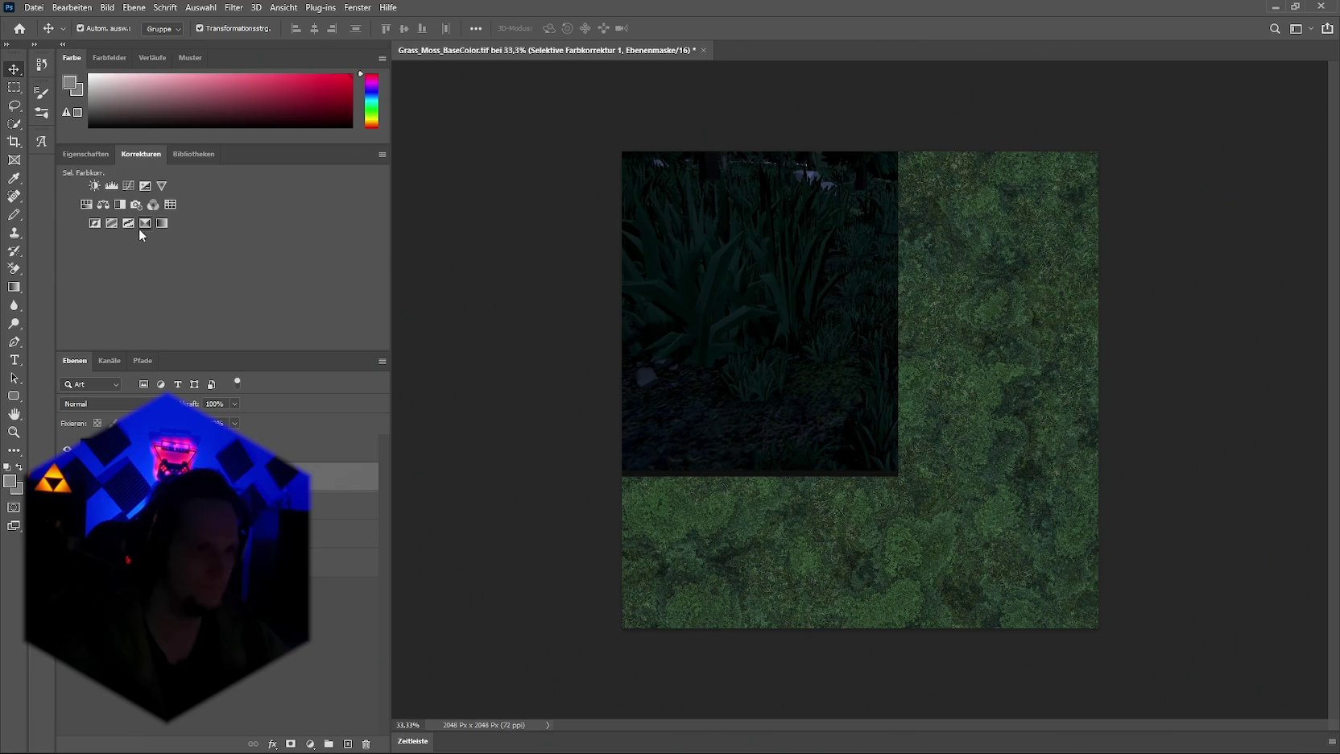
# Step: Add a Belichtung layer at -0.69 and a Farbton/Sättigung layer with Farbton +44
pyautogui.click(145, 186)
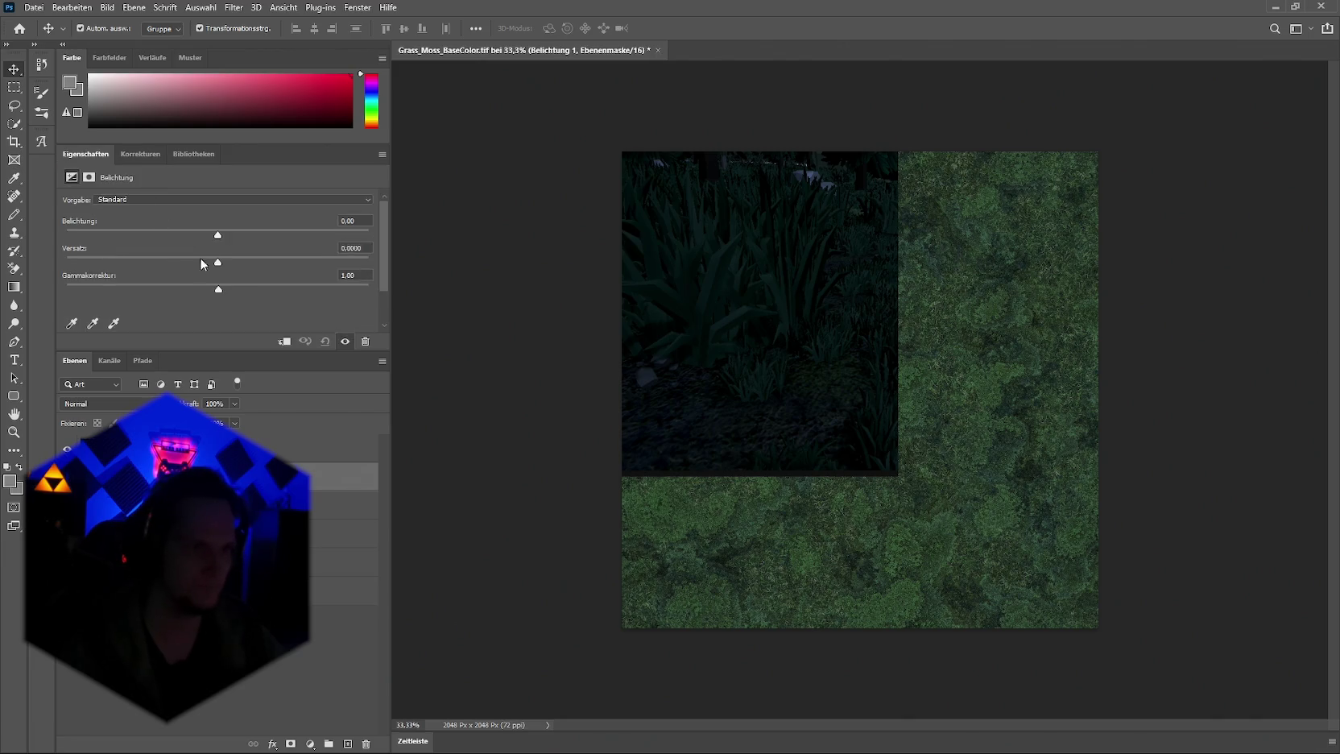
pyautogui.moveTo(217, 235); pyautogui.dragTo(209, 237)
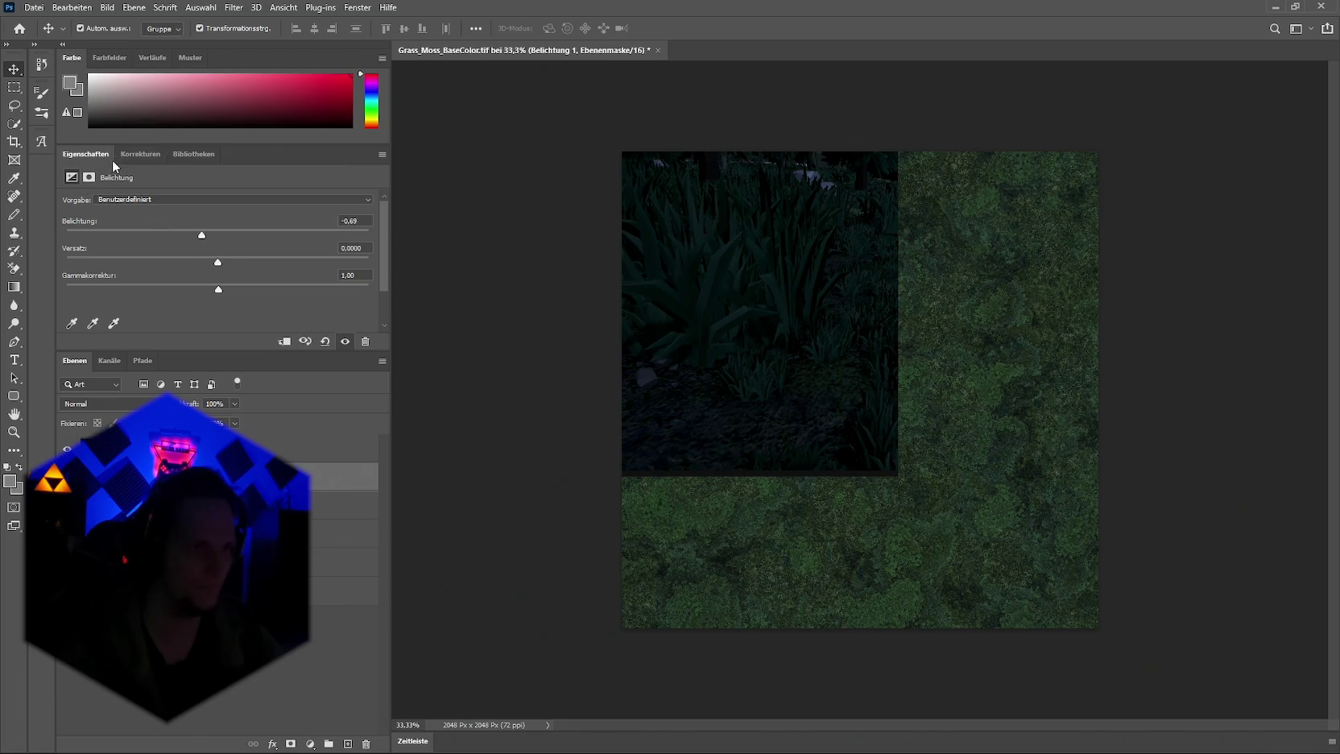
pyautogui.click(138, 154)
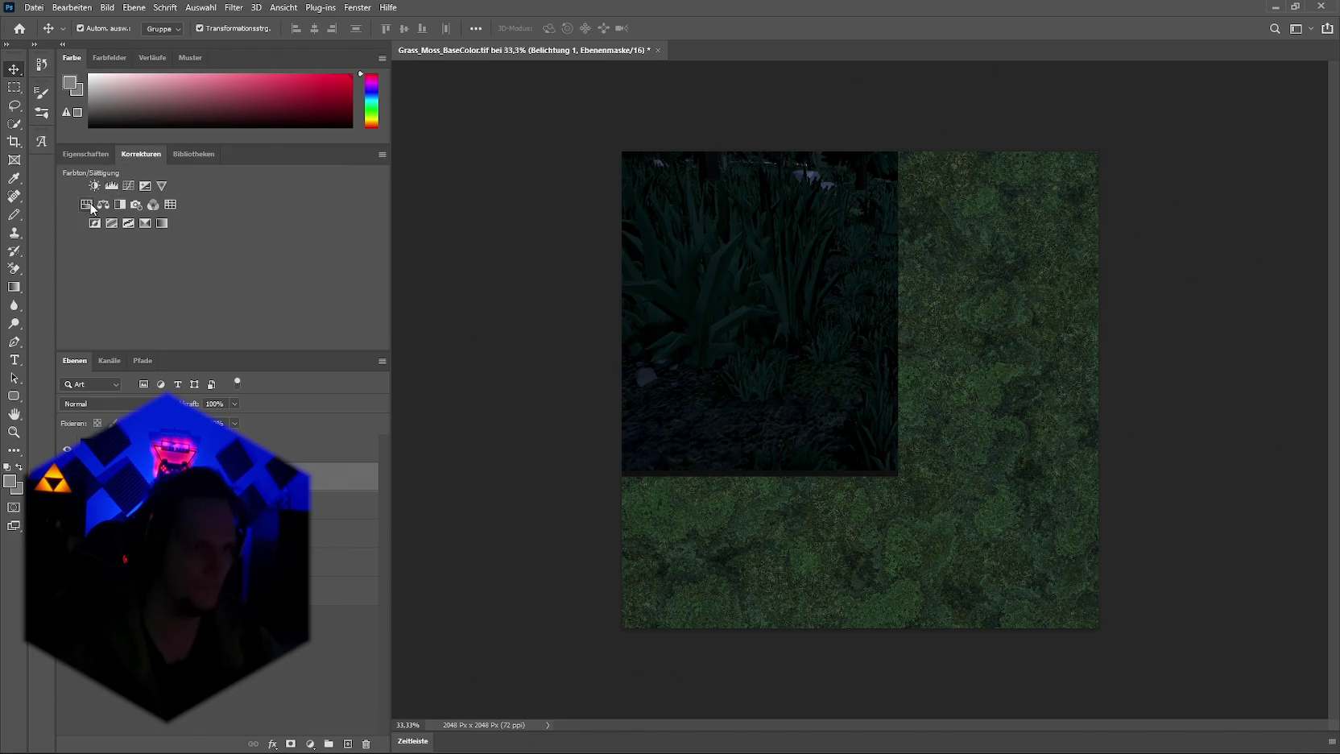
pyautogui.click(91, 207)
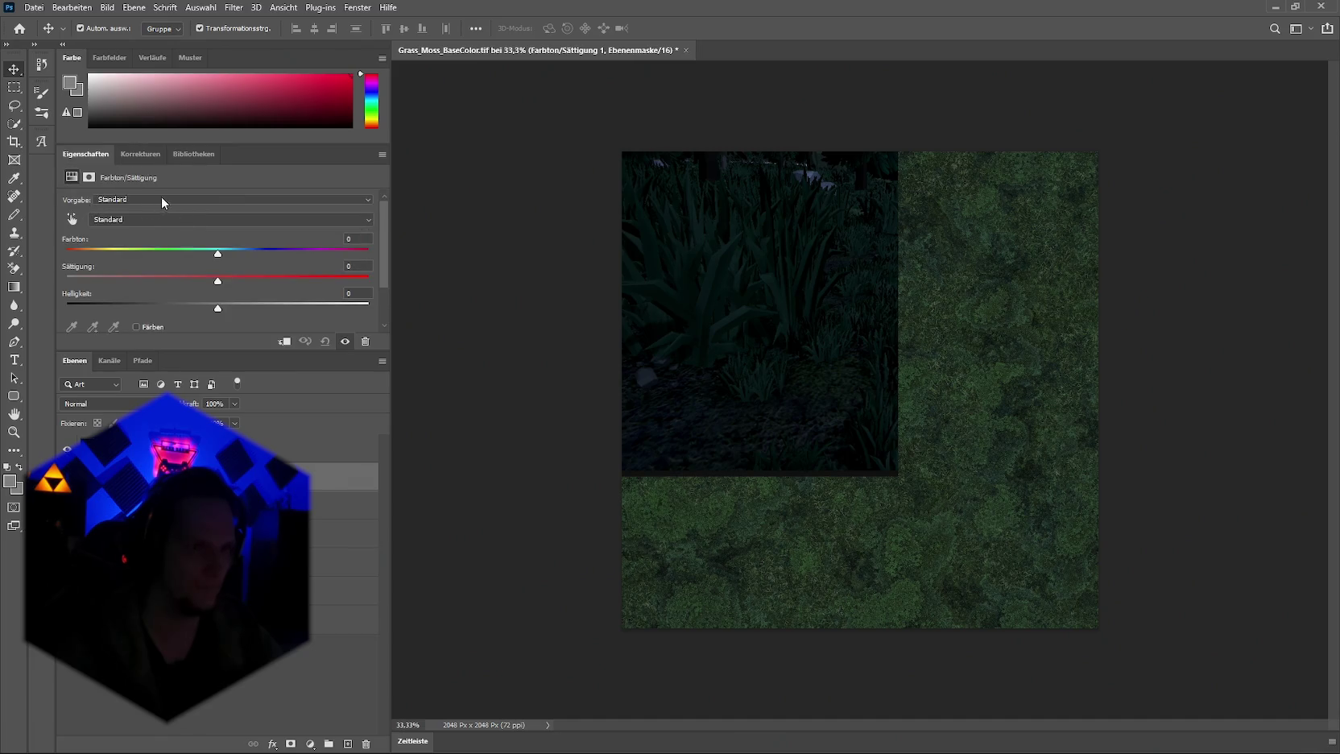
pyautogui.moveTo(211, 255); pyautogui.dragTo(225, 256)
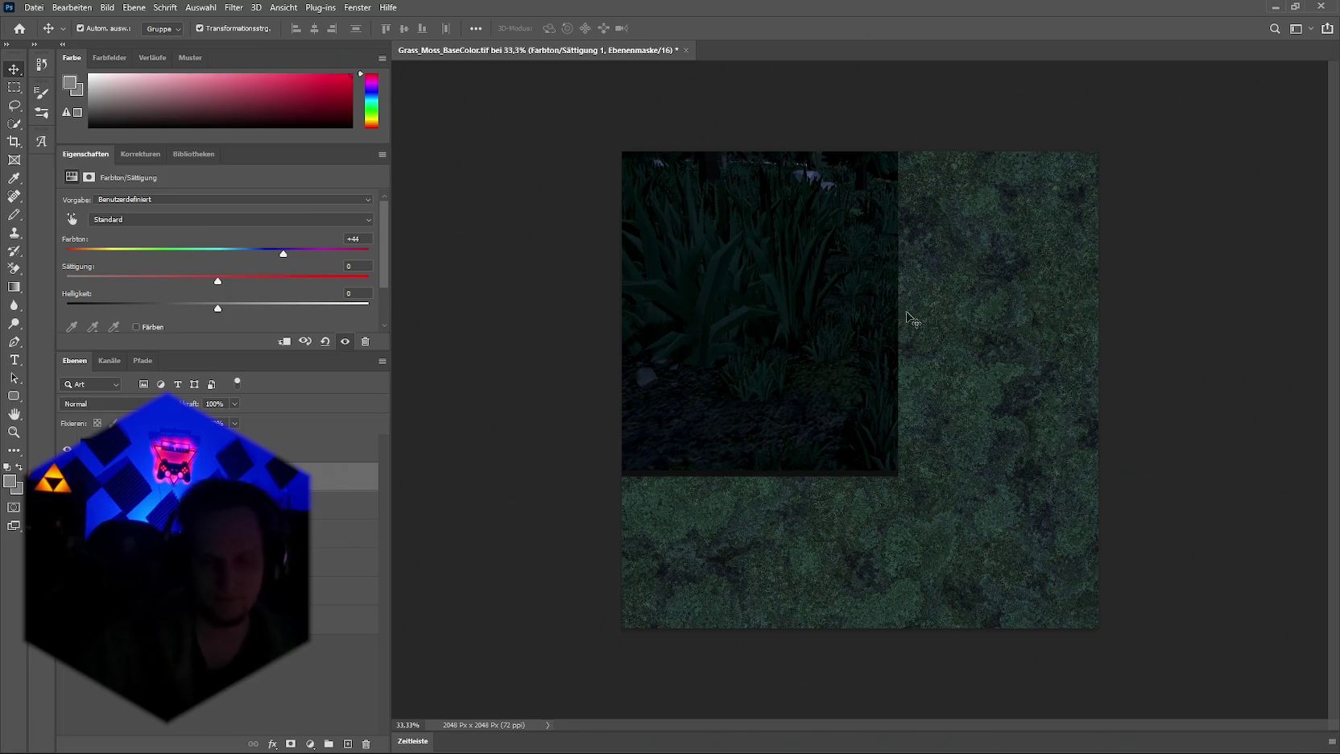
# Step: Quick-export the texture as Grass_Moss_BaseColor.png into the Stage_Forest folder
pyautogui.click(35, 7)
pyautogui.moveTo(93, 211)
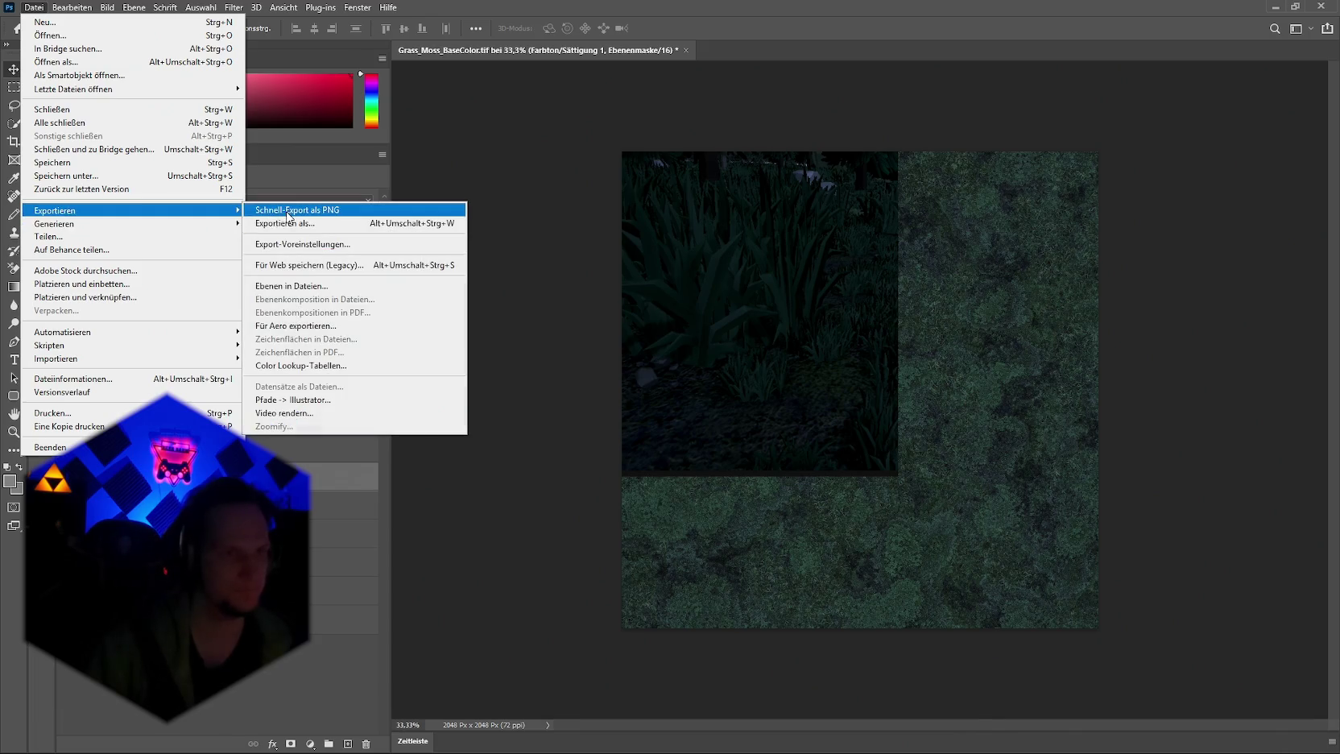
pyautogui.click(290, 211)
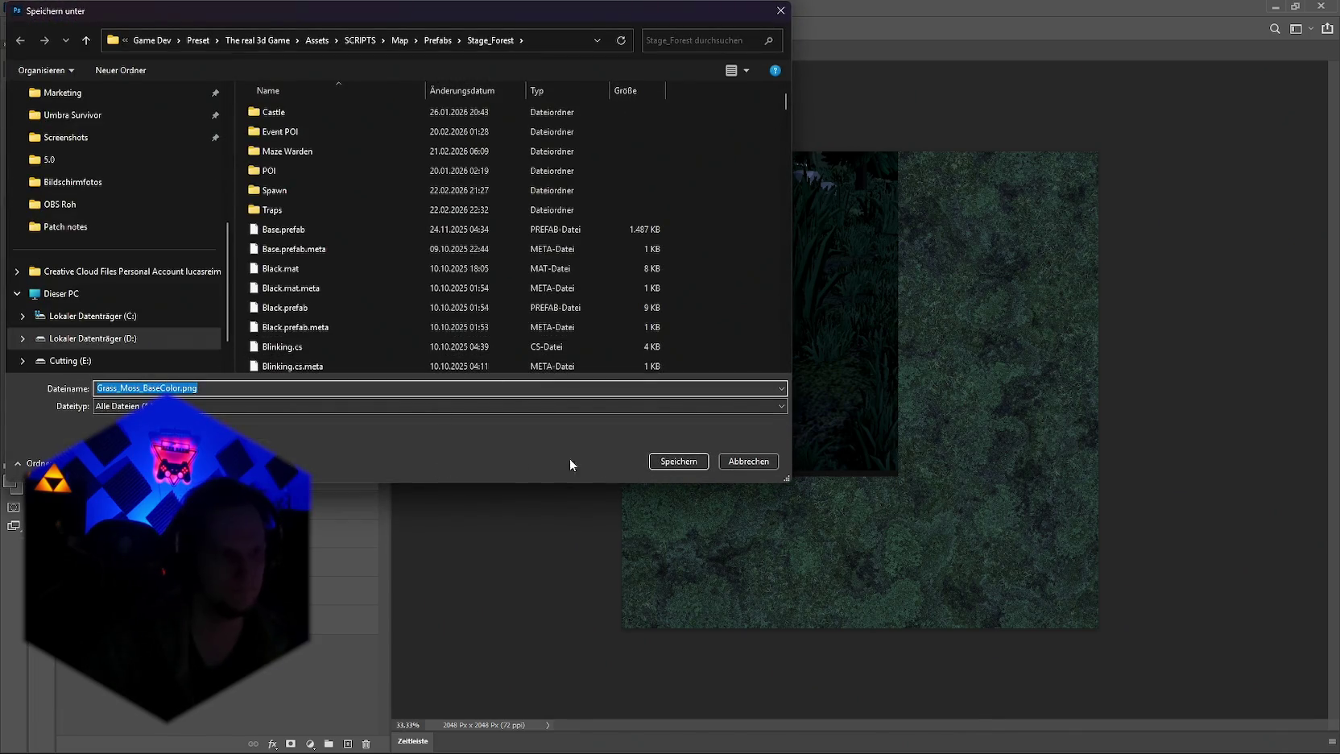
pyautogui.click(678, 460)
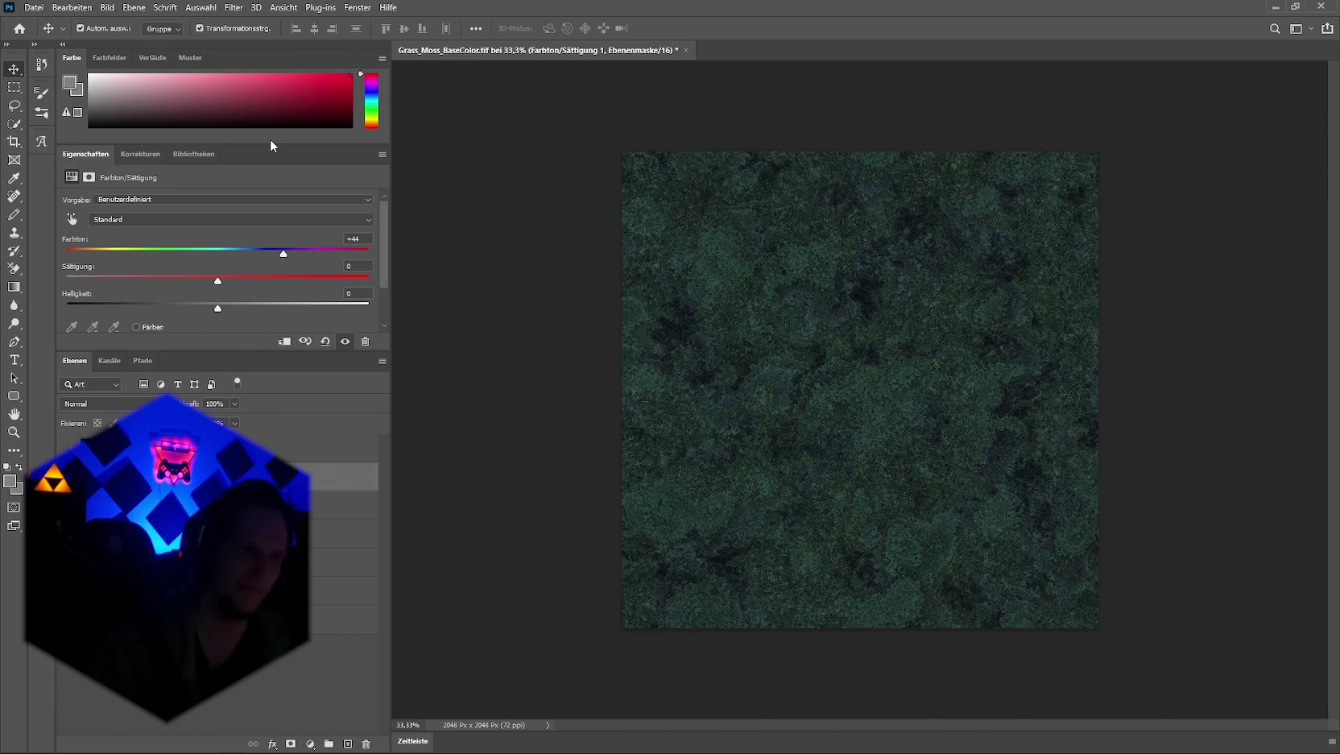
# Step: Switch back to the Unity editor from the taskbar
pyautogui.hotkey('alt', 'd')
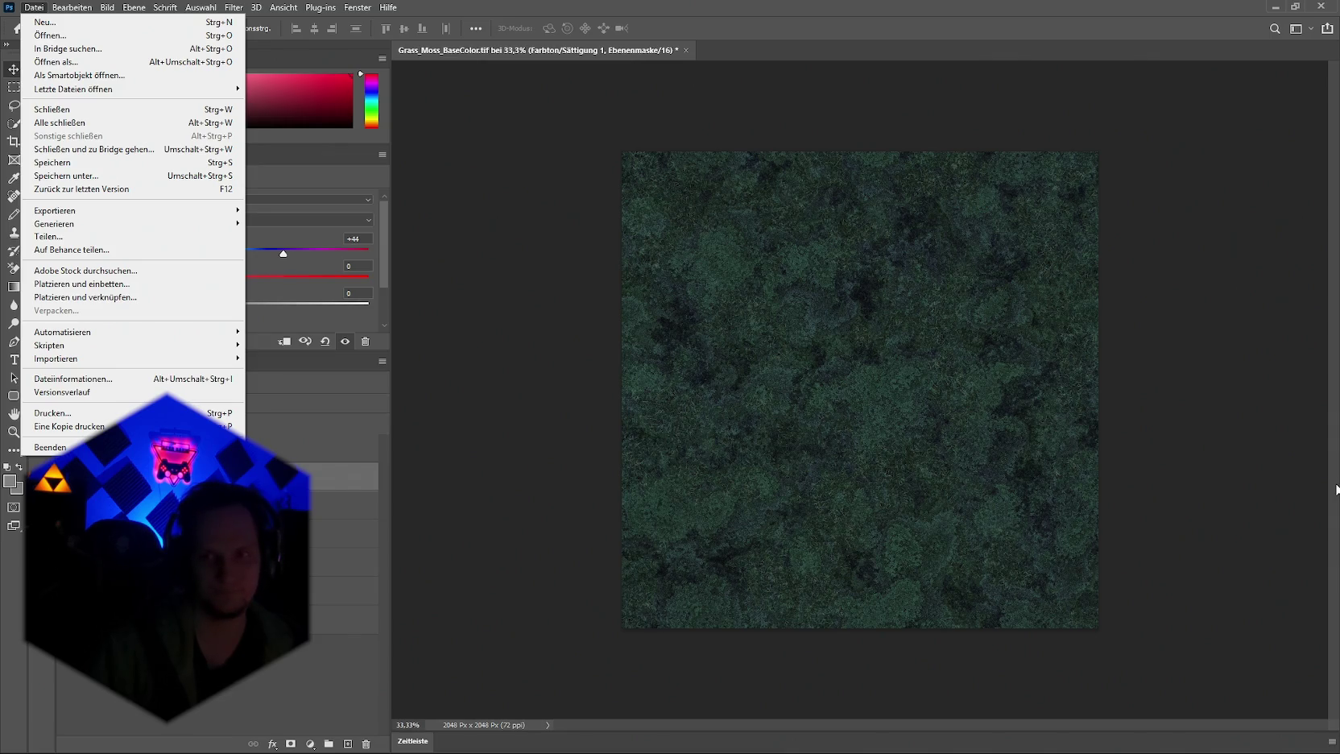
pyautogui.moveTo(612, 750)
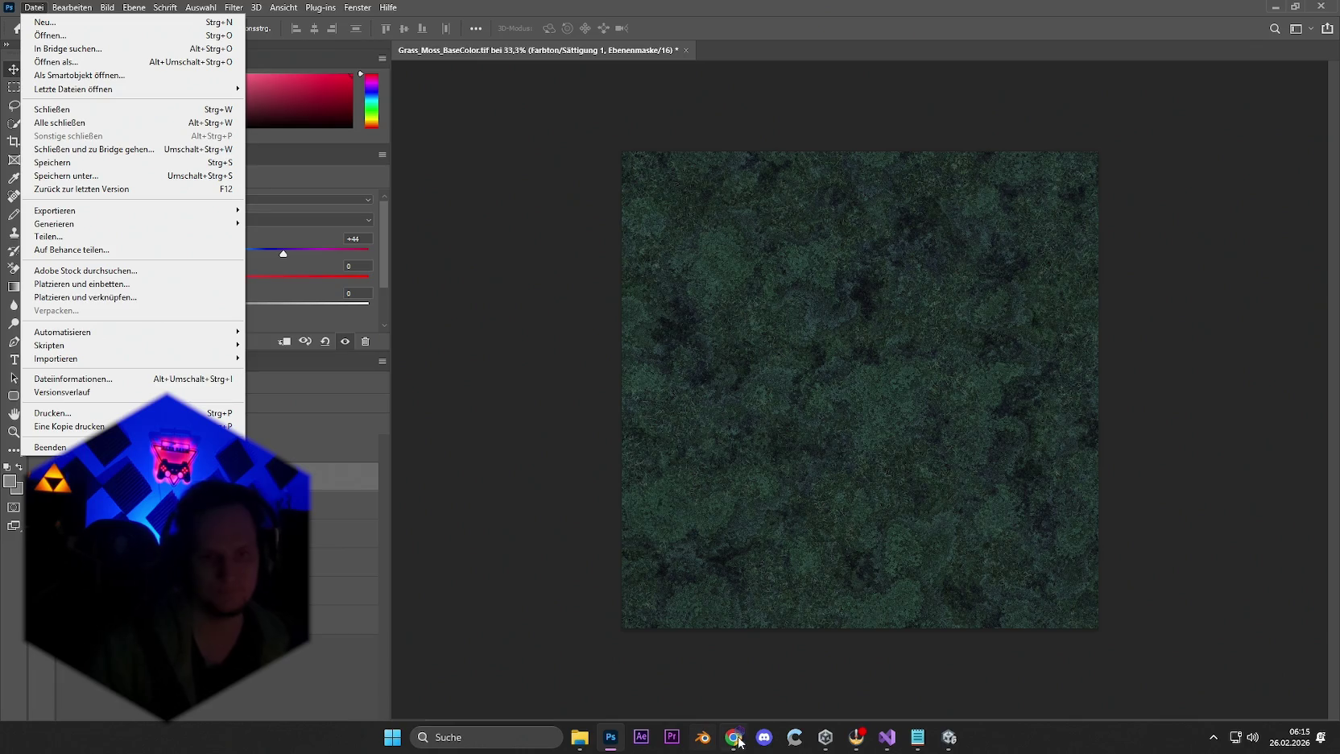
pyautogui.moveTo(829, 745)
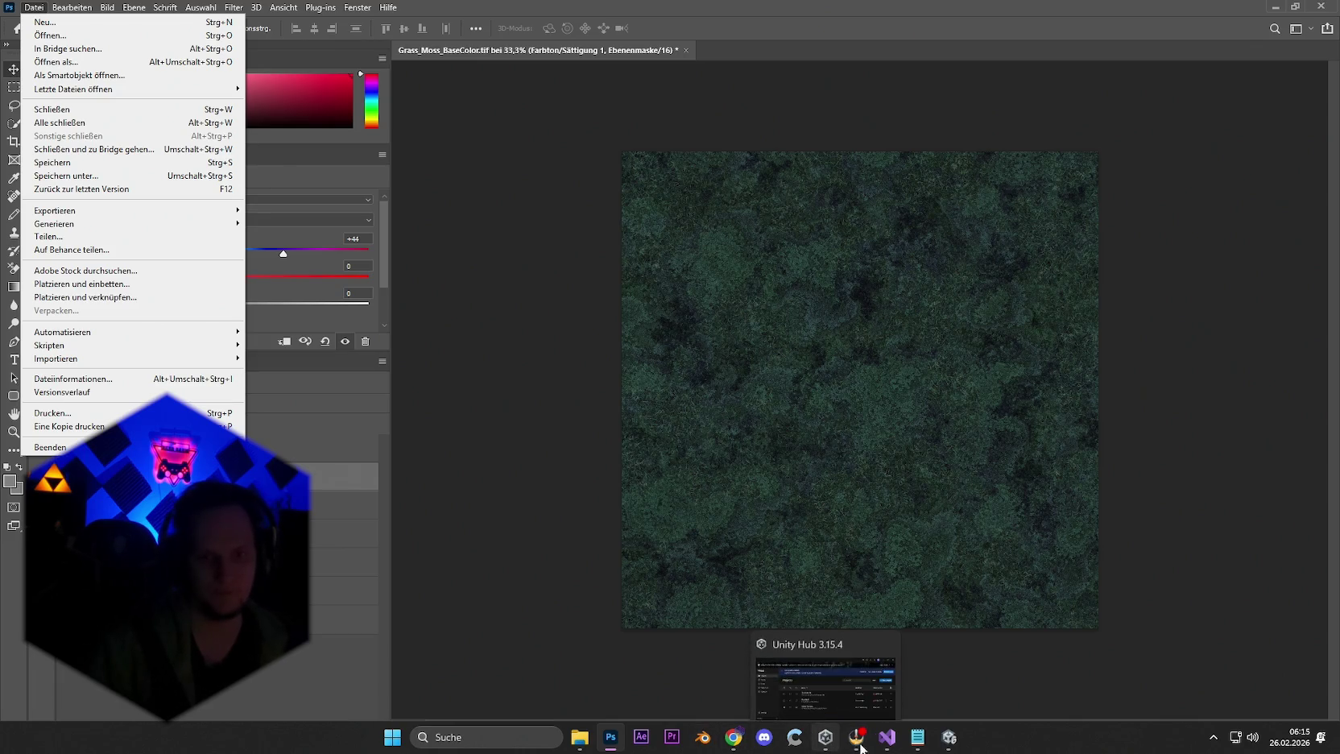
pyautogui.click(949, 745)
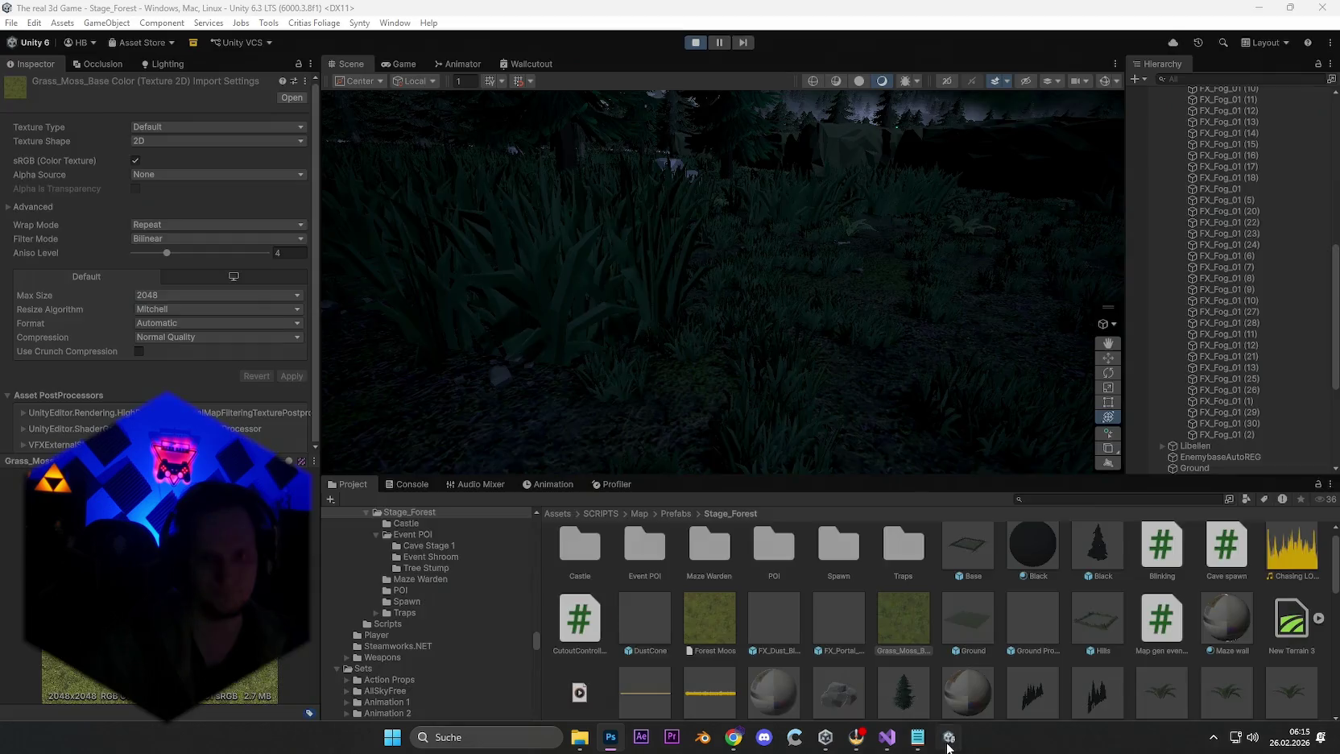
# Step: Open and dismiss Unity's File menu while the editor hangs and crashes with an application error
pyautogui.click(11, 23)
pyautogui.click(11, 22)
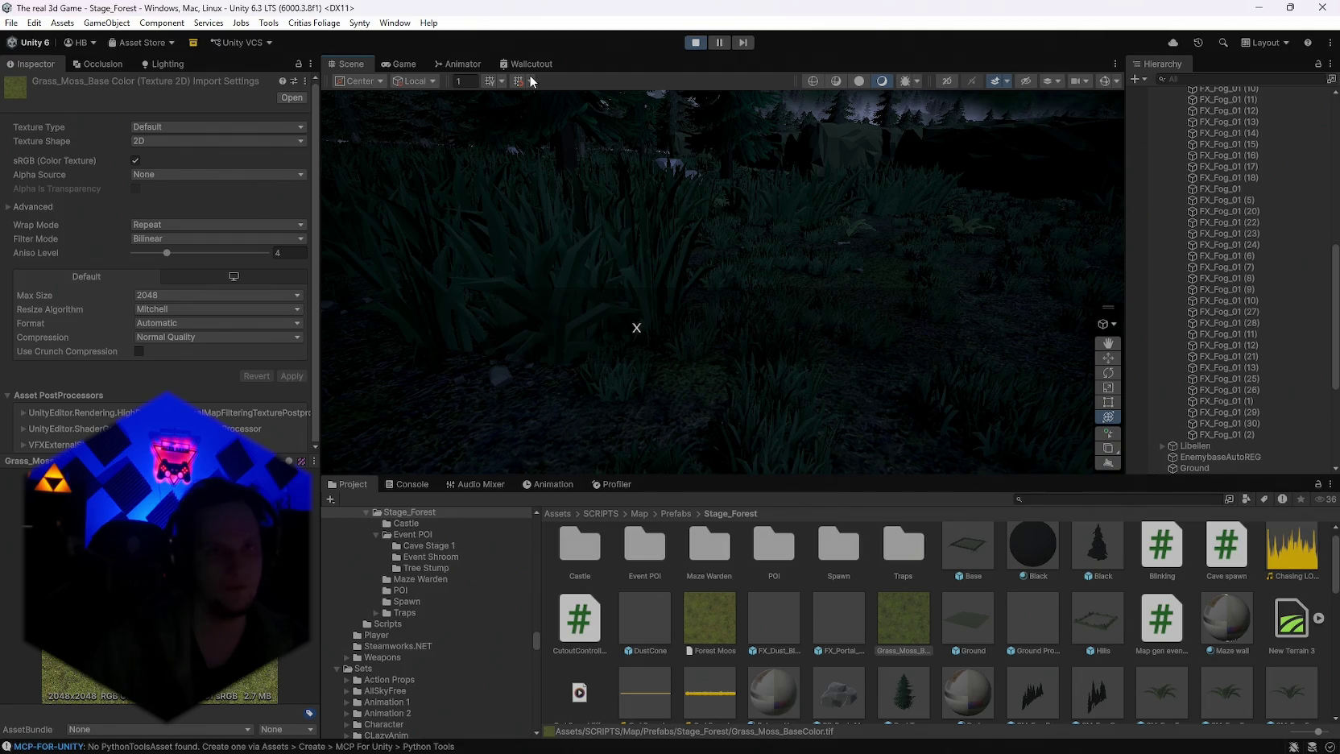
pyautogui.hotkey('alt', 'f')
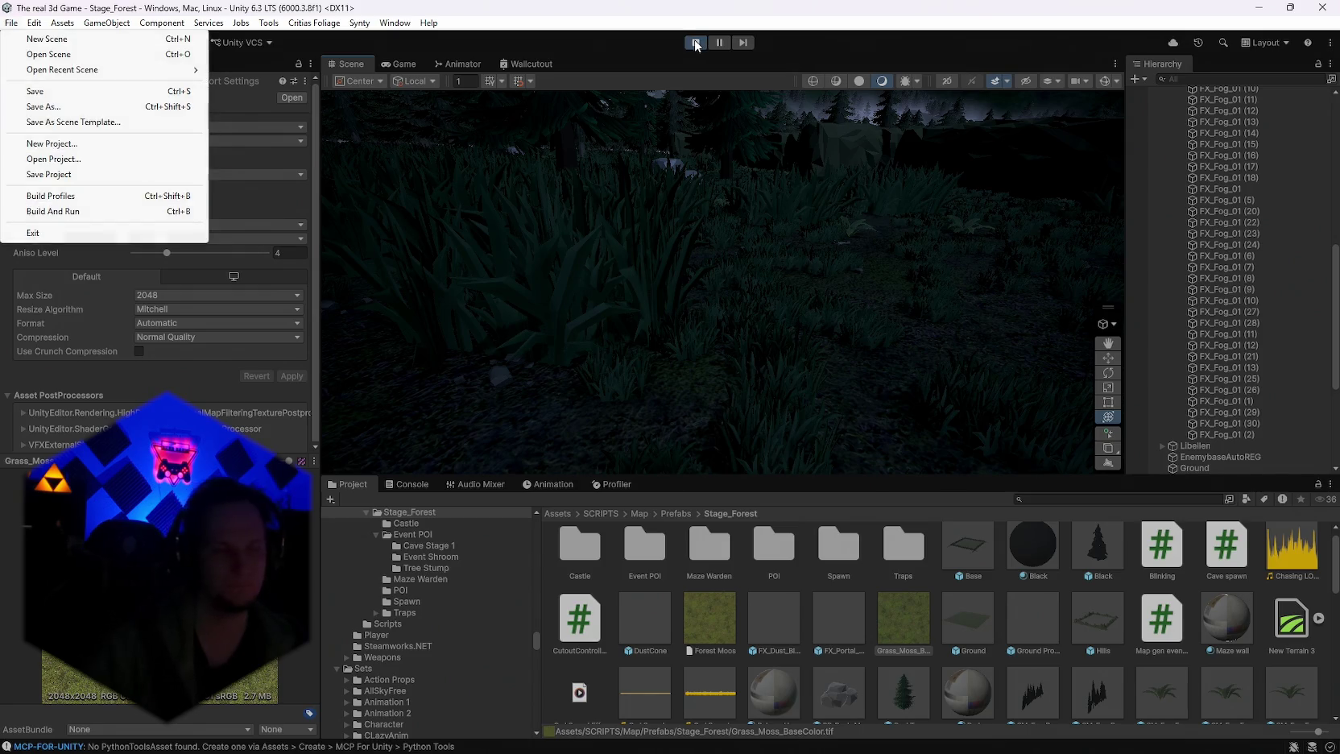
pyautogui.press('Escape')
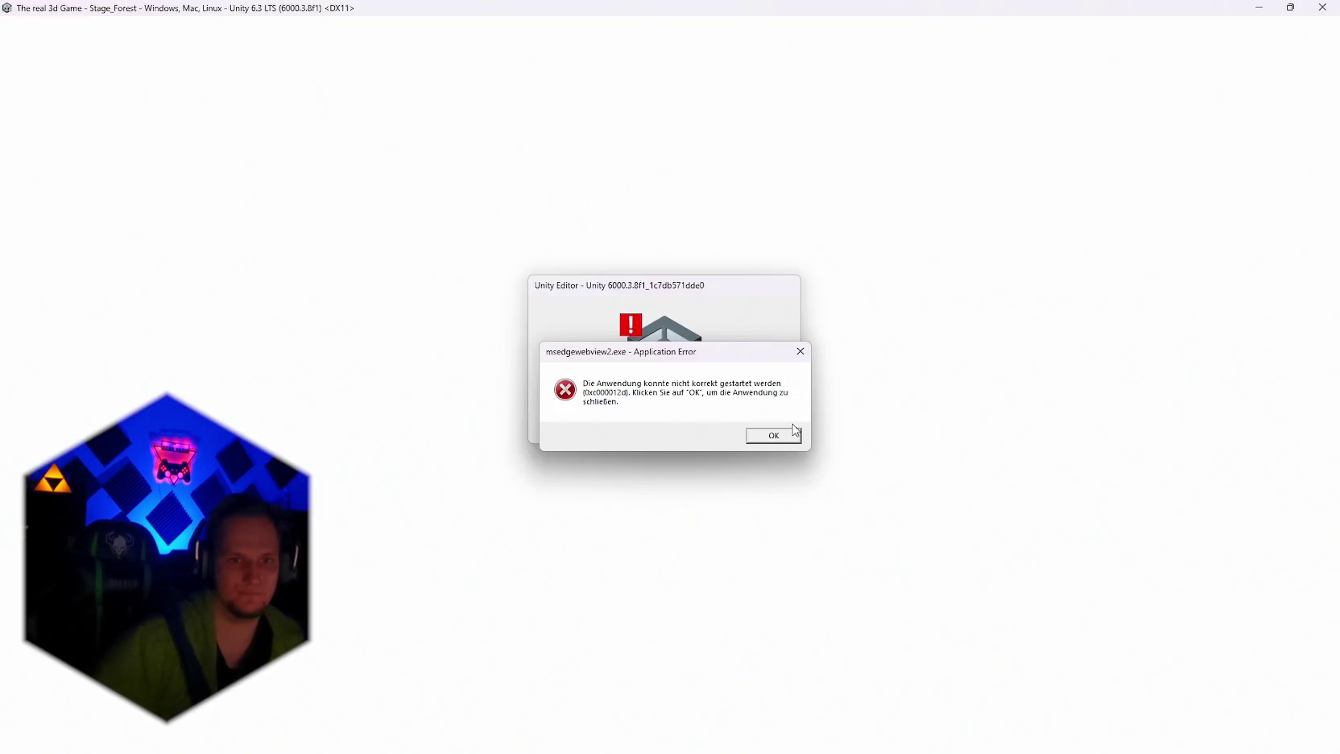
# Step: Dismiss the application error and debugger dialogs, close the crashed Unity window and the Bug Reporter
pyautogui.click(774, 437)
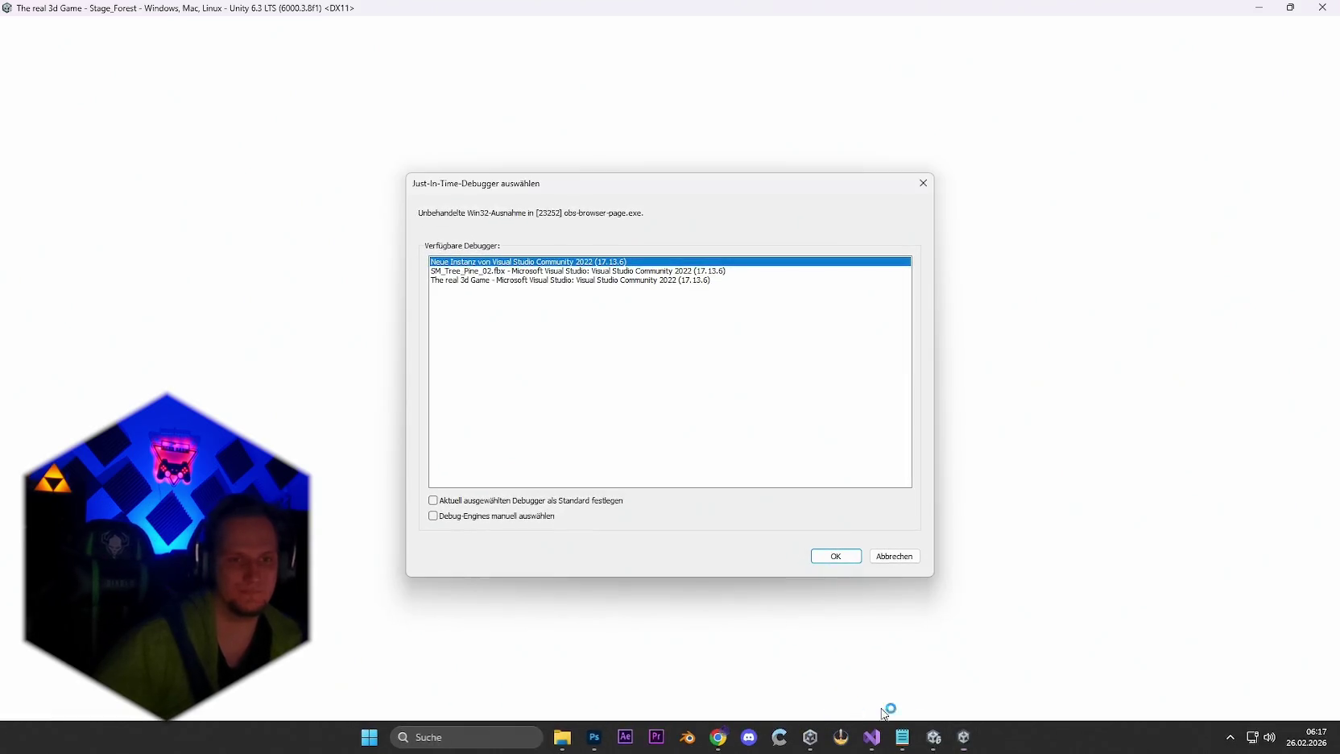
pyautogui.click(893, 554)
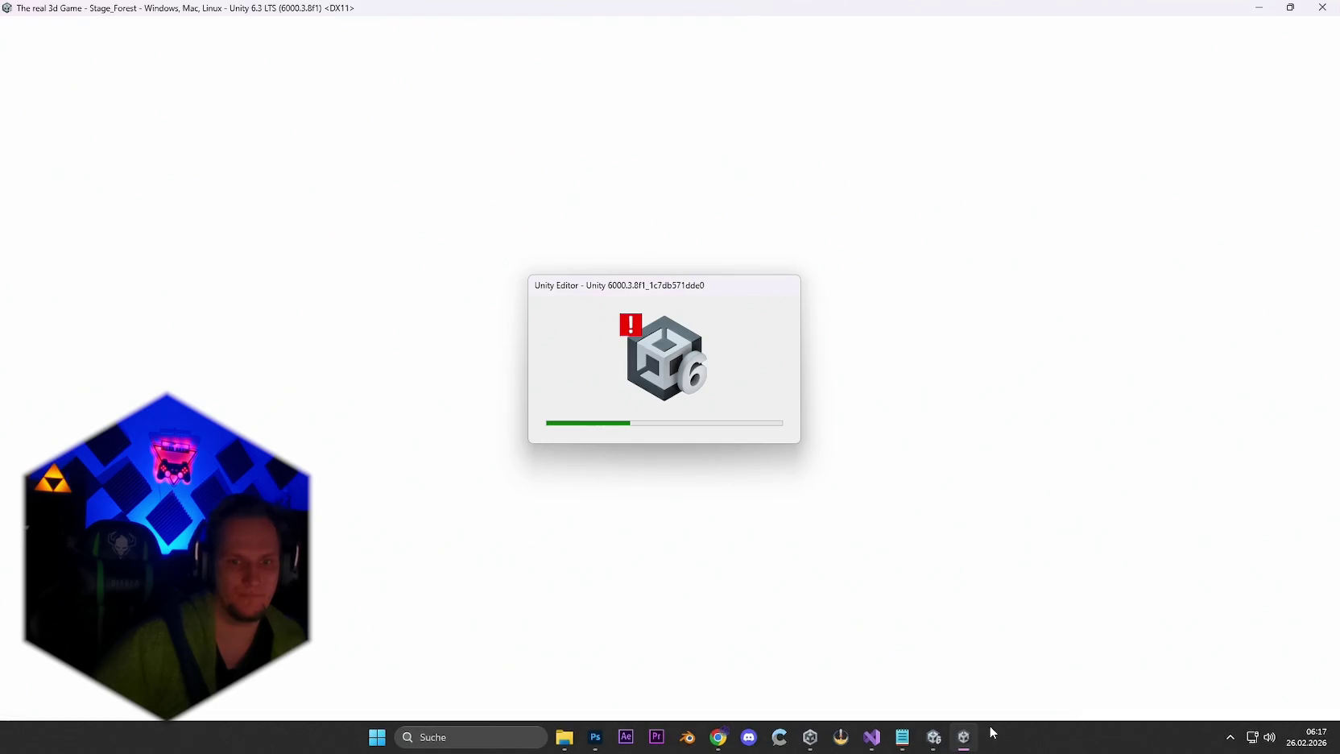
pyautogui.click(961, 739)
pyautogui.rightClick(960, 741)
pyautogui.click(952, 698)
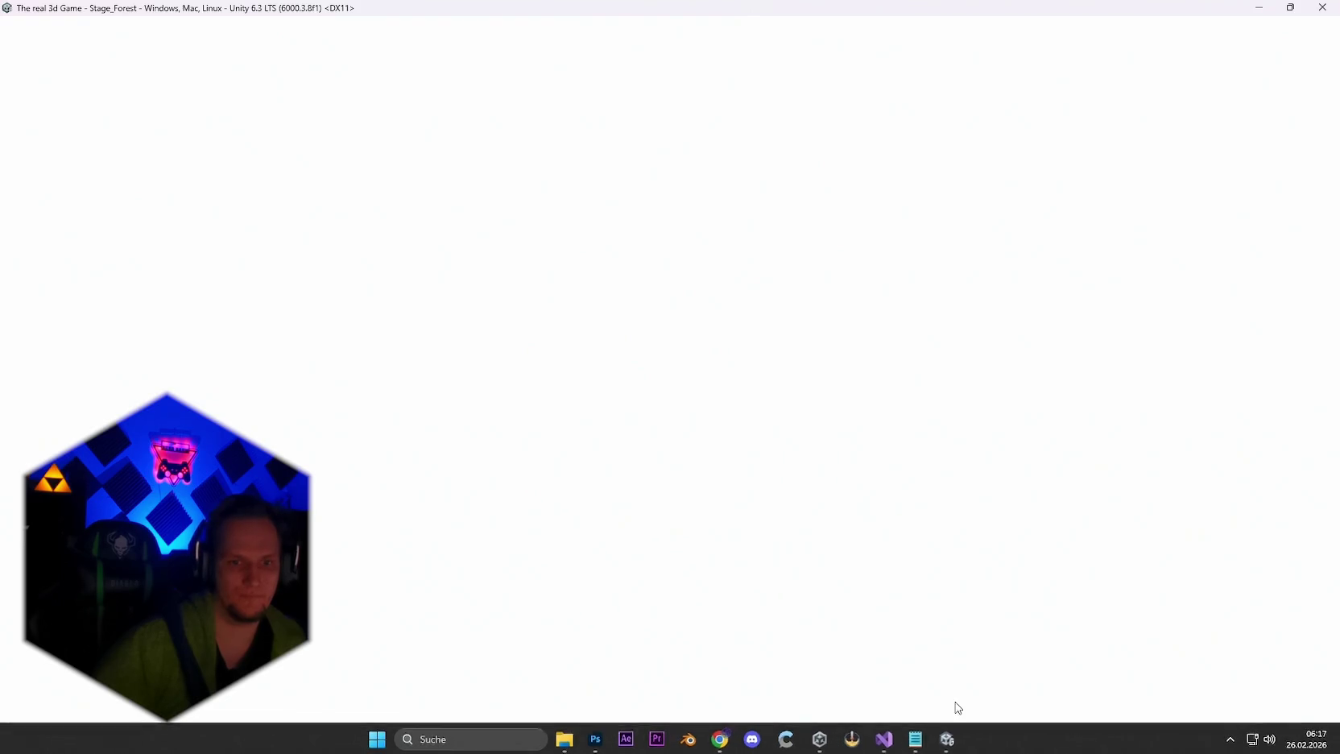
pyautogui.rightClick(947, 737)
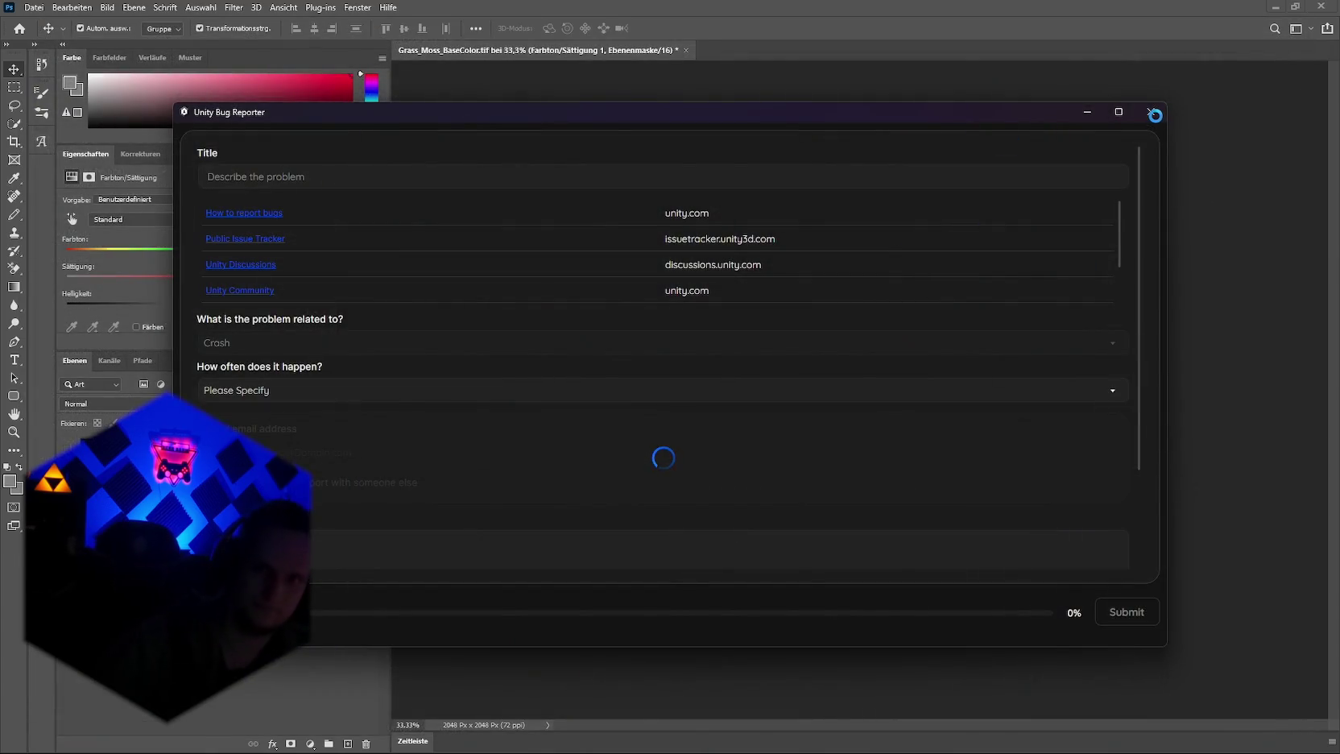
pyautogui.click(1150, 112)
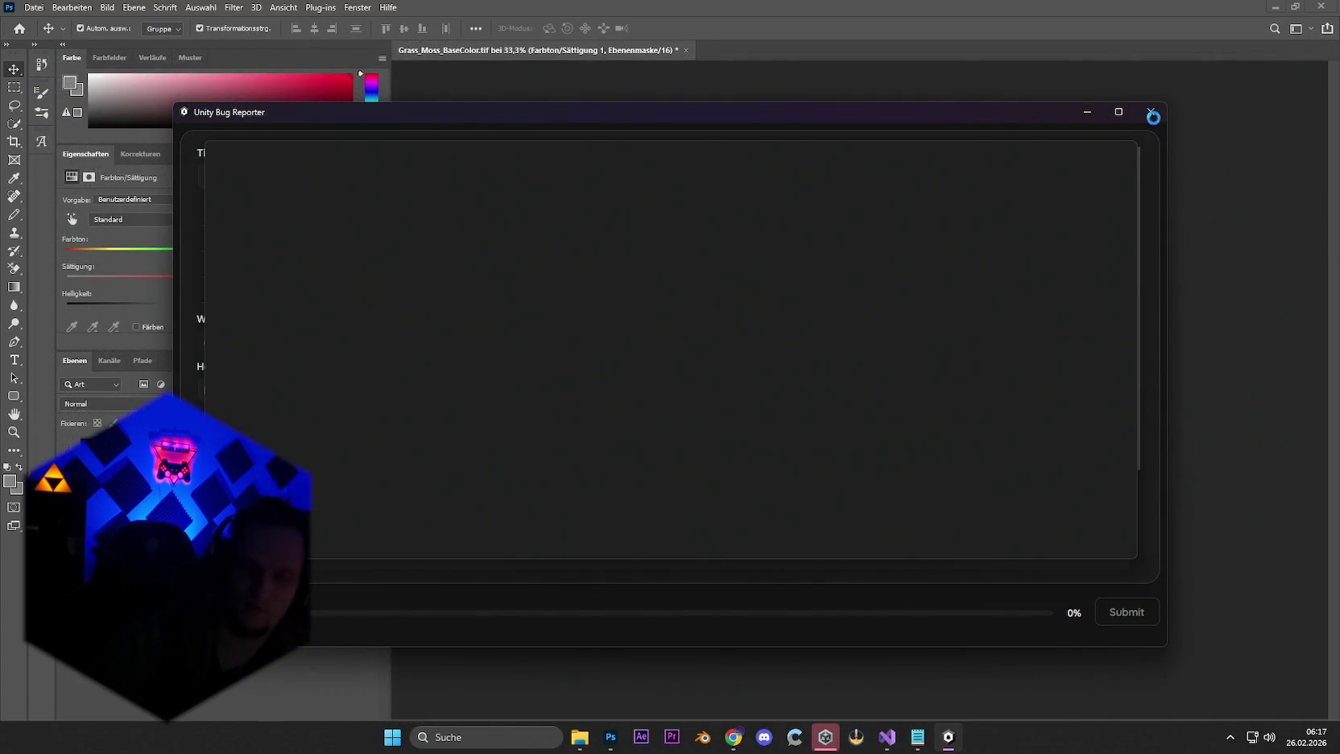
# Step: Open Task Manager and close the unresponsive Bug Reporter window
pyautogui.rightClick(1047, 737)
pyautogui.click(1071, 681)
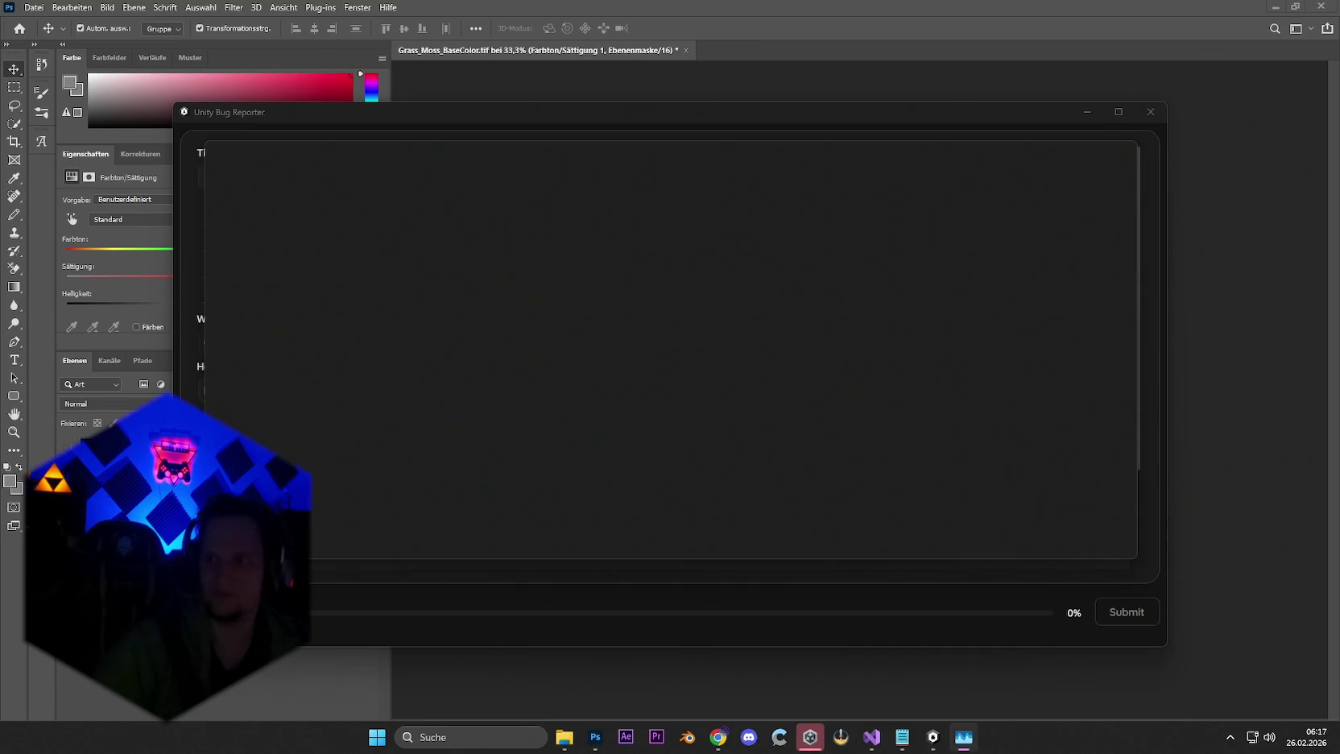
pyautogui.click(1150, 111)
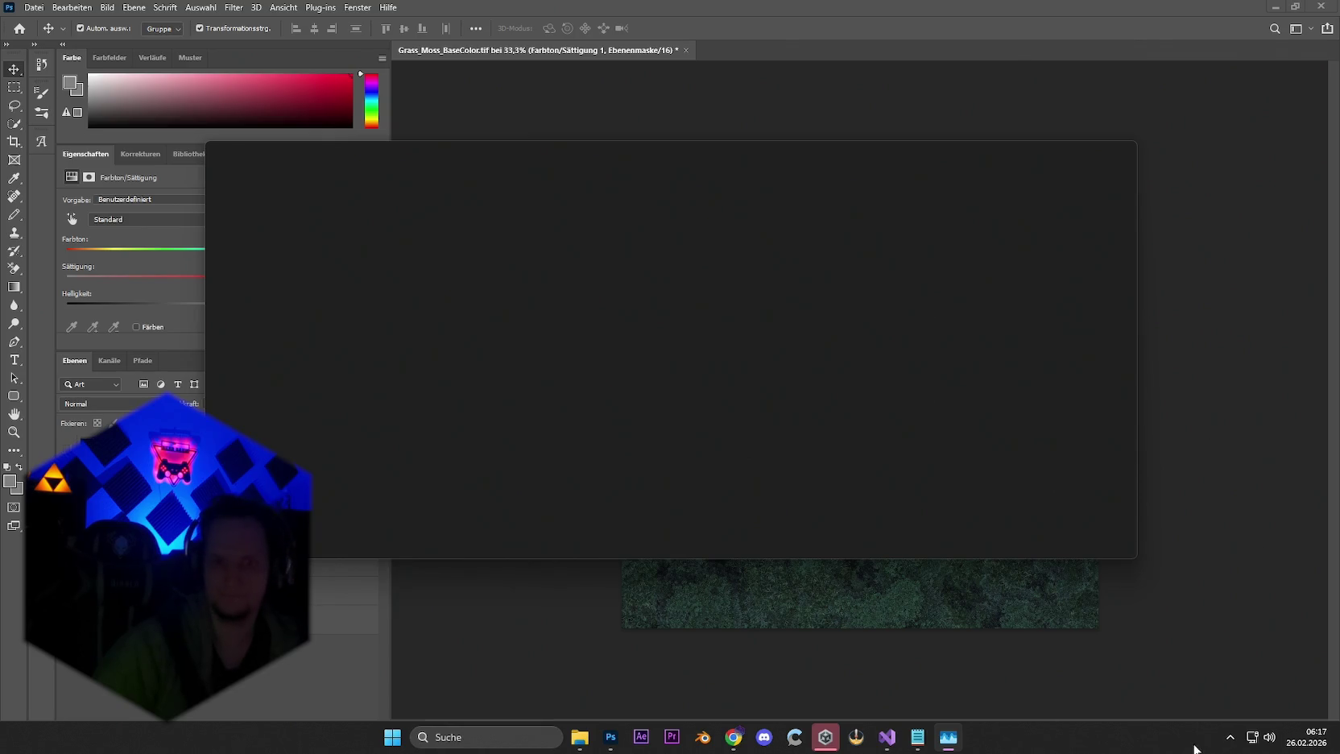
# Step: Quit Unity Hub from the system tray's hidden apps
pyautogui.click(1229, 737)
pyautogui.rightClick(1206, 668)
pyautogui.click(1175, 650)
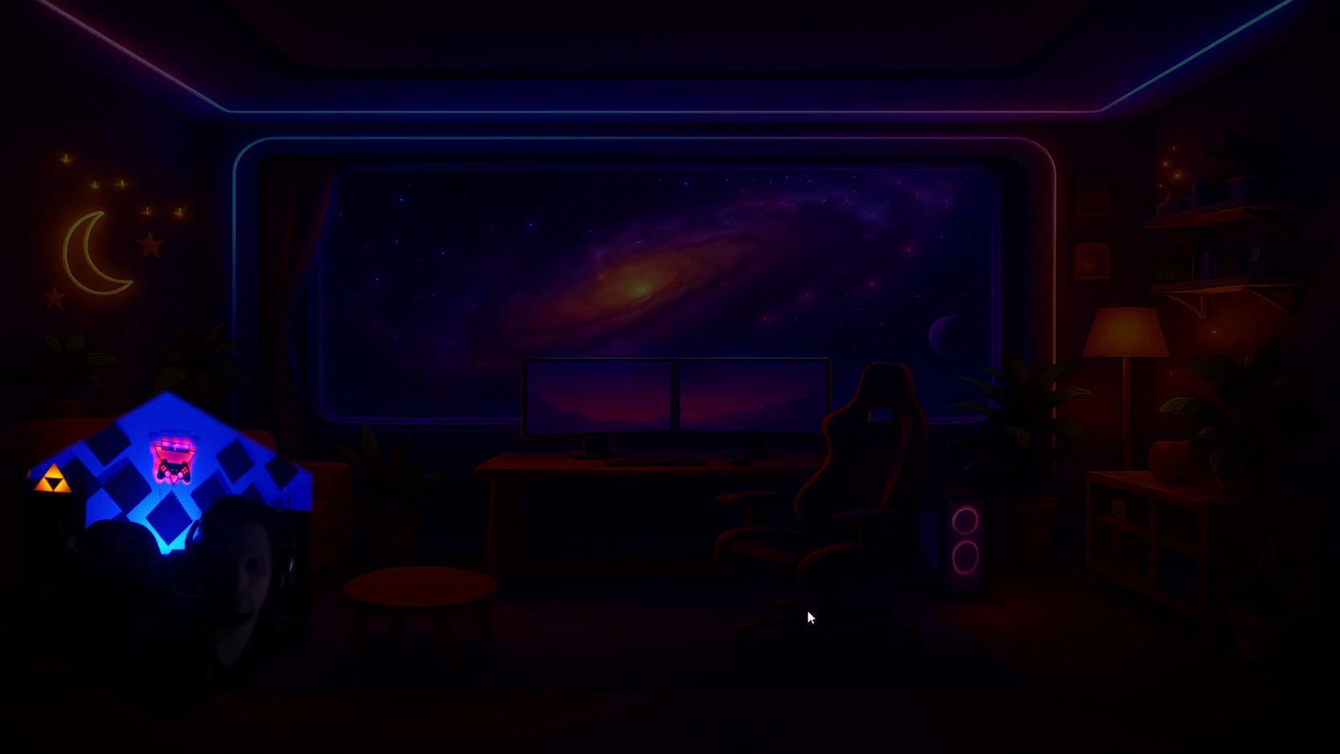
# Step: Quick Export the moss texture as Grass_Moss_BaseColor.png into the Stage_Forest folder
pyautogui.click(638, 498)
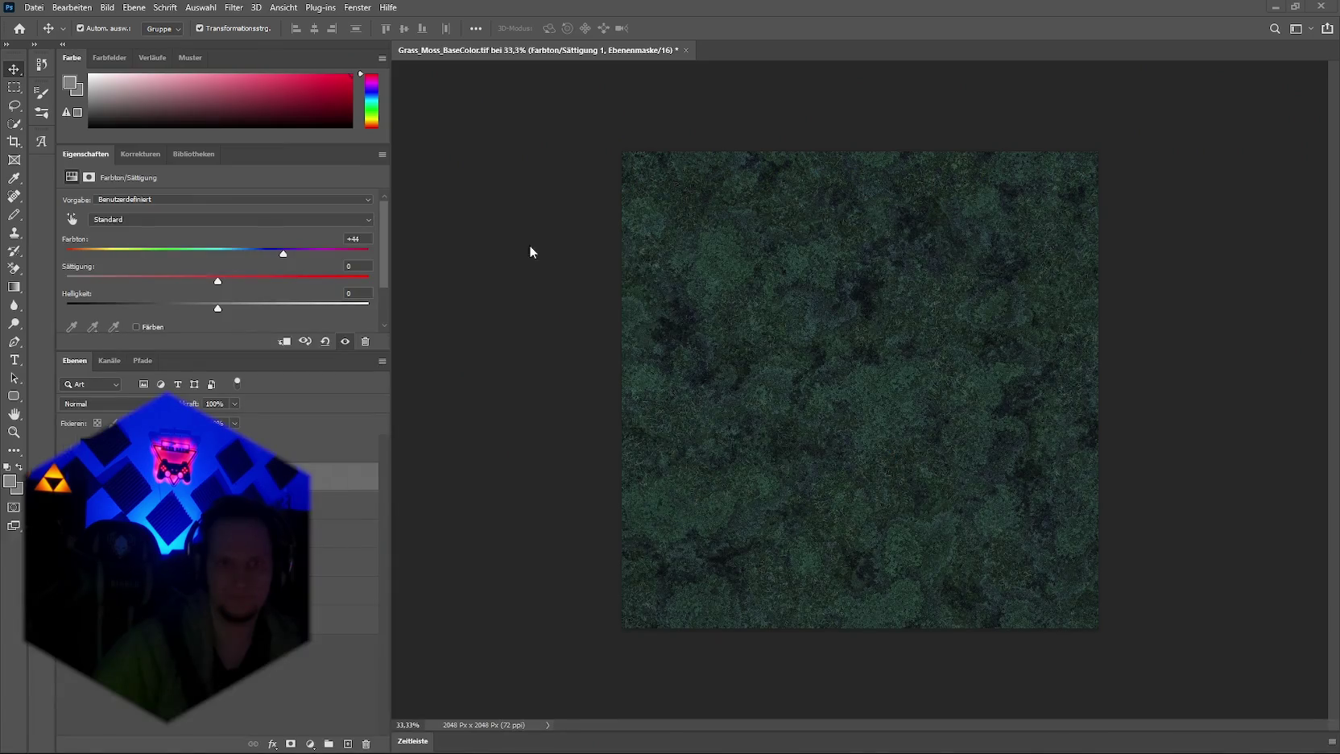
pyautogui.click(34, 7)
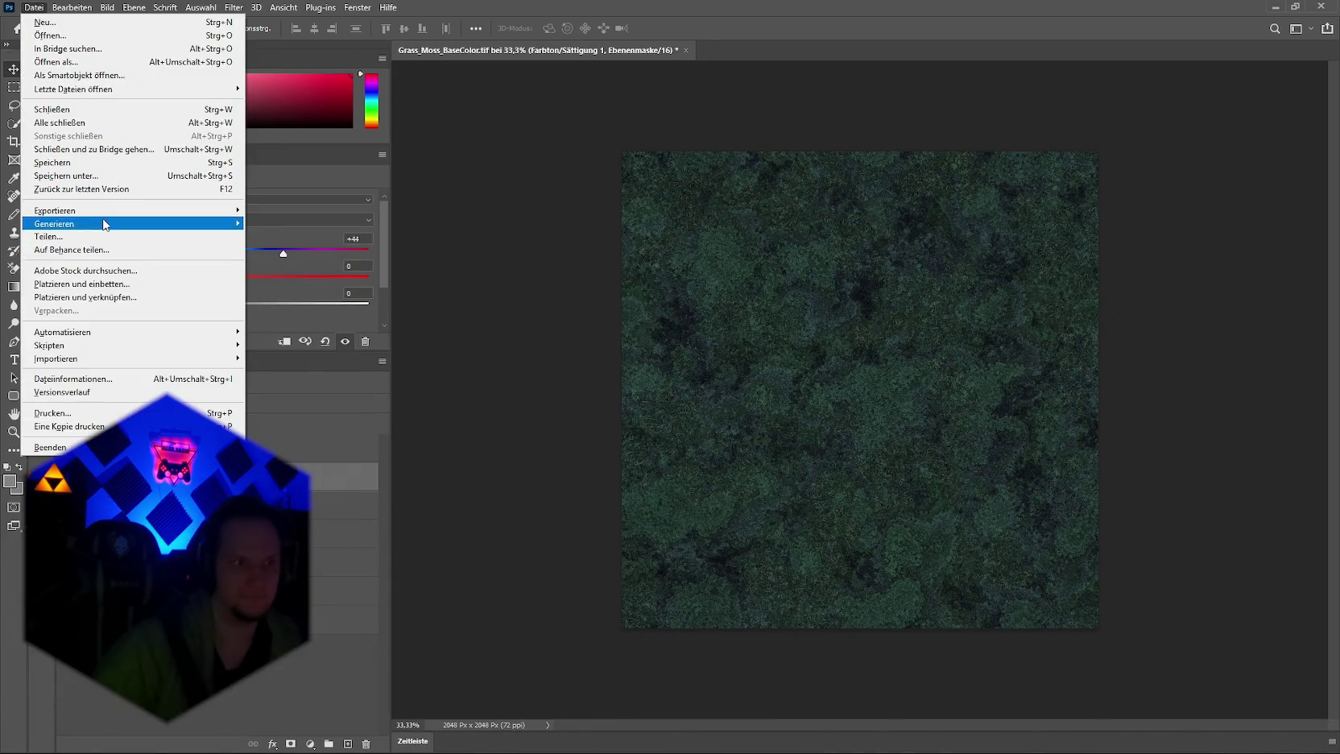
pyautogui.moveTo(109, 216)
pyautogui.click(304, 212)
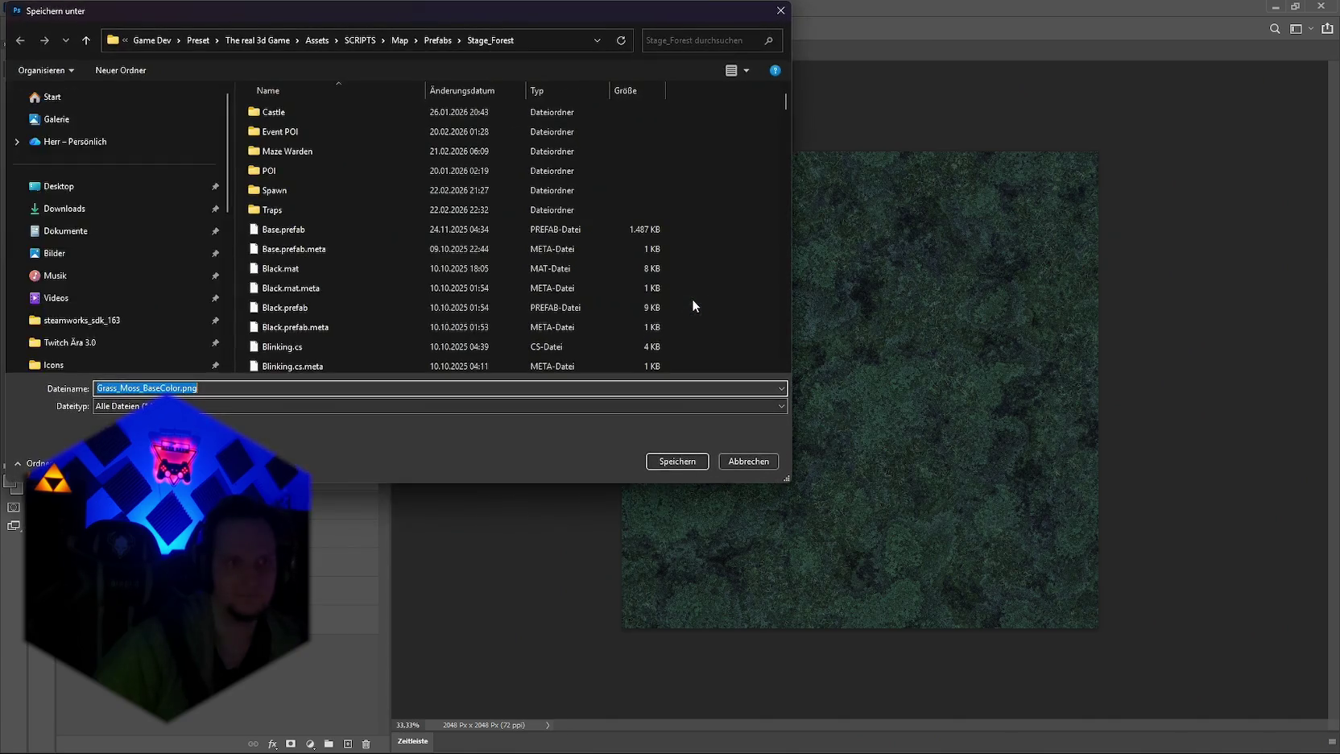
pyautogui.click(675, 460)
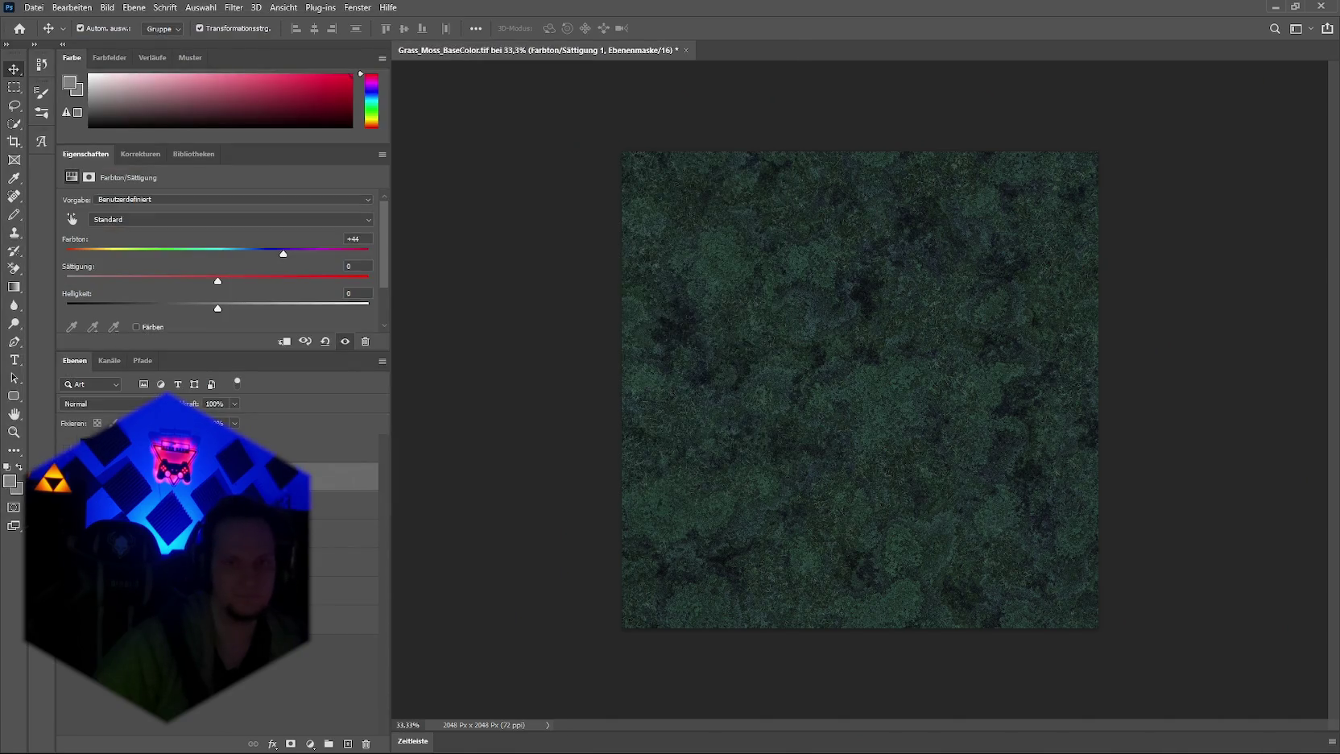
# Step: Launch Unity Hub, then quit Photoshop, discarding the texture changes with Nein
pyautogui.moveTo(945, 739)
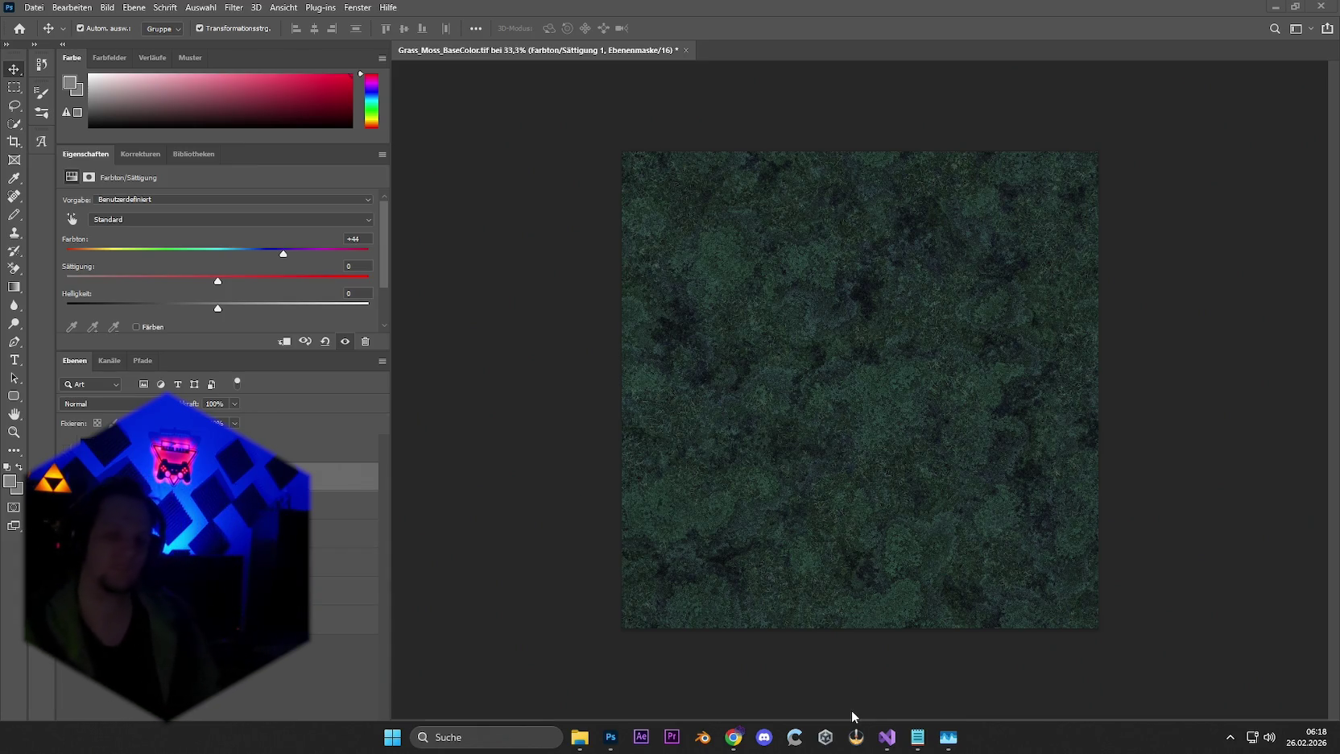
pyautogui.click(825, 736)
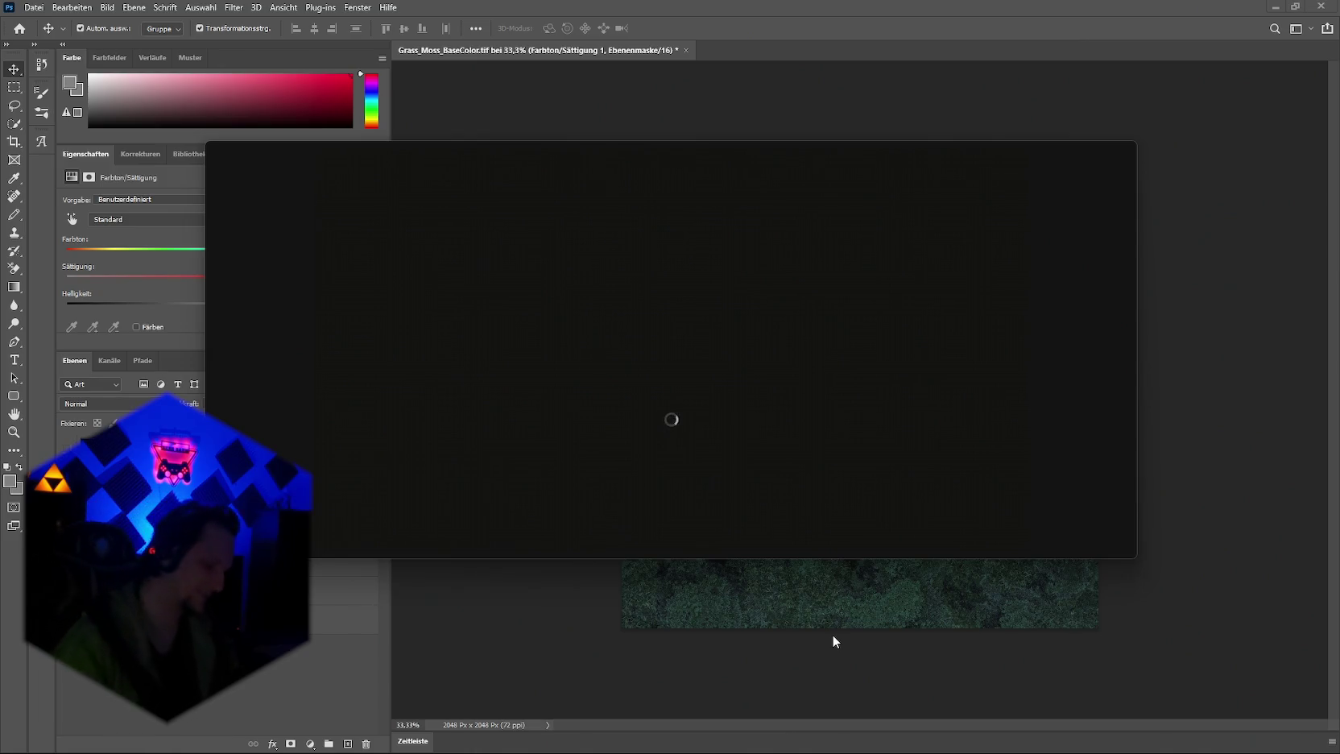
pyautogui.moveTo(891, 744)
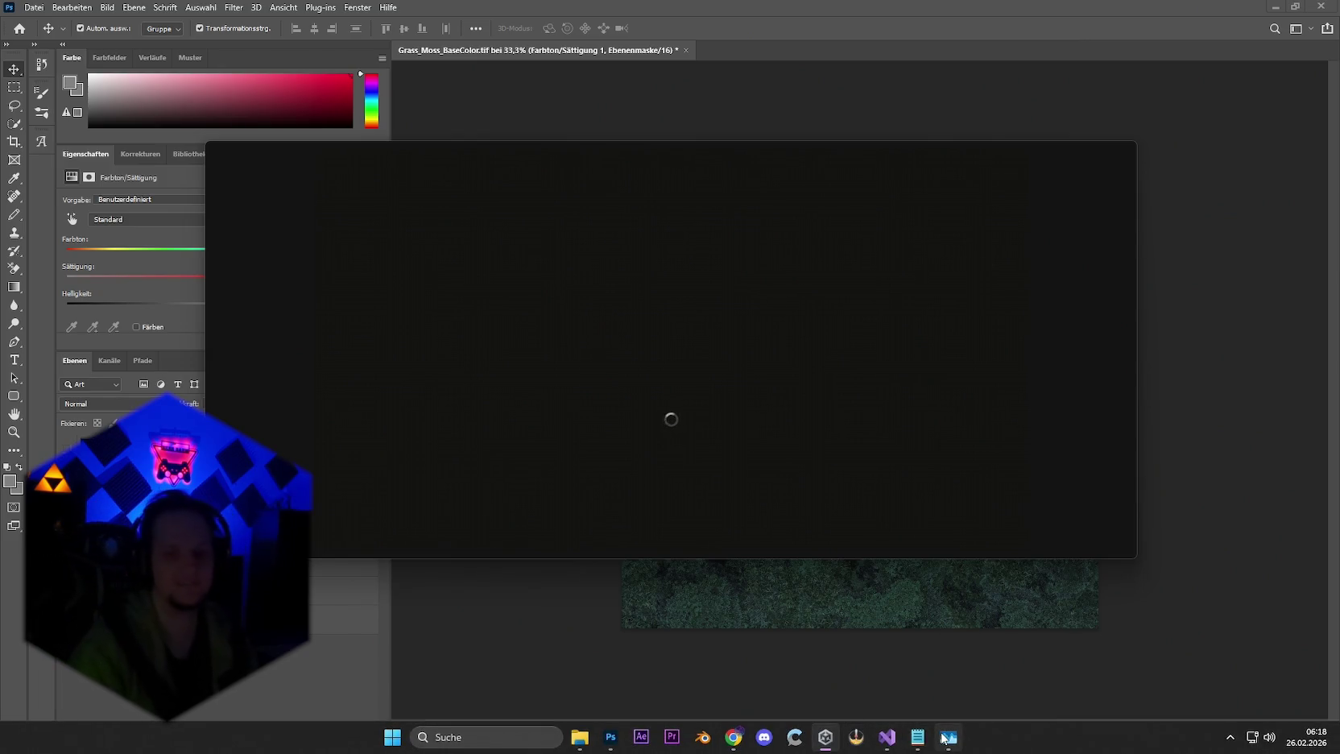
pyautogui.click(1321, 7)
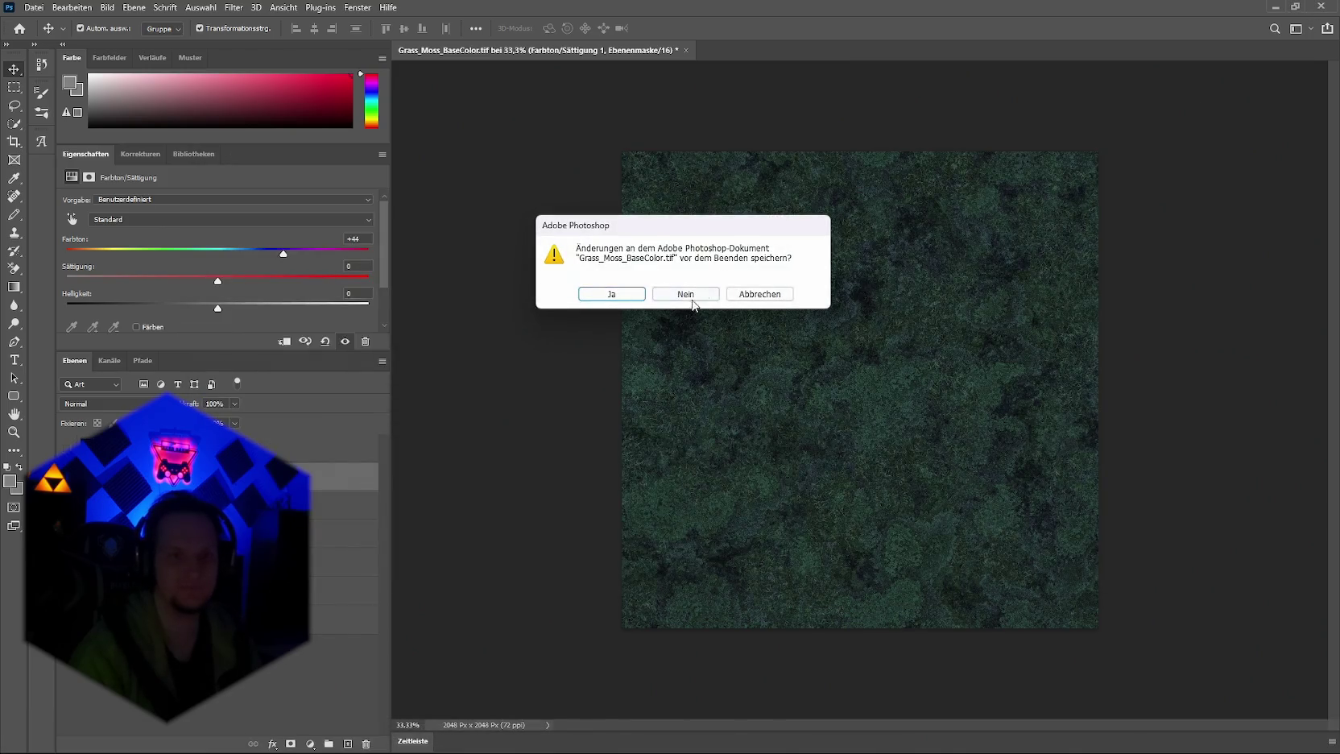
pyautogui.click(671, 295)
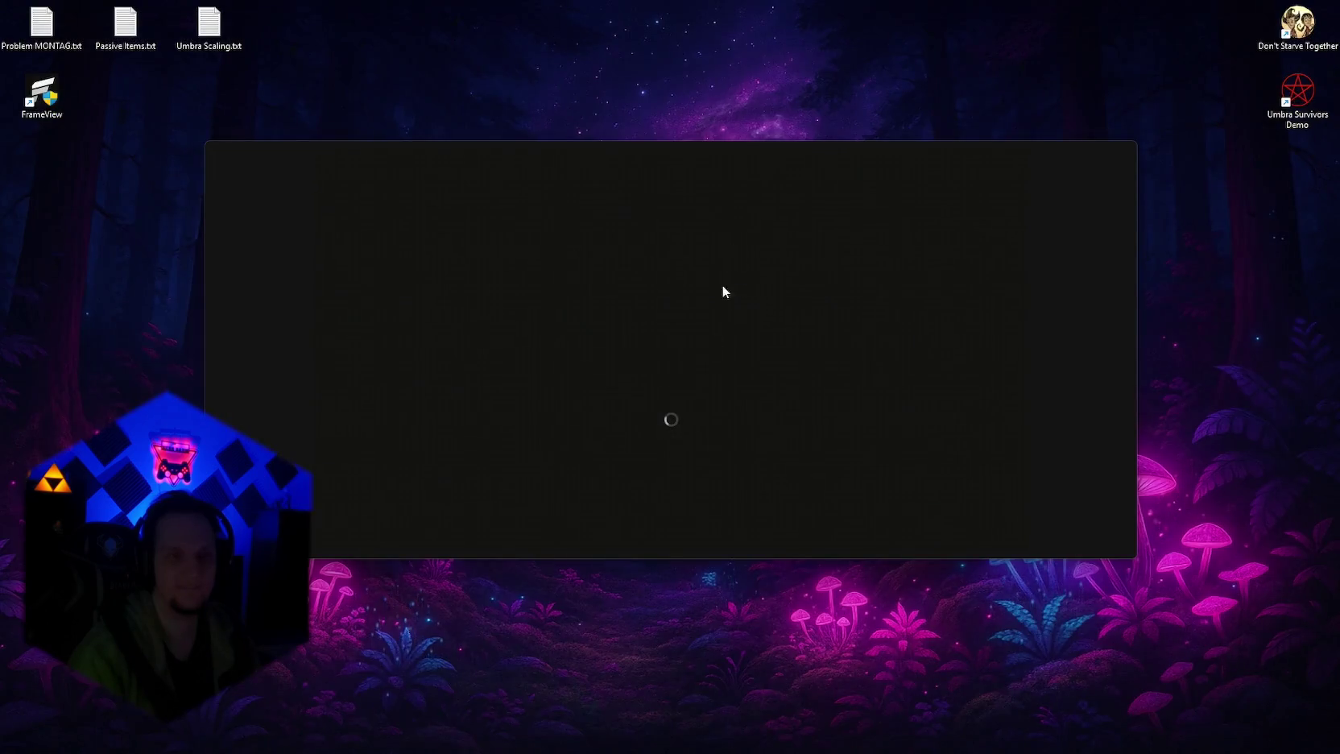
pyautogui.moveTo(635, 731)
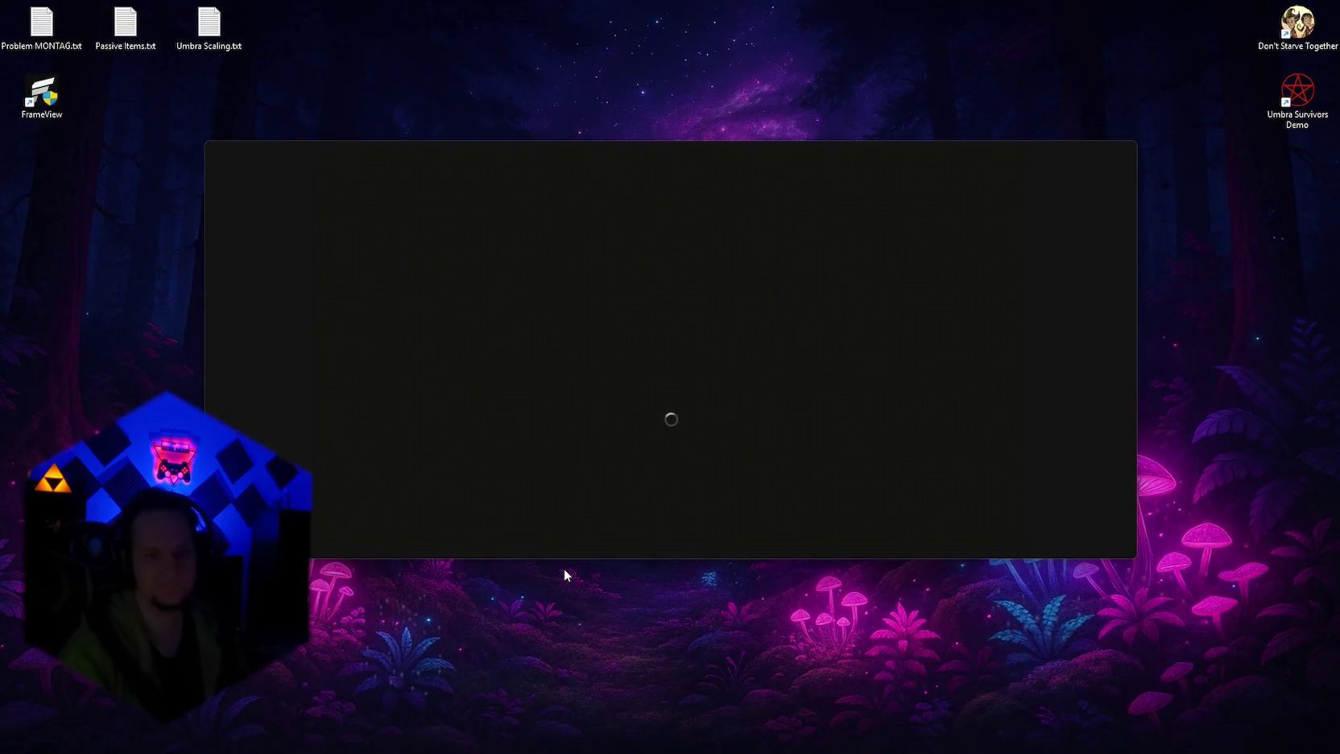
# Step: Restart Windows with Neu starten from the Start menu, then sign back in at the lock screen
pyautogui.click(394, 736)
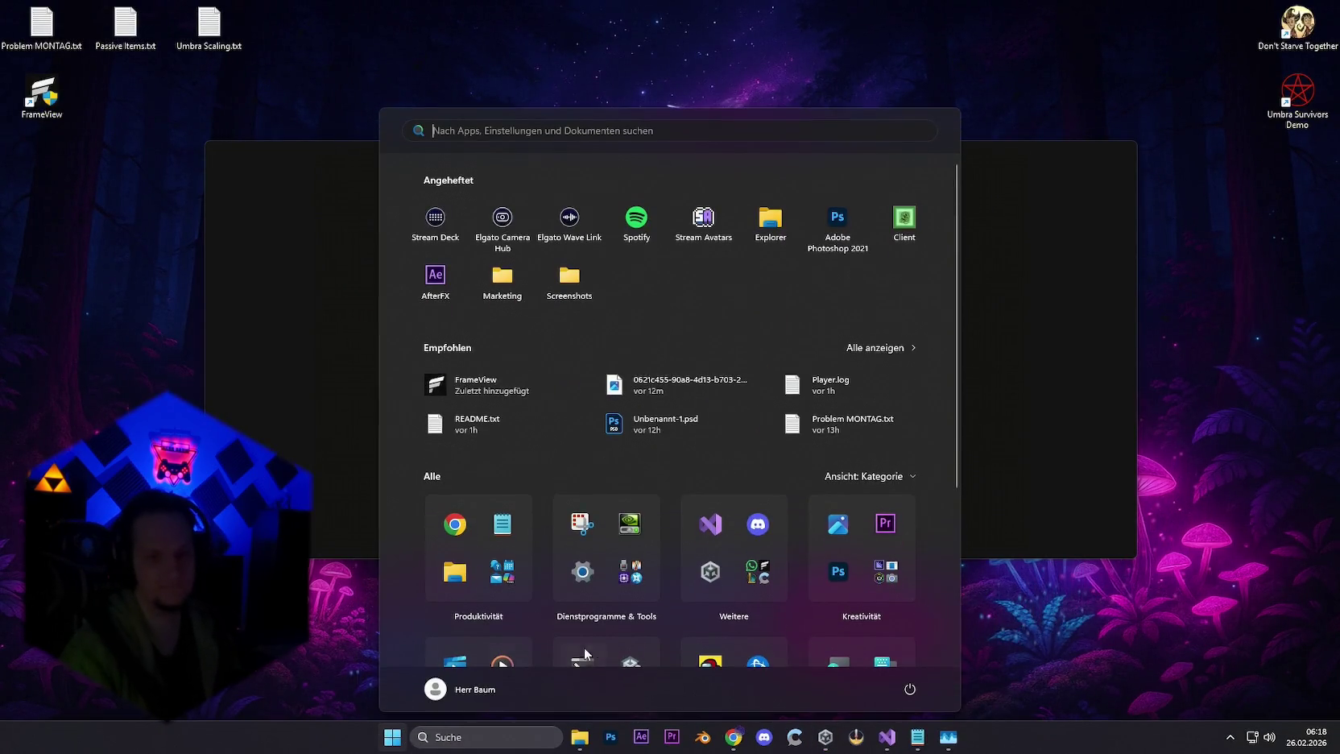
pyautogui.click(909, 689)
pyautogui.click(897, 658)
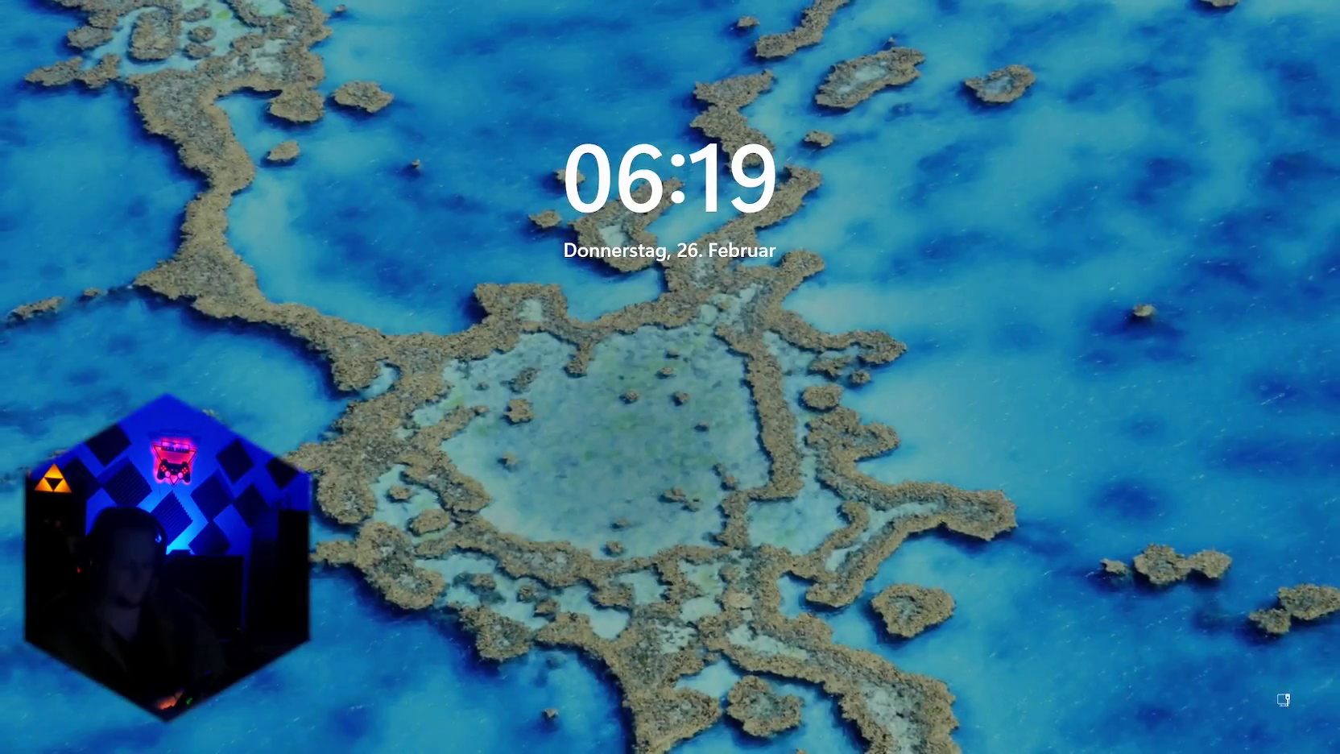
pyautogui.press('space')
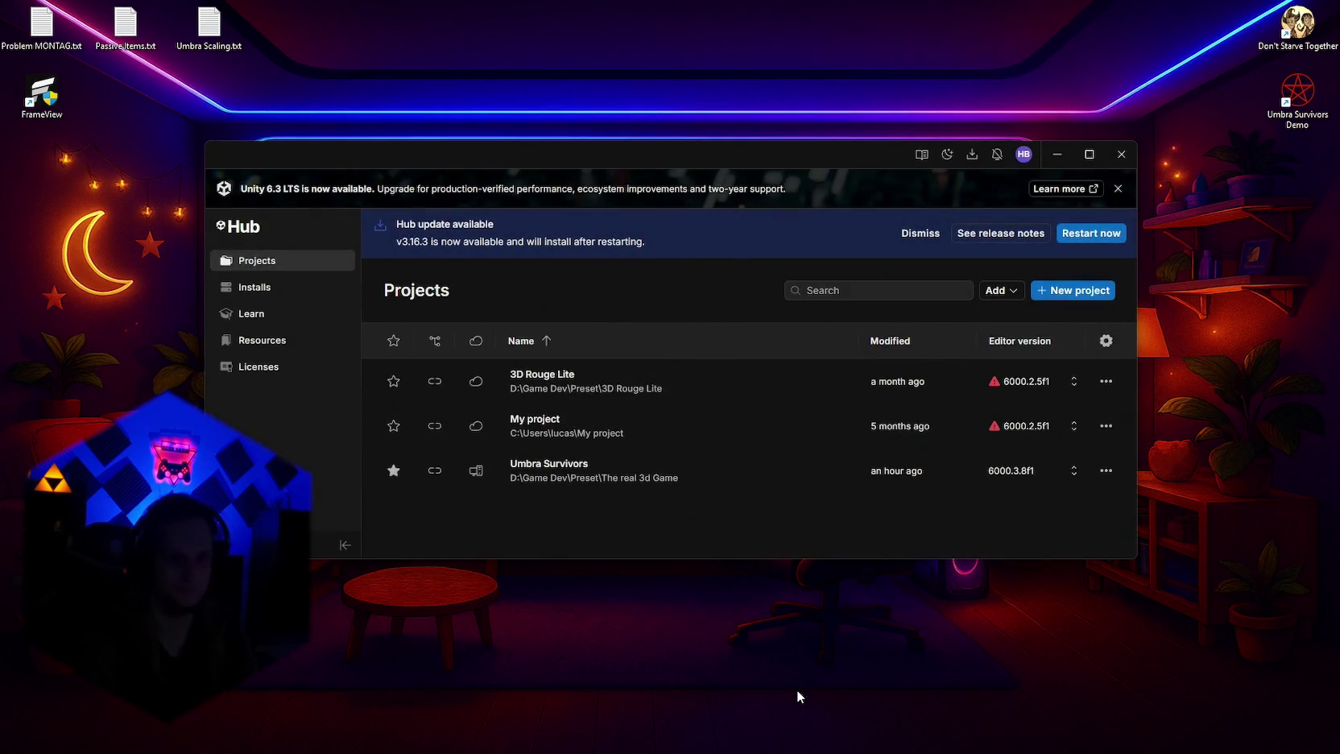
# Step: Load Umbra Survivors from Unity Hub's Projects list and dismiss the scene backup recovery prompt
pyautogui.click(606, 475)
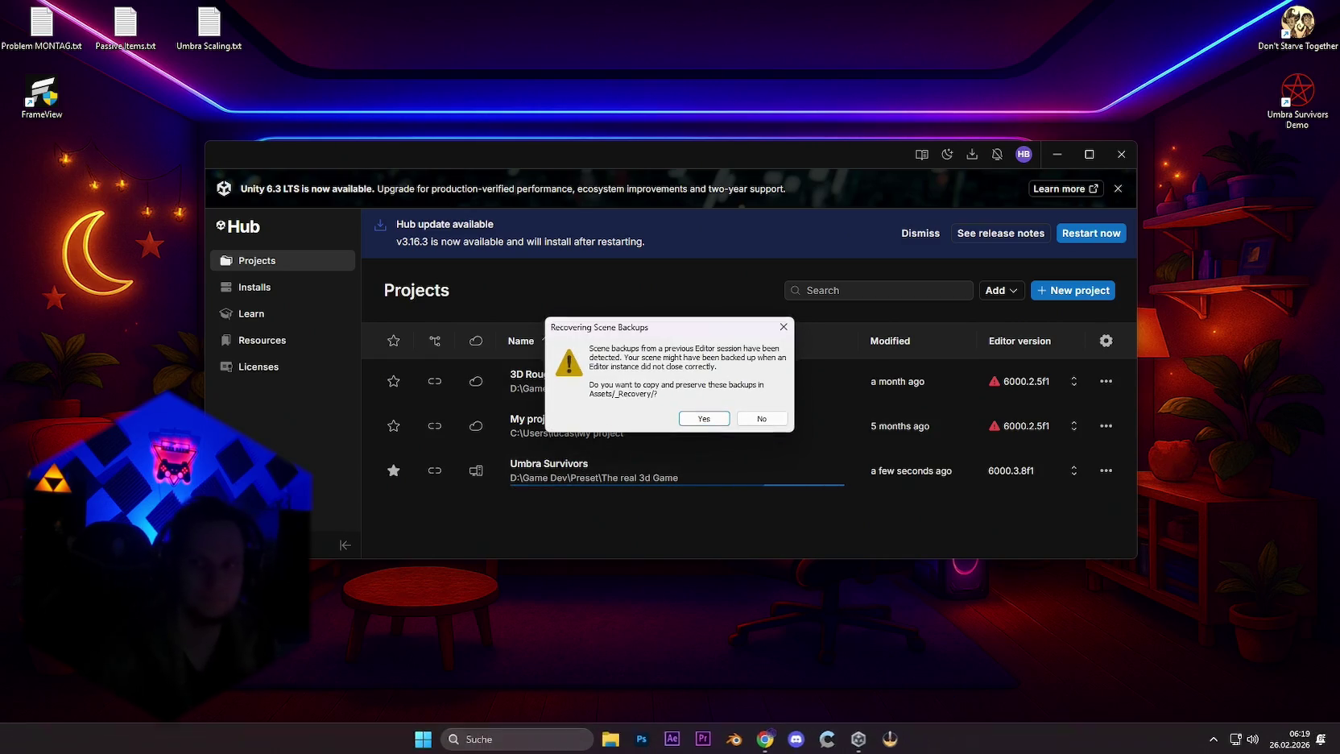
pyautogui.press('Return')
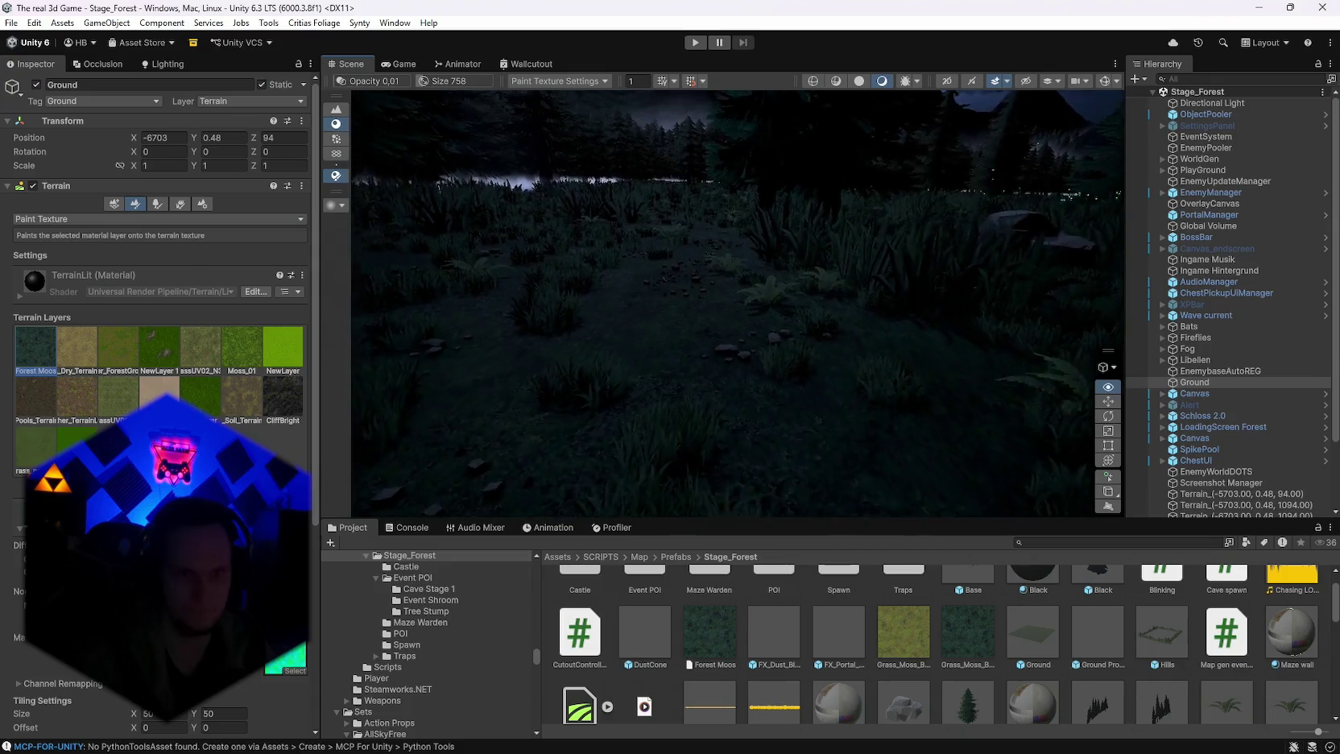
# Step: Nudge the scene camera along the forest path, then load StageHub from File > Open Recent Scene
pyautogui.press('Up')
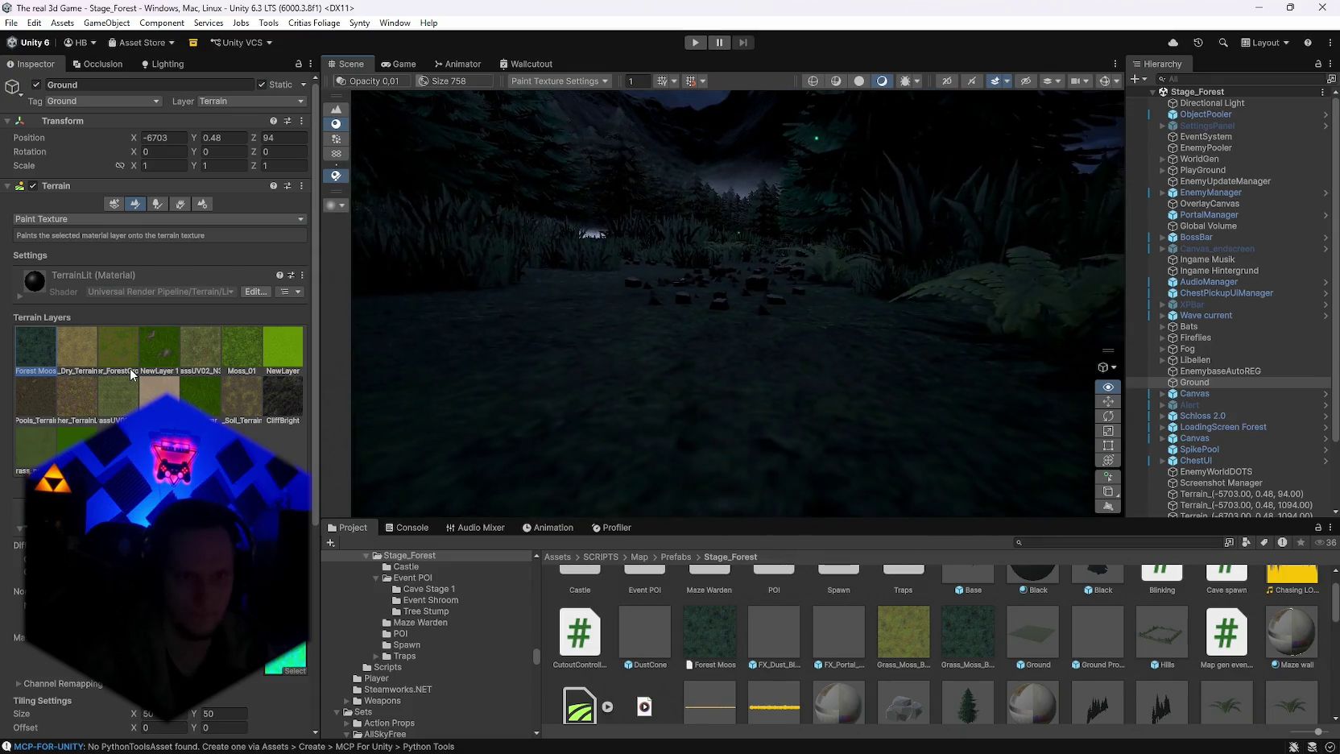
pyautogui.press('Up')
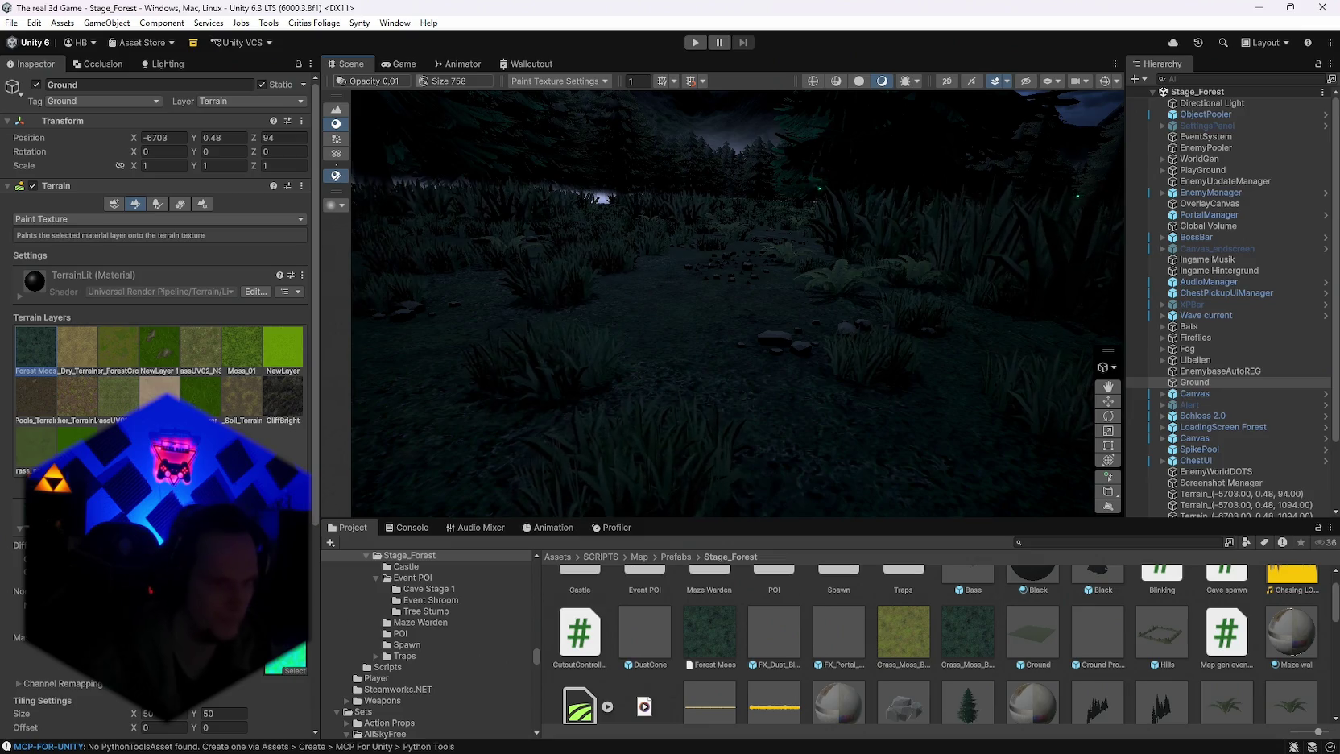
pyautogui.scroll(-2, 161, 281)
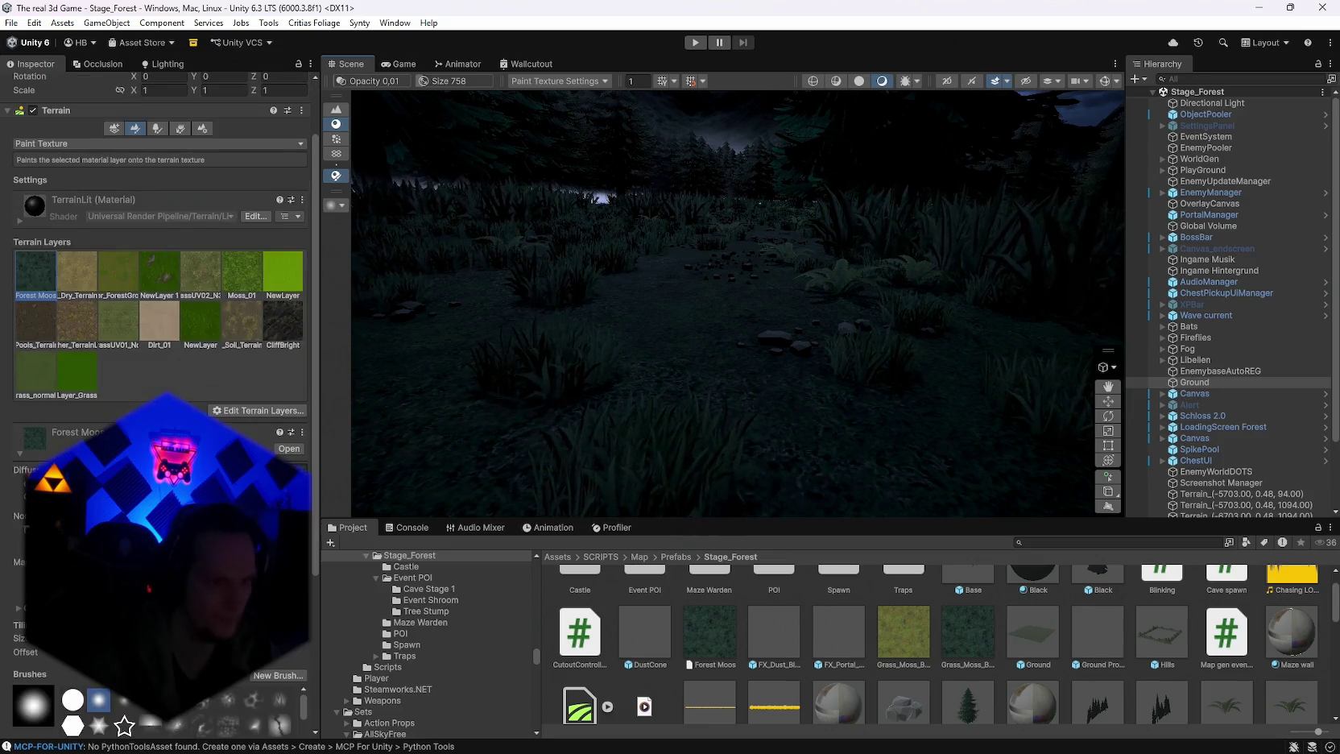
pyautogui.click(12, 22)
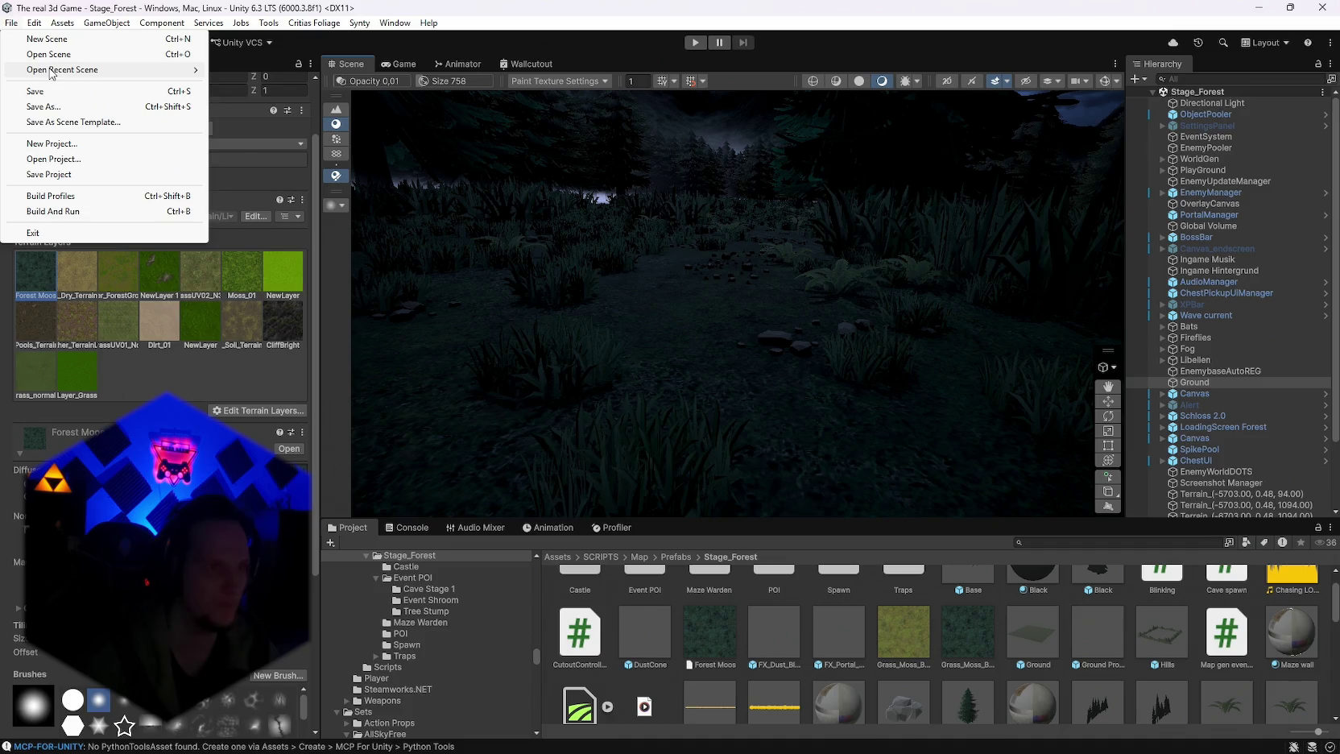
pyautogui.moveTo(120, 70)
pyautogui.click(471, 175)
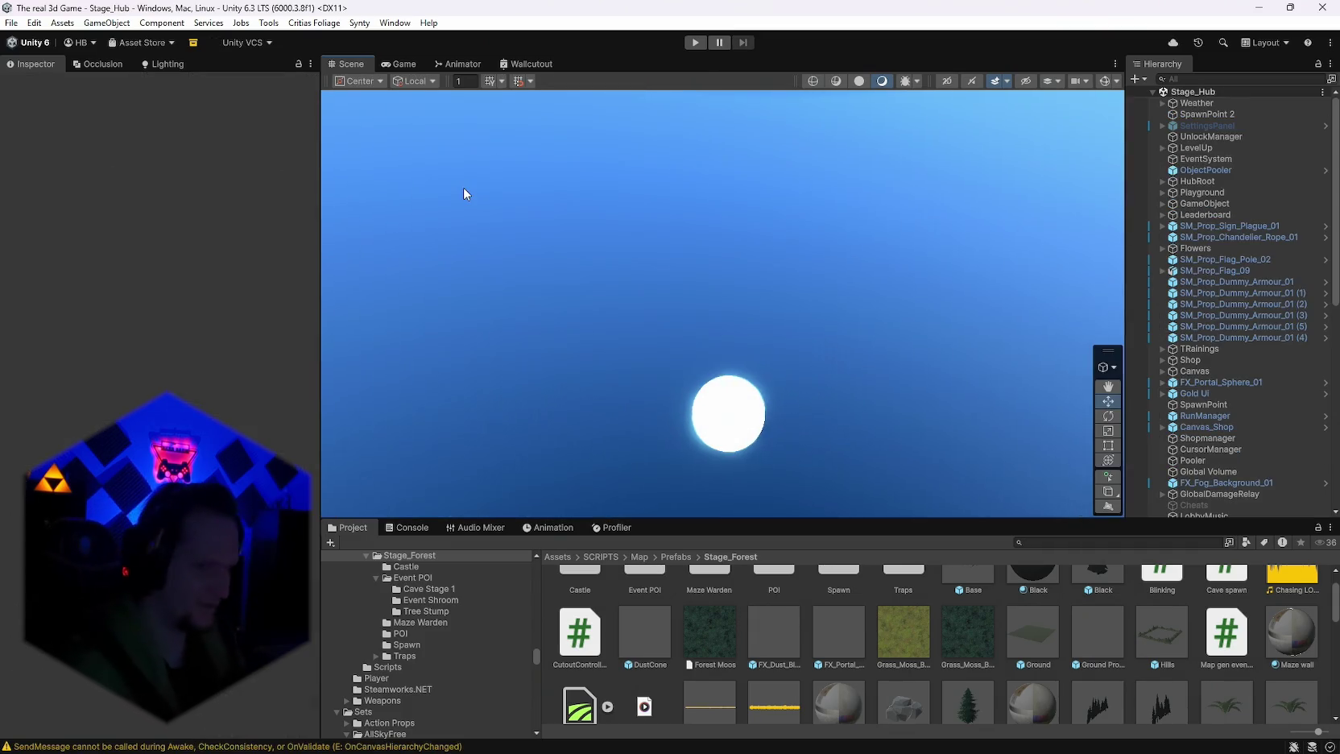
pyautogui.click(1207, 114)
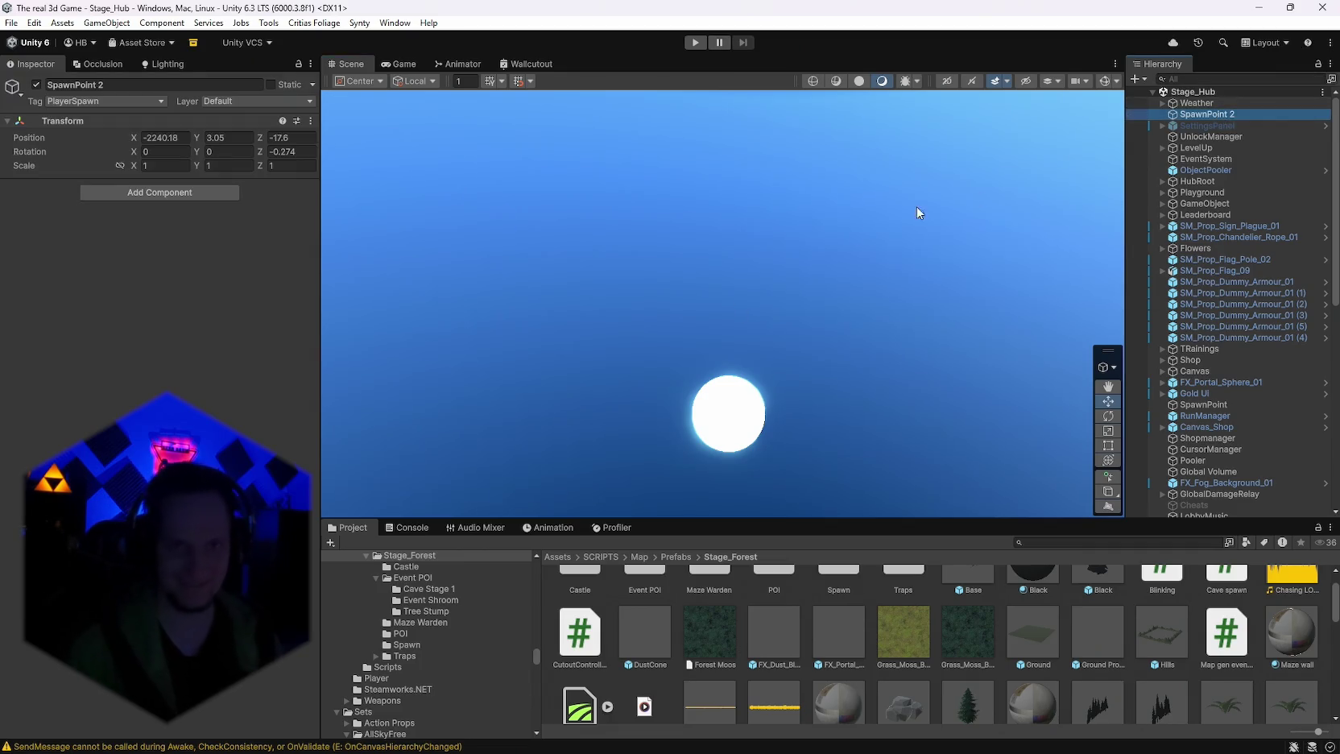
pyautogui.press('f')
pyautogui.moveTo(737, 145)
pyautogui.mouseDown()
pyautogui.moveTo(784, 284)
pyautogui.moveTo(858, 308)
pyautogui.moveTo(631, 260)
pyautogui.moveTo(654, 225)
pyautogui.moveTo(398, 248)
pyautogui.moveTo(775, 281)
pyautogui.moveTo(864, 278)
pyautogui.moveTo(867, 249)
pyautogui.mouseUp()
pyautogui.moveTo(878, 242)
pyautogui.mouseDown()
pyautogui.moveTo(171, 205)
pyautogui.moveTo(144, 207)
pyautogui.moveTo(121, 269)
pyautogui.moveTo(941, 237)
pyautogui.moveTo(762, 263)
pyautogui.moveTo(821, 169)
pyautogui.moveTo(338, 177)
pyautogui.mouseUp()
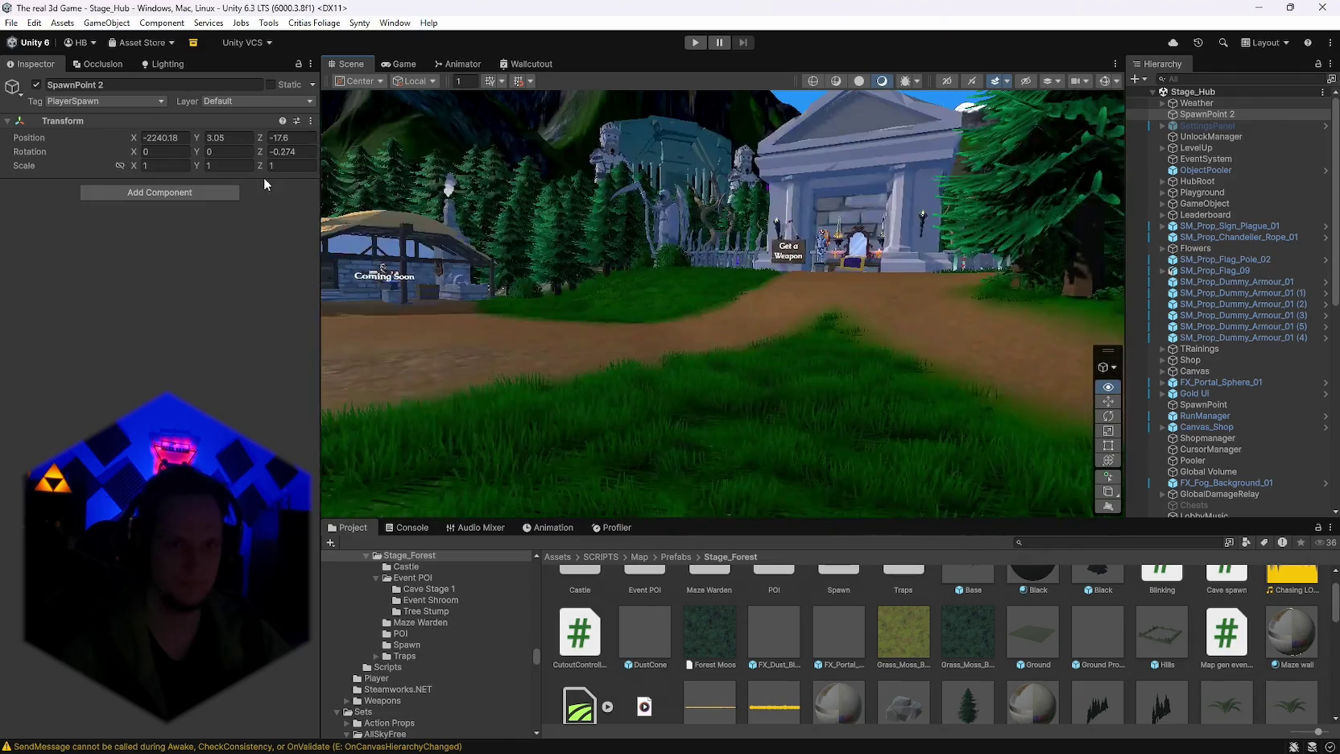
pyautogui.moveTo(26, 181)
pyautogui.mouseDown()
pyautogui.moveTo(25, 205)
pyautogui.moveTo(273, 227)
pyautogui.moveTo(403, 299)
pyautogui.moveTo(628, 248)
pyautogui.moveTo(1020, 206)
pyautogui.moveTo(1185, 190)
pyautogui.moveTo(1276, 213)
pyautogui.moveTo(16, 242)
pyautogui.moveTo(57, 260)
pyautogui.moveTo(737, 258)
pyautogui.moveTo(708, 241)
pyautogui.mouseUp()
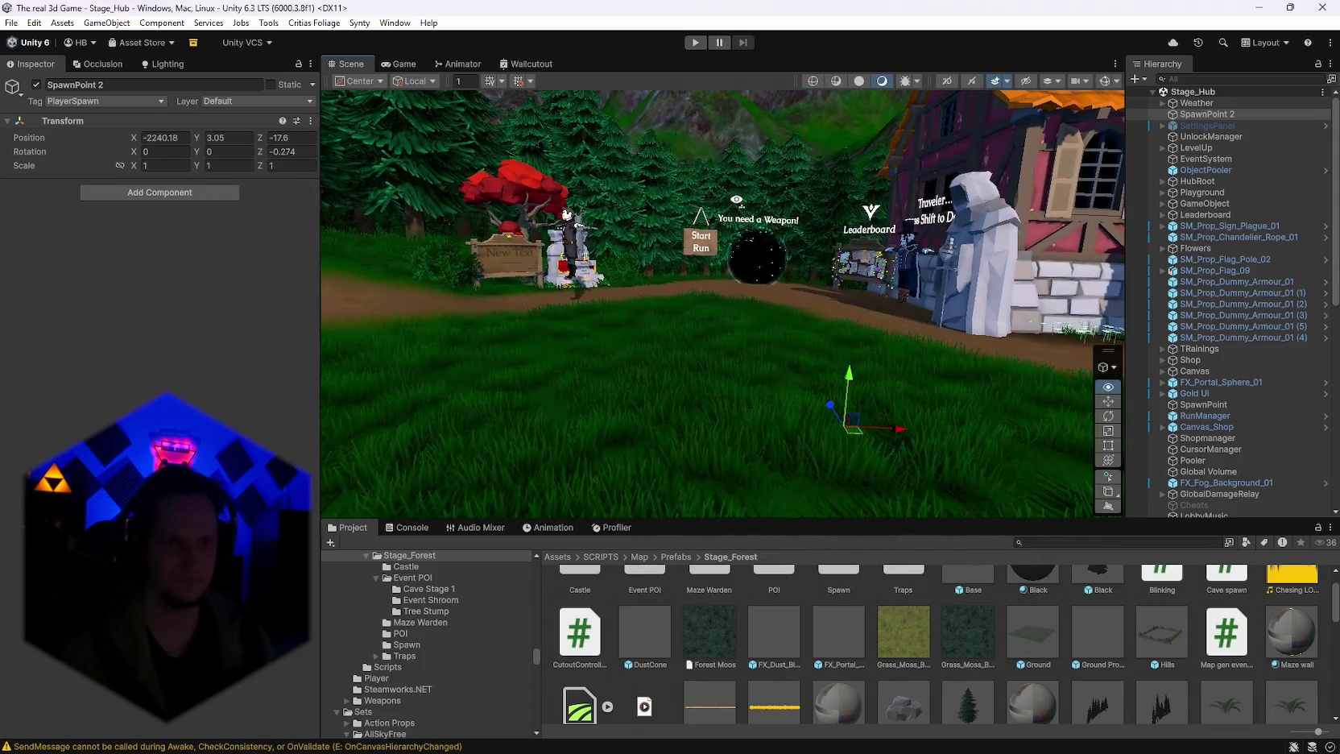
pyautogui.click(11, 22)
pyautogui.click(583, 221)
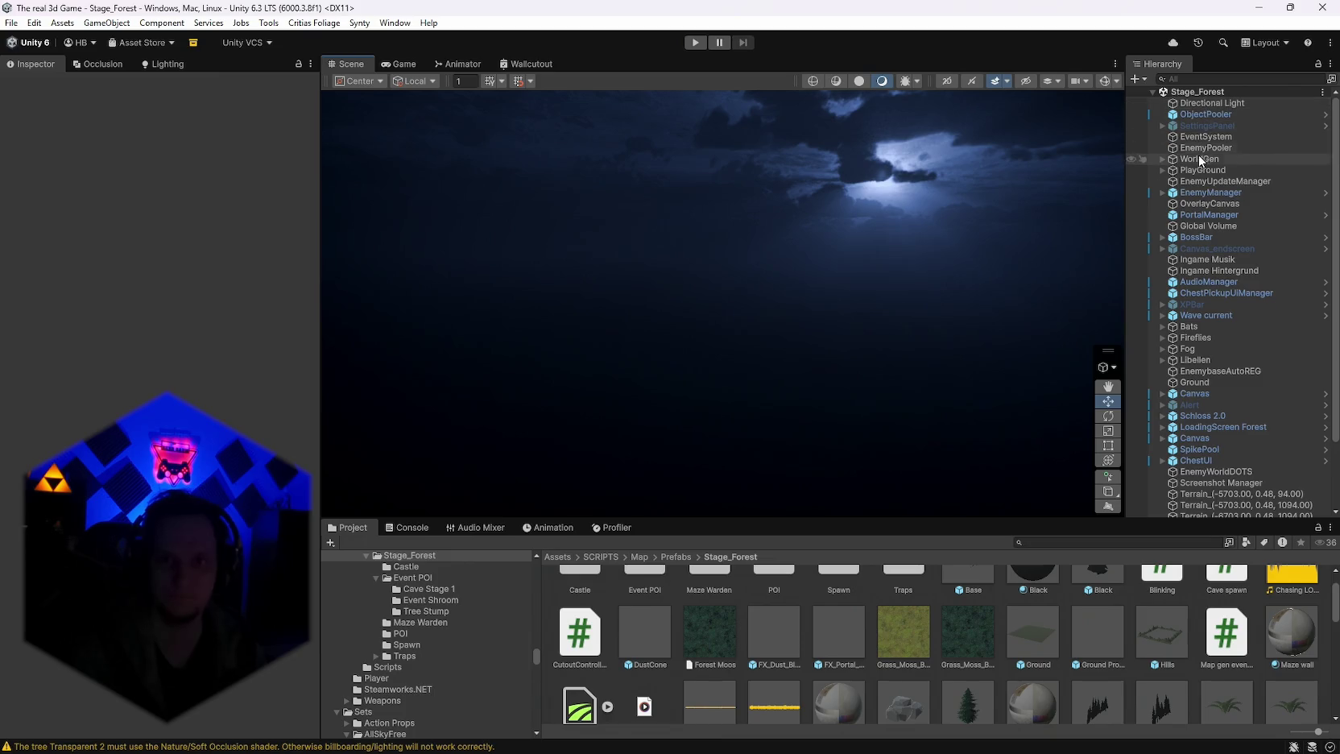
# Step: Frame the Directional Light and look over the night forest toward the mountains and sky
pyautogui.doubleClick(1194, 108)
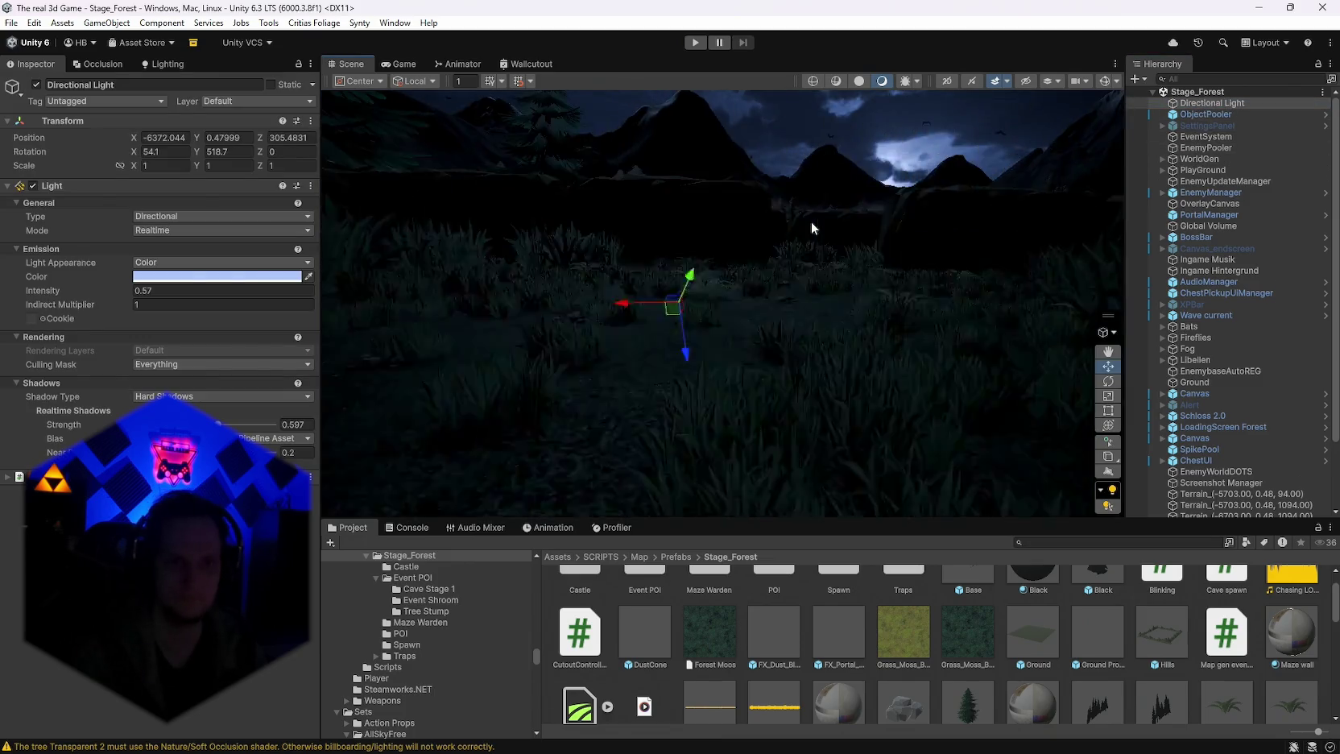
pyautogui.moveTo(811, 222)
pyautogui.mouseDown()
pyautogui.moveTo(530, 233)
pyautogui.moveTo(996, 311)
pyautogui.moveTo(1012, 287)
pyautogui.moveTo(996, 284)
pyautogui.moveTo(966, 350)
pyautogui.moveTo(687, 284)
pyautogui.moveTo(913, 293)
pyautogui.moveTo(1058, 248)
pyautogui.moveTo(822, 218)
pyautogui.moveTo(825, 248)
pyautogui.moveTo(730, 281)
pyautogui.moveTo(858, 293)
pyautogui.moveTo(783, 329)
pyautogui.moveTo(841, 338)
pyautogui.moveTo(829, 342)
pyautogui.mouseUp()
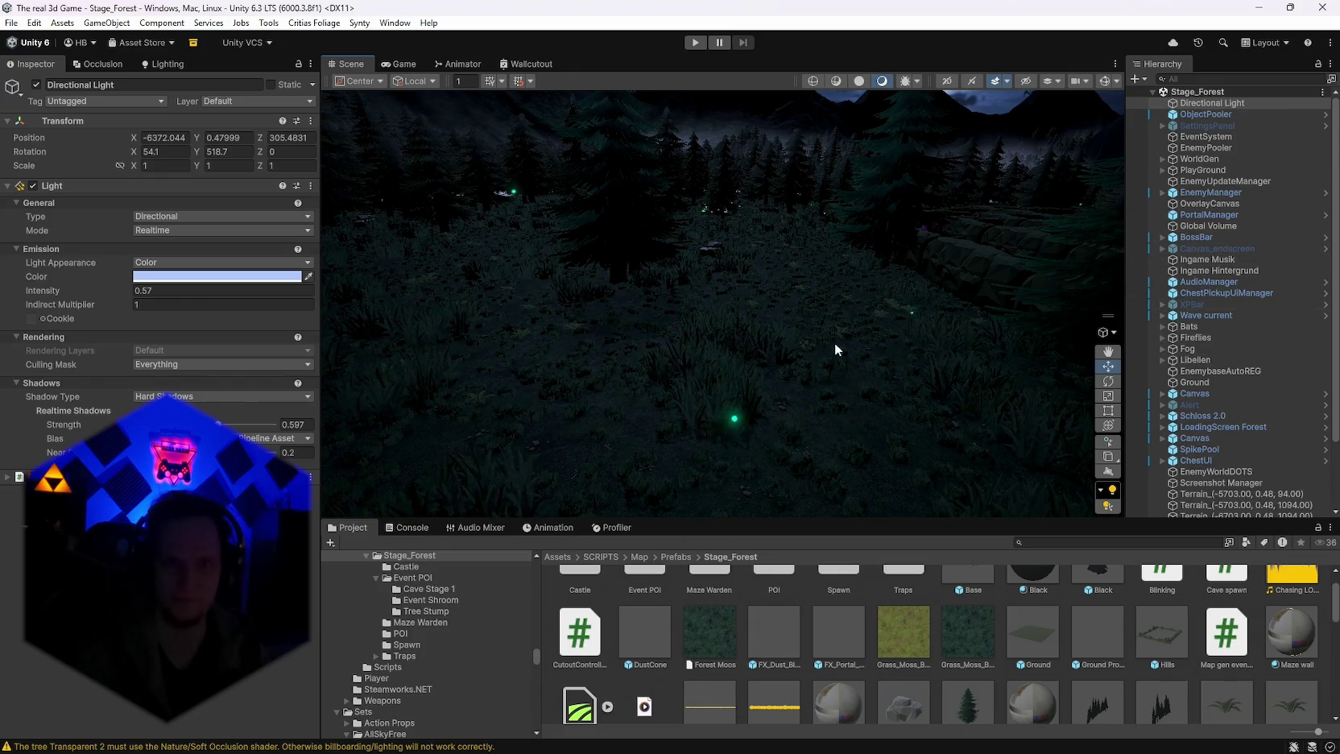
pyautogui.moveTo(834, 342)
pyautogui.mouseDown()
pyautogui.moveTo(855, 290)
pyautogui.moveTo(946, 302)
pyautogui.mouseUp()
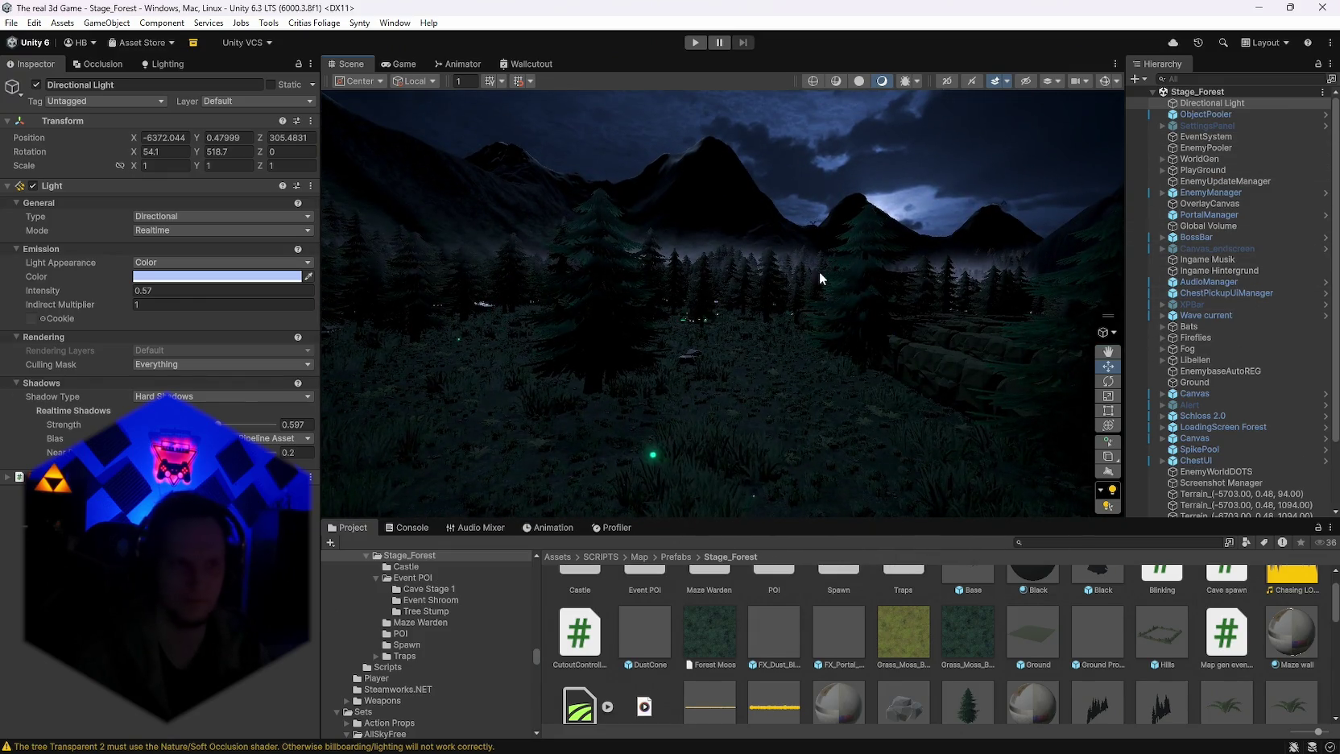
# Step: Toggle the Directional Light's Culling Mask off and back on, leaving it at Everything
pyautogui.moveTo(822, 278); pyautogui.dragTo(712, 369)
pyautogui.click(184, 367)
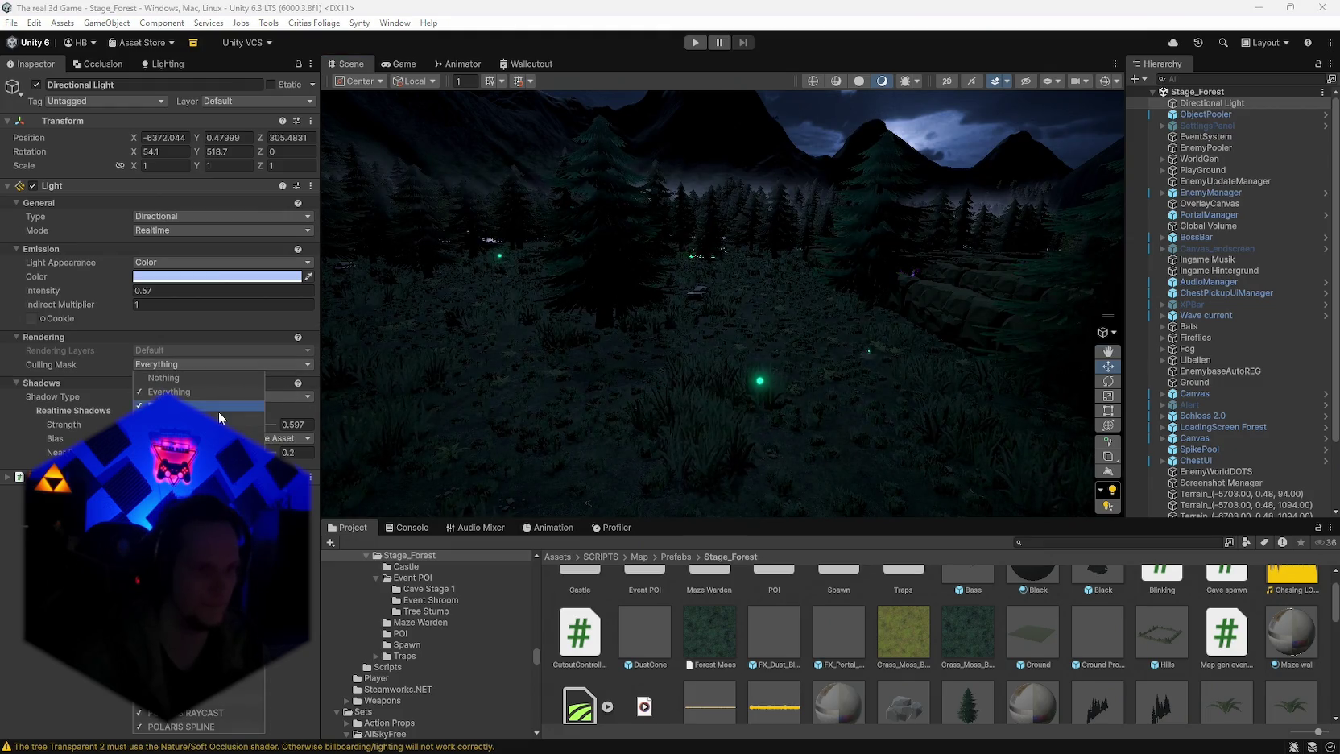
pyautogui.click(185, 563)
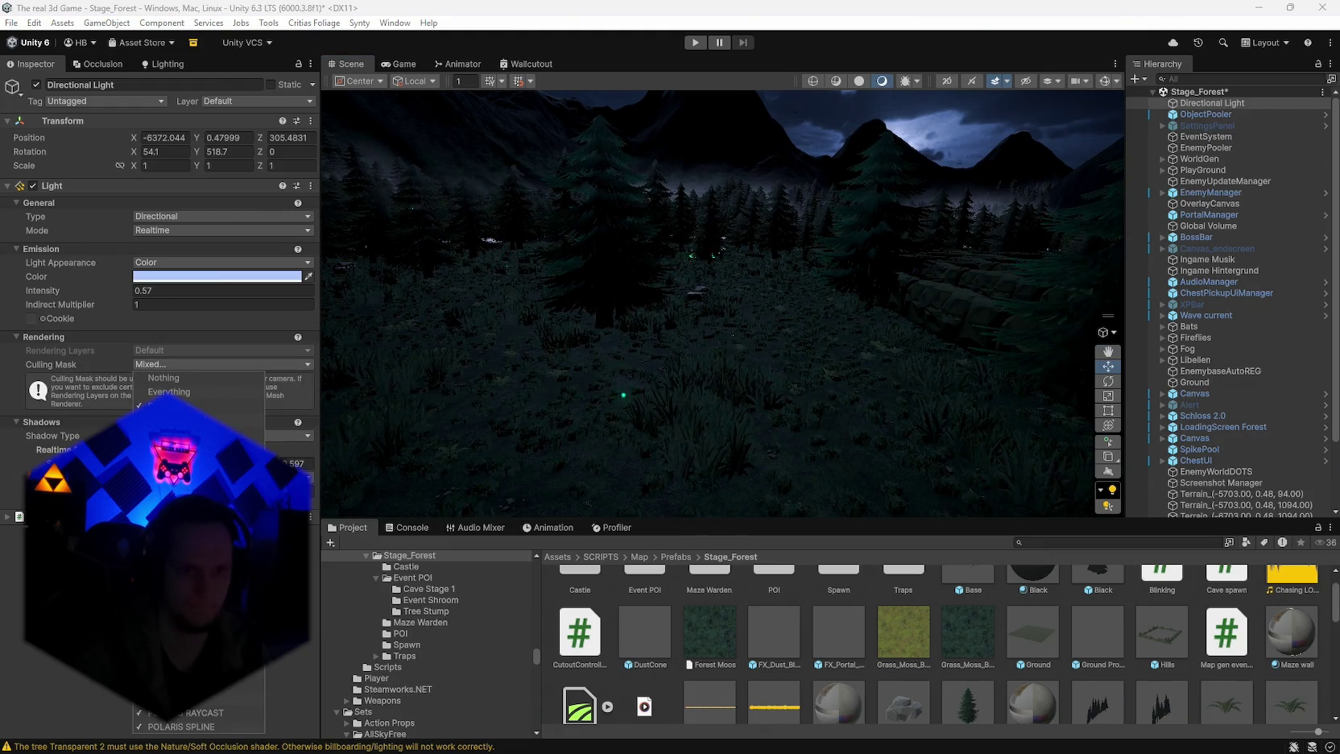
pyautogui.click(185, 564)
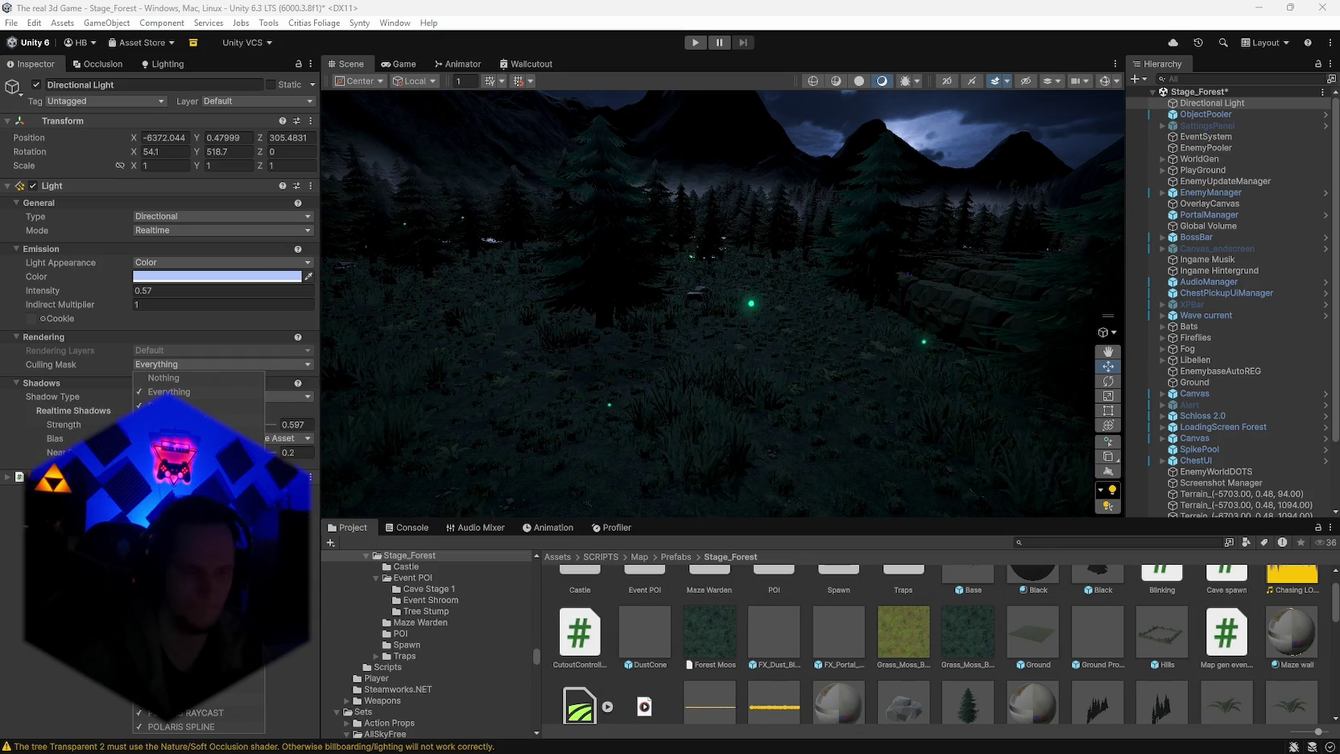
pyautogui.click(16, 451)
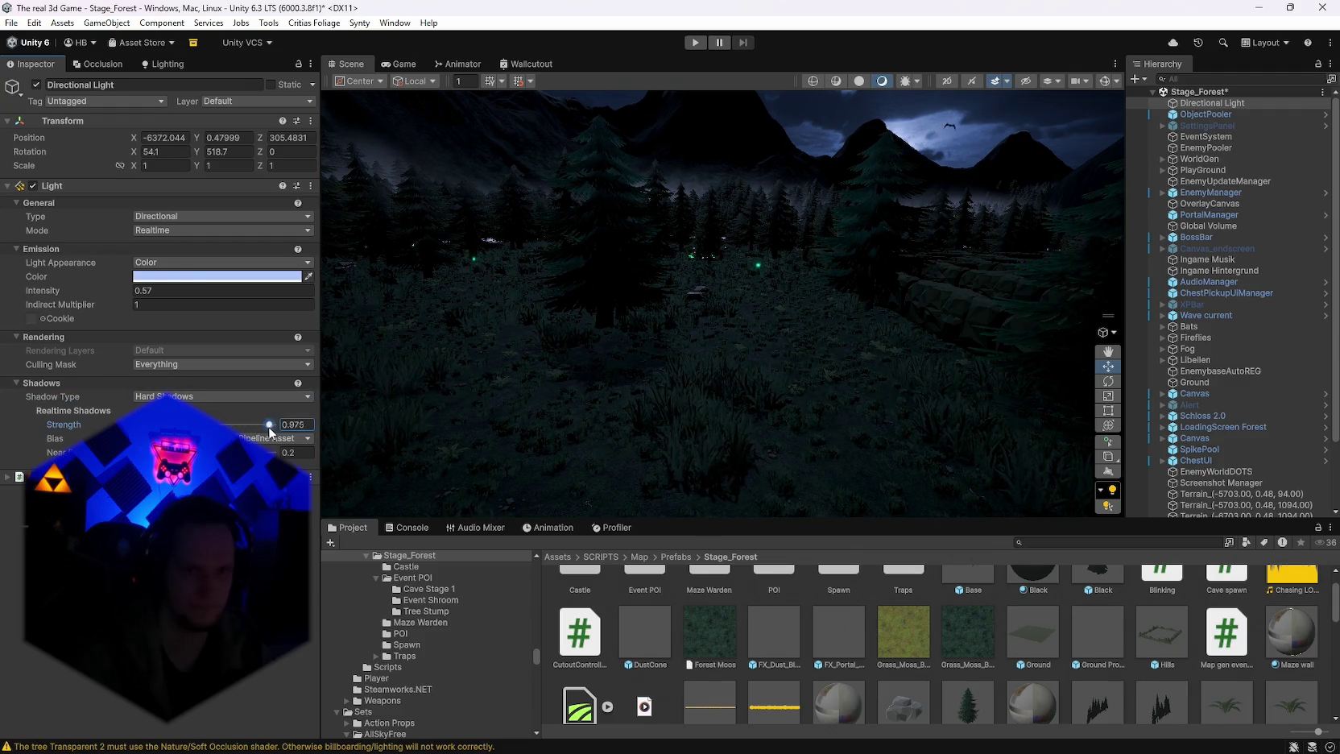
# Step: Fly the scene camera through the forest trees and bring up the sun light's colour settings
pyautogui.moveTo(644, 451)
pyautogui.mouseDown()
pyautogui.moveTo(657, 455)
pyautogui.moveTo(688, 406)
pyautogui.moveTo(255, 438)
pyautogui.mouseUp()
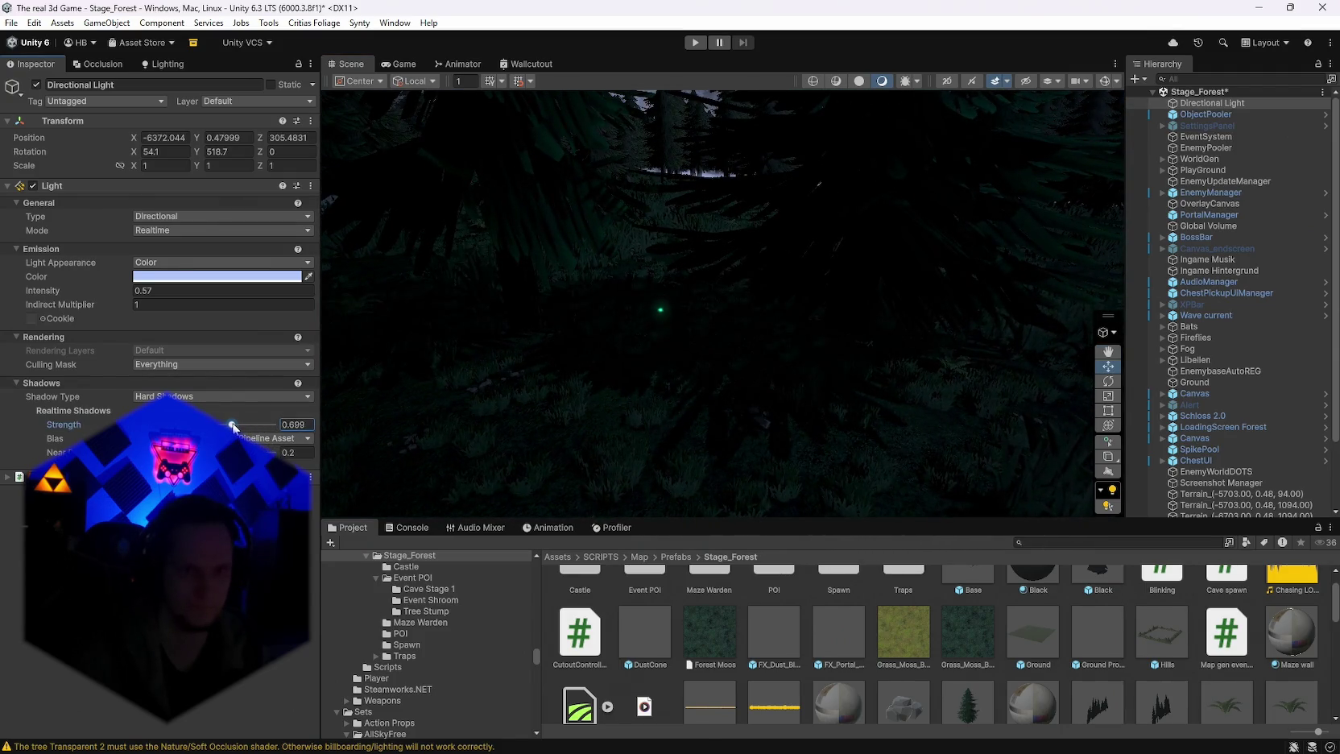
pyautogui.moveTo(456, 410)
pyautogui.mouseDown()
pyautogui.moveTo(1008, 338)
pyautogui.moveTo(1258, 366)
pyautogui.moveTo(67, 407)
pyautogui.moveTo(298, 377)
pyautogui.moveTo(104, 363)
pyautogui.moveTo(83, 348)
pyautogui.moveTo(58, 386)
pyautogui.moveTo(1272, 379)
pyautogui.moveTo(1230, 351)
pyautogui.moveTo(1217, 279)
pyautogui.moveTo(1267, 310)
pyautogui.moveTo(1218, 314)
pyautogui.moveTo(1278, 325)
pyautogui.moveTo(60, 334)
pyautogui.moveTo(313, 337)
pyautogui.moveTo(331, 418)
pyautogui.moveTo(1246, 429)
pyautogui.moveTo(263, 394)
pyautogui.moveTo(365, 350)
pyautogui.moveTo(842, 395)
pyautogui.moveTo(736, 335)
pyautogui.moveTo(754, 350)
pyautogui.moveTo(602, 344)
pyautogui.moveTo(612, 317)
pyautogui.moveTo(600, 323)
pyautogui.mouseUp()
pyautogui.click(167, 276)
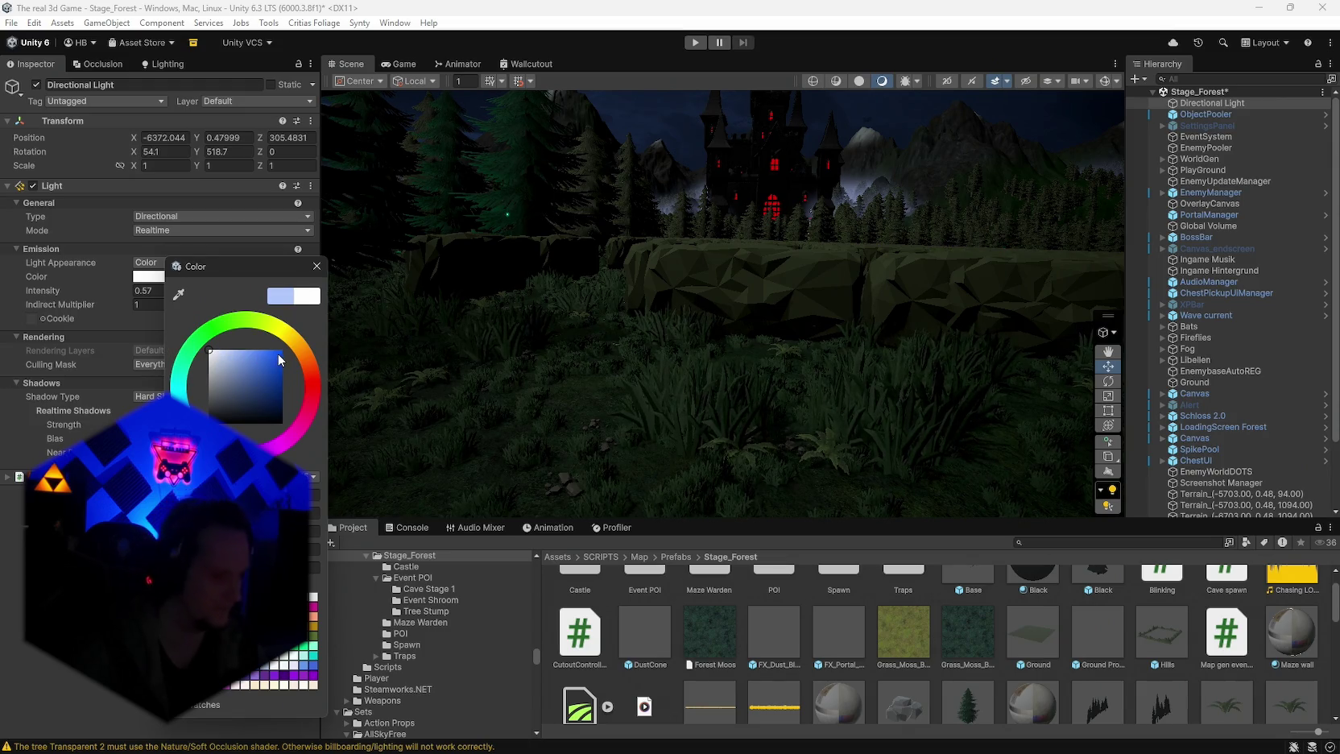
# Step: Tint the Directional Light pale blue in the Color picker, viewing the castle
pyautogui.moveTo(412, 348)
pyautogui.mouseDown()
pyautogui.moveTo(547, 288)
pyautogui.moveTo(370, 296)
pyautogui.mouseUp()
pyautogui.moveTo(274, 269)
pyautogui.mouseDown()
pyautogui.moveTo(607, 299)
pyautogui.moveTo(694, 290)
pyautogui.moveTo(676, 314)
pyautogui.mouseUp()
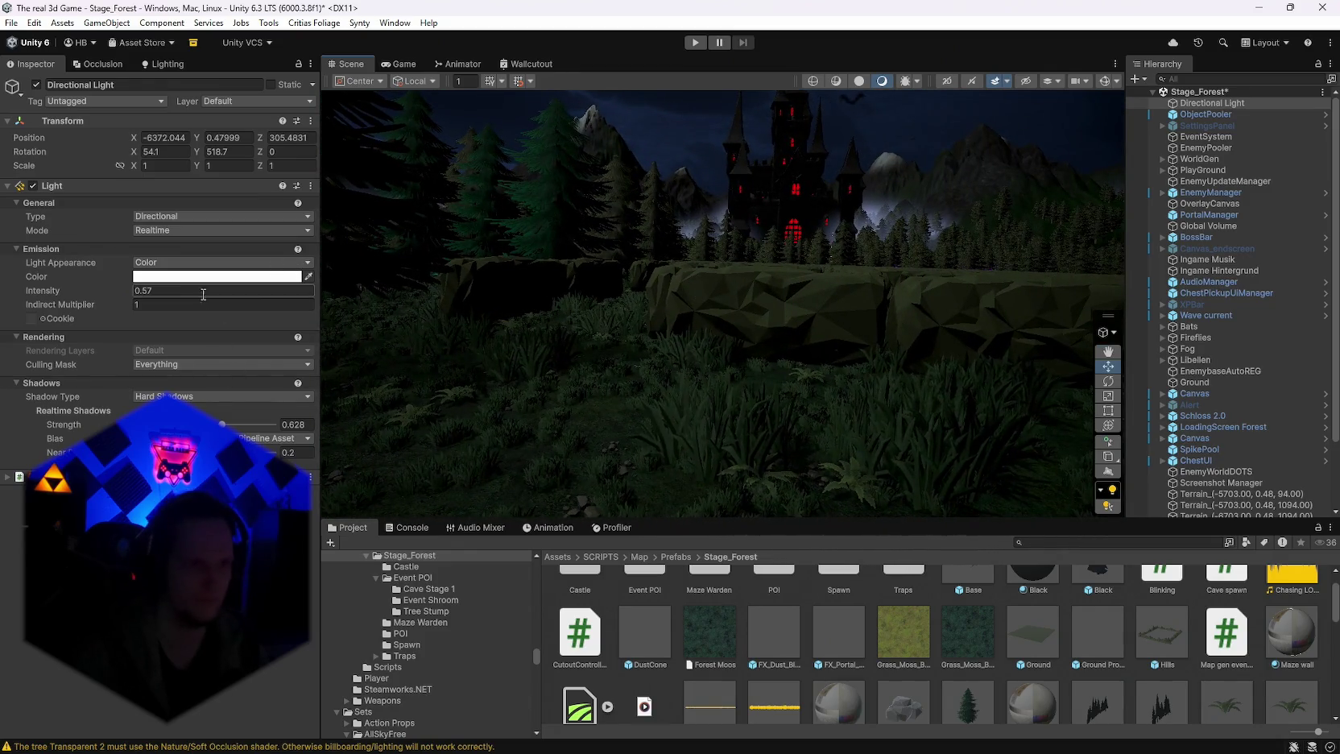
pyautogui.click(186, 276)
pyautogui.click(356, 333)
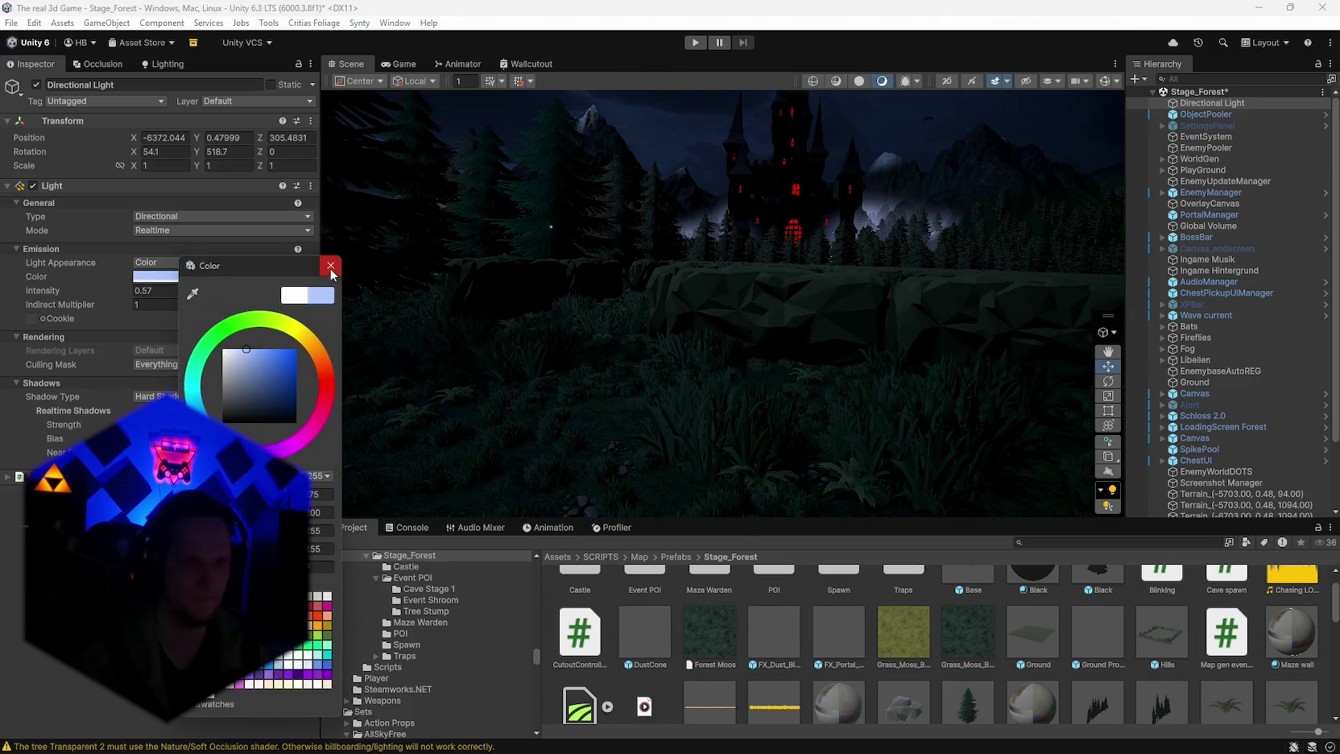
pyautogui.click(342, 275)
# Step: Locate the current lighting settings asset, Night Moon BurstSettings, in the Lighting window
pyautogui.moveTo(597, 304)
pyautogui.mouseDown()
pyautogui.moveTo(455, 278)
pyautogui.moveTo(553, 290)
pyautogui.moveTo(577, 254)
pyautogui.moveTo(612, 266)
pyautogui.mouseUp()
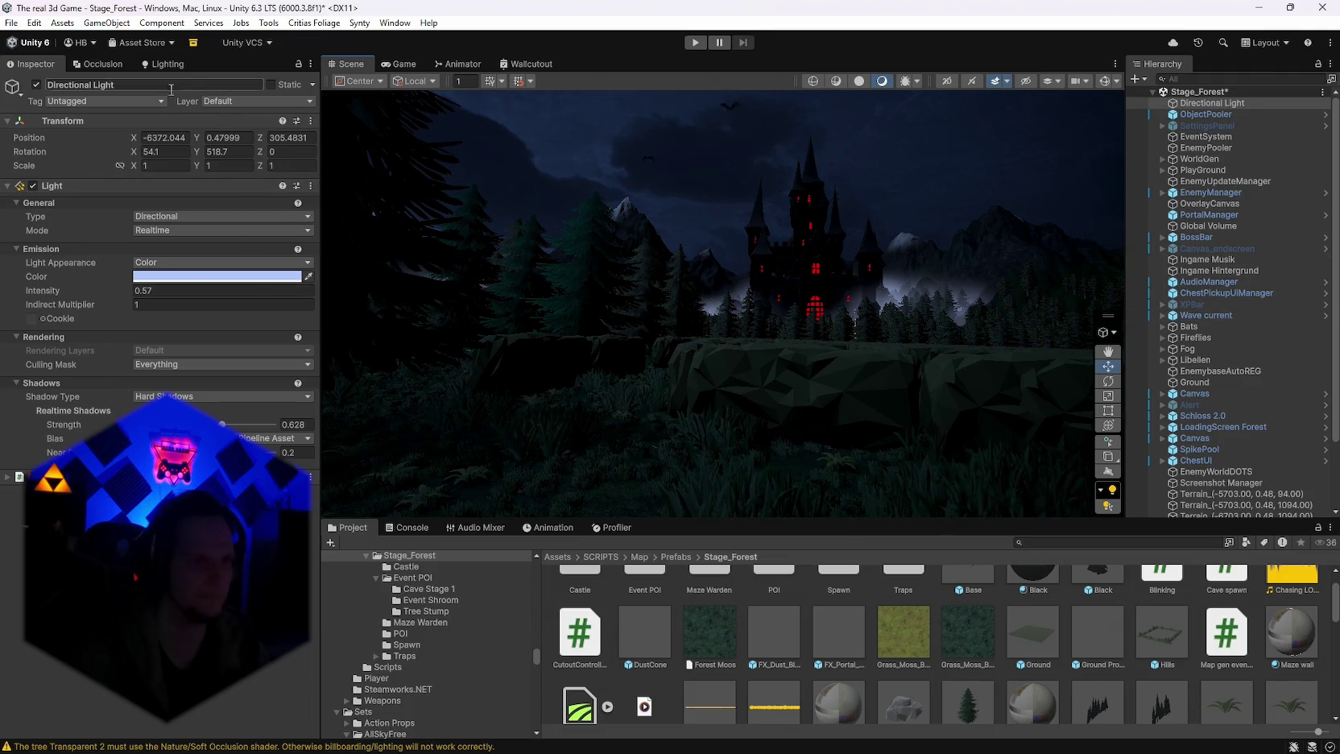
pyautogui.click(147, 67)
pyautogui.click(169, 141)
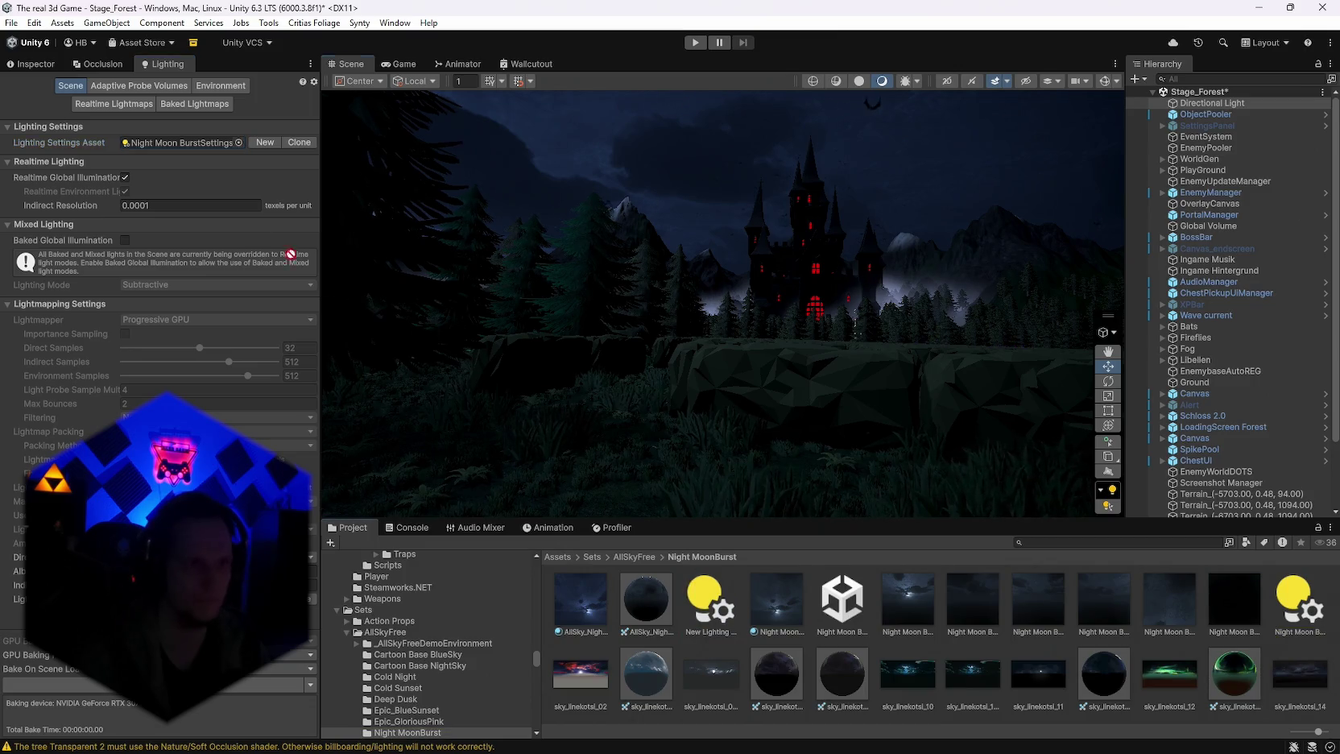
# Step: Create a new lighting settings asset, New Lighting Settings 1, and assign it to the scene
pyautogui.moveTo(708, 599); pyautogui.dragTo(155, 142)
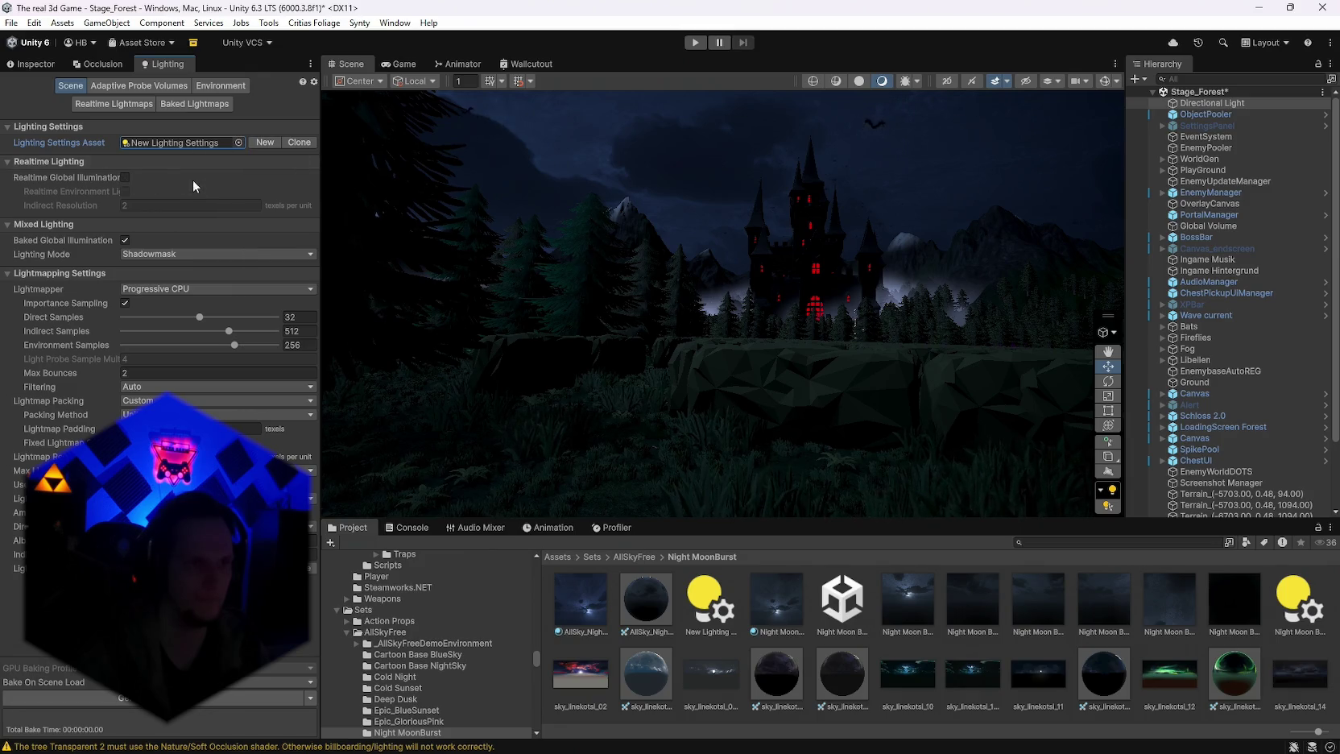
pyautogui.click(259, 143)
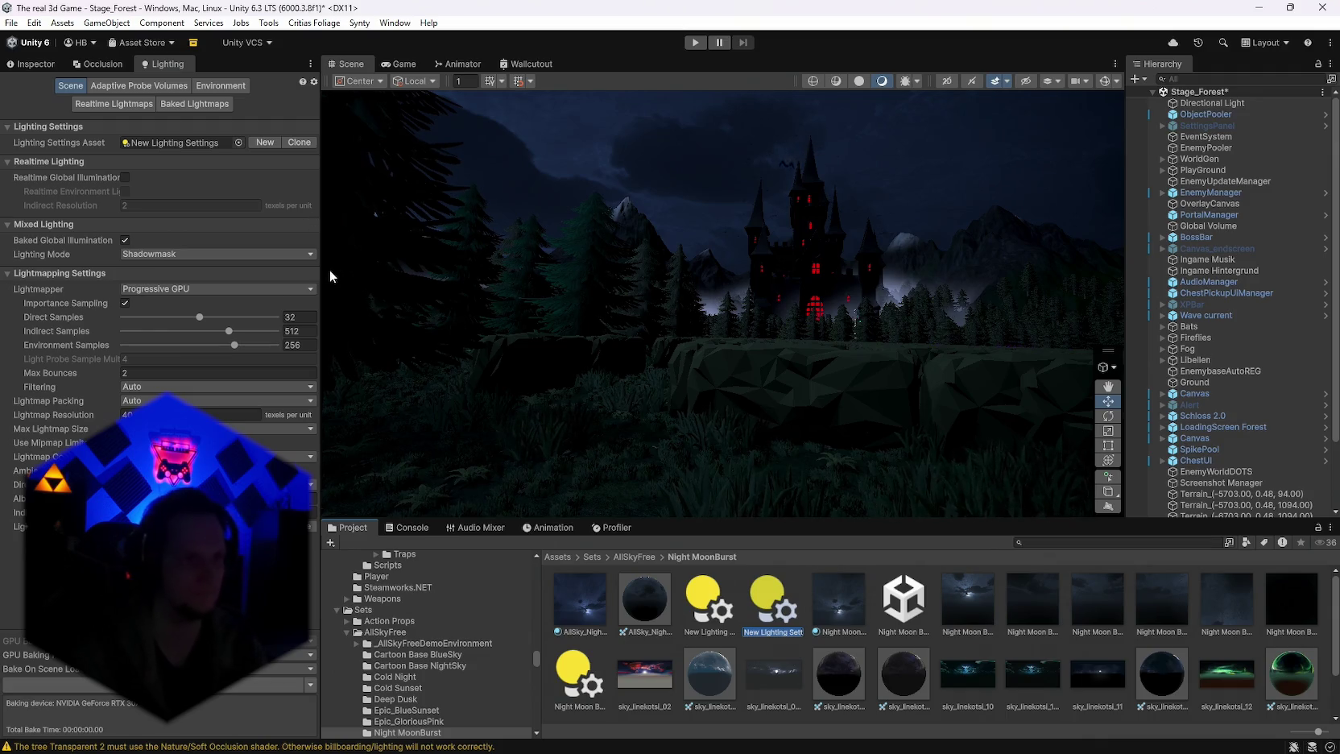
pyautogui.press('Return')
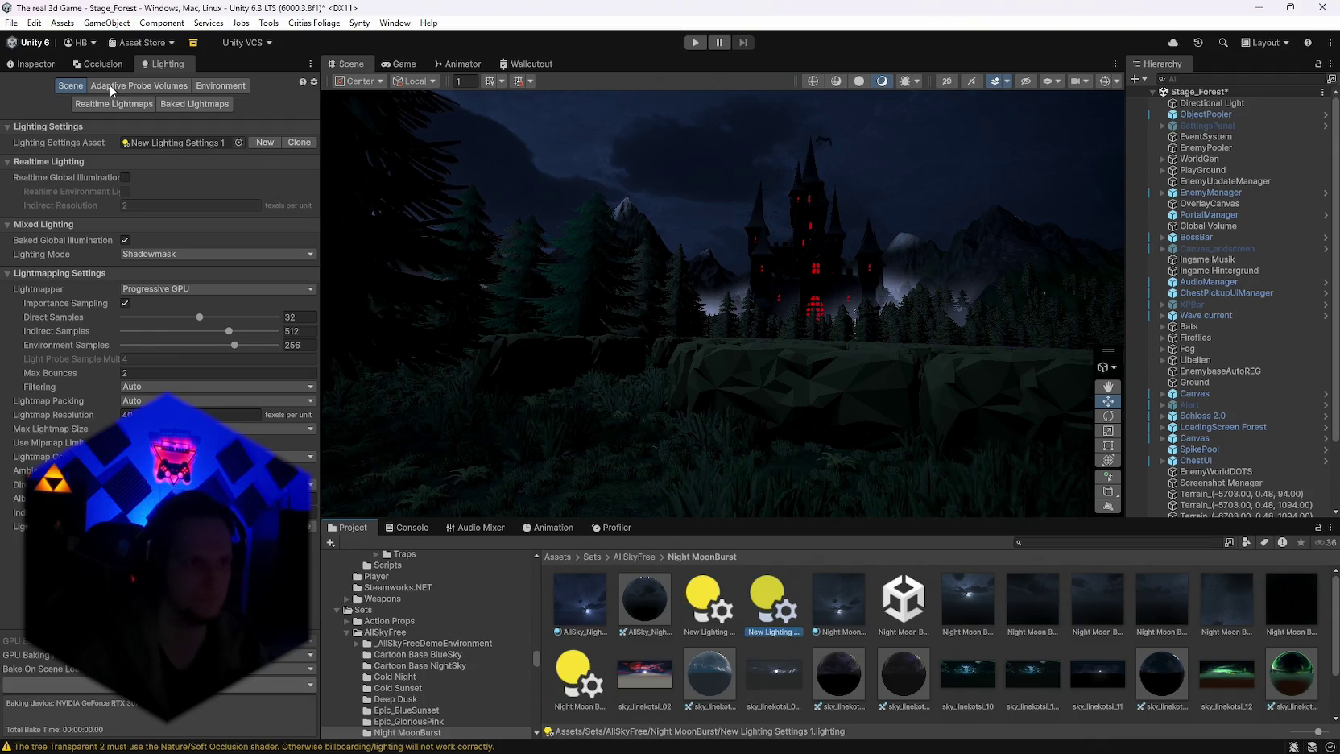
# Step: Reset the Directional Light's colour from pale blue back to white
pyautogui.click(1211, 103)
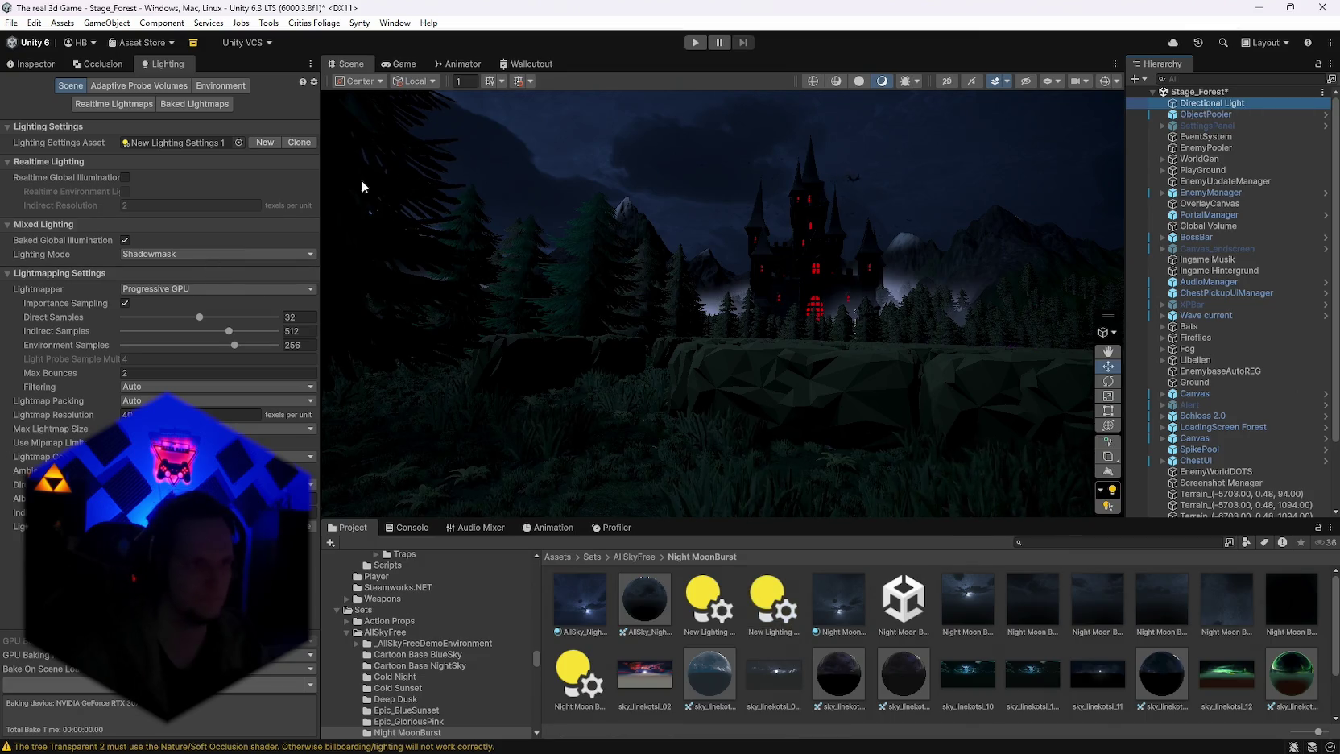
pyautogui.click(49, 64)
pyautogui.click(218, 276)
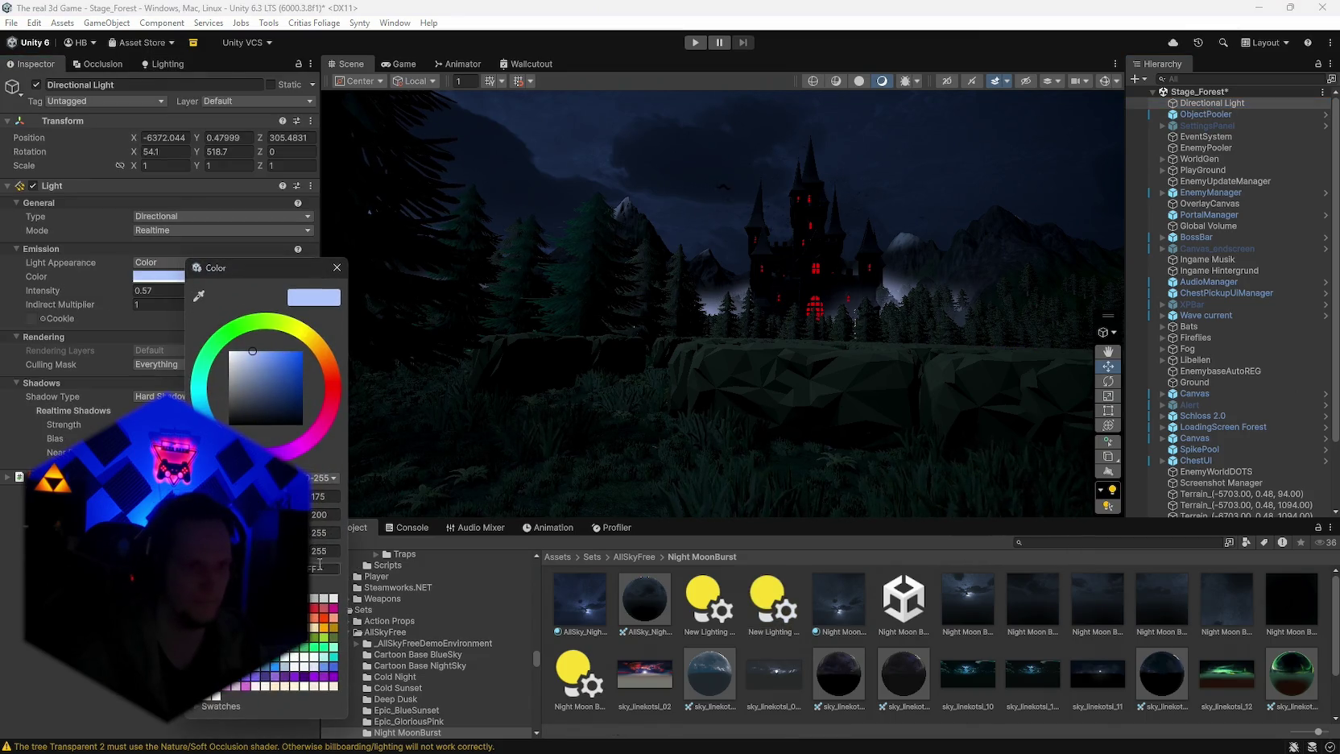
pyautogui.click(336, 267)
pyautogui.click(149, 276)
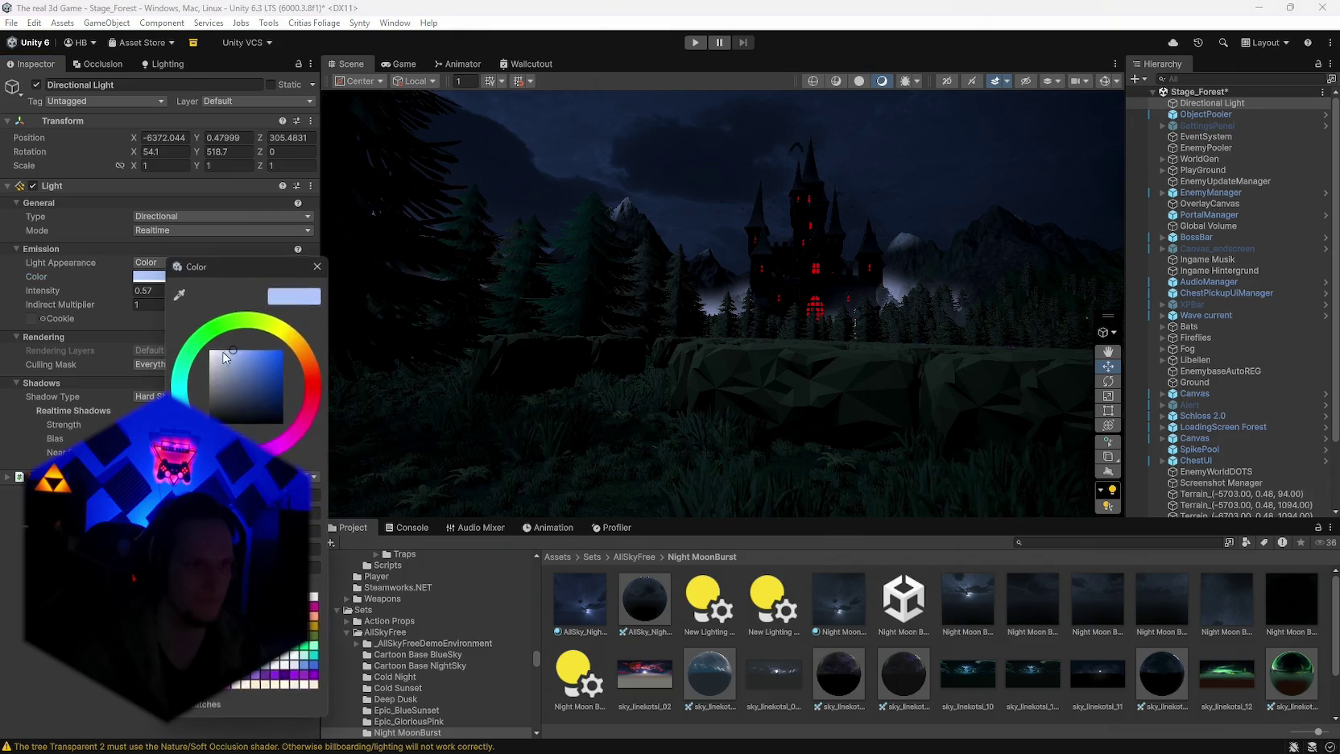
pyautogui.moveTo(233, 370); pyautogui.dragTo(126, 303)
pyautogui.click(315, 267)
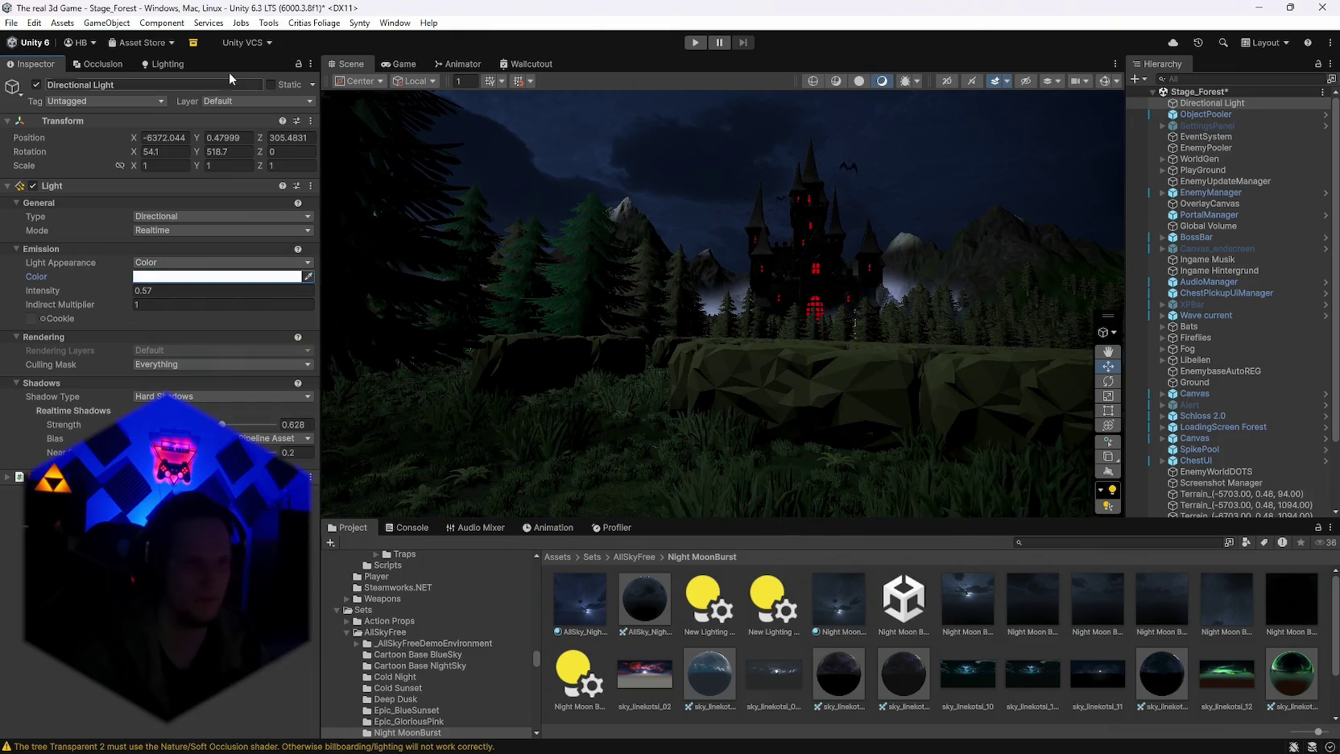
# Step: Turn on realtime global illumination, undo an importance sampling change, and view Adaptive Probe Volume settings
pyautogui.click(153, 63)
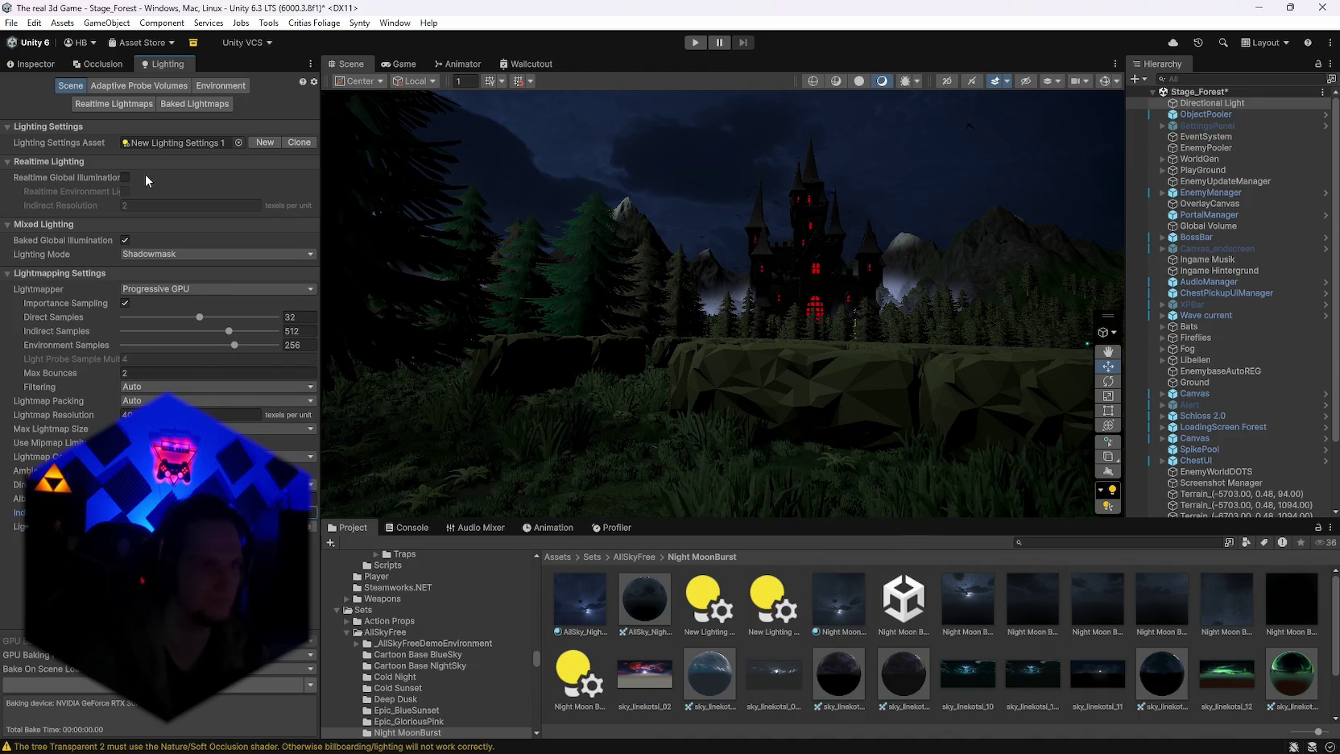
pyautogui.click(125, 178)
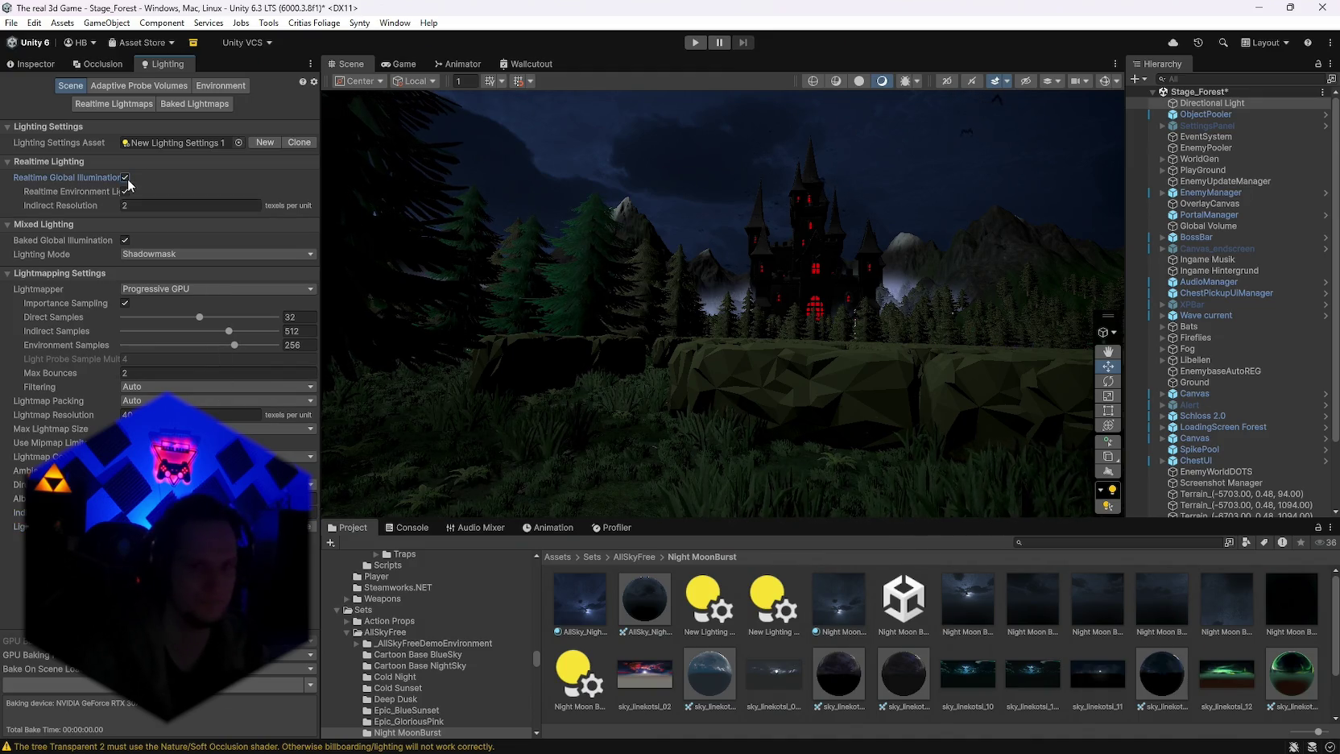
pyautogui.click(124, 304)
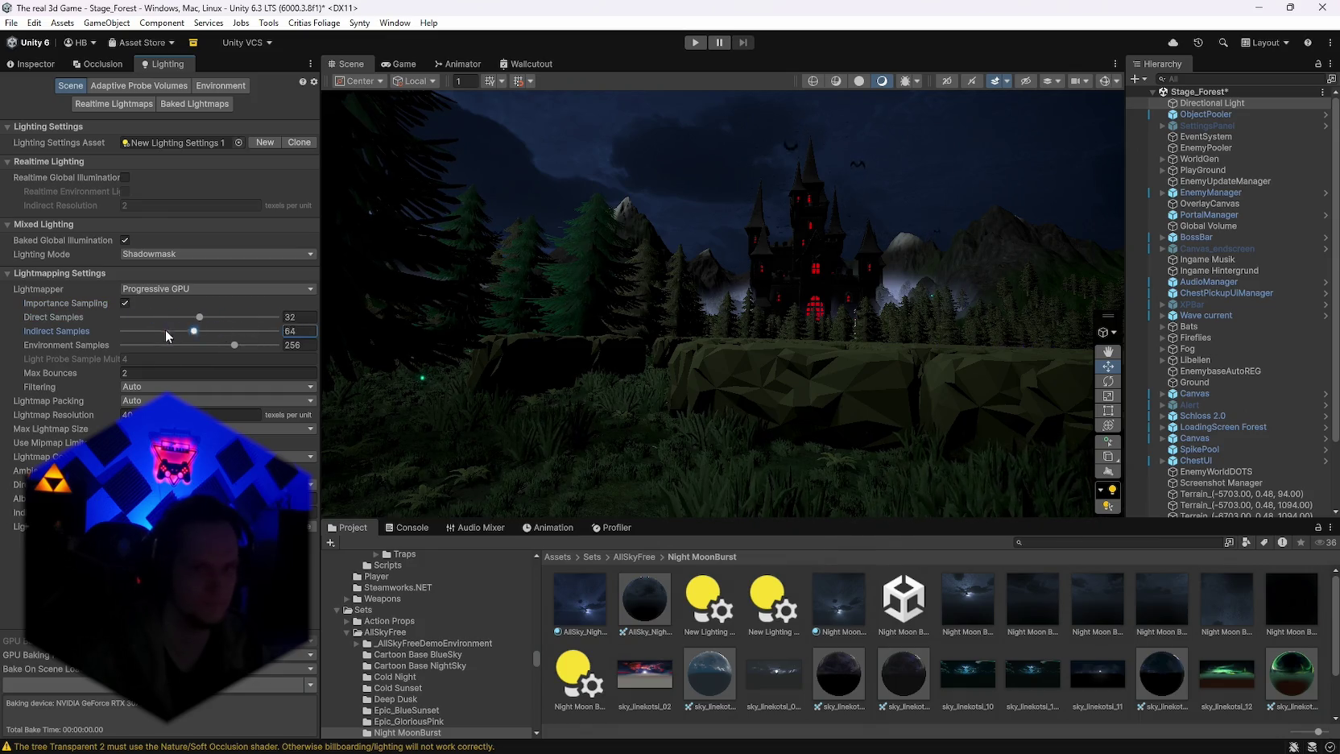
pyautogui.hotkey('ctrl', 'z')
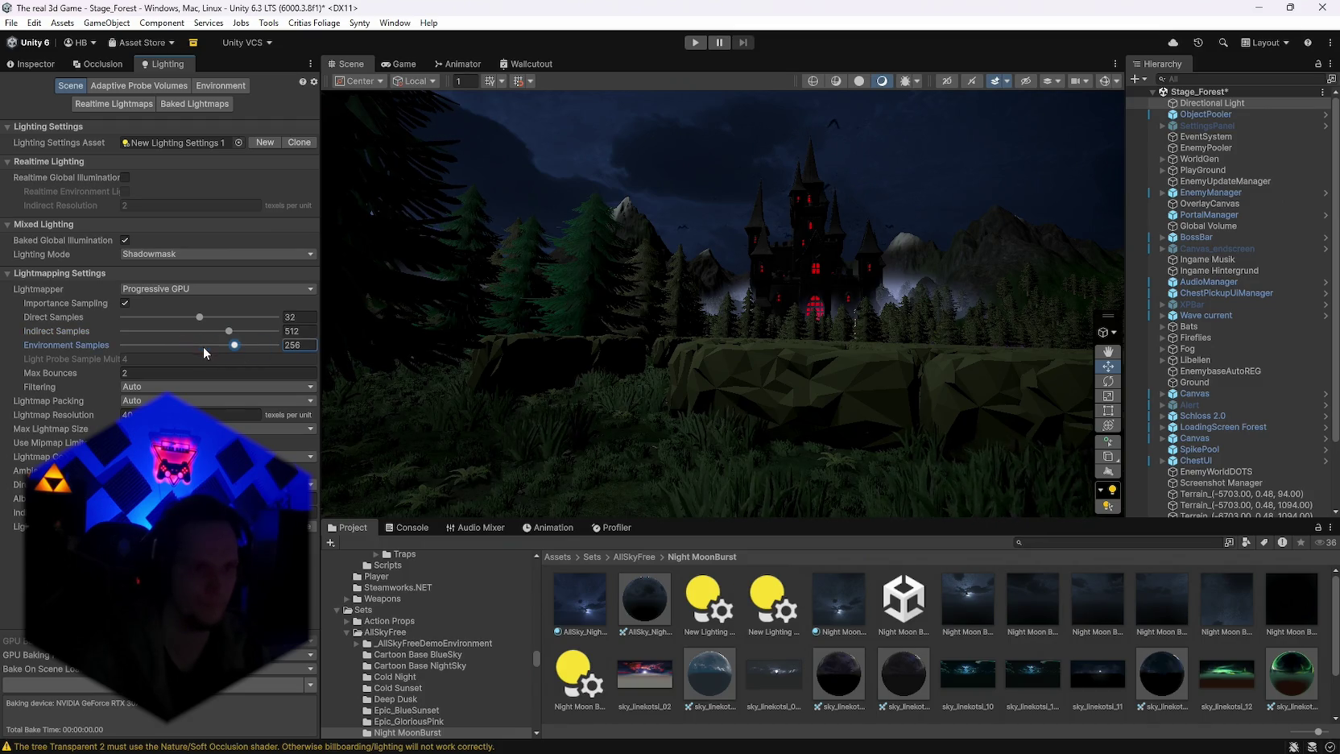
pyautogui.click(141, 87)
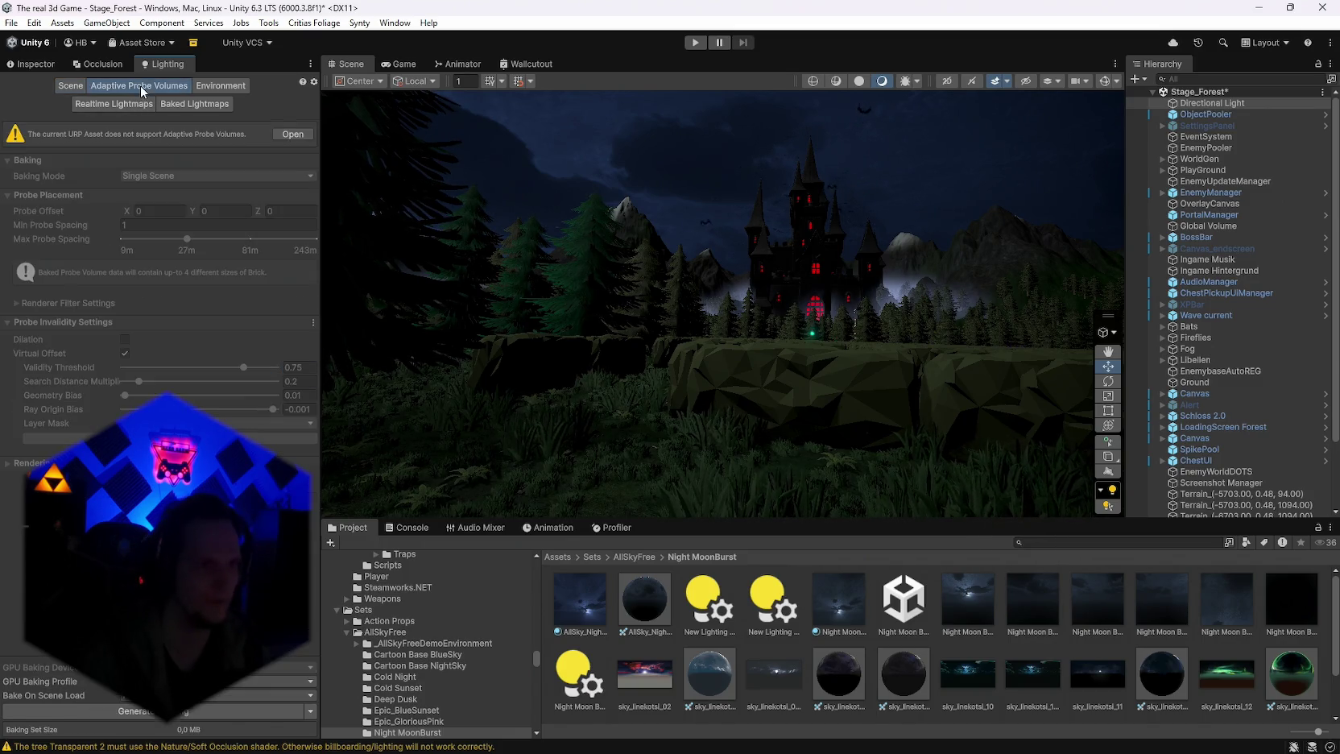
# Step: Set environment lighting intensity to 2.32 and try a red realtime shadow colour
pyautogui.click(210, 87)
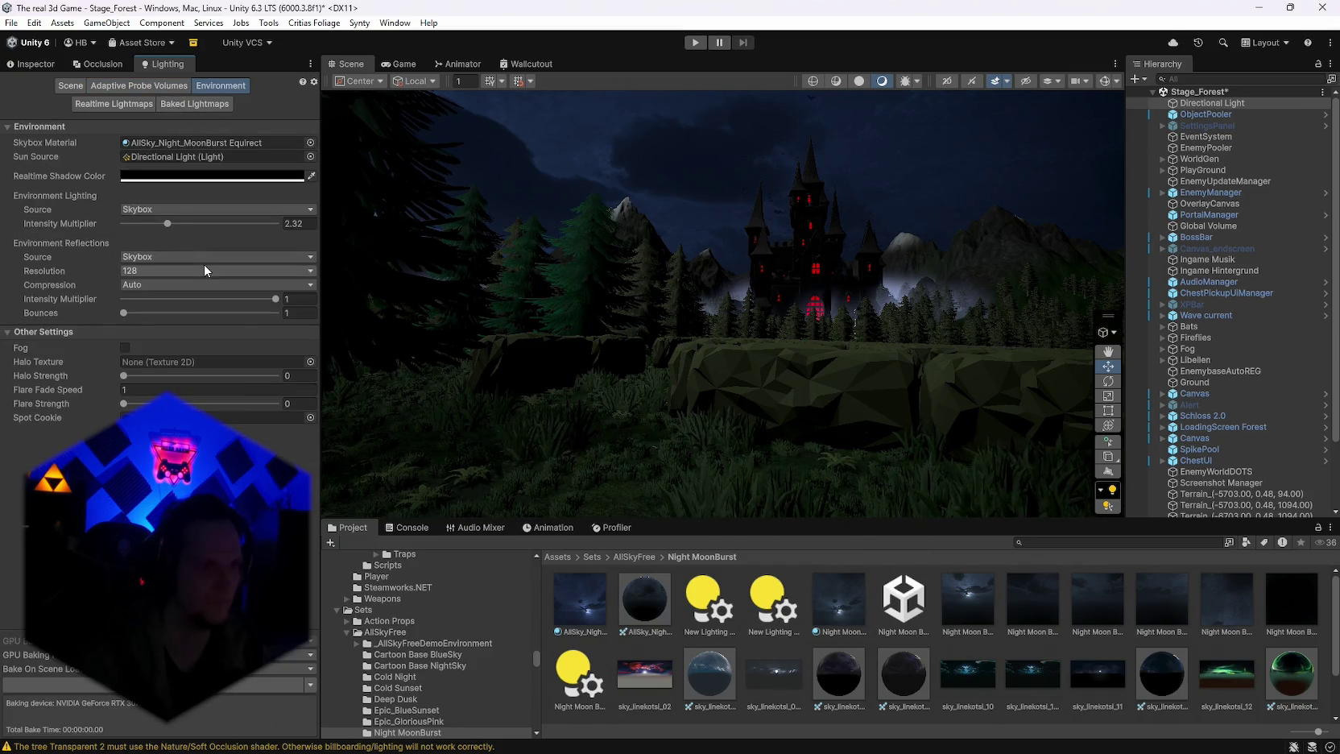
pyautogui.moveTo(185, 240); pyautogui.dragTo(170, 211)
pyautogui.click(163, 178)
pyautogui.moveTo(241, 282)
pyautogui.mouseDown()
pyautogui.moveTo(310, 247)
pyautogui.moveTo(121, 400)
pyautogui.moveTo(142, 388)
pyautogui.mouseUp()
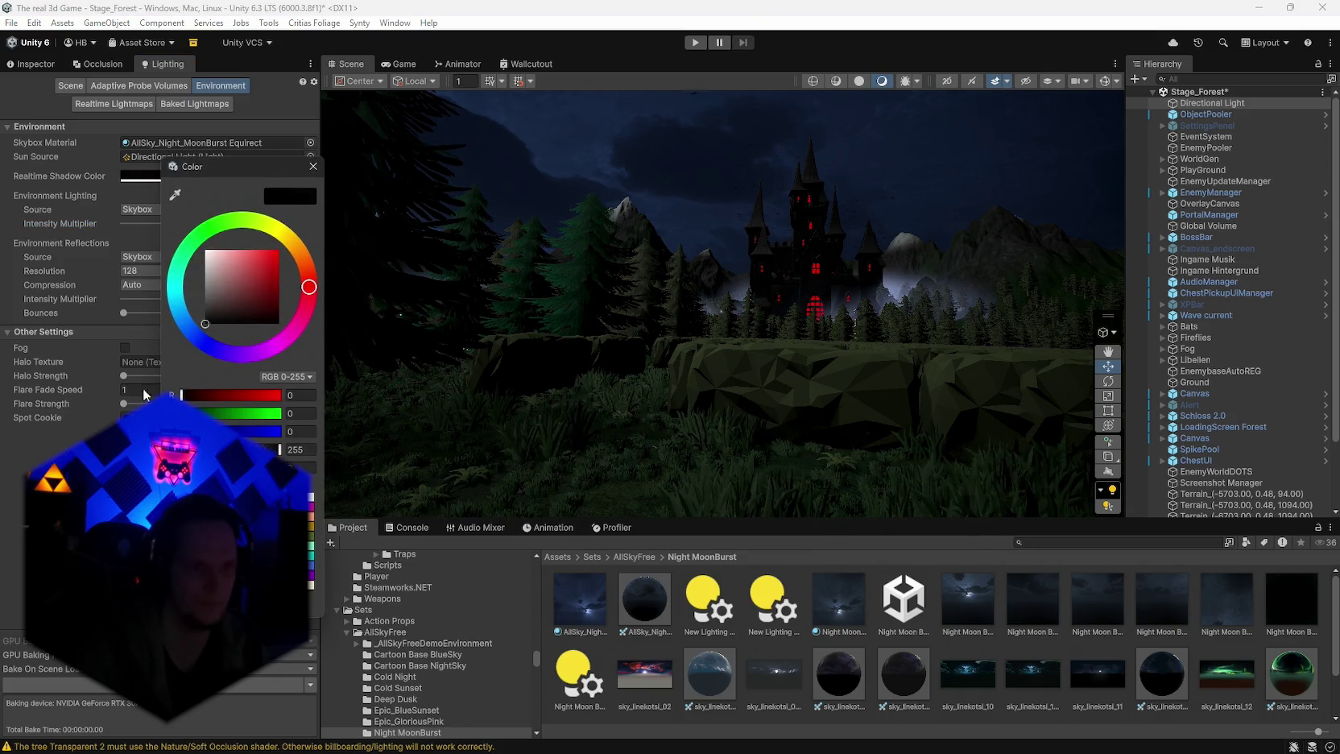
pyautogui.click(313, 166)
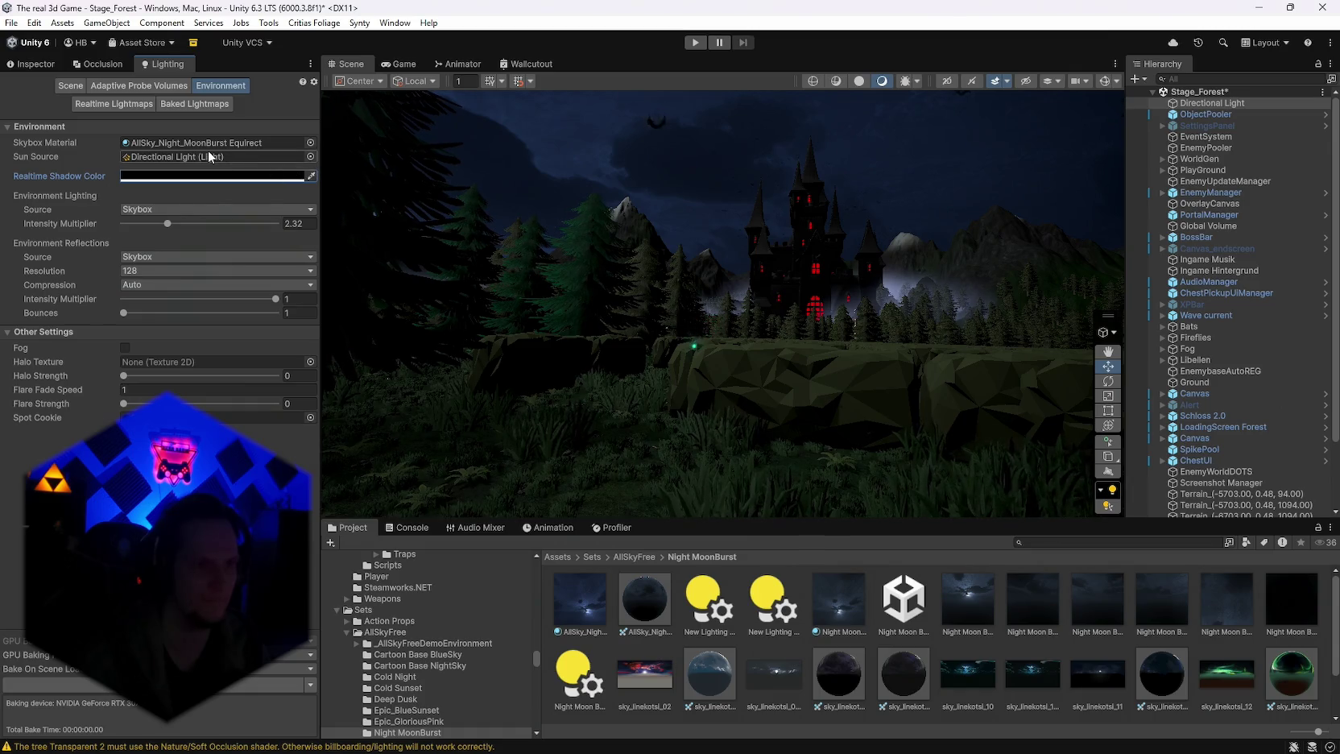
# Step: Keep the reflection source on Skybox and set reflection compression to Compressed
pyautogui.click(156, 256)
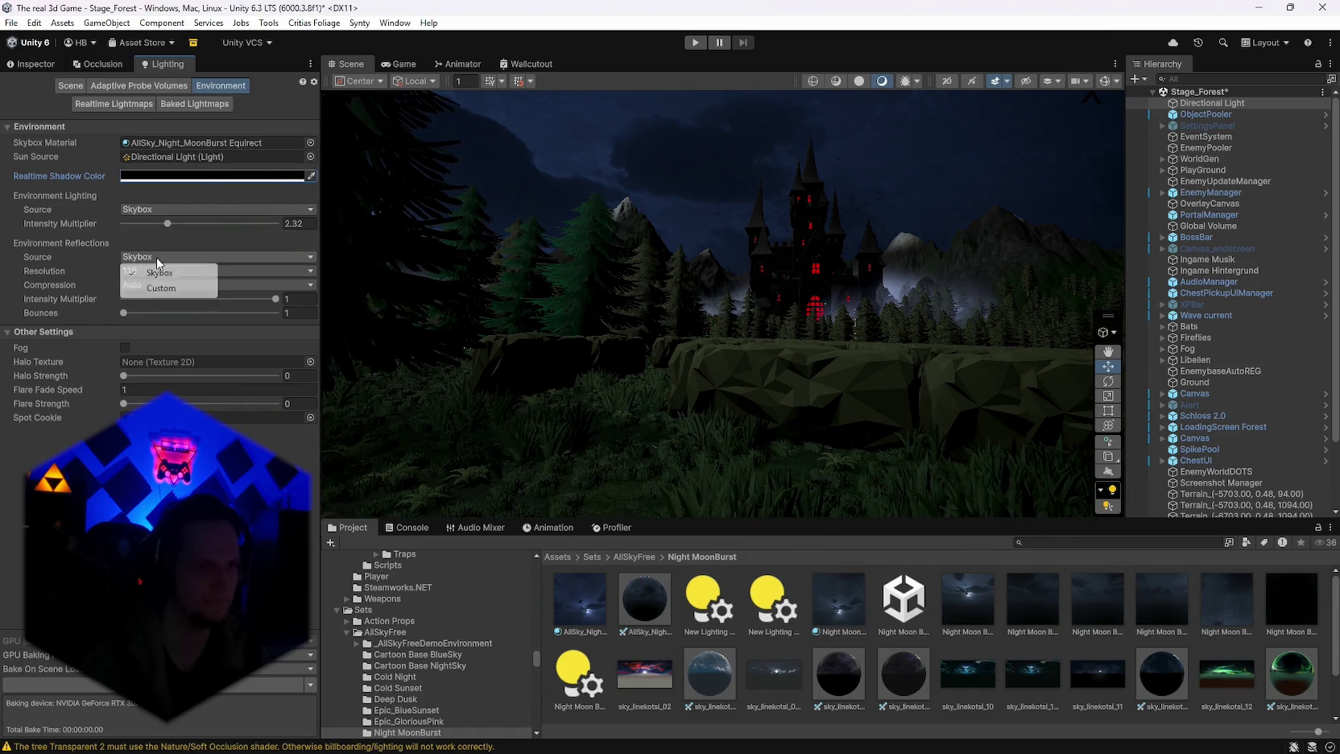
pyautogui.click(160, 288)
pyautogui.click(156, 256)
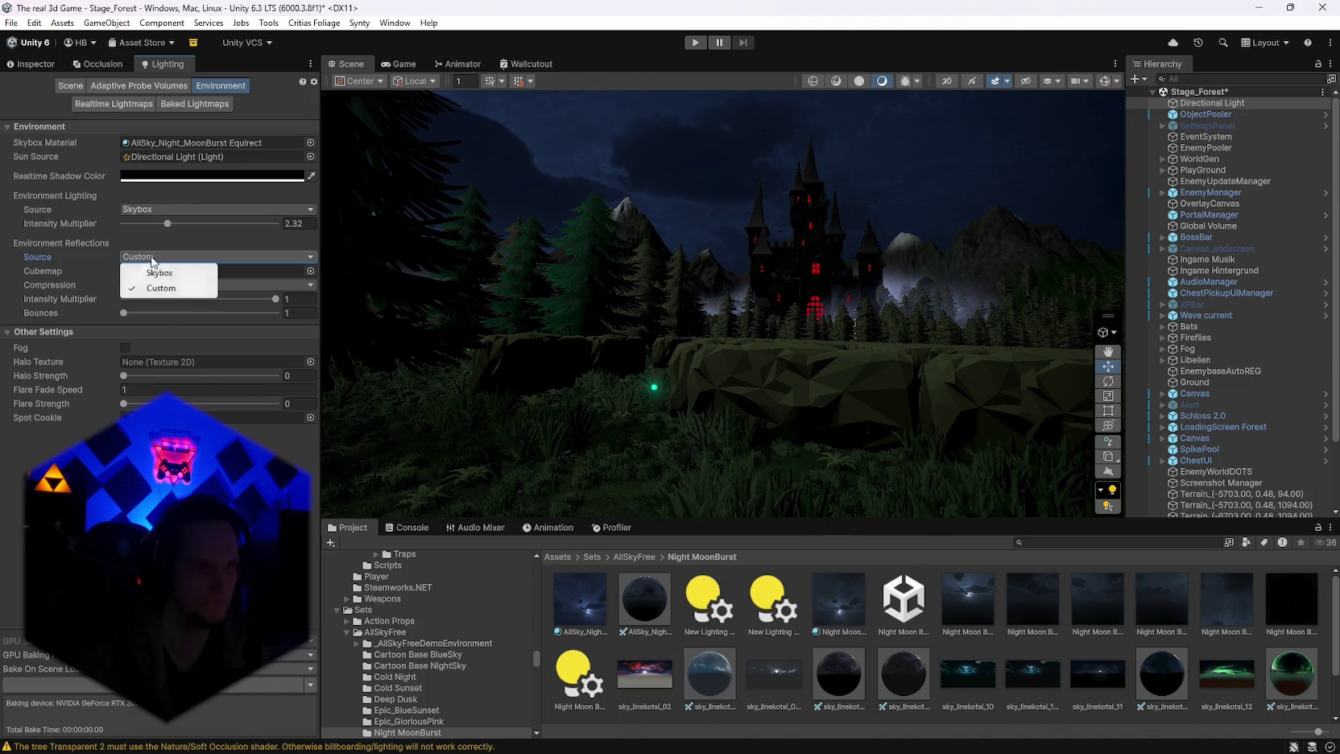
pyautogui.click(156, 273)
pyautogui.click(143, 284)
pyautogui.click(154, 303)
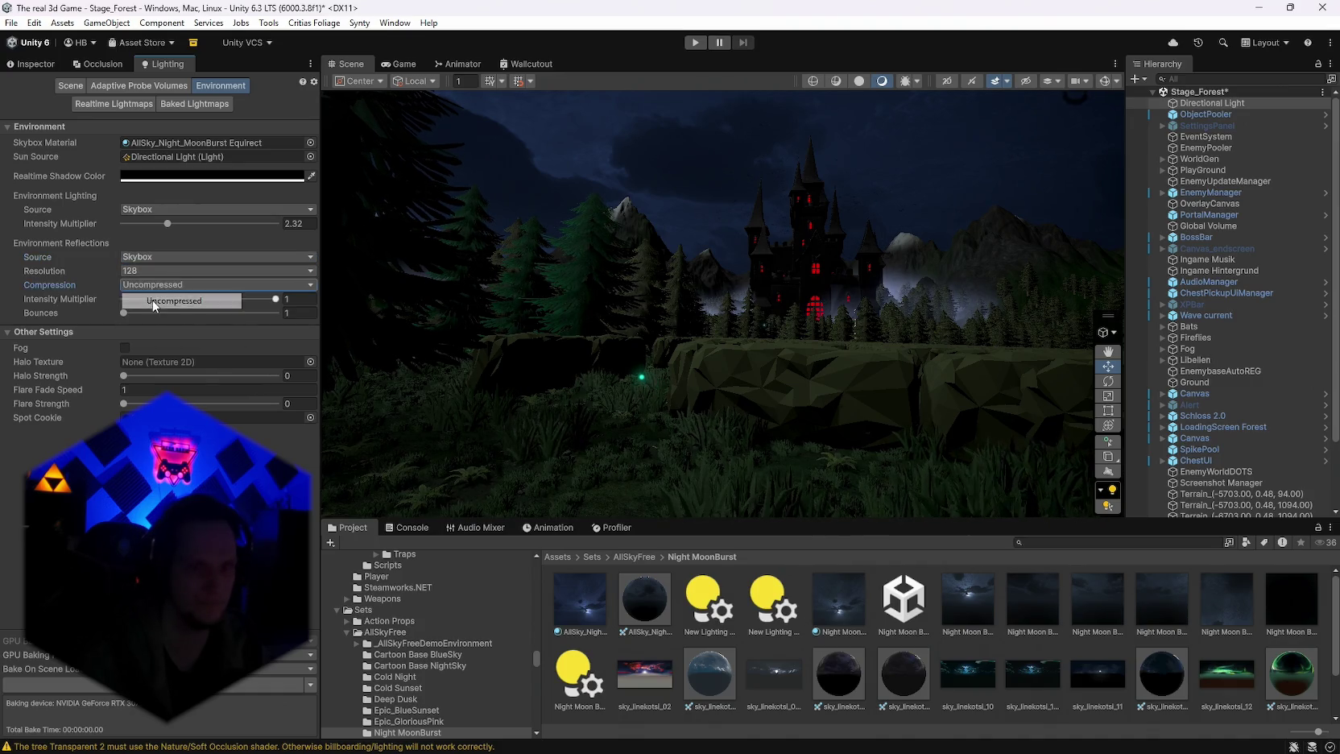
pyautogui.click(149, 284)
pyautogui.click(134, 303)
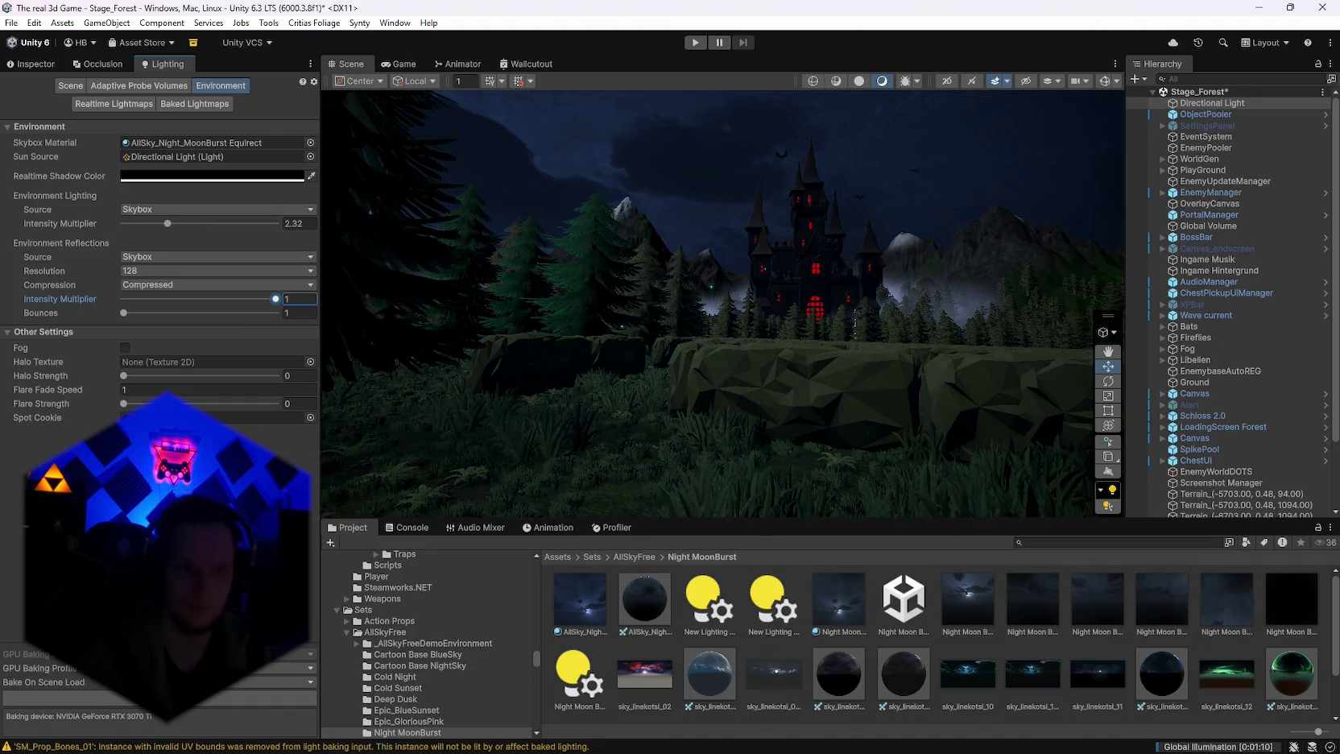
pyautogui.moveTo(593, 409); pyautogui.dragTo(548, 389)
pyautogui.moveTo(1222, 517)
pyautogui.mouseDown()
pyautogui.moveTo(927, 448)
pyautogui.moveTo(727, 464)
pyautogui.moveTo(525, 444)
pyautogui.moveTo(535, 467)
pyautogui.moveTo(465, 465)
pyautogui.mouseUp()
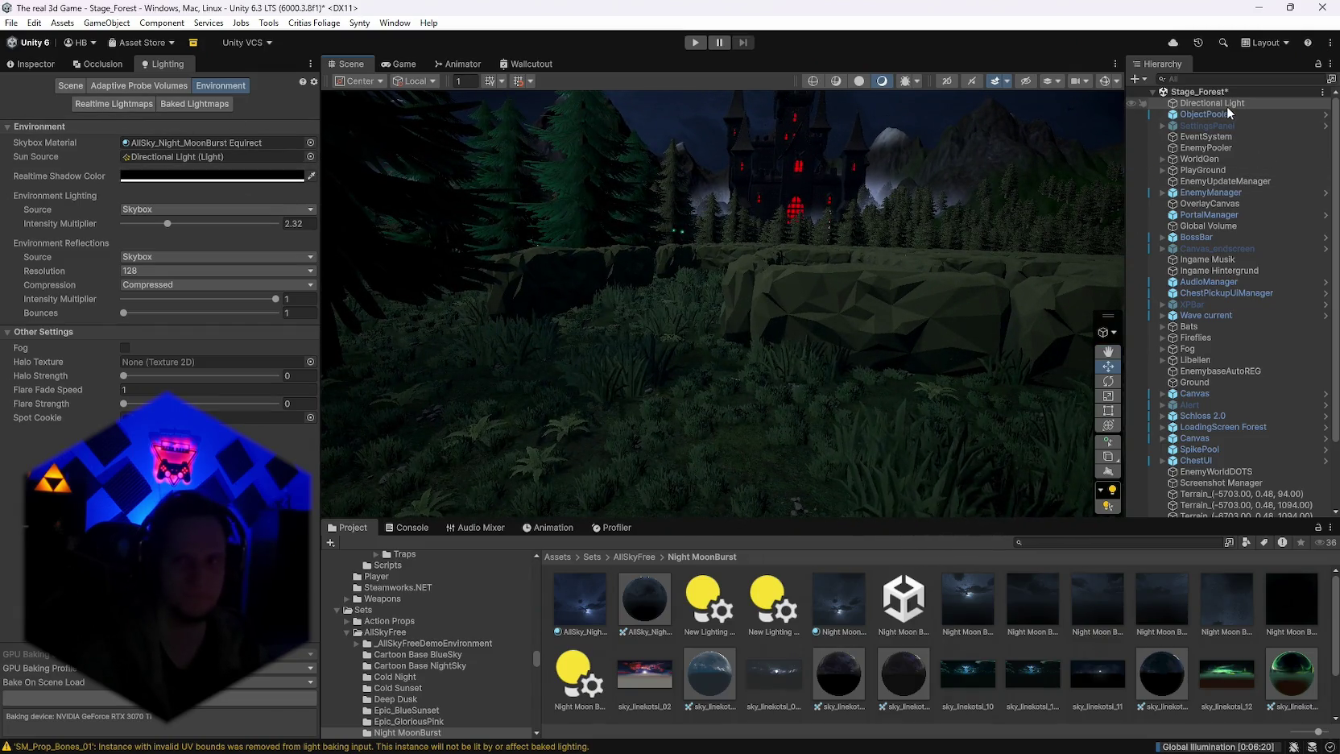
# Step: Tint the Directional Light's colour light blue
pyautogui.click(70, 85)
pyautogui.click(30, 64)
pyautogui.click(147, 276)
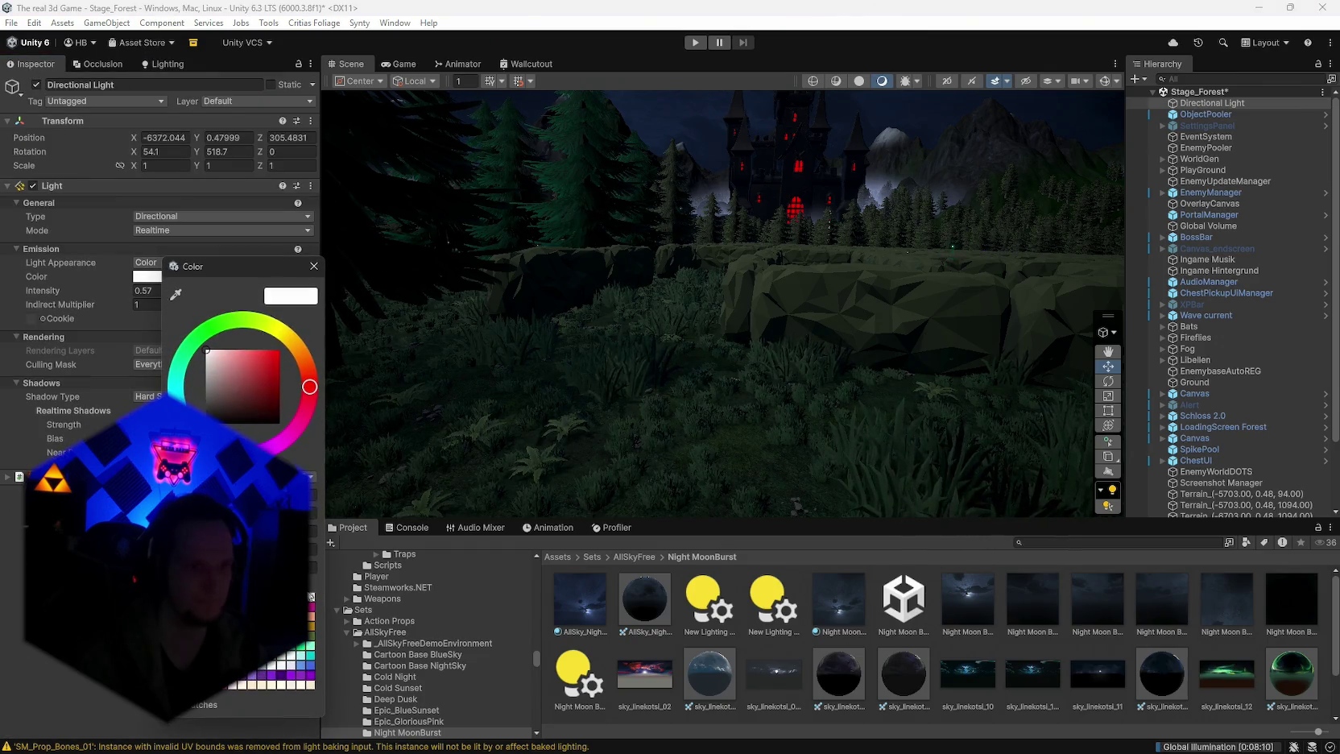
pyautogui.click(303, 668)
pyautogui.click(313, 266)
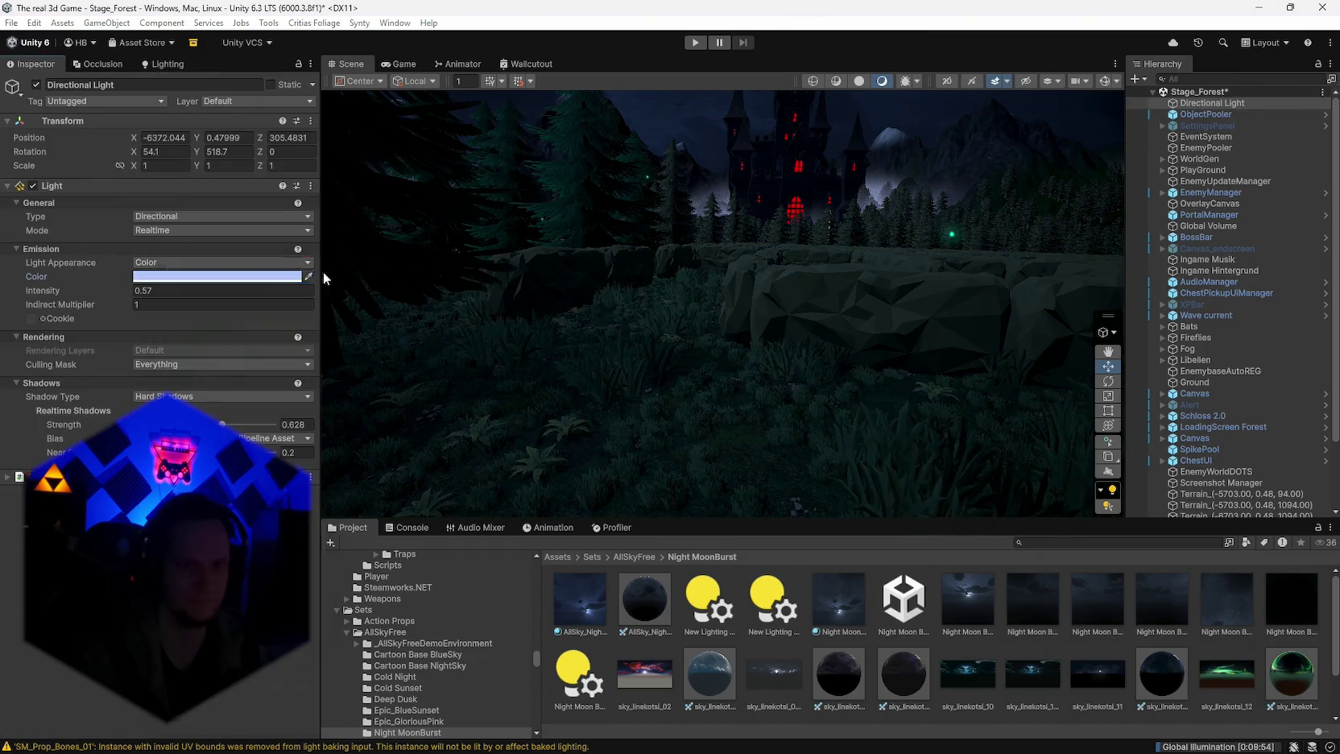
pyautogui.moveTo(322, 272)
pyautogui.mouseDown()
pyautogui.moveTo(870, 373)
pyautogui.moveTo(644, 377)
pyautogui.moveTo(588, 319)
pyautogui.moveTo(358, 373)
pyautogui.moveTo(518, 372)
pyautogui.mouseUp()
pyautogui.moveTo(515, 363)
pyautogui.mouseDown()
pyautogui.moveTo(792, 350)
pyautogui.moveTo(822, 380)
pyautogui.moveTo(1029, 413)
pyautogui.moveTo(1047, 485)
pyautogui.moveTo(589, 374)
pyautogui.mouseUp()
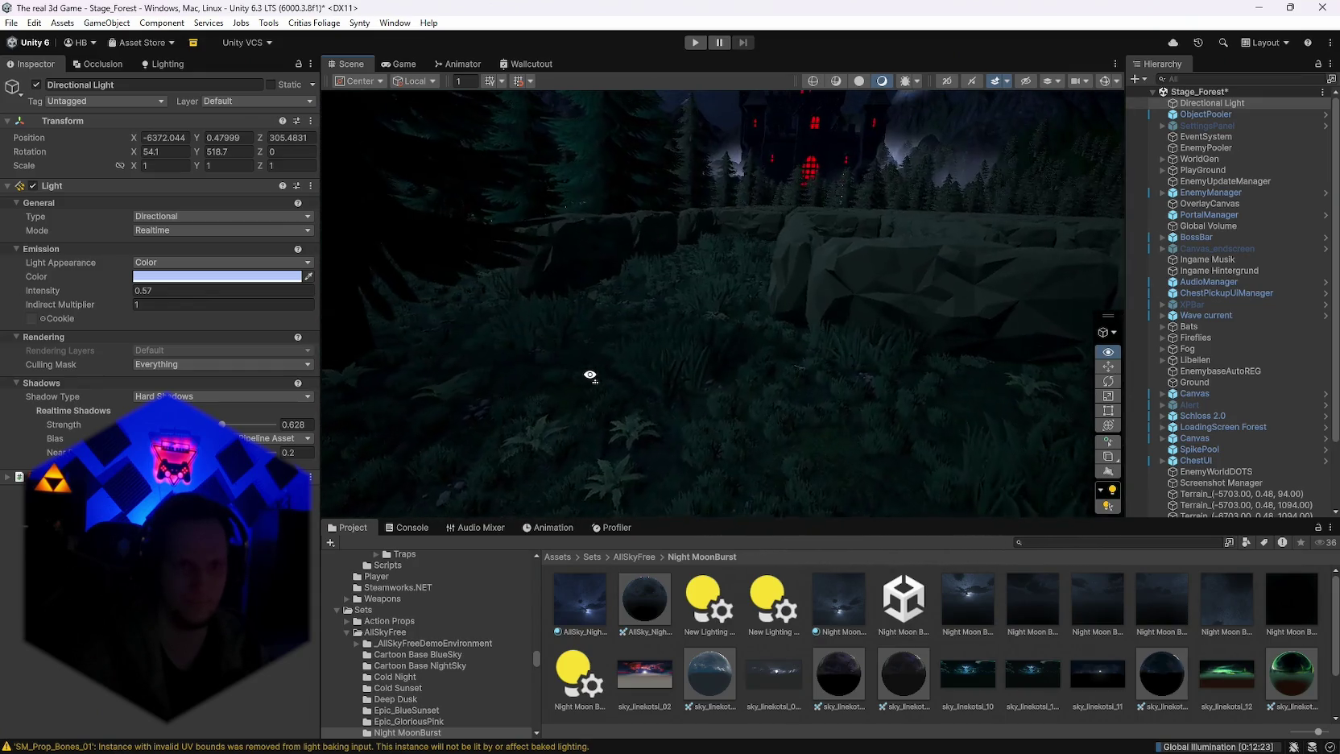
# Step: Refine the Directional Light colour to the soft pale blue AEBFE3
pyautogui.click(180, 276)
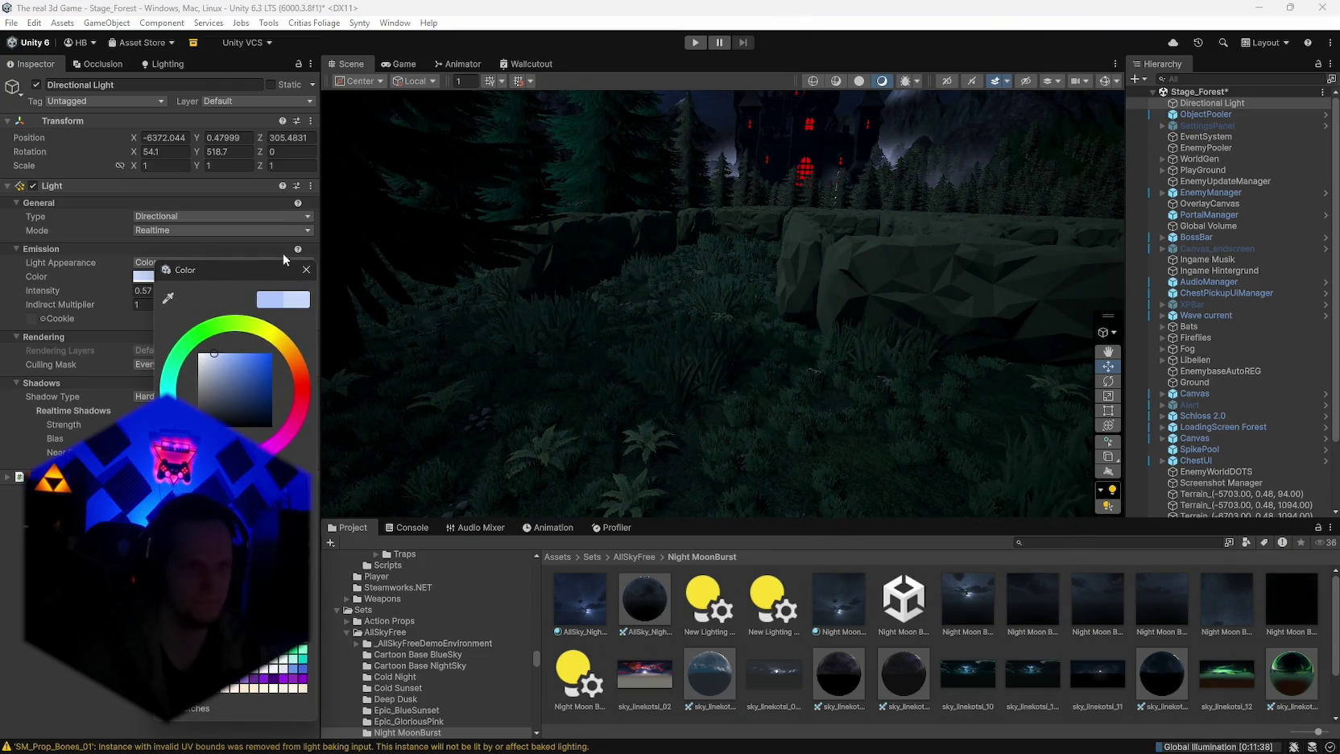
pyautogui.moveTo(479, 284)
pyautogui.mouseDown()
pyautogui.moveTo(789, 302)
pyautogui.moveTo(661, 255)
pyautogui.mouseUp()
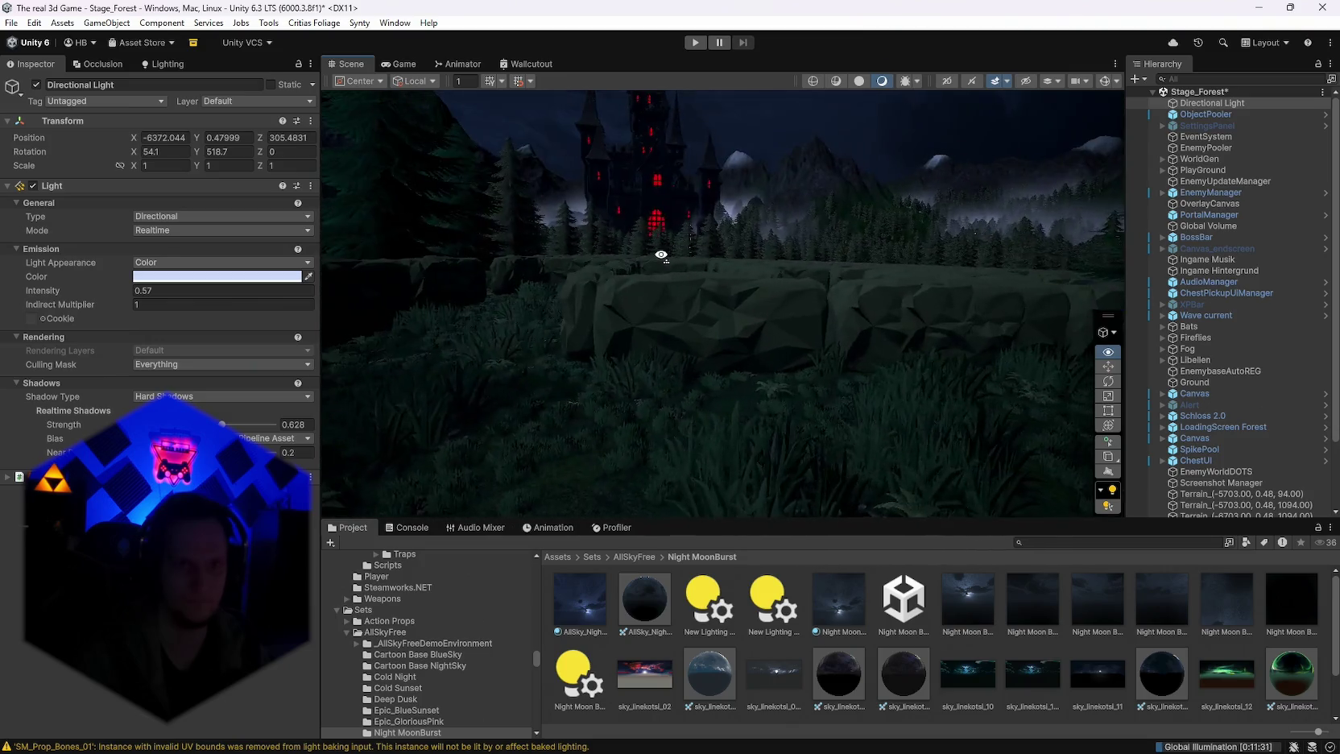
pyautogui.click(226, 276)
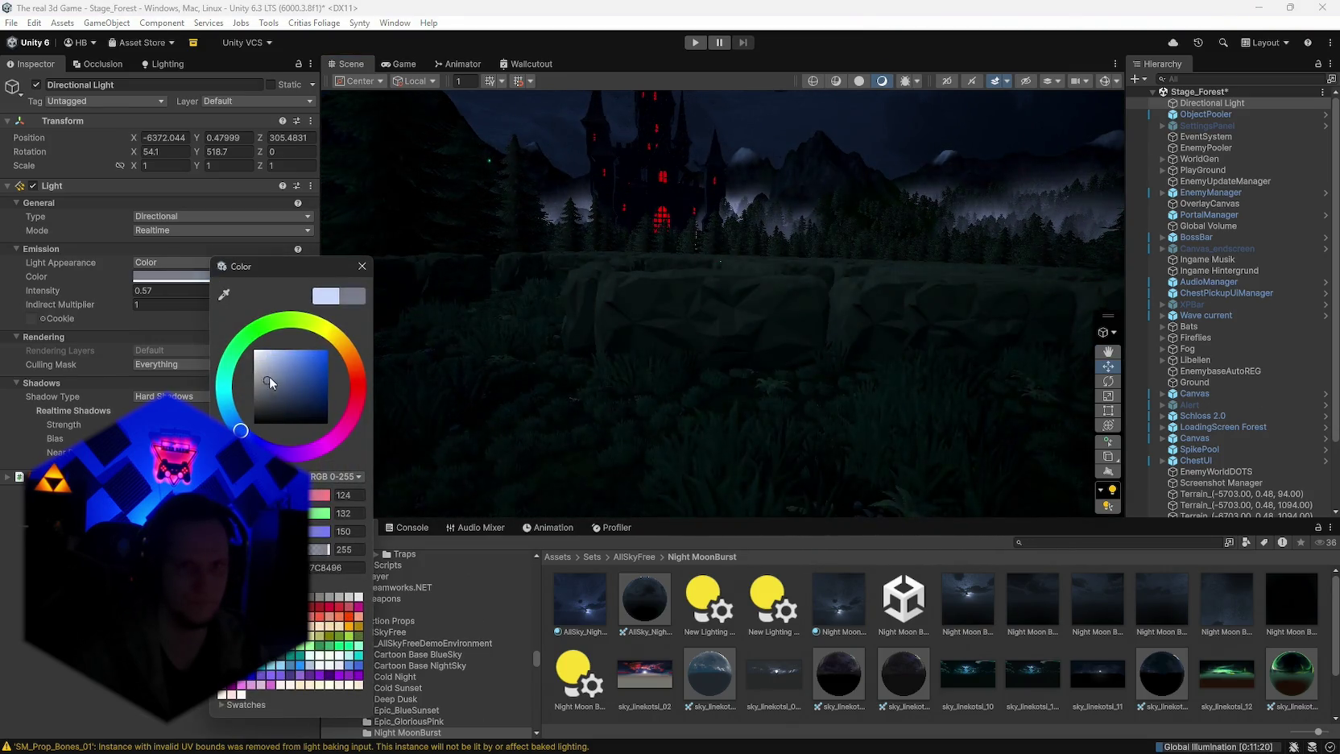
pyautogui.moveTo(267, 361)
pyautogui.mouseDown()
pyautogui.moveTo(278, 351)
pyautogui.moveTo(261, 350)
pyautogui.moveTo(273, 359)
pyautogui.mouseUp()
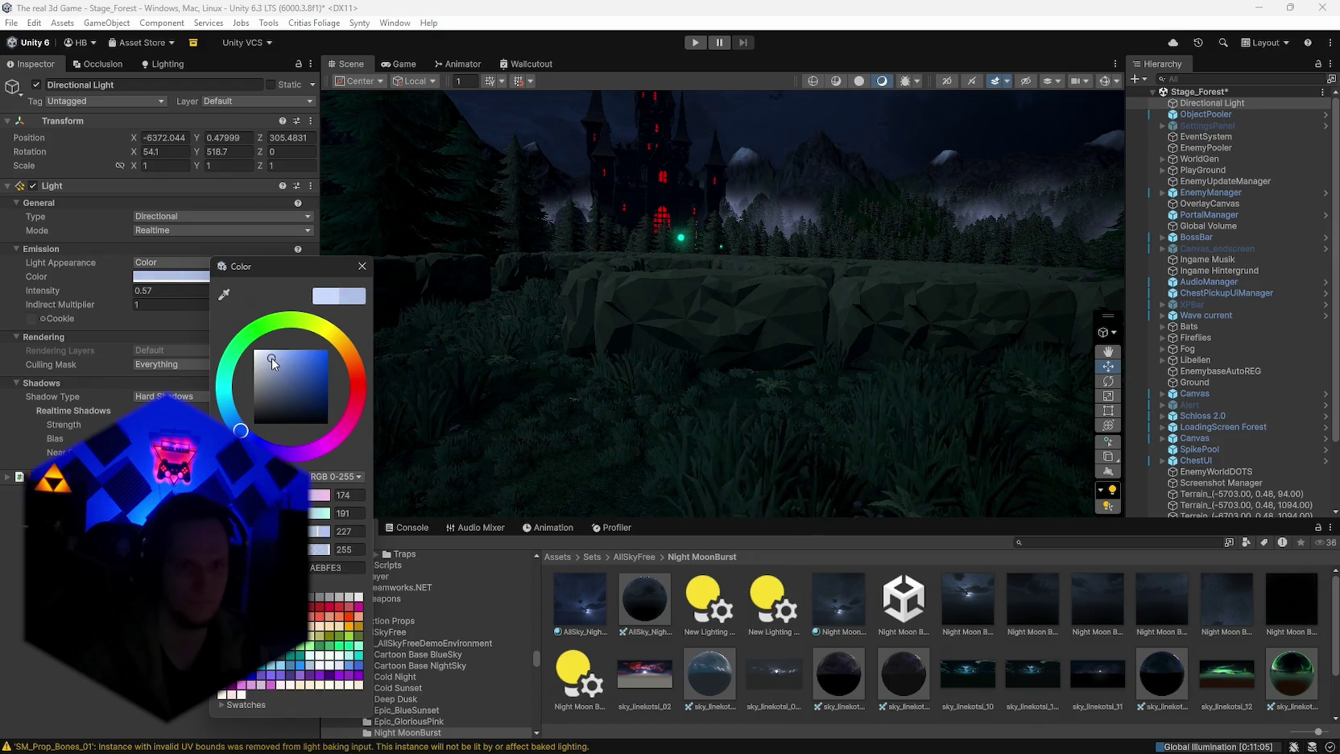
pyautogui.rightClick(390, 321)
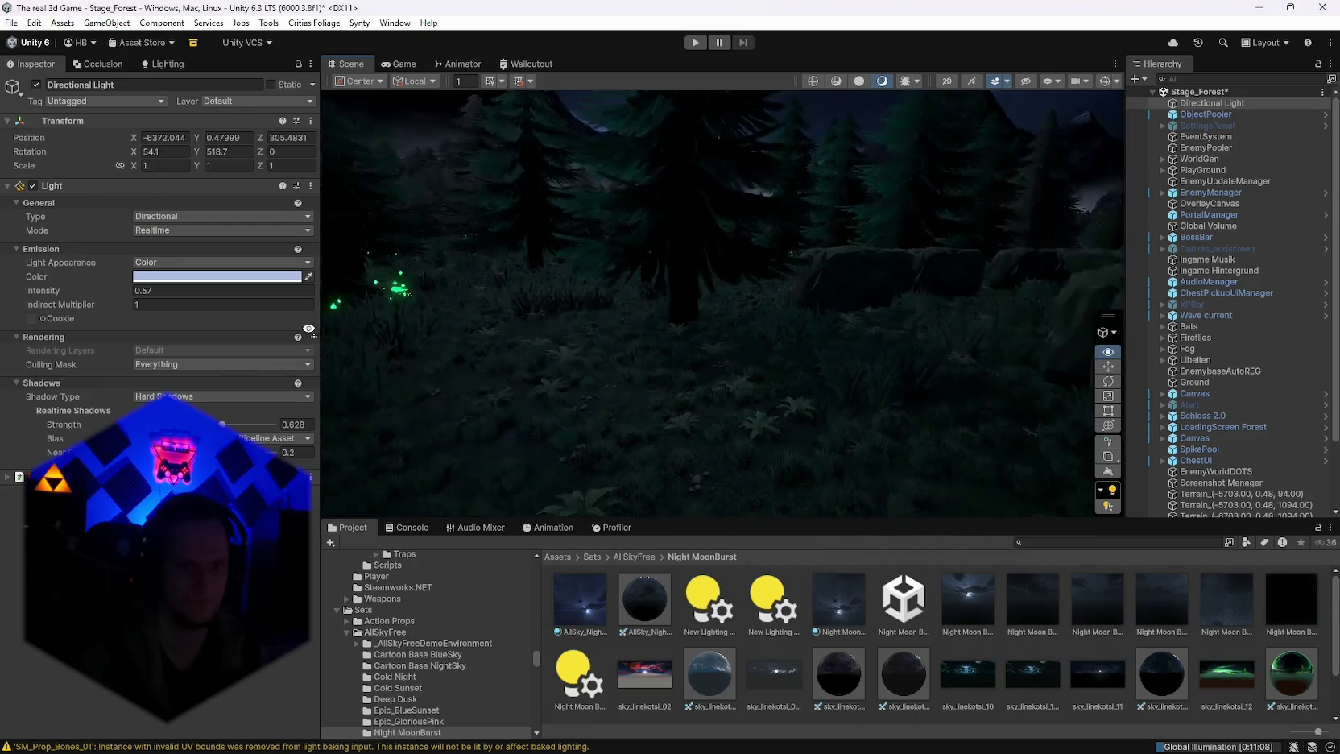
pyautogui.moveTo(391, 324)
pyautogui.mouseDown()
pyautogui.moveTo(965, 356)
pyautogui.moveTo(1082, 392)
pyautogui.moveTo(1082, 319)
pyautogui.moveTo(374, 305)
pyautogui.moveTo(419, 311)
pyautogui.moveTo(403, 317)
pyautogui.moveTo(509, 381)
pyautogui.moveTo(547, 338)
pyautogui.moveTo(684, 347)
pyautogui.moveTo(676, 363)
pyautogui.moveTo(631, 368)
pyautogui.moveTo(628, 401)
pyautogui.moveTo(600, 433)
pyautogui.moveTo(477, 430)
pyautogui.moveTo(382, 380)
pyautogui.moveTo(399, 372)
pyautogui.moveTo(334, 324)
pyautogui.mouseUp()
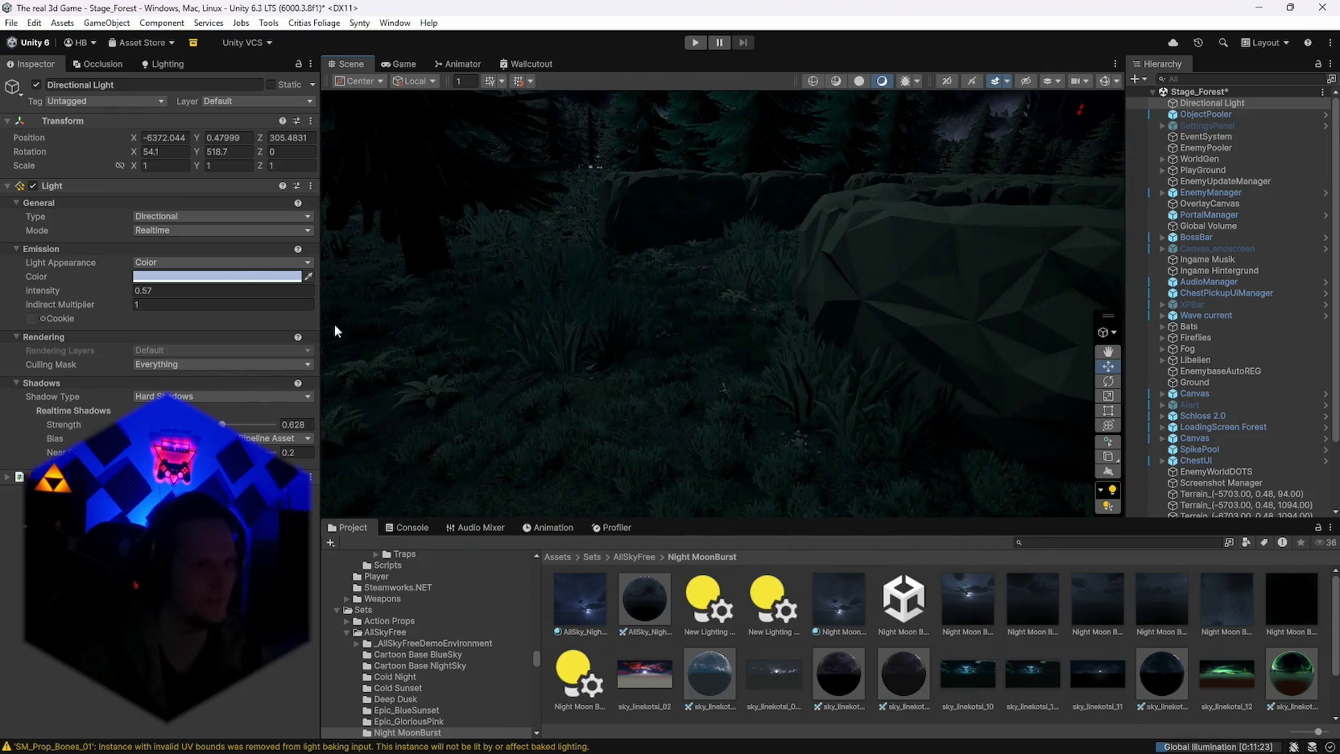
# Step: Toggle the light Mode to Mixed and back to Realtime, then select a maze hedge
pyautogui.click(165, 231)
pyautogui.click(171, 262)
pyautogui.click(161, 219)
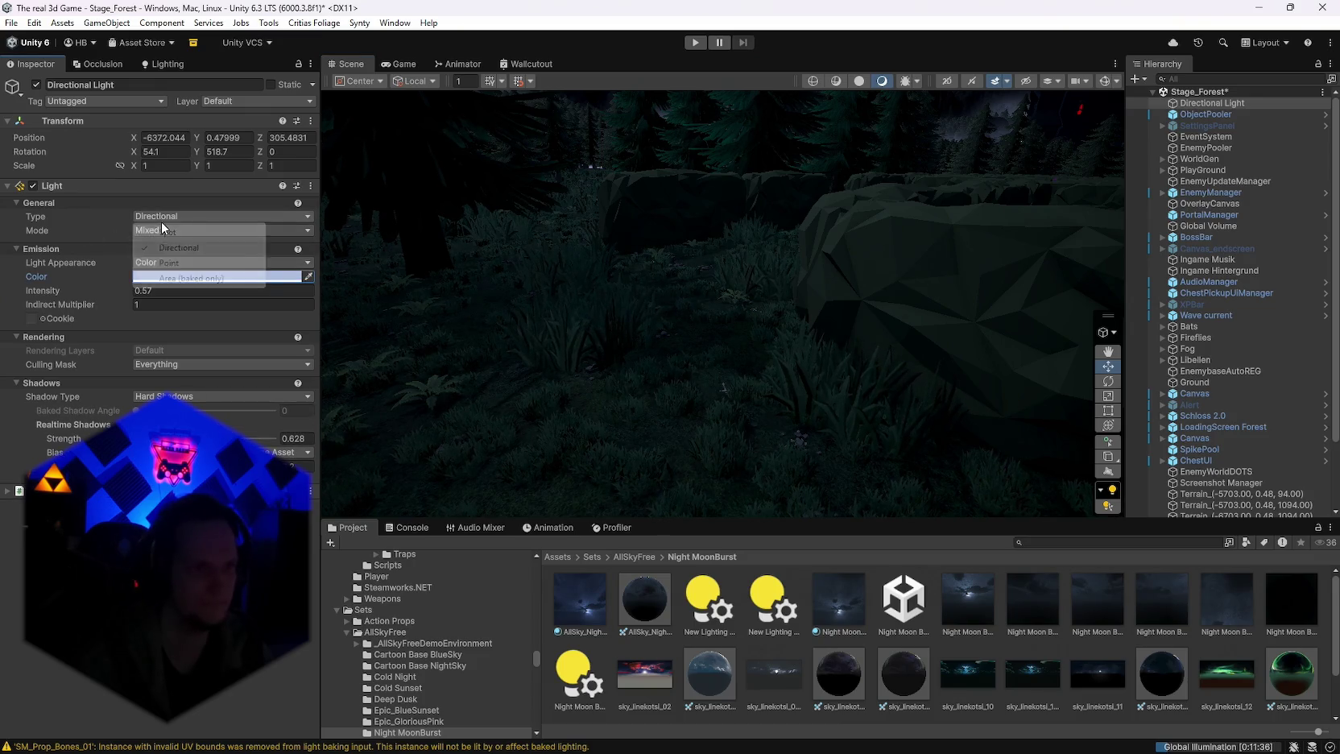
pyautogui.click(79, 226)
pyautogui.click(165, 231)
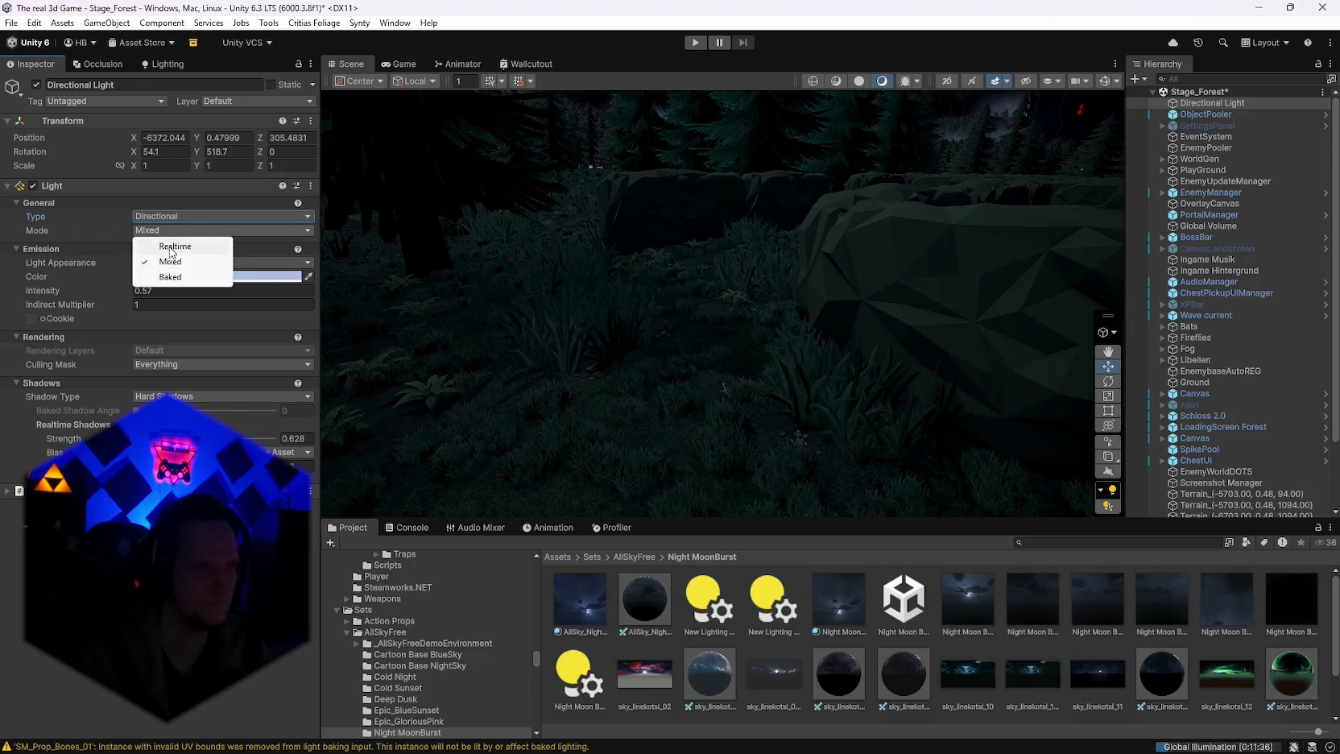
pyautogui.click(165, 241)
pyautogui.moveTo(366, 357)
pyautogui.mouseDown()
pyautogui.moveTo(1175, 316)
pyautogui.moveTo(801, 243)
pyautogui.mouseUp()
pyautogui.click(515, 293)
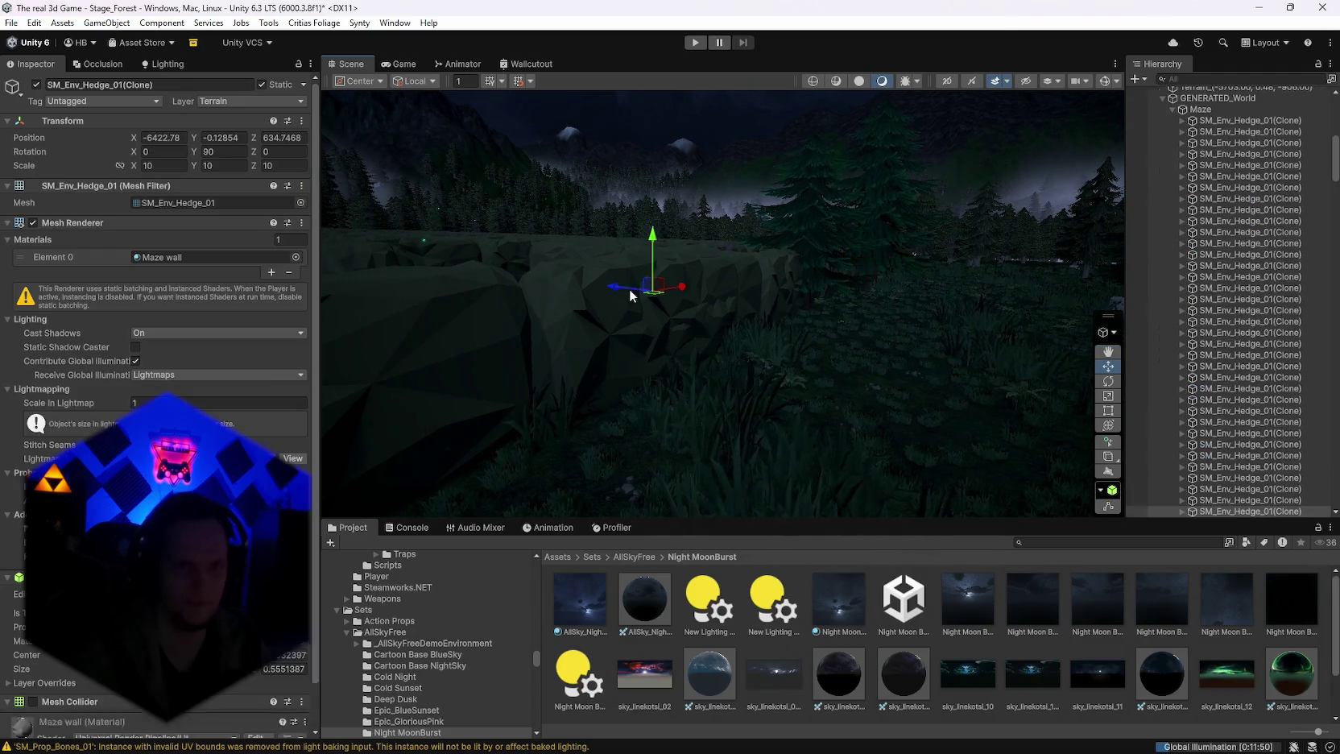
# Step: Open the hedge's Maze wall material and tint its Base Map pale green
pyautogui.doubleClick(162, 257)
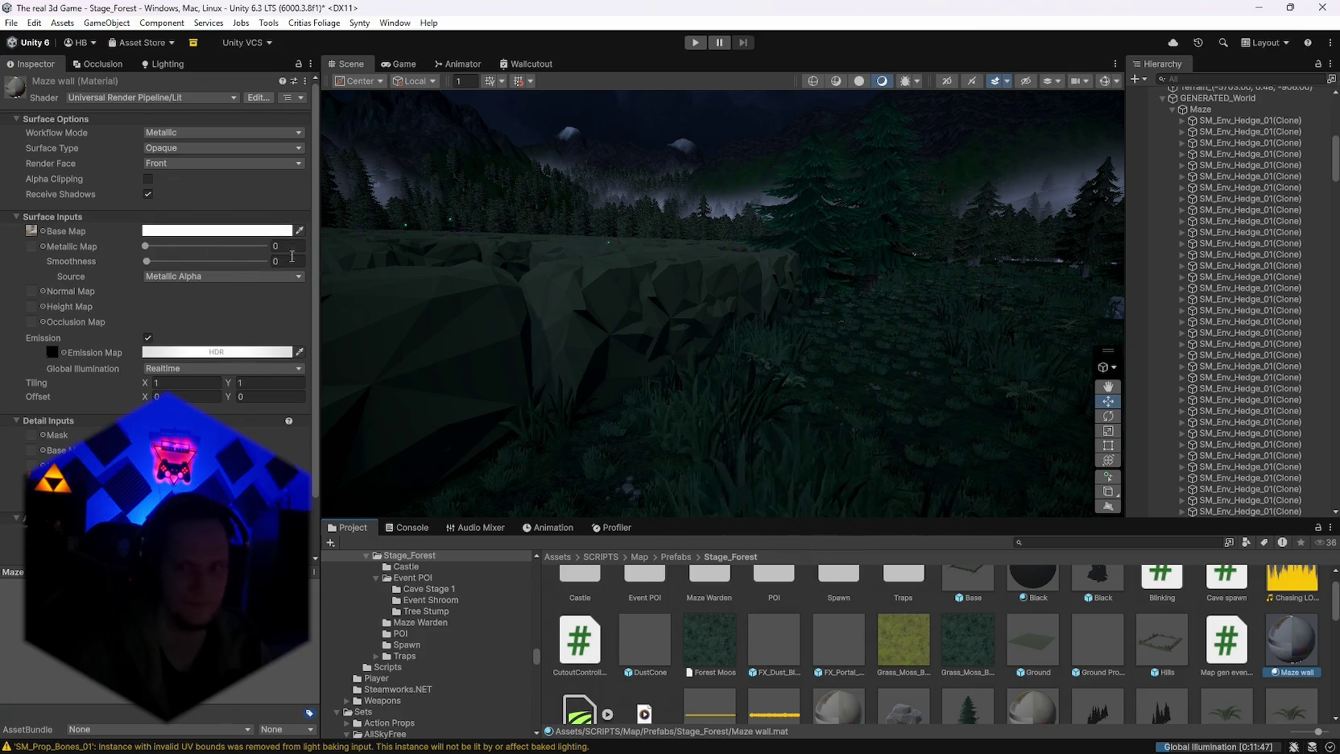
pyautogui.click(217, 230)
pyautogui.moveTo(253, 291); pyautogui.dragTo(208, 293)
pyautogui.click(193, 289)
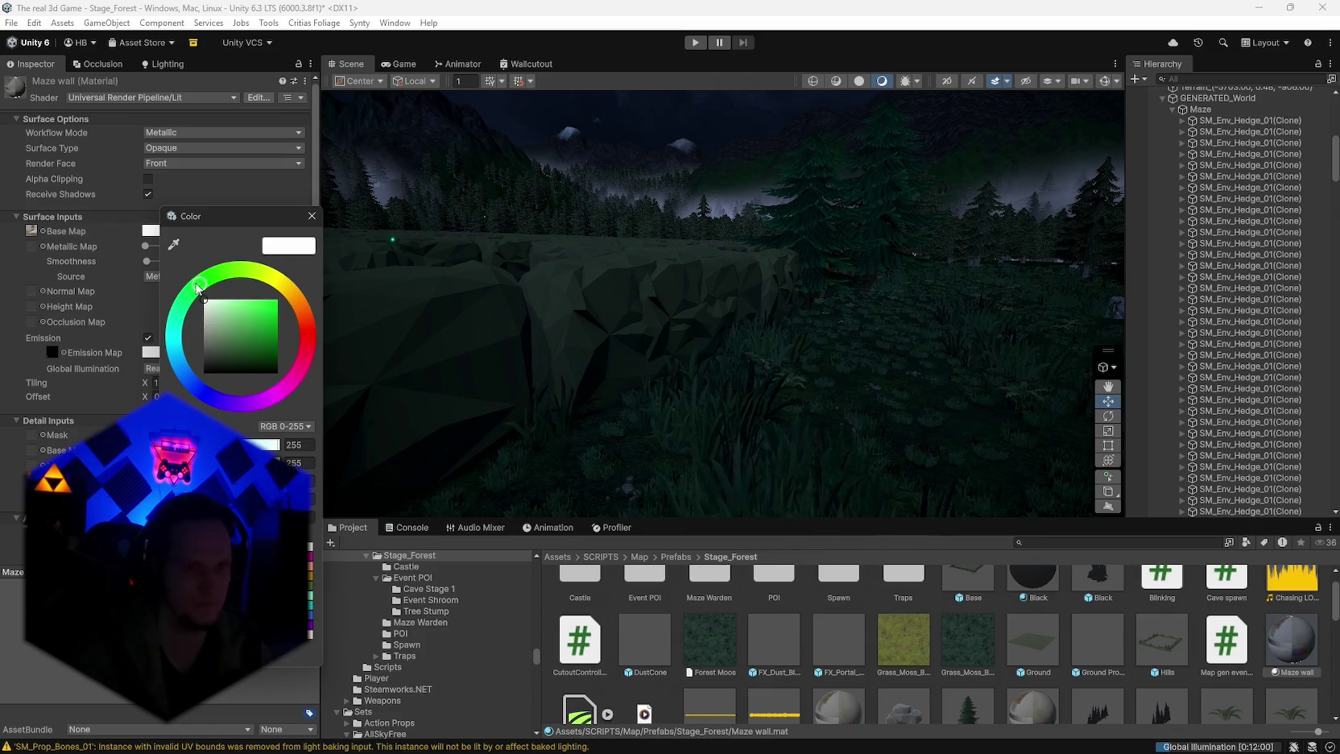
pyautogui.click(238, 301)
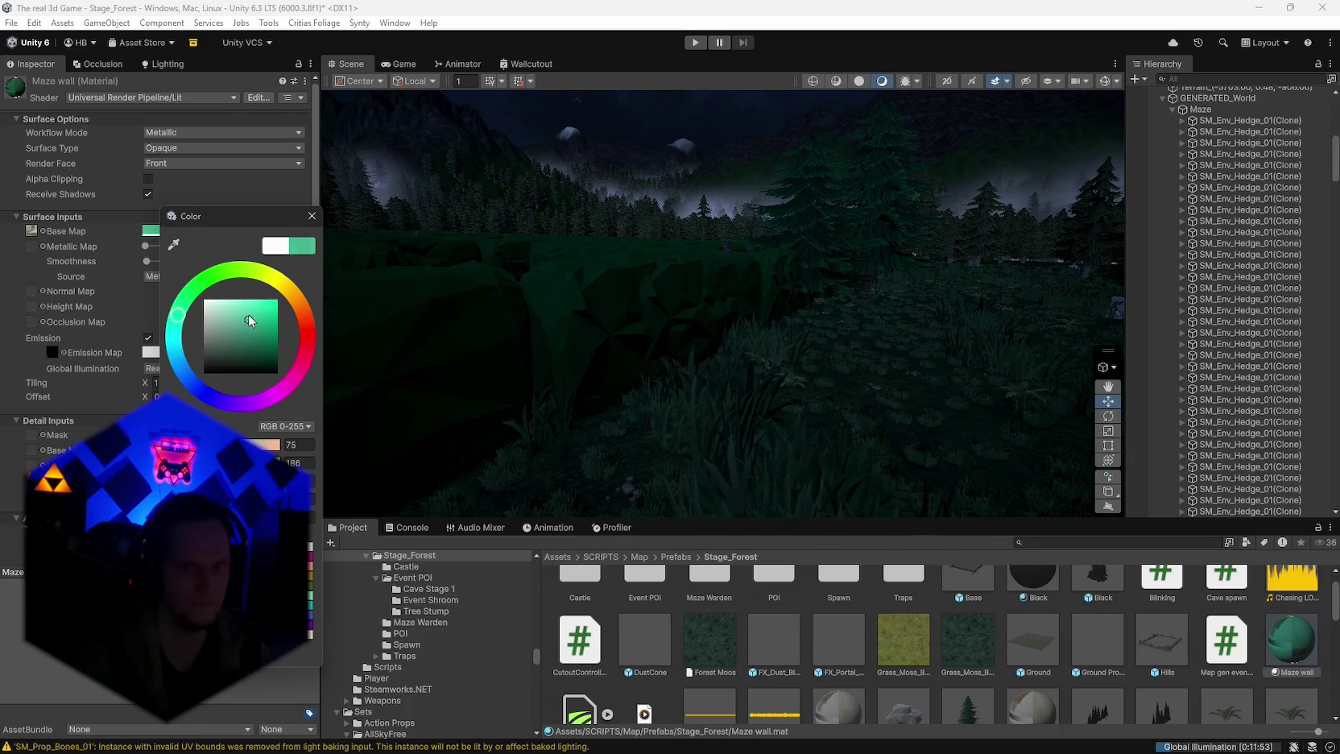
pyautogui.moveTo(254, 302); pyautogui.dragTo(265, 302)
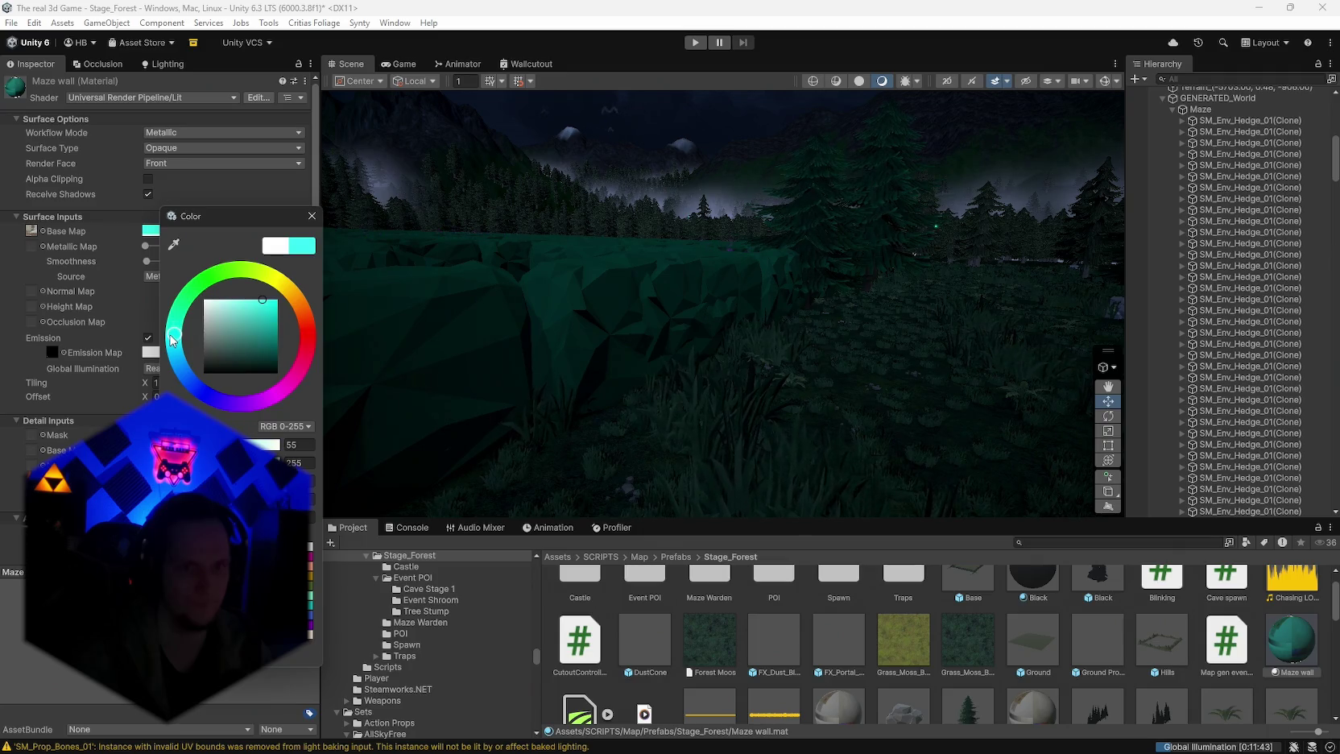
pyautogui.moveTo(702, 274)
pyautogui.mouseDown()
pyautogui.moveTo(508, 314)
pyautogui.moveTo(538, 331)
pyautogui.mouseUp()
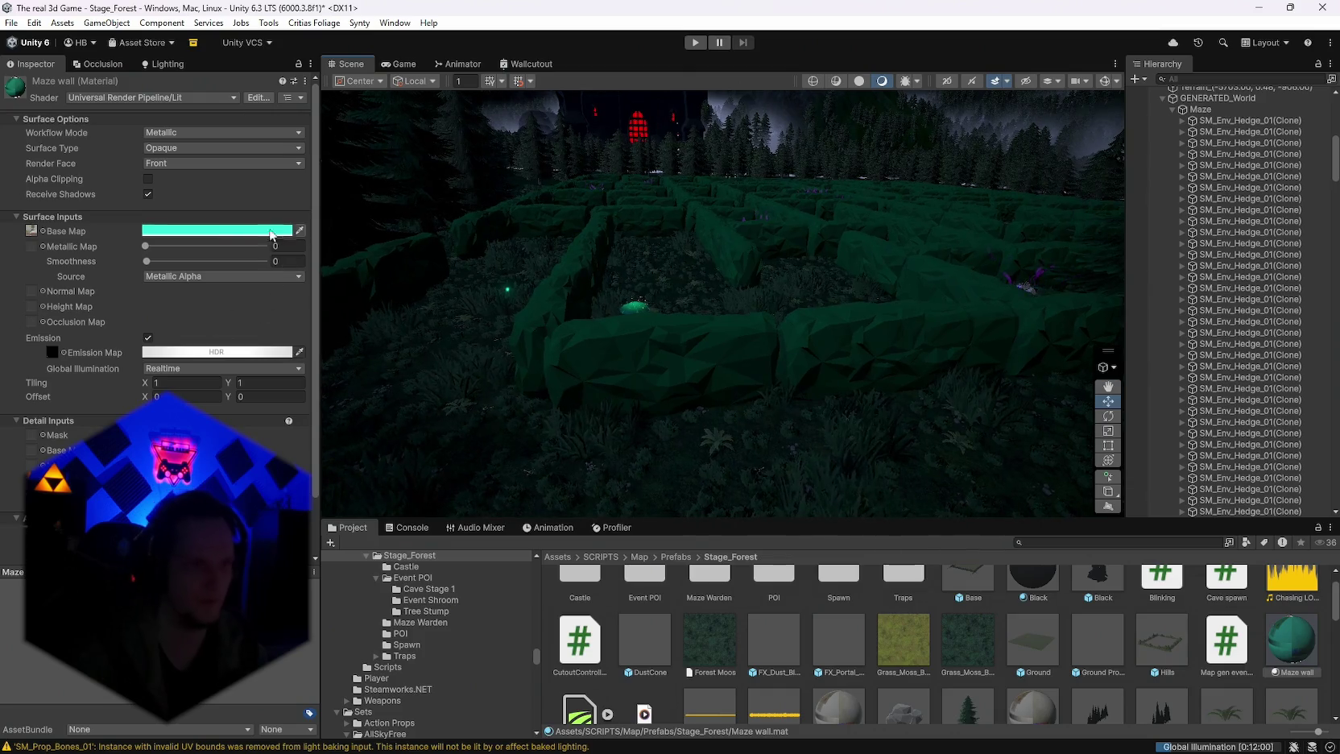
# Step: Fine-tune the Maze wall Base Map to a softer, muted teal-green
pyautogui.click(214, 231)
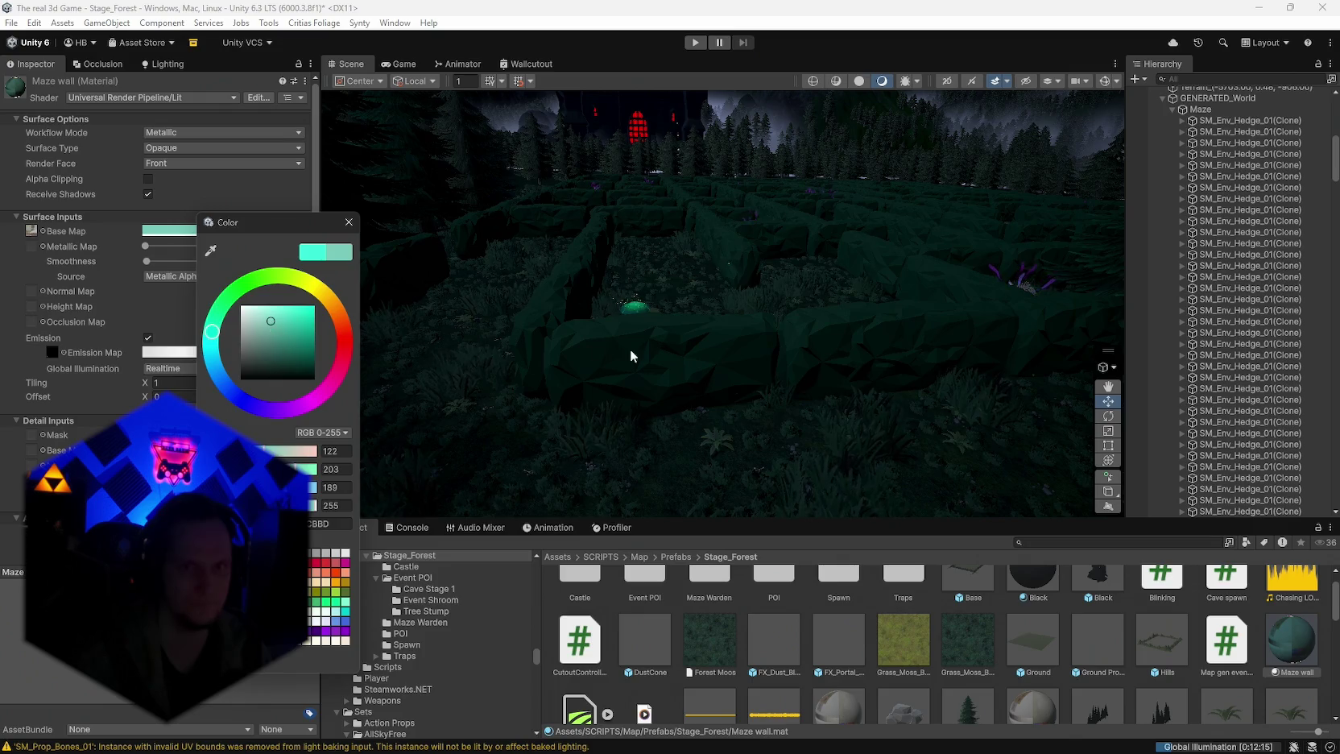
pyautogui.moveTo(631, 356)
pyautogui.mouseDown()
pyautogui.moveTo(539, 338)
pyautogui.moveTo(727, 350)
pyautogui.moveTo(652, 427)
pyautogui.moveTo(524, 348)
pyautogui.moveTo(472, 347)
pyautogui.mouseUp()
pyautogui.click(175, 231)
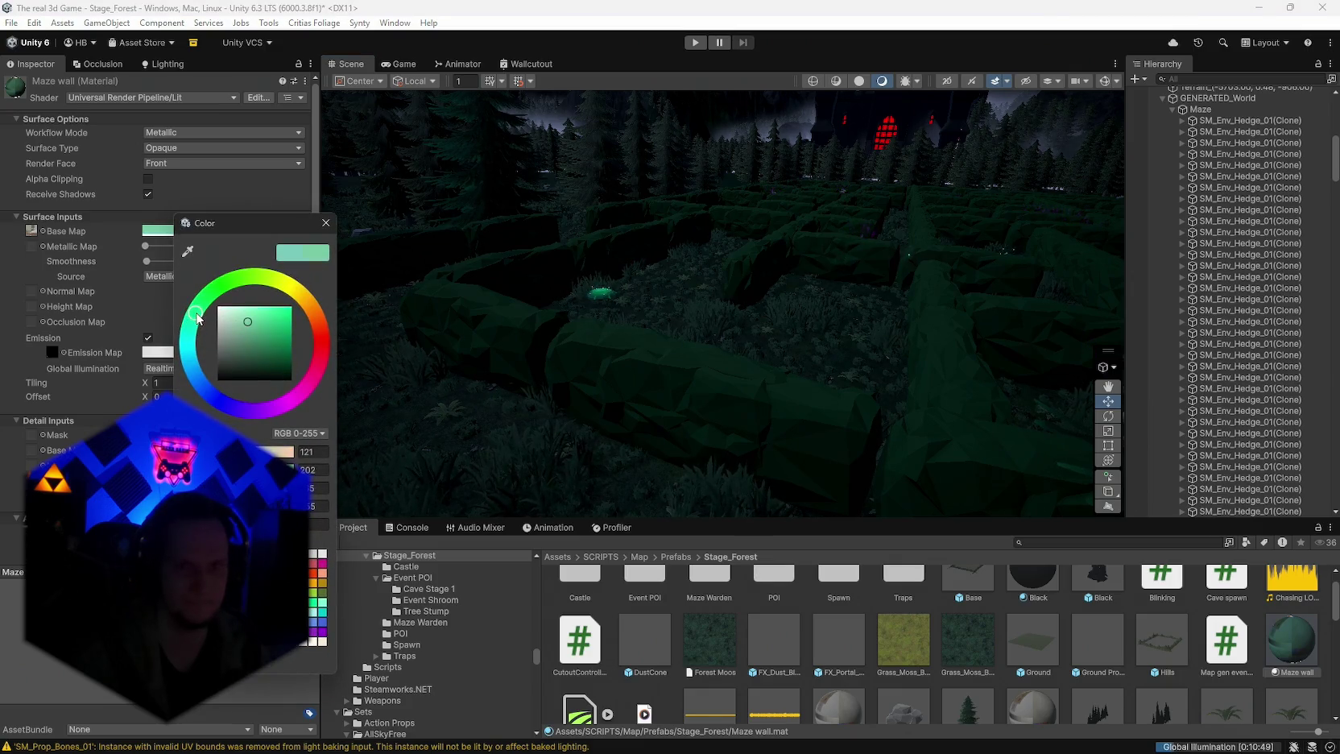
pyautogui.moveTo(248, 323); pyautogui.dragTo(267, 327)
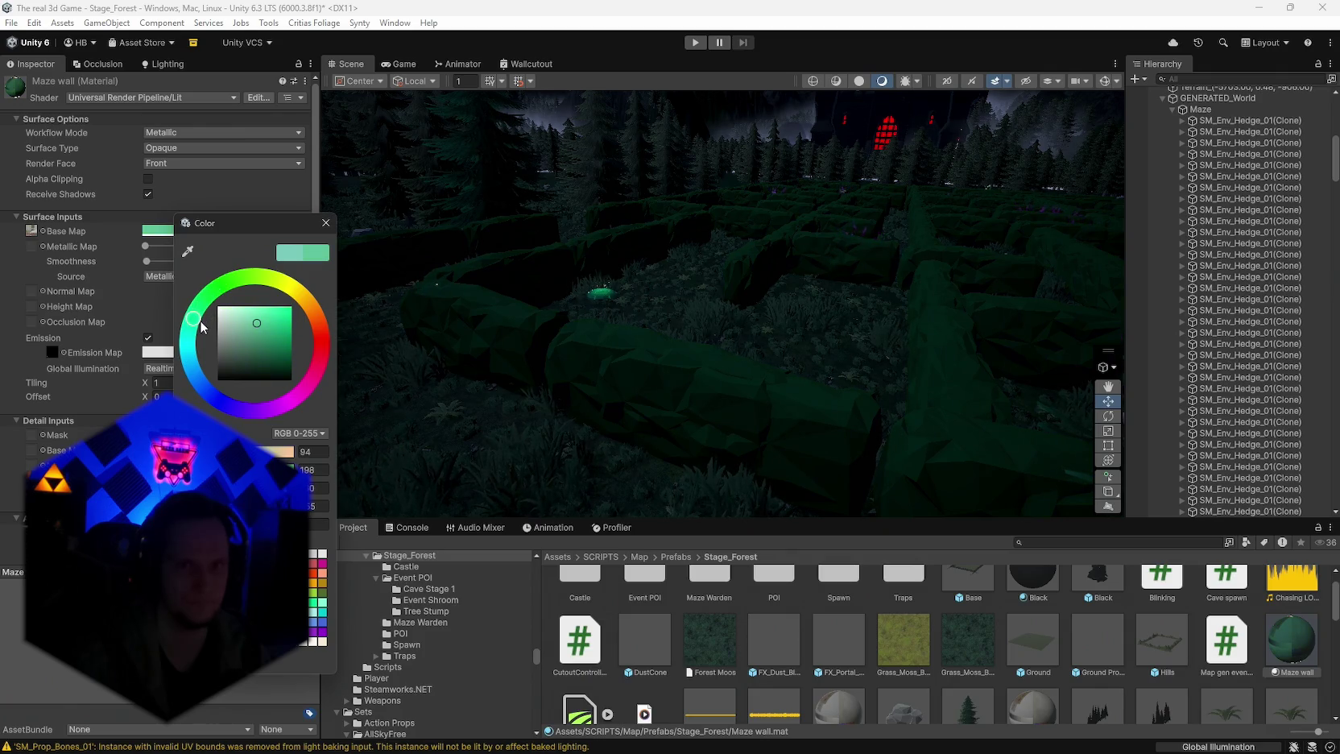
pyautogui.click(415, 339)
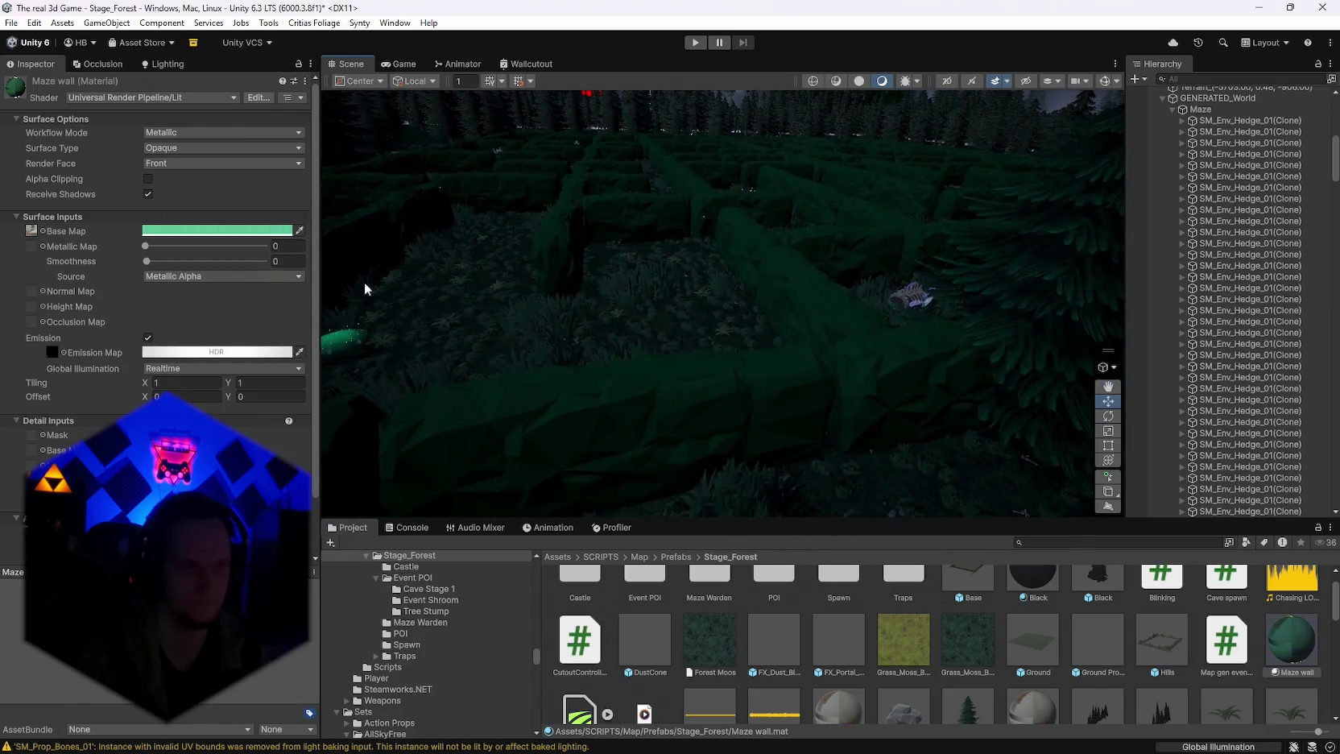
pyautogui.click(189, 230)
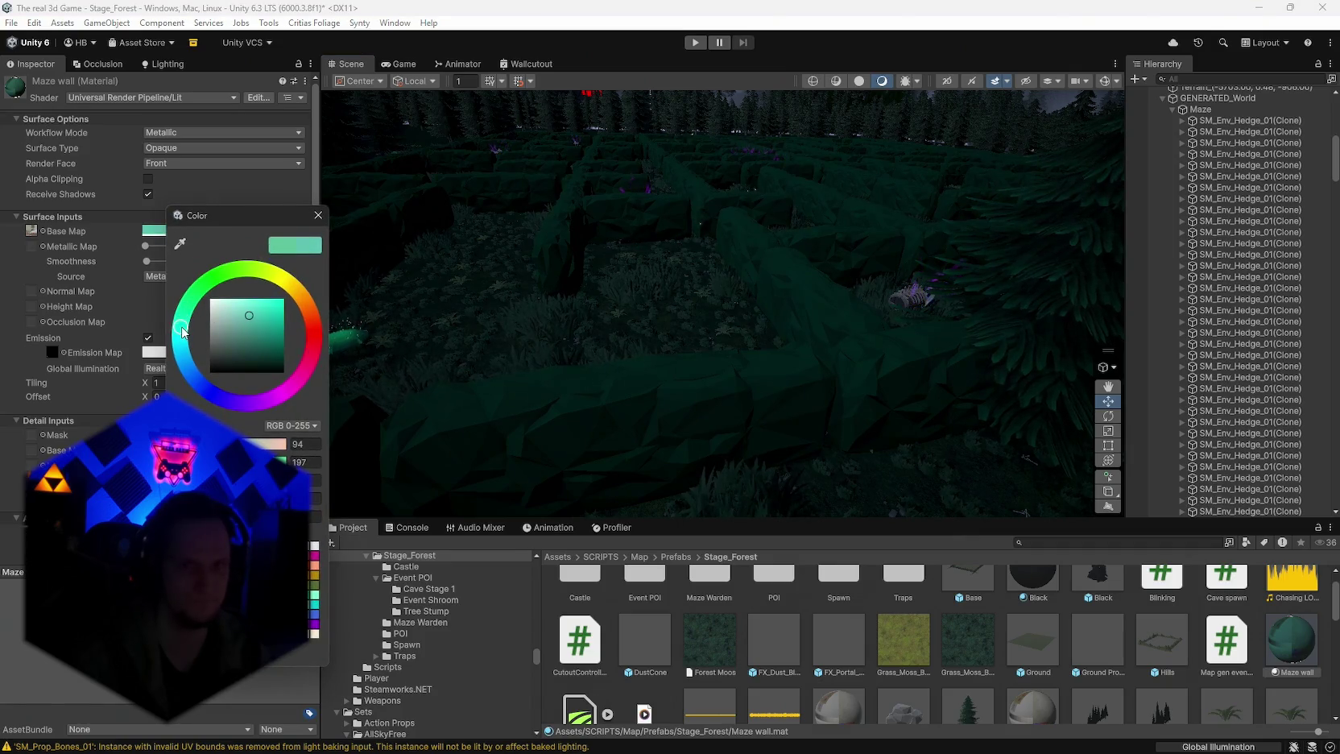
pyautogui.moveTo(243, 320); pyautogui.dragTo(236, 320)
pyautogui.moveTo(499, 350)
pyautogui.mouseDown()
pyautogui.moveTo(529, 350)
pyautogui.moveTo(443, 350)
pyautogui.moveTo(554, 350)
pyautogui.mouseUp()
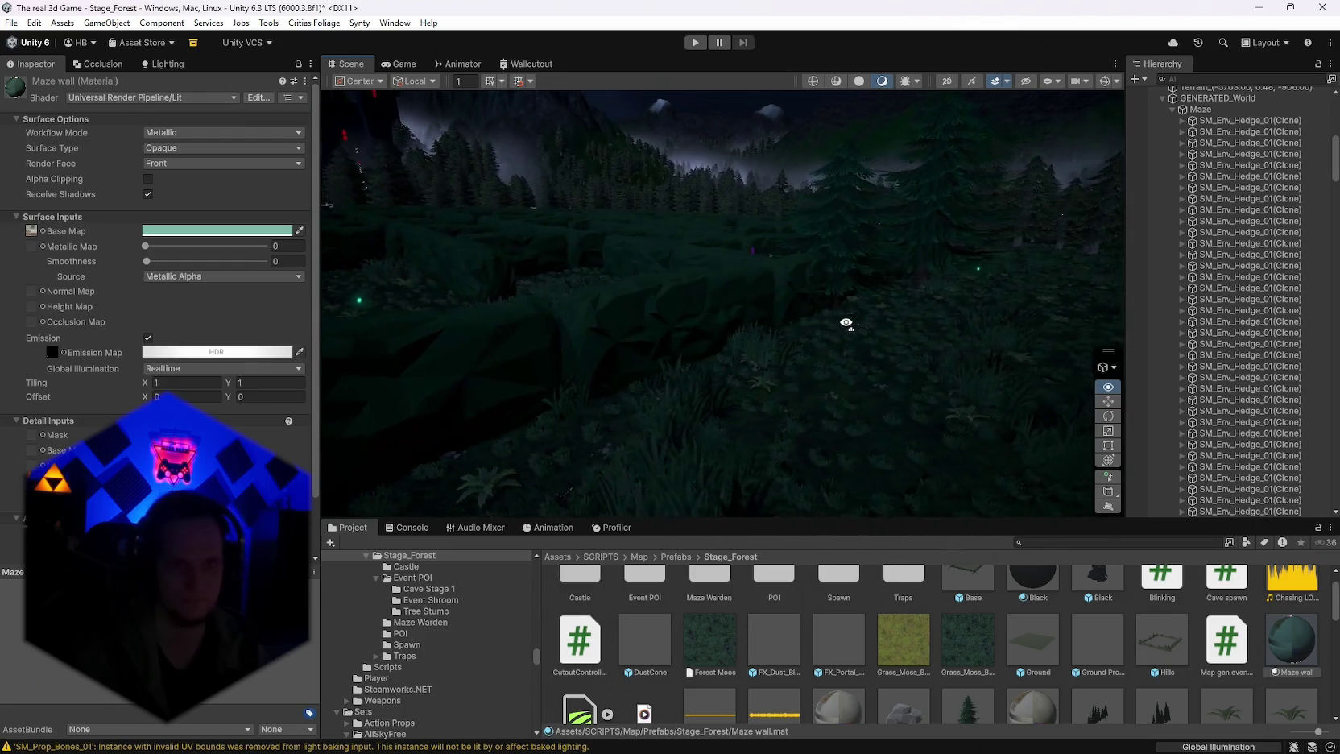
# Step: Orbit over the foliage, maze and castle, then bring up the Lighting settings
pyautogui.moveTo(845, 323)
pyautogui.mouseDown()
pyautogui.moveTo(727, 317)
pyautogui.moveTo(851, 325)
pyautogui.mouseUp()
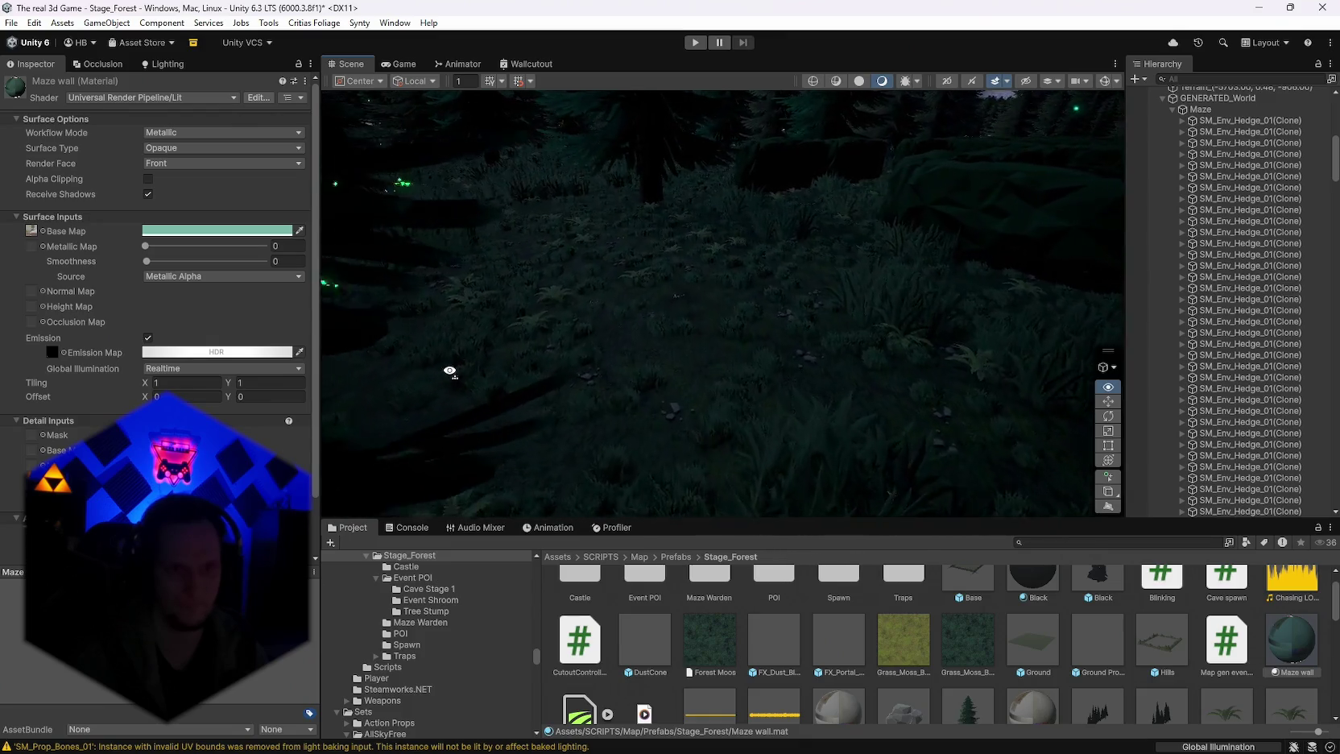
pyautogui.moveTo(381, 367); pyautogui.dragTo(294, 367)
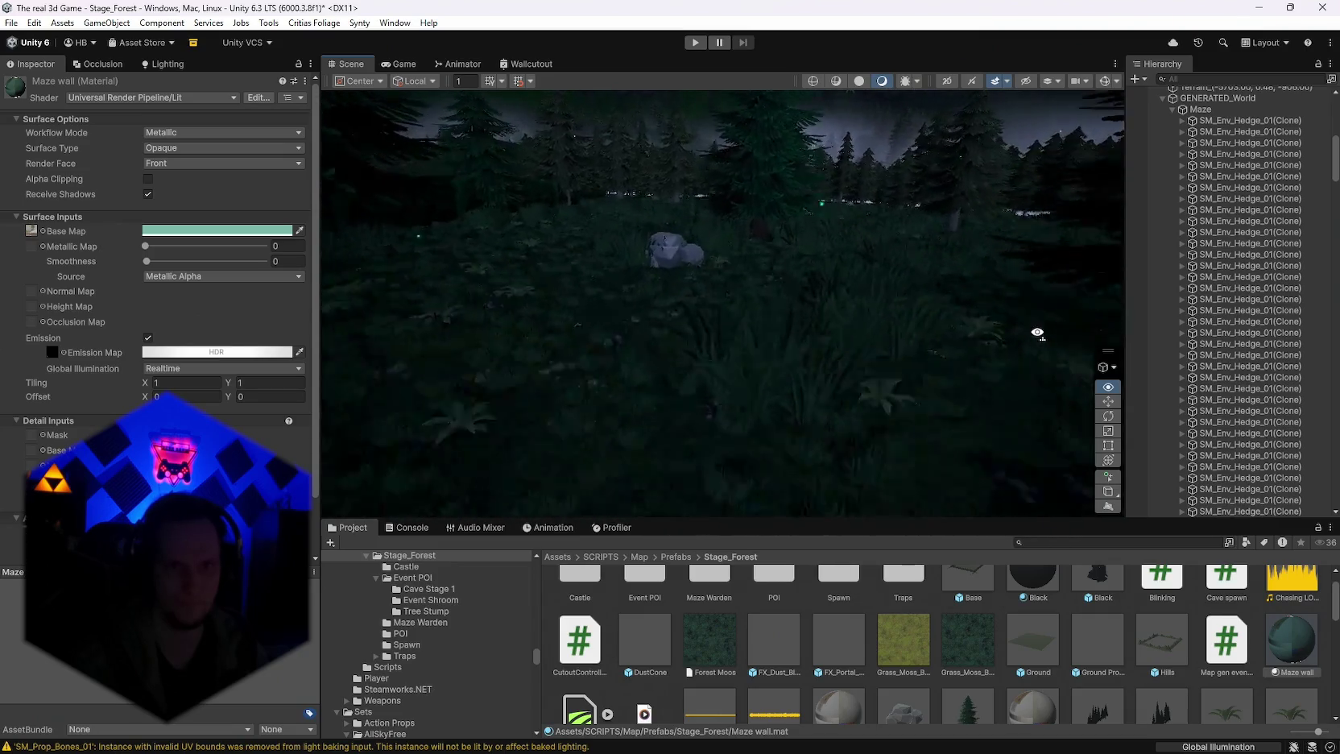
pyautogui.moveTo(1100, 320)
pyautogui.mouseDown()
pyautogui.moveTo(387, 350)
pyautogui.moveTo(508, 290)
pyautogui.moveTo(720, 295)
pyautogui.moveTo(712, 323)
pyautogui.moveTo(759, 302)
pyautogui.mouseUp()
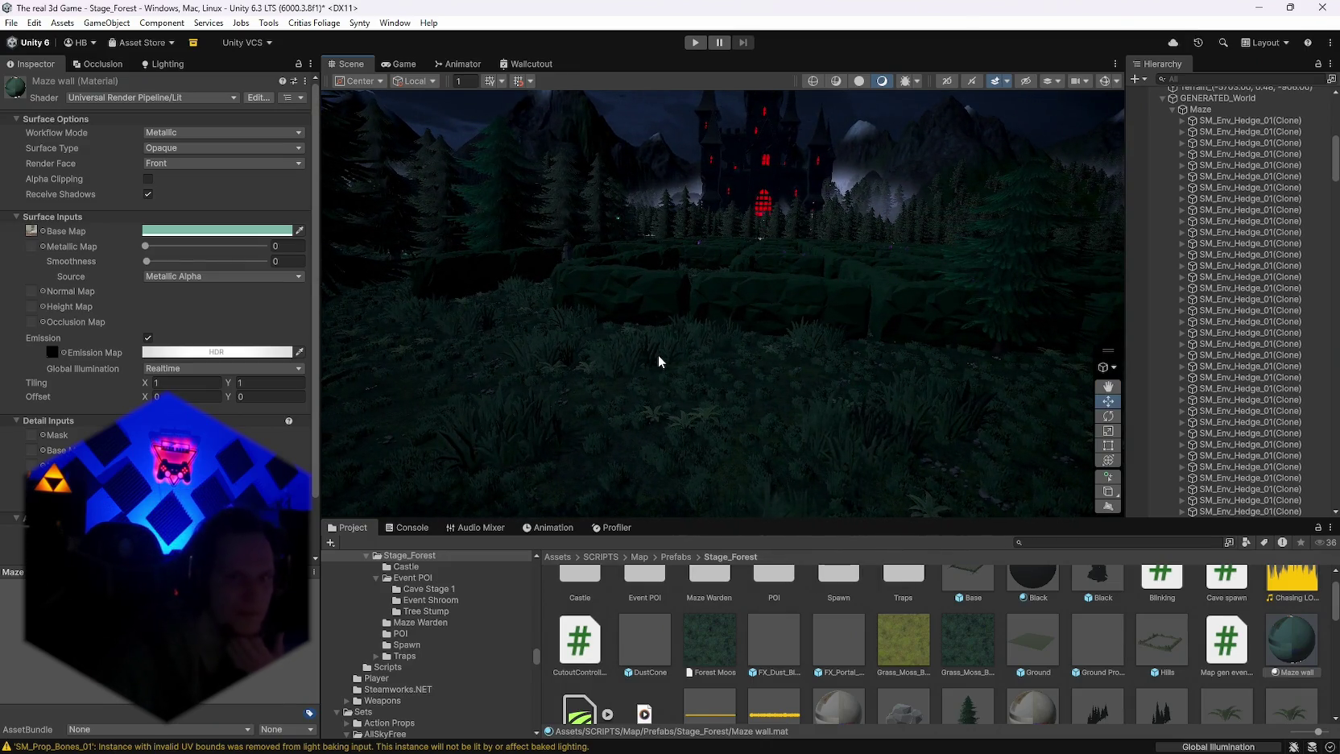
pyautogui.moveTo(736, 350)
pyautogui.mouseDown()
pyautogui.moveTo(759, 314)
pyautogui.moveTo(601, 353)
pyautogui.moveTo(518, 351)
pyautogui.moveTo(646, 449)
pyautogui.moveTo(580, 379)
pyautogui.mouseUp()
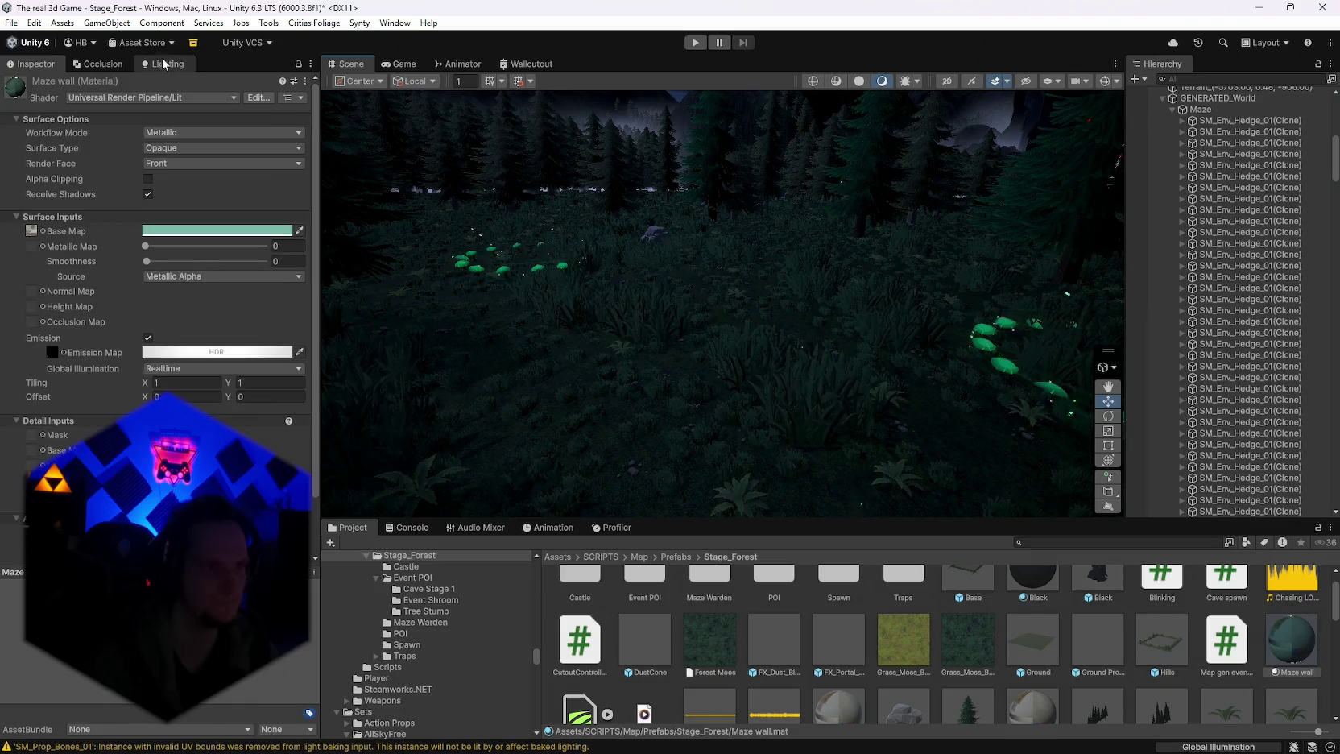
pyautogui.click(165, 64)
# Step: Enable Fog under Environment Other Settings and view the hazed mountains and mushroom ring
pyautogui.click(215, 87)
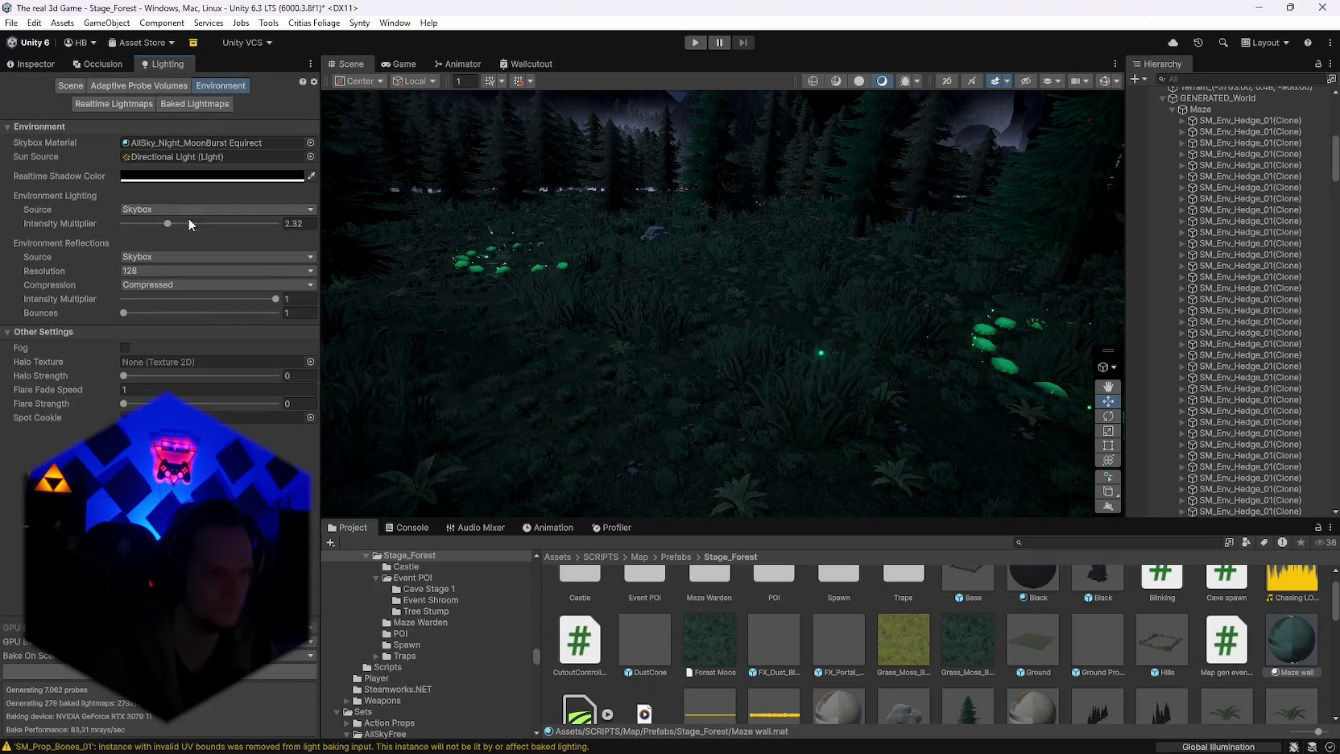
pyautogui.click(127, 347)
pyautogui.rightClick(583, 334)
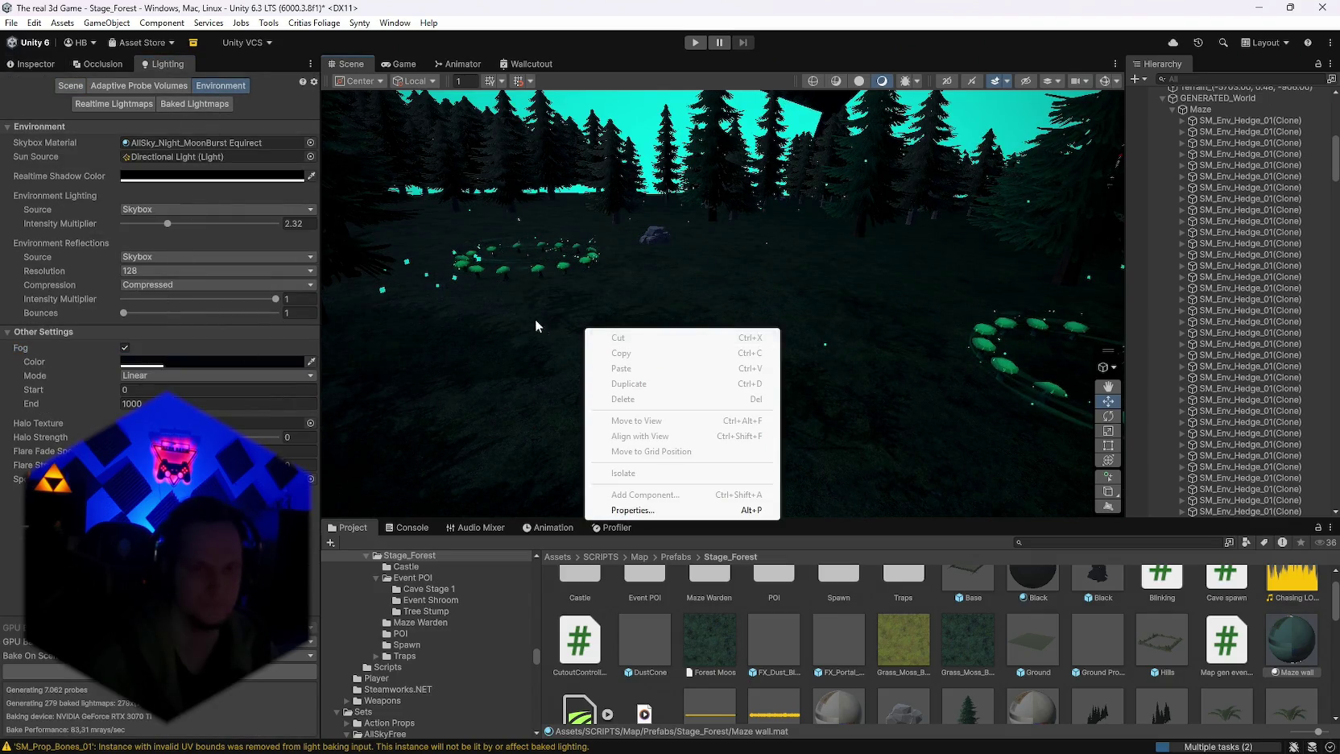
pyautogui.moveTo(535, 319)
pyautogui.mouseDown()
pyautogui.moveTo(557, 265)
pyautogui.moveTo(714, 299)
pyautogui.moveTo(685, 308)
pyautogui.moveTo(763, 310)
pyautogui.moveTo(742, 332)
pyautogui.mouseUp()
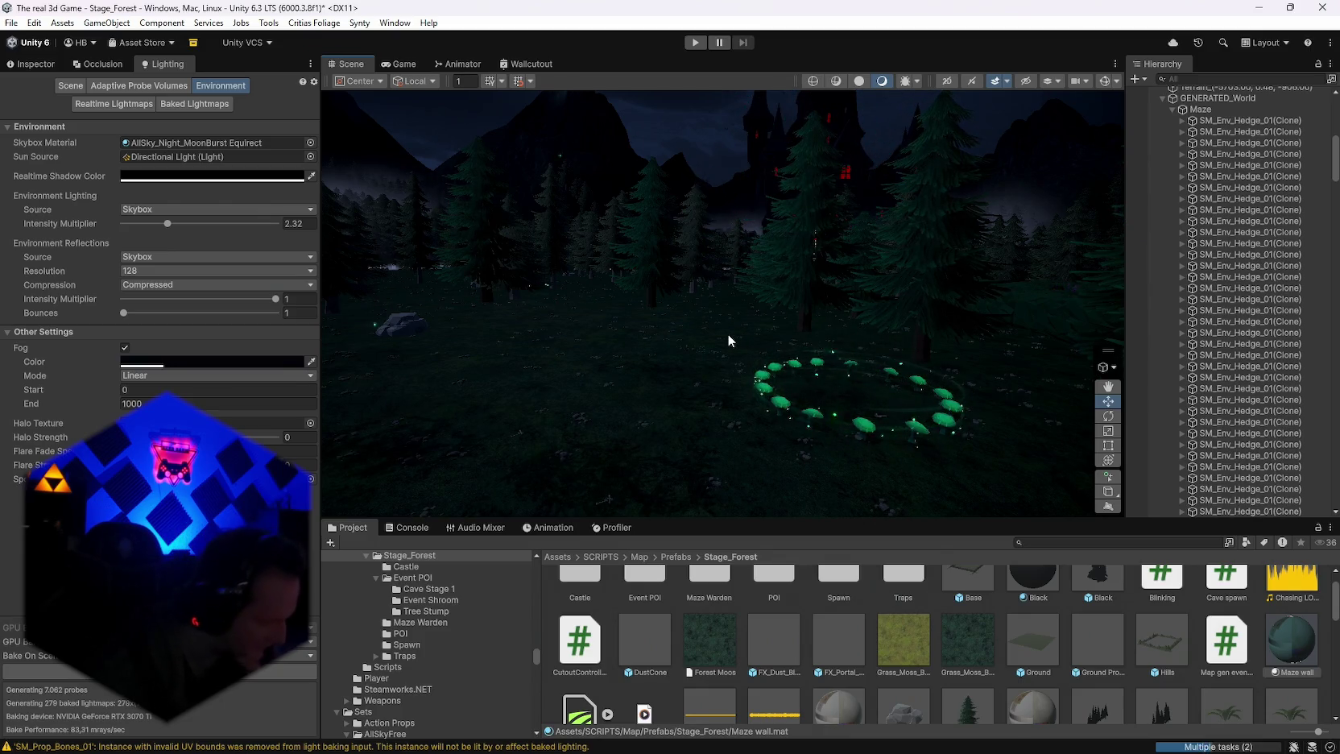
pyautogui.moveTo(728, 334)
pyautogui.mouseDown()
pyautogui.moveTo(772, 336)
pyautogui.moveTo(610, 320)
pyautogui.moveTo(971, 308)
pyautogui.moveTo(1096, 328)
pyautogui.moveTo(905, 315)
pyautogui.moveTo(813, 291)
pyautogui.moveTo(948, 324)
pyautogui.moveTo(1046, 322)
pyautogui.mouseUp()
# Step: Set the fog colour to dark navy blue and raise Fog End to about 1723.9
pyautogui.click(209, 362)
pyautogui.click(266, 433)
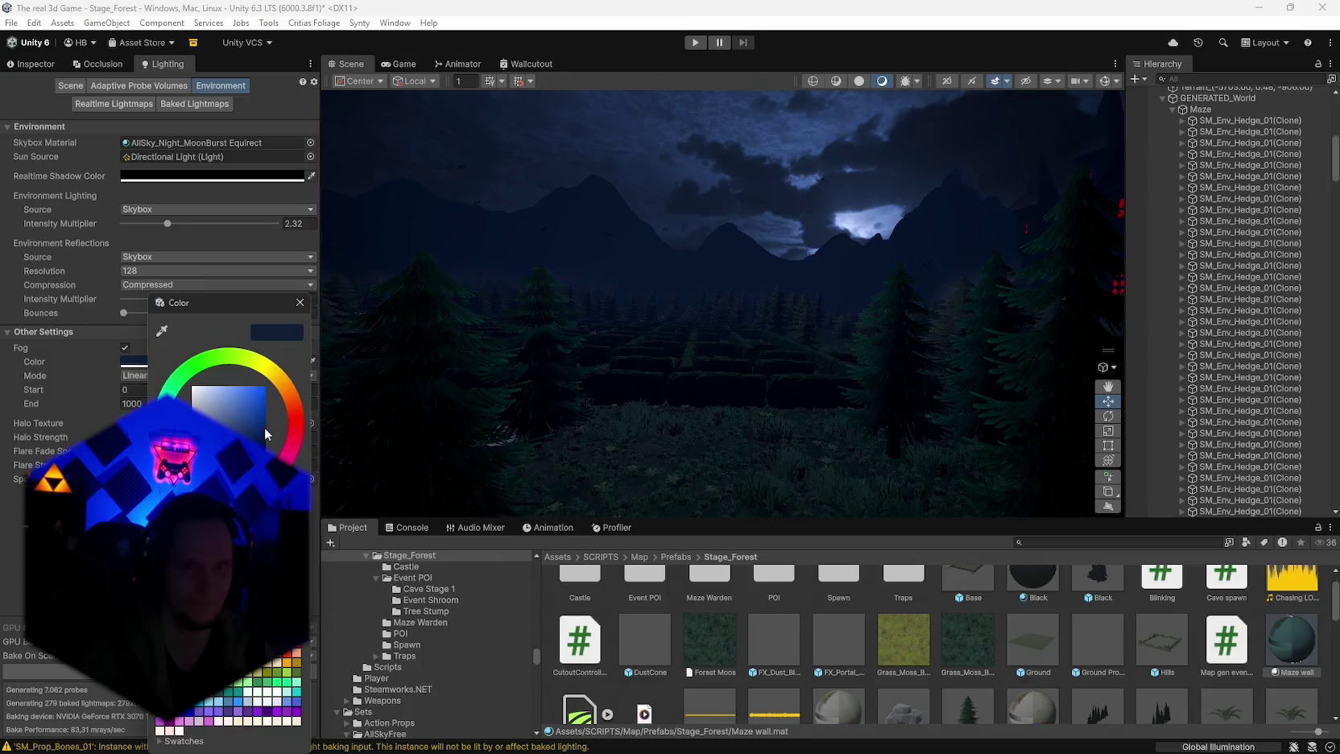
pyautogui.moveTo(653, 377); pyautogui.dragTo(644, 354)
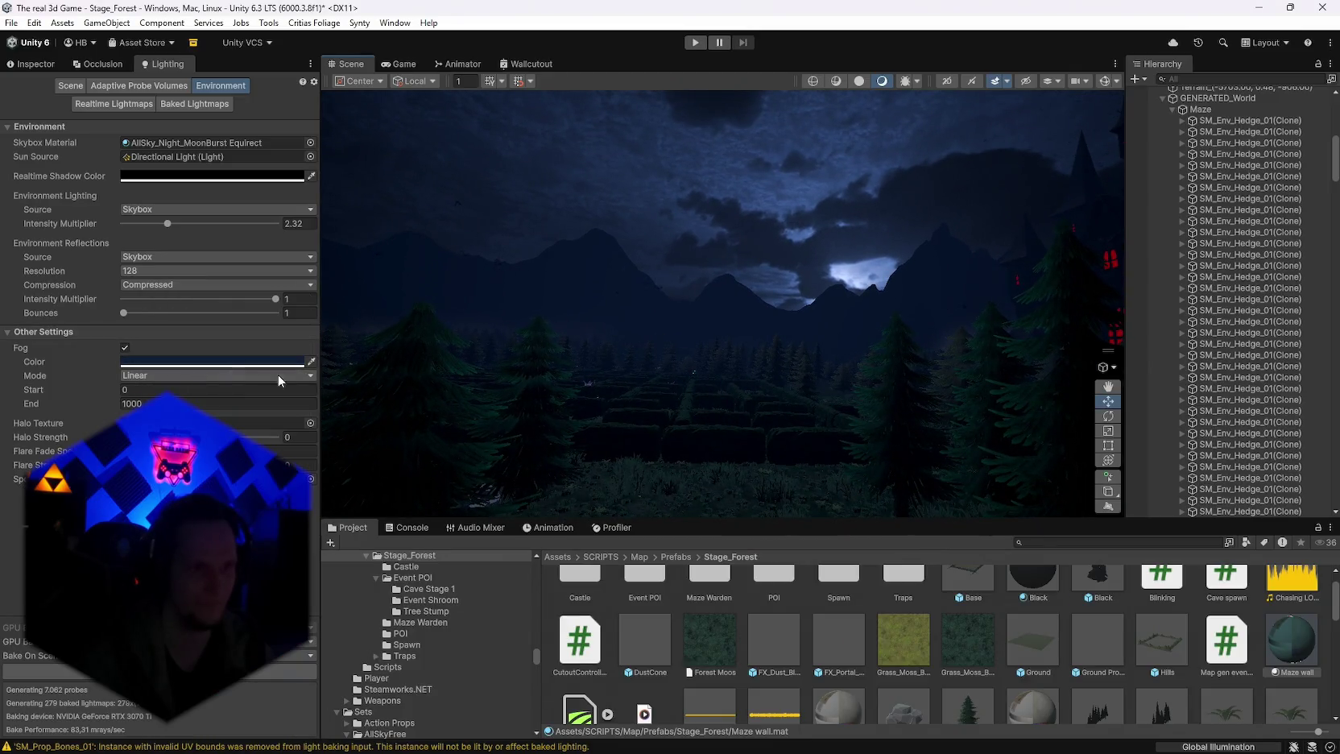
pyautogui.click(311, 361)
pyautogui.click(669, 279)
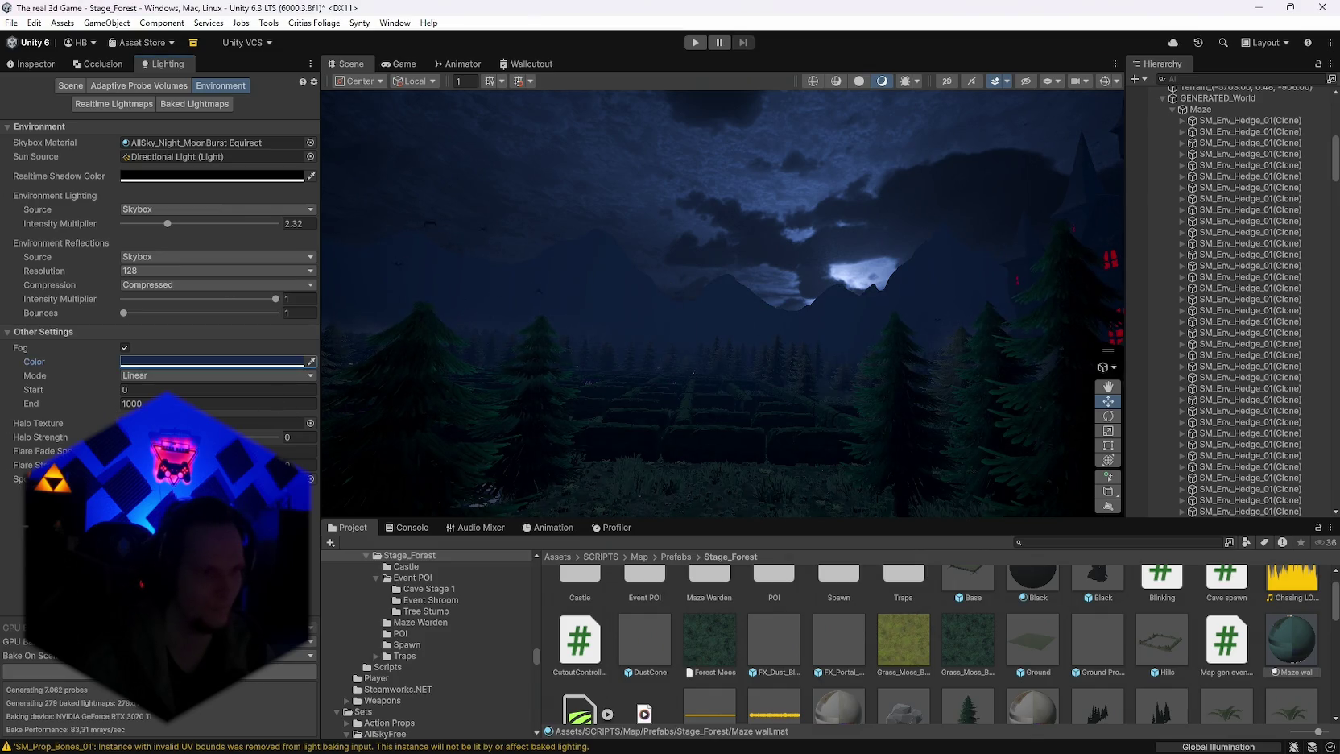
pyautogui.moveTo(372, 410)
pyautogui.mouseDown()
pyautogui.moveTo(455, 397)
pyautogui.moveTo(405, 414)
pyautogui.mouseUp()
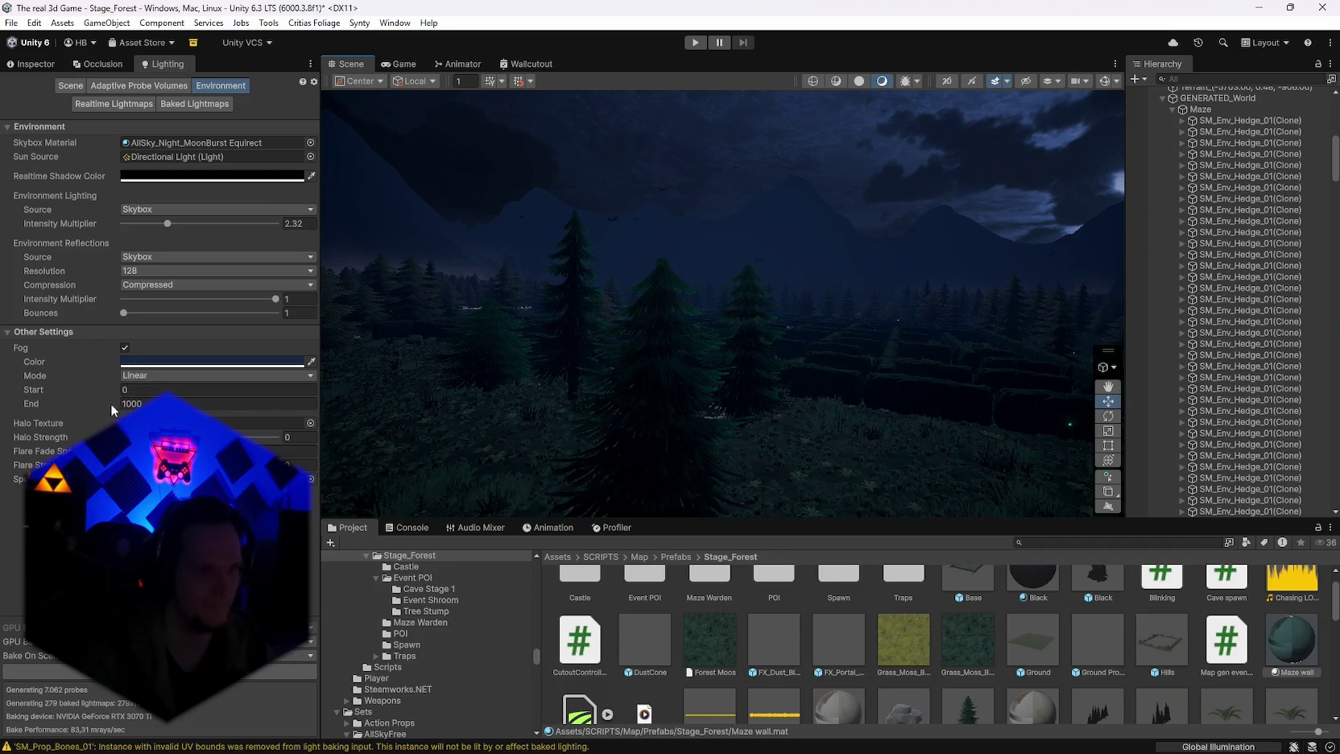
pyautogui.moveTo(118, 410); pyautogui.dragTo(69, 411)
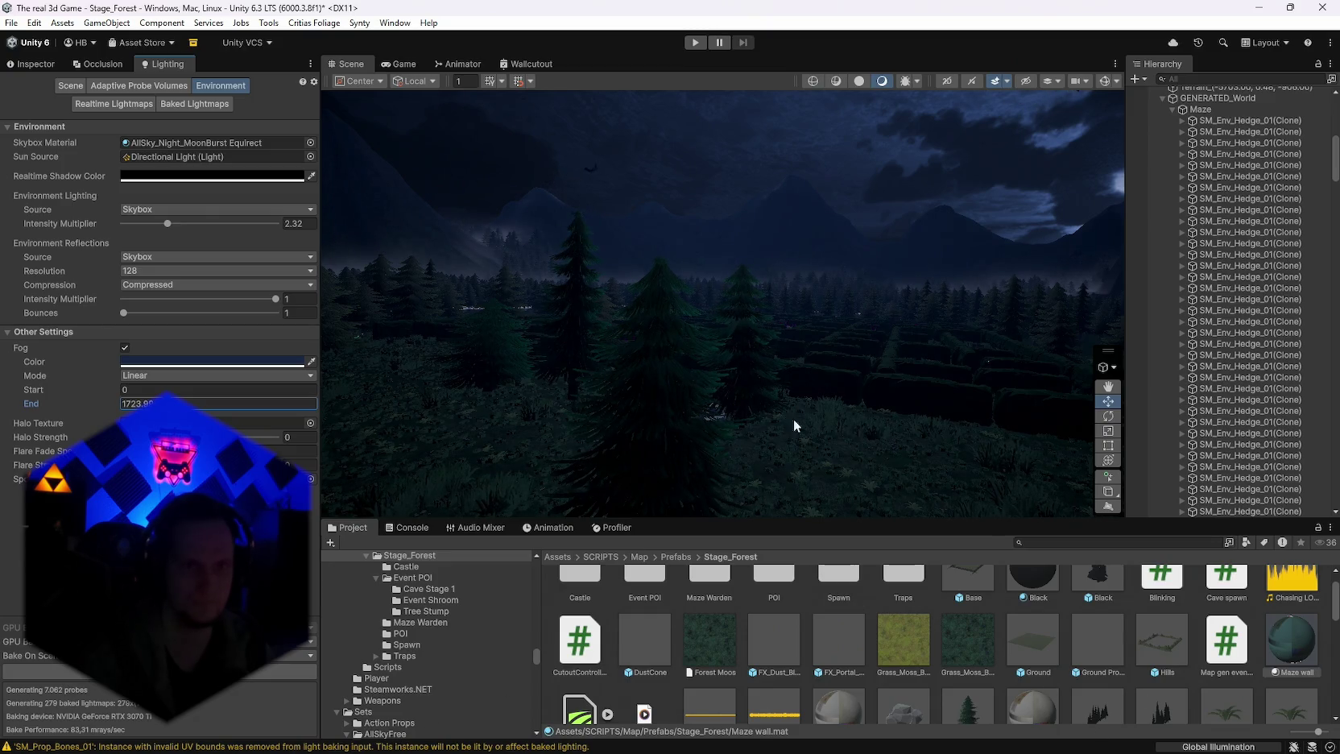
pyautogui.moveTo(793, 425)
pyautogui.mouseDown()
pyautogui.moveTo(616, 291)
pyautogui.moveTo(622, 338)
pyautogui.moveTo(784, 352)
pyautogui.moveTo(1206, 327)
pyautogui.moveTo(694, 352)
pyautogui.moveTo(670, 389)
pyautogui.moveTo(709, 390)
pyautogui.moveTo(685, 338)
pyautogui.moveTo(808, 308)
pyautogui.moveTo(1121, 298)
pyautogui.moveTo(1256, 316)
pyautogui.moveTo(1085, 309)
pyautogui.moveTo(918, 373)
pyautogui.moveTo(992, 335)
pyautogui.moveTo(1094, 361)
pyautogui.moveTo(1218, 358)
pyautogui.moveTo(1256, 345)
pyautogui.moveTo(1103, 353)
pyautogui.moveTo(1145, 347)
pyautogui.moveTo(1117, 317)
pyautogui.moveTo(805, 355)
pyautogui.moveTo(533, 409)
pyautogui.mouseUp()
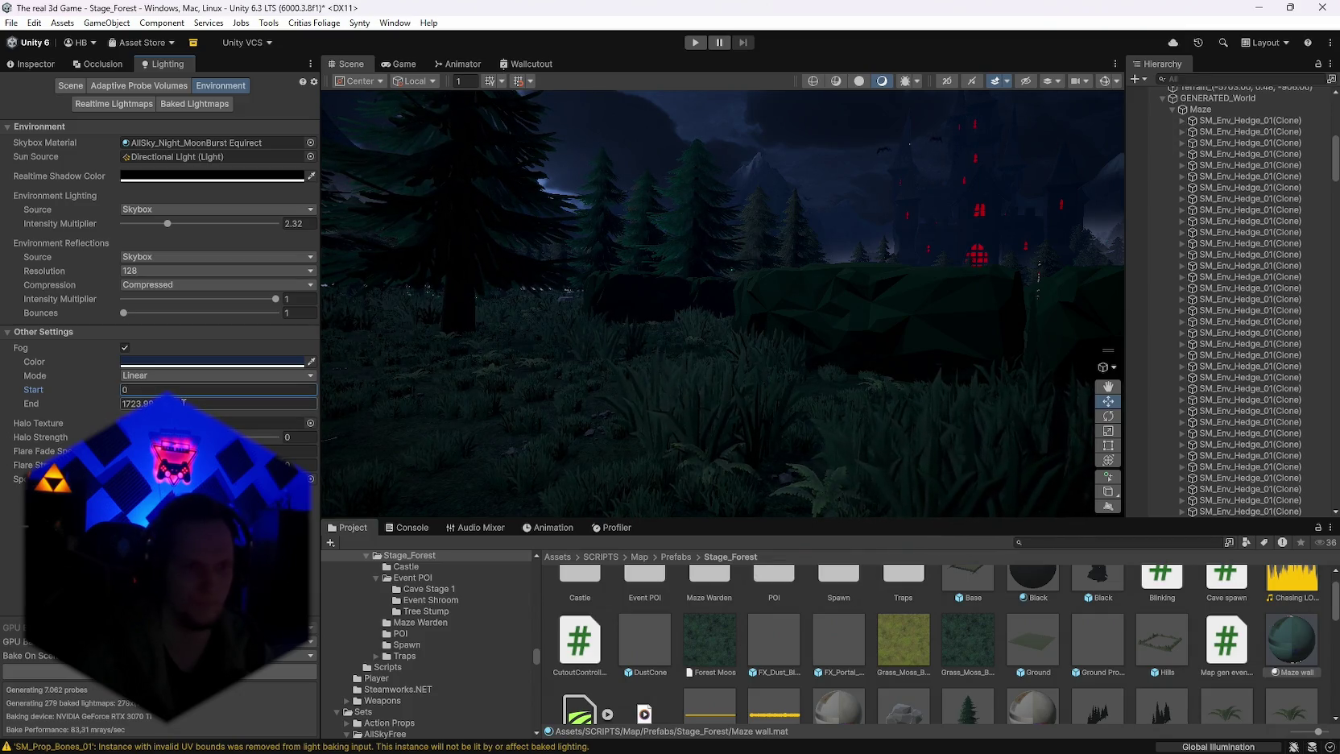
# Step: Test a Fog End of 1, restore it to about 1723.9, and frame the castle
pyautogui.write('1.48')
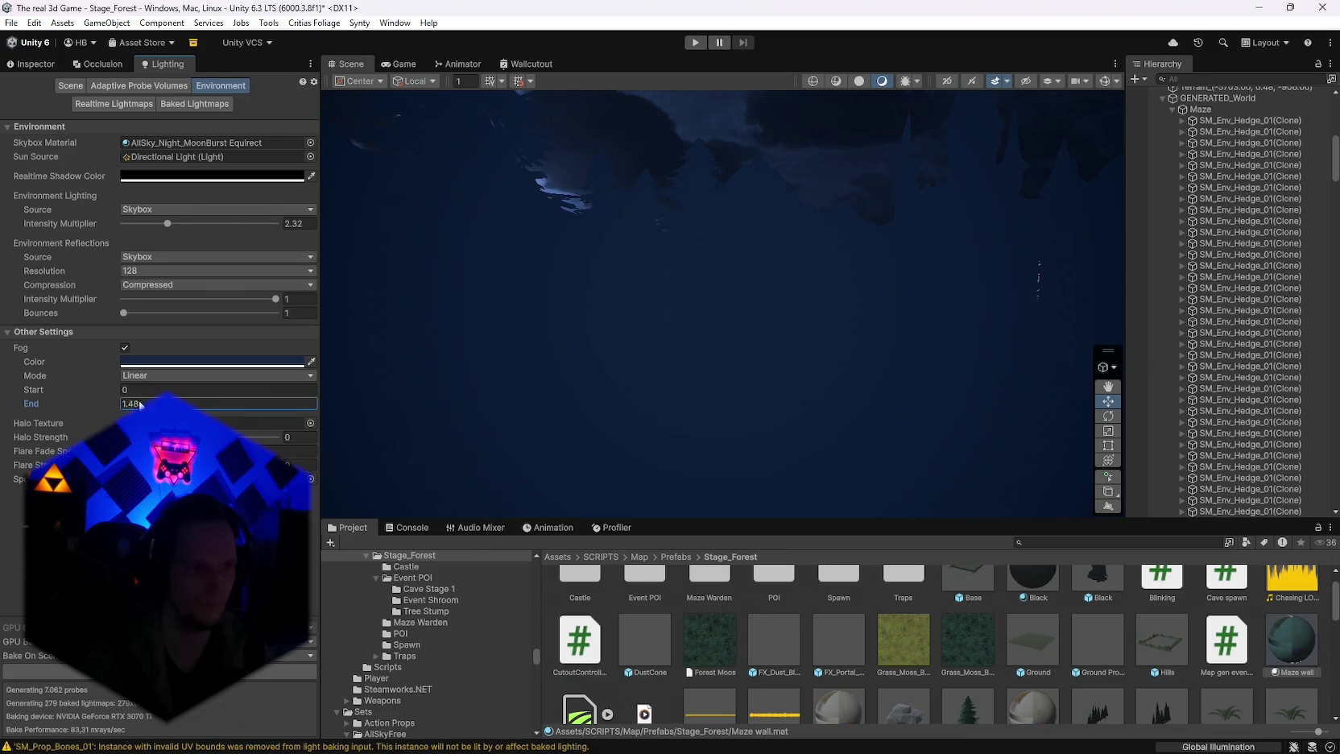
pyautogui.click(239, 398)
pyautogui.write('1')
pyautogui.moveTo(487, 392); pyautogui.dragTo(248, 434)
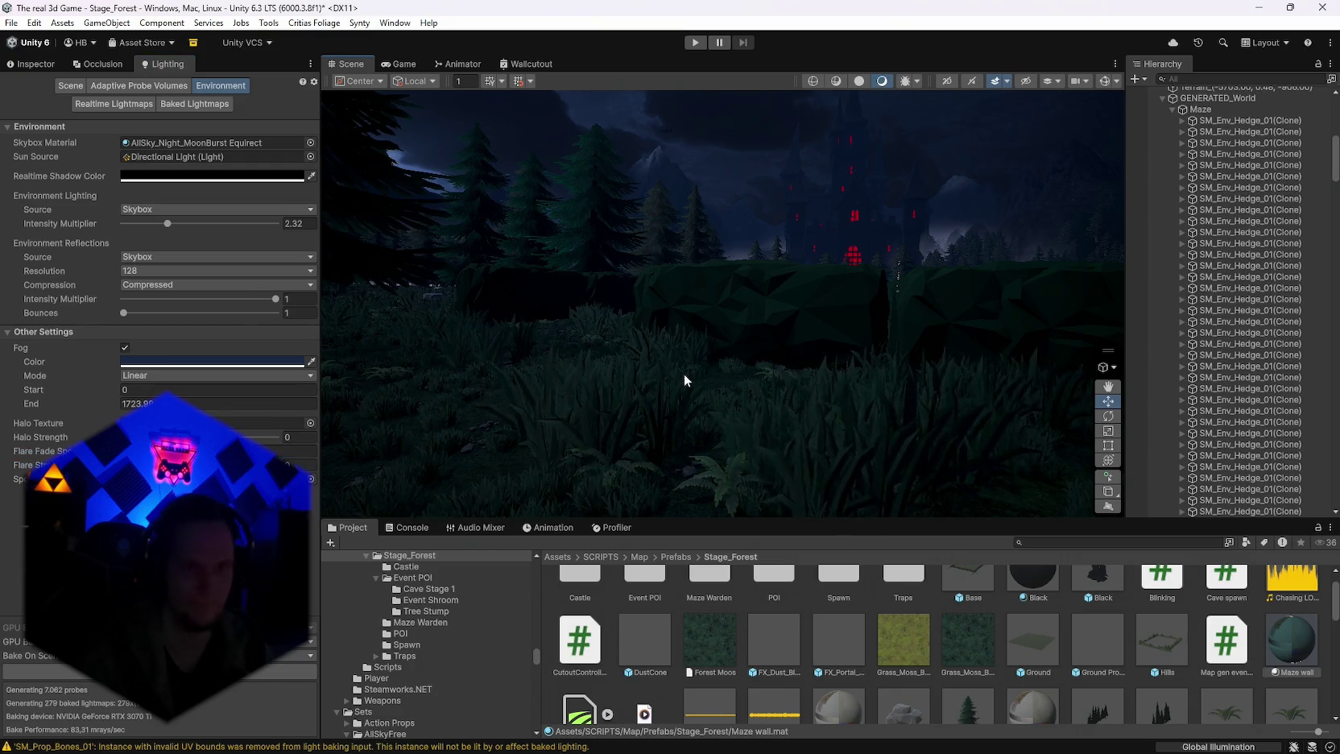
pyautogui.moveTo(683, 373)
pyautogui.mouseDown()
pyautogui.moveTo(574, 375)
pyautogui.moveTo(733, 366)
pyautogui.moveTo(706, 372)
pyautogui.mouseUp()
pyautogui.moveTo(476, 484)
pyautogui.mouseDown()
pyautogui.moveTo(607, 448)
pyautogui.moveTo(520, 398)
pyautogui.moveTo(544, 400)
pyautogui.moveTo(535, 376)
pyautogui.moveTo(649, 389)
pyautogui.moveTo(633, 483)
pyautogui.moveTo(602, 409)
pyautogui.moveTo(514, 403)
pyautogui.moveTo(321, 459)
pyautogui.mouseUp()
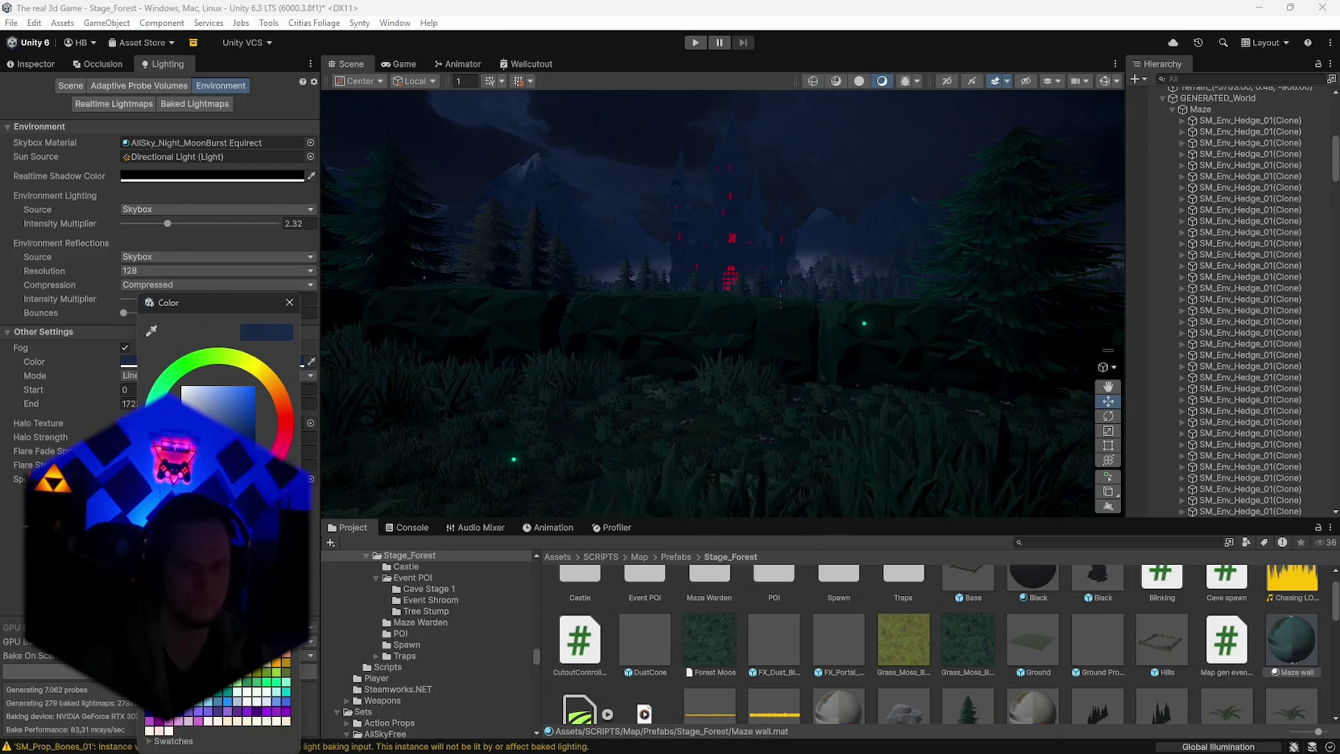
# Step: Switch the fog to Exponential mode and lower its Density to 0.001
pyautogui.click(291, 299)
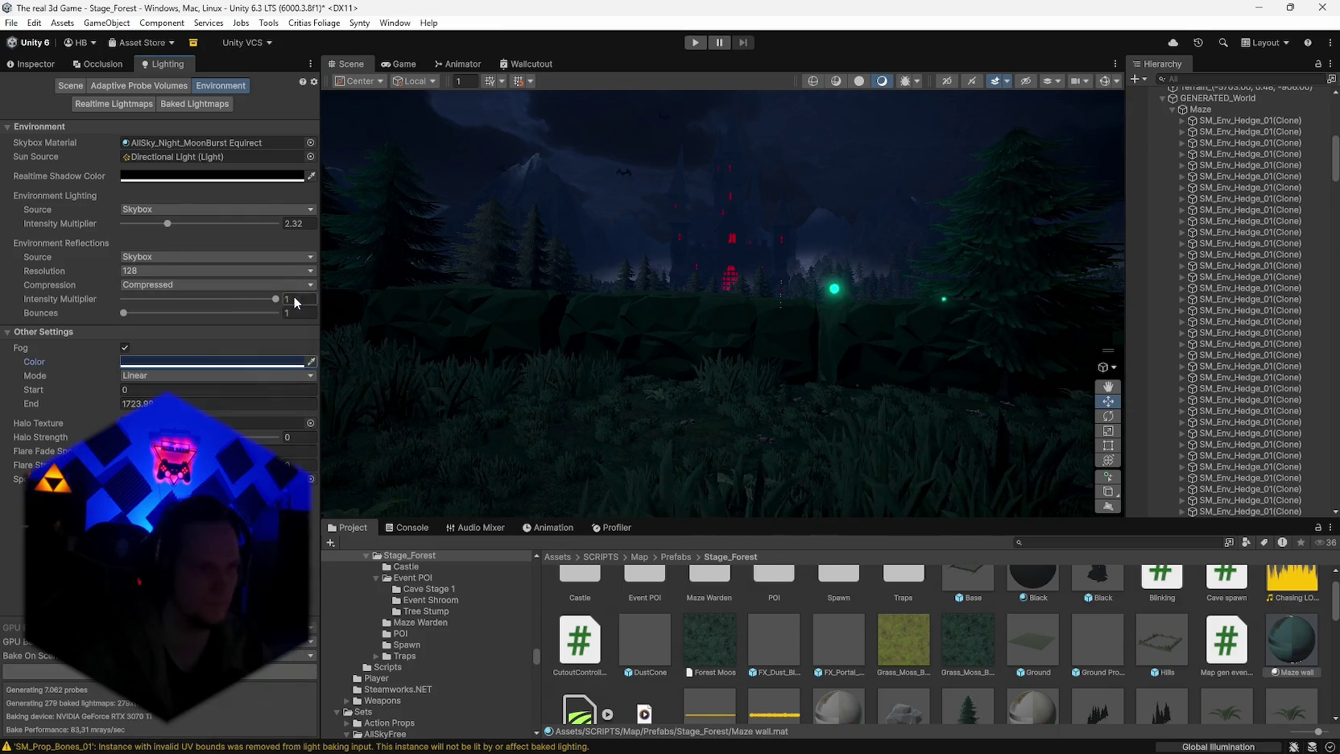
pyautogui.click(165, 406)
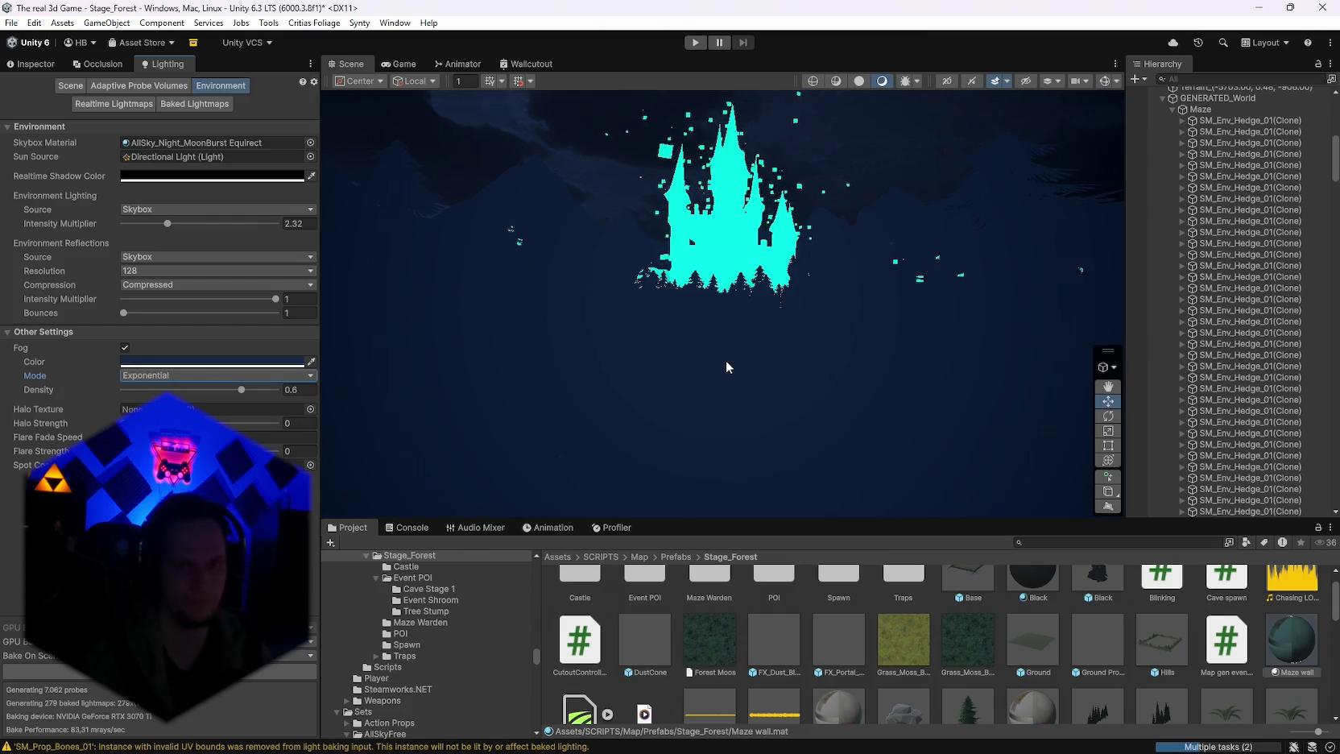
pyautogui.moveTo(783, 348)
pyautogui.mouseDown()
pyautogui.moveTo(586, 359)
pyautogui.moveTo(810, 354)
pyautogui.mouseUp()
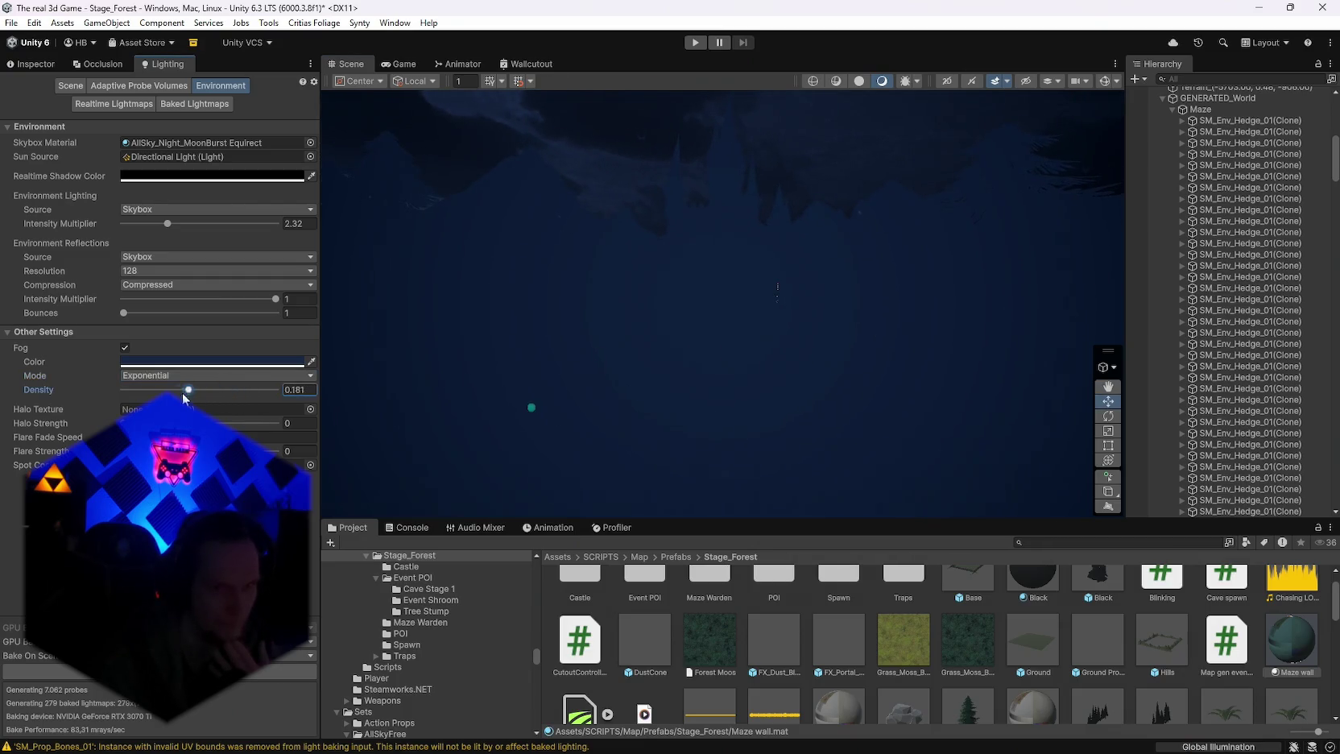
pyautogui.moveTo(182, 392)
pyautogui.mouseDown()
pyautogui.moveTo(119, 392)
pyautogui.moveTo(131, 394)
pyautogui.mouseUp()
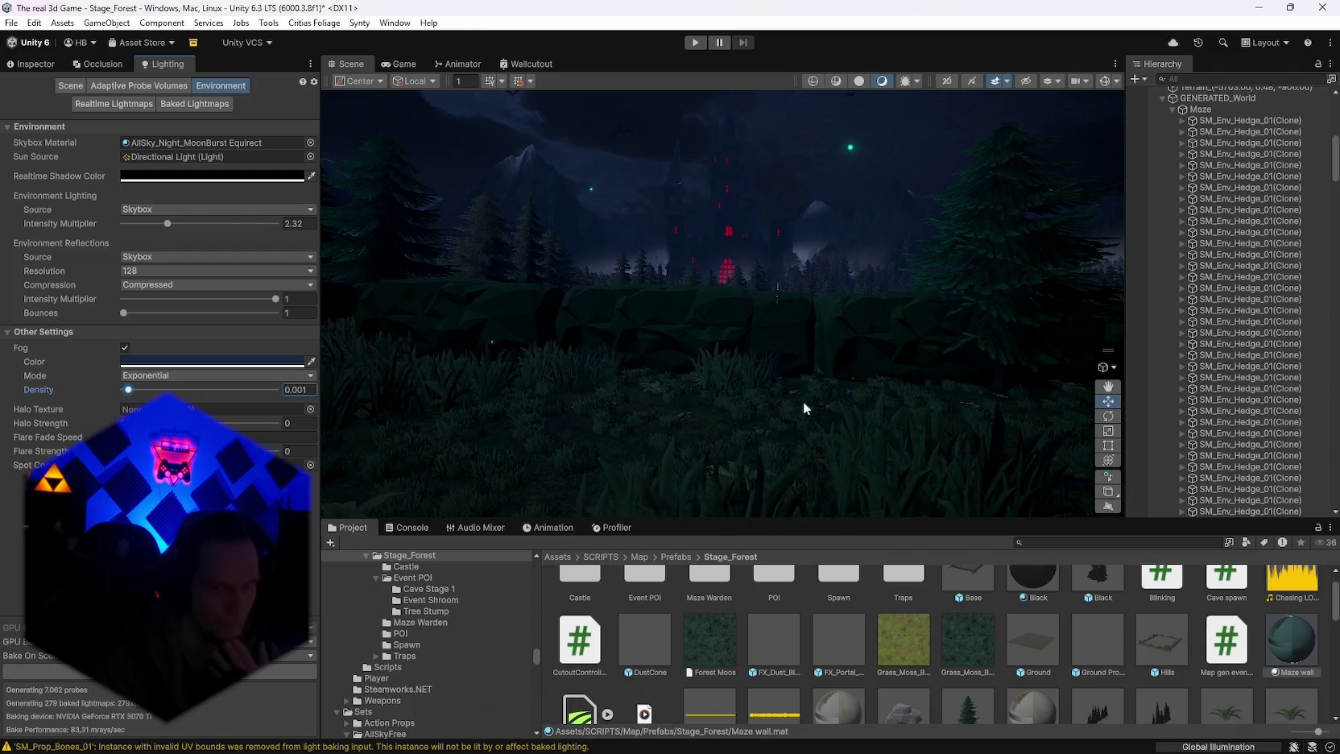
pyautogui.moveTo(803, 401)
pyautogui.mouseDown()
pyautogui.moveTo(517, 386)
pyautogui.moveTo(769, 370)
pyautogui.moveTo(754, 386)
pyautogui.moveTo(1053, 400)
pyautogui.moveTo(1162, 376)
pyautogui.moveTo(1181, 389)
pyautogui.moveTo(801, 434)
pyautogui.moveTo(526, 402)
pyautogui.moveTo(619, 376)
pyautogui.moveTo(642, 386)
pyautogui.moveTo(521, 419)
pyautogui.moveTo(406, 409)
pyautogui.mouseUp()
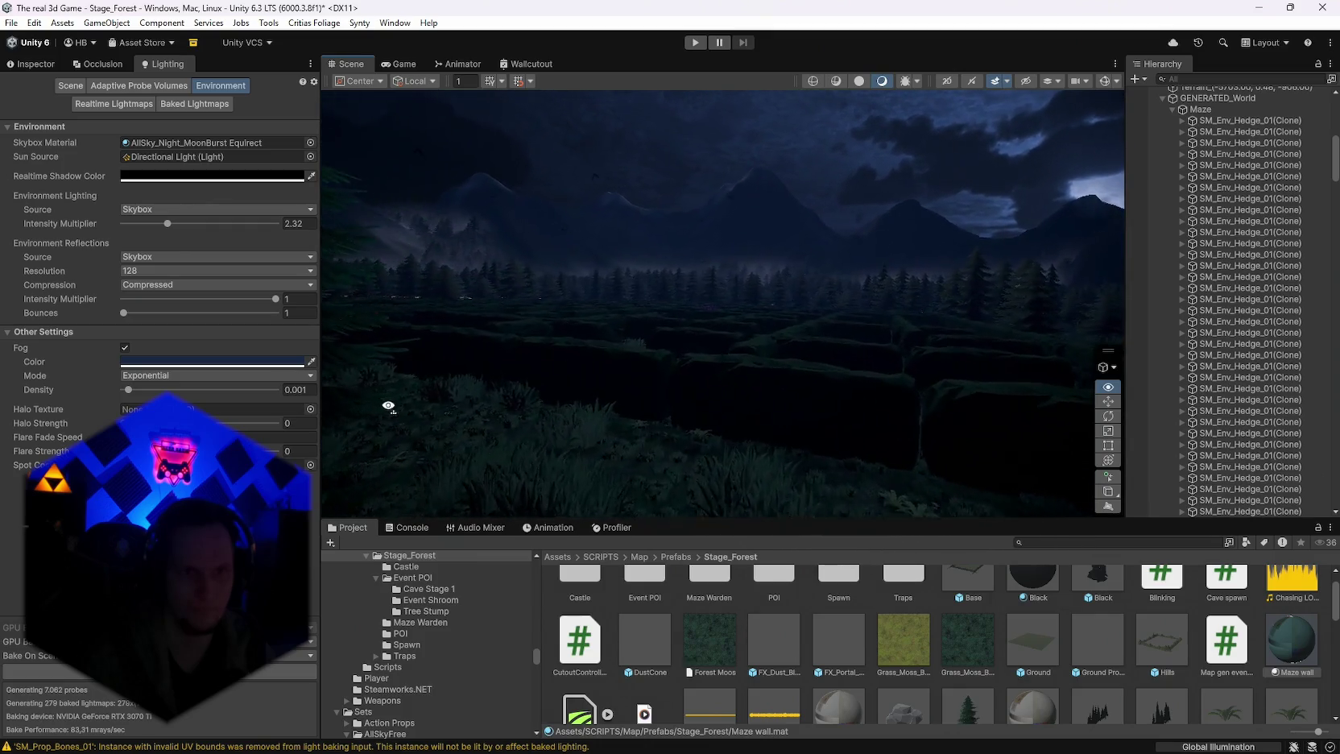
pyautogui.moveTo(304, 409); pyautogui.dragTo(341, 412)
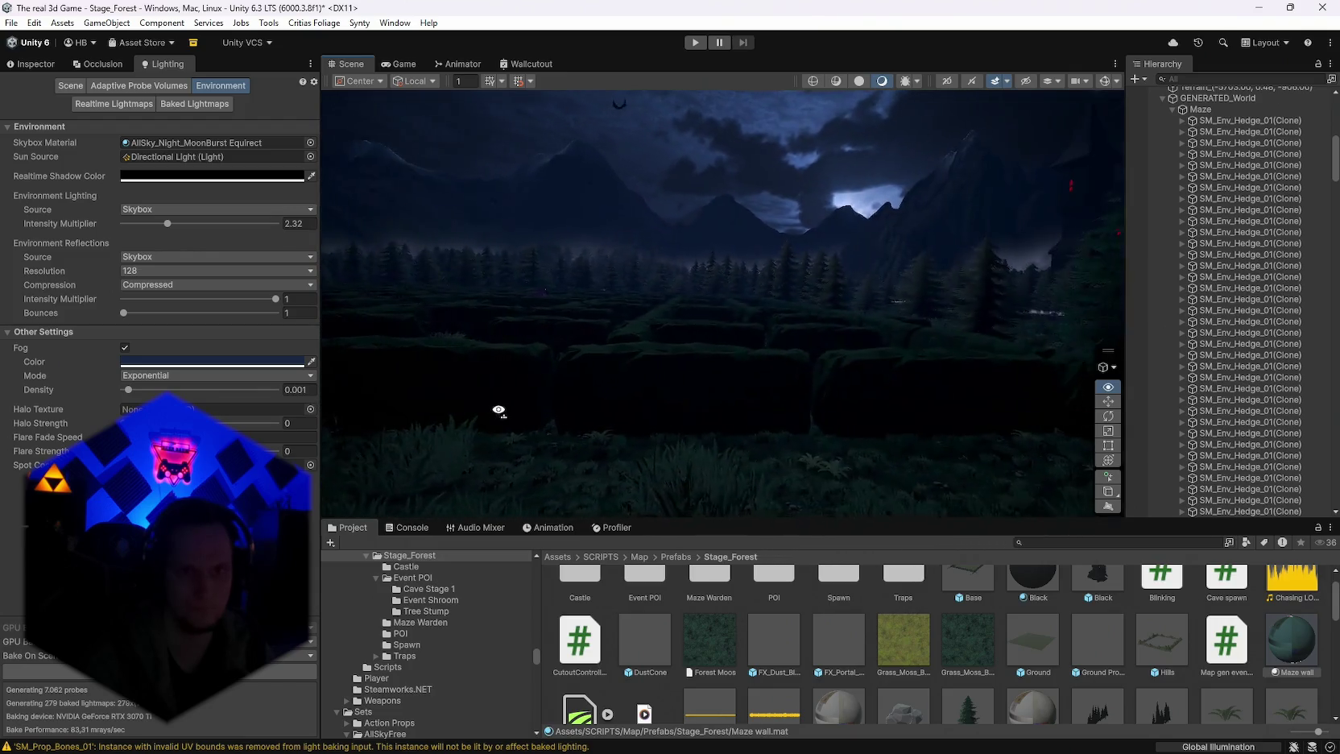
pyautogui.moveTo(694, 428); pyautogui.dragTo(831, 434)
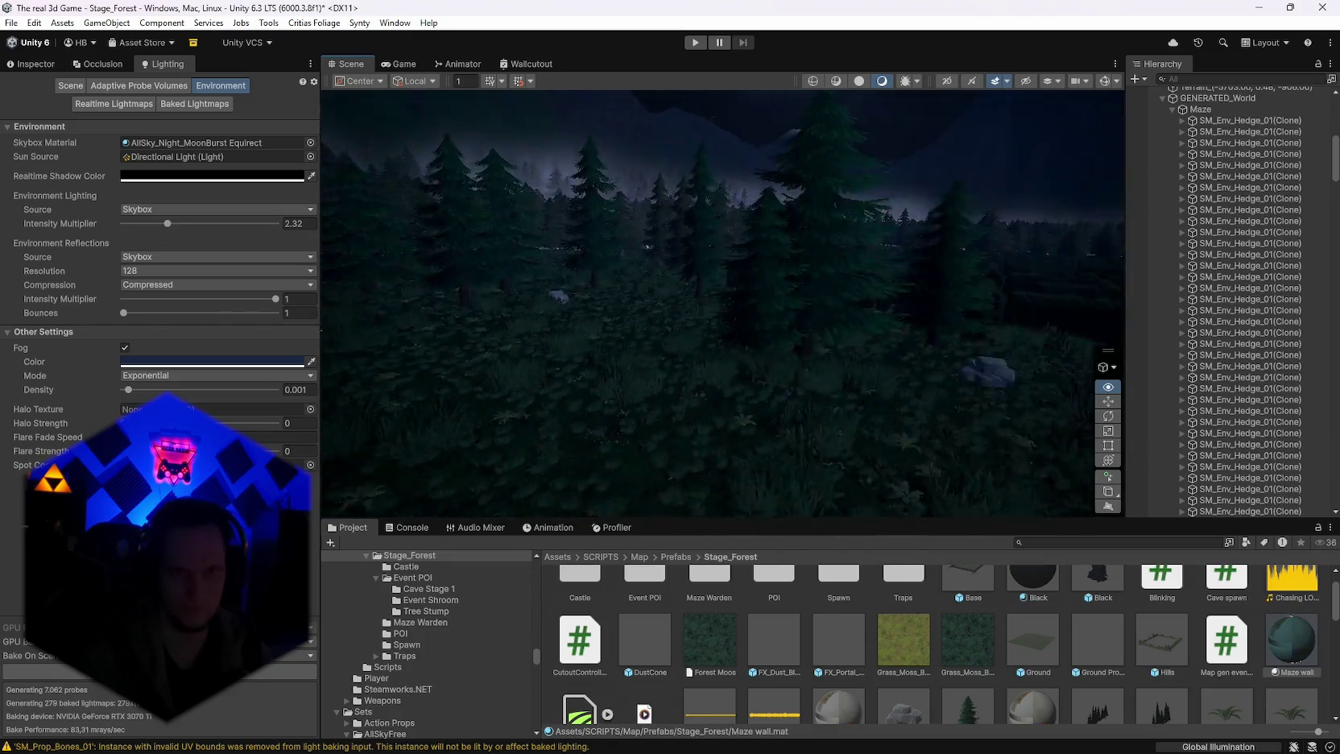
pyautogui.moveTo(580, 459)
pyautogui.mouseDown()
pyautogui.moveTo(631, 413)
pyautogui.moveTo(568, 405)
pyautogui.mouseUp()
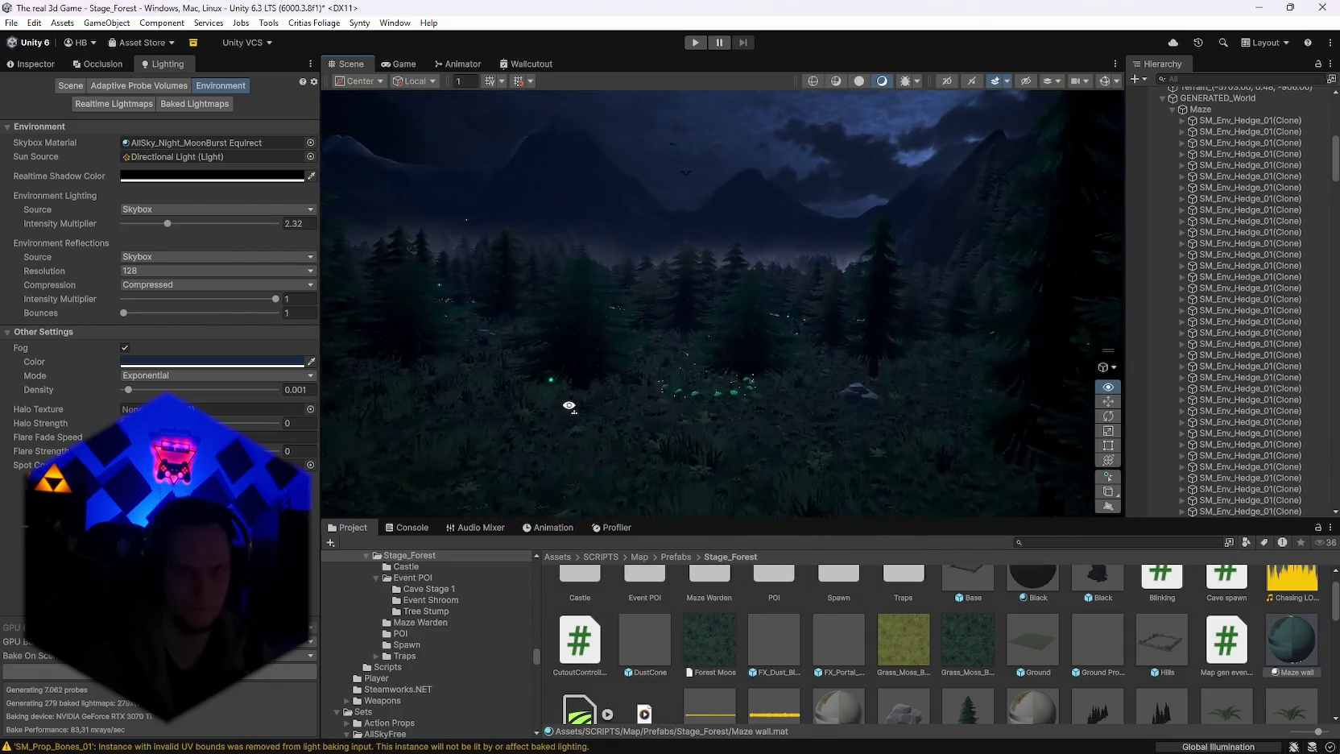
pyautogui.moveTo(410, 392)
pyautogui.mouseDown()
pyautogui.moveTo(465, 480)
pyautogui.moveTo(432, 489)
pyautogui.mouseUp()
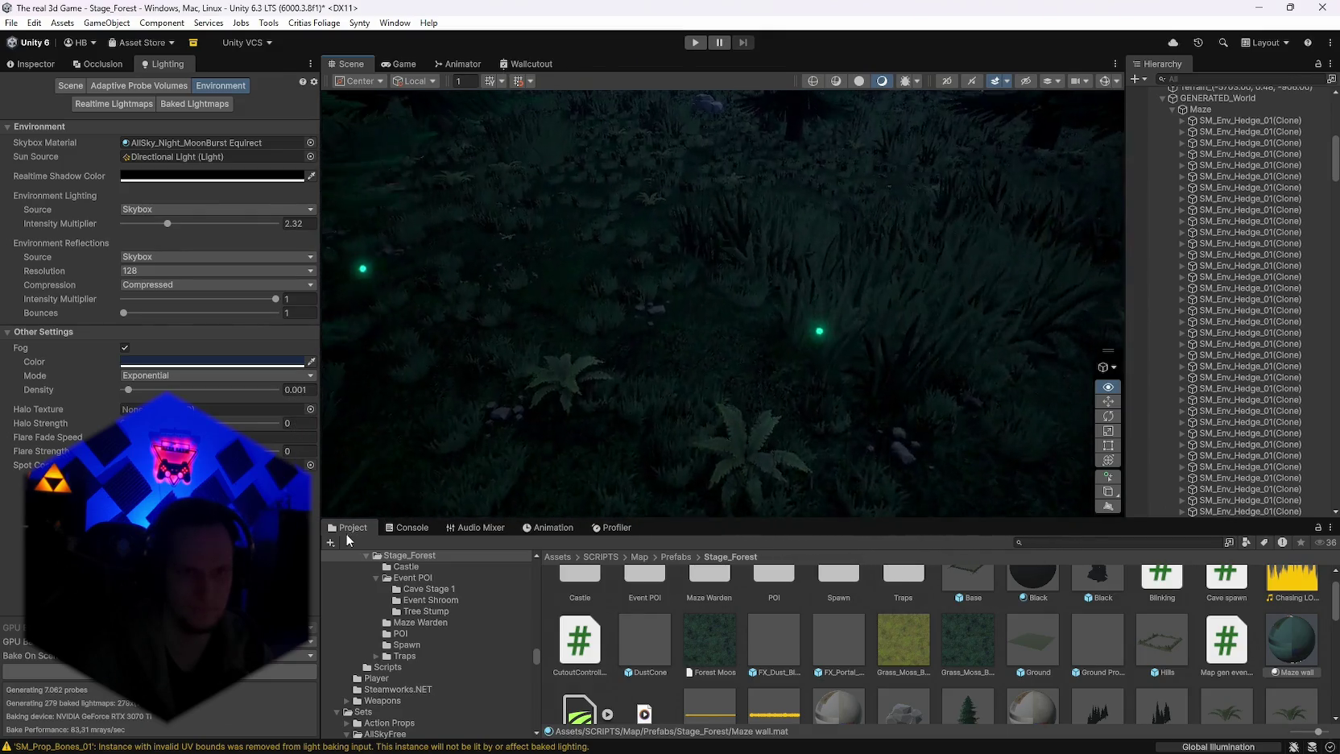
pyautogui.moveTo(346, 532)
pyautogui.mouseDown()
pyautogui.moveTo(456, 518)
pyautogui.moveTo(603, 539)
pyautogui.moveTo(505, 540)
pyautogui.mouseUp()
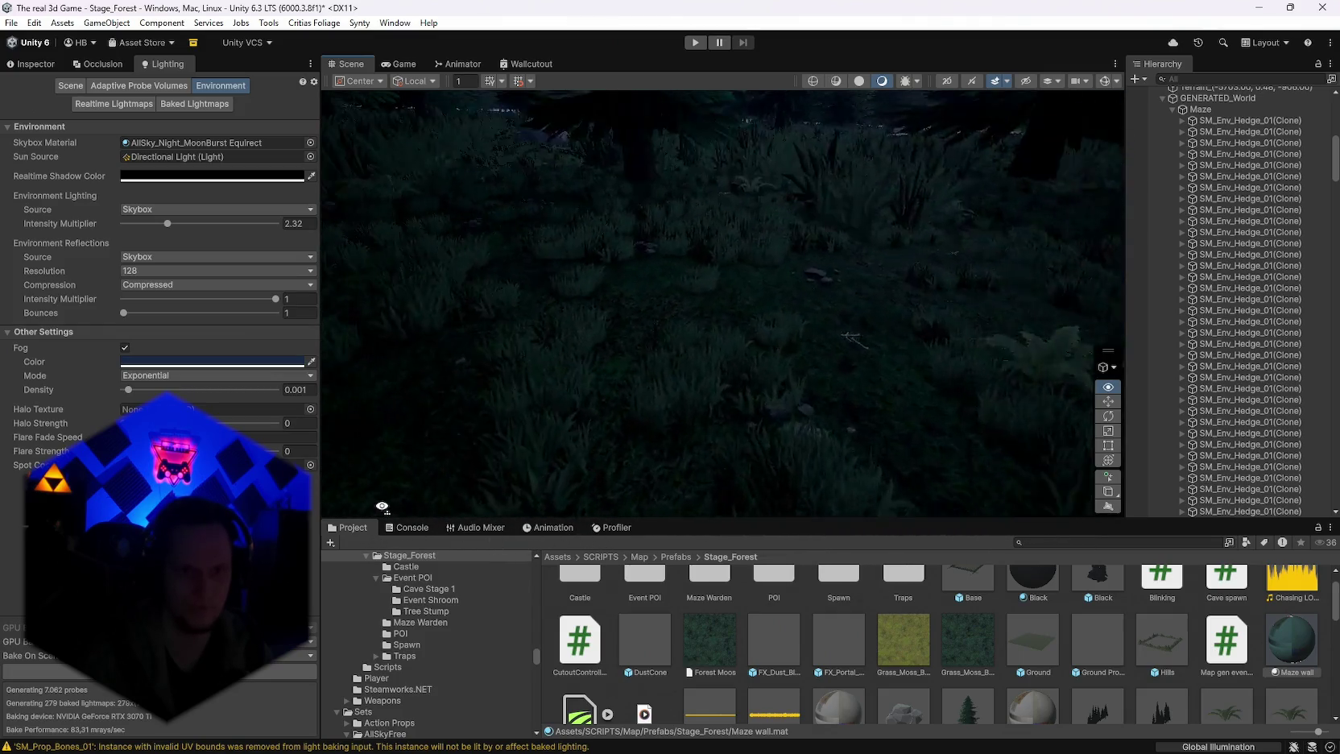
pyautogui.moveTo(325, 495); pyautogui.dragTo(347, 497)
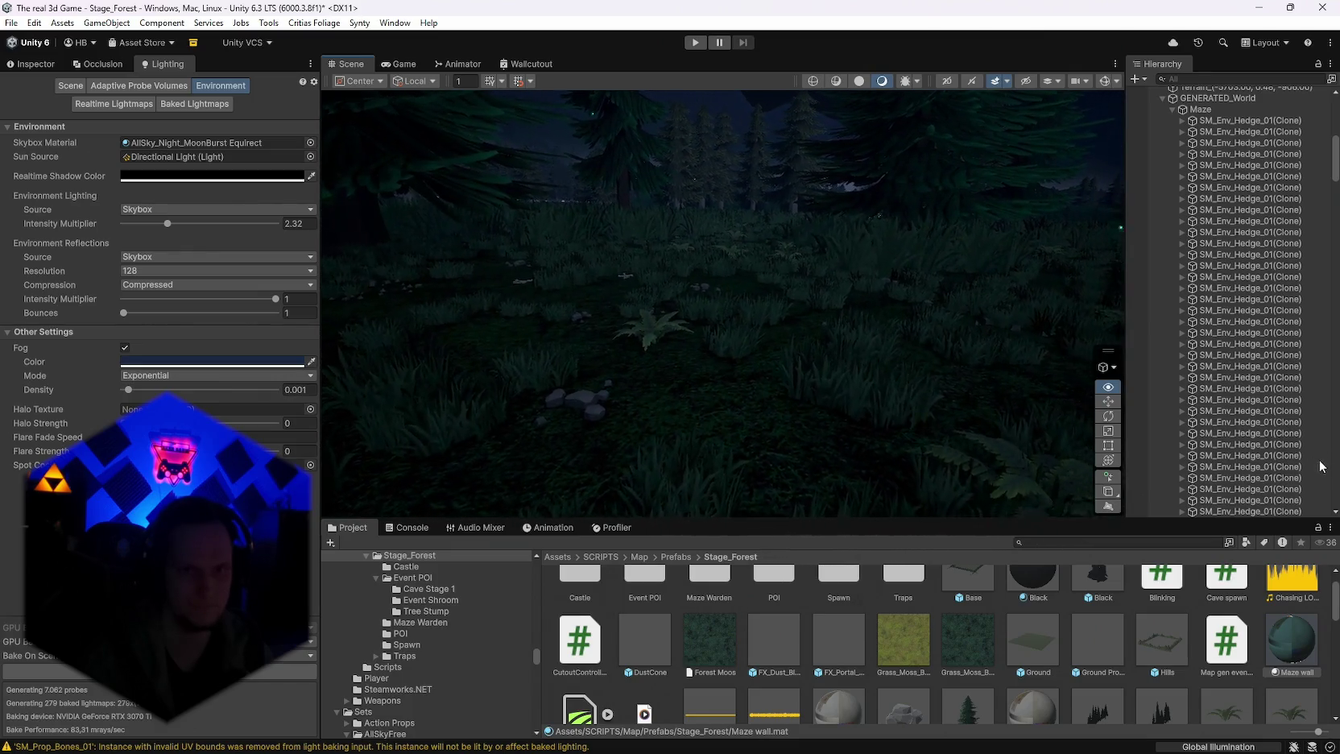
pyautogui.moveTo(379, 451)
pyautogui.mouseDown()
pyautogui.moveTo(402, 442)
pyautogui.moveTo(433, 465)
pyautogui.moveTo(518, 451)
pyautogui.moveTo(514, 464)
pyautogui.moveTo(554, 473)
pyautogui.moveTo(435, 526)
pyautogui.moveTo(419, 539)
pyautogui.moveTo(430, 555)
pyautogui.moveTo(510, 530)
pyautogui.moveTo(455, 530)
pyautogui.moveTo(392, 493)
pyautogui.moveTo(397, 463)
pyautogui.moveTo(450, 492)
pyautogui.mouseUp()
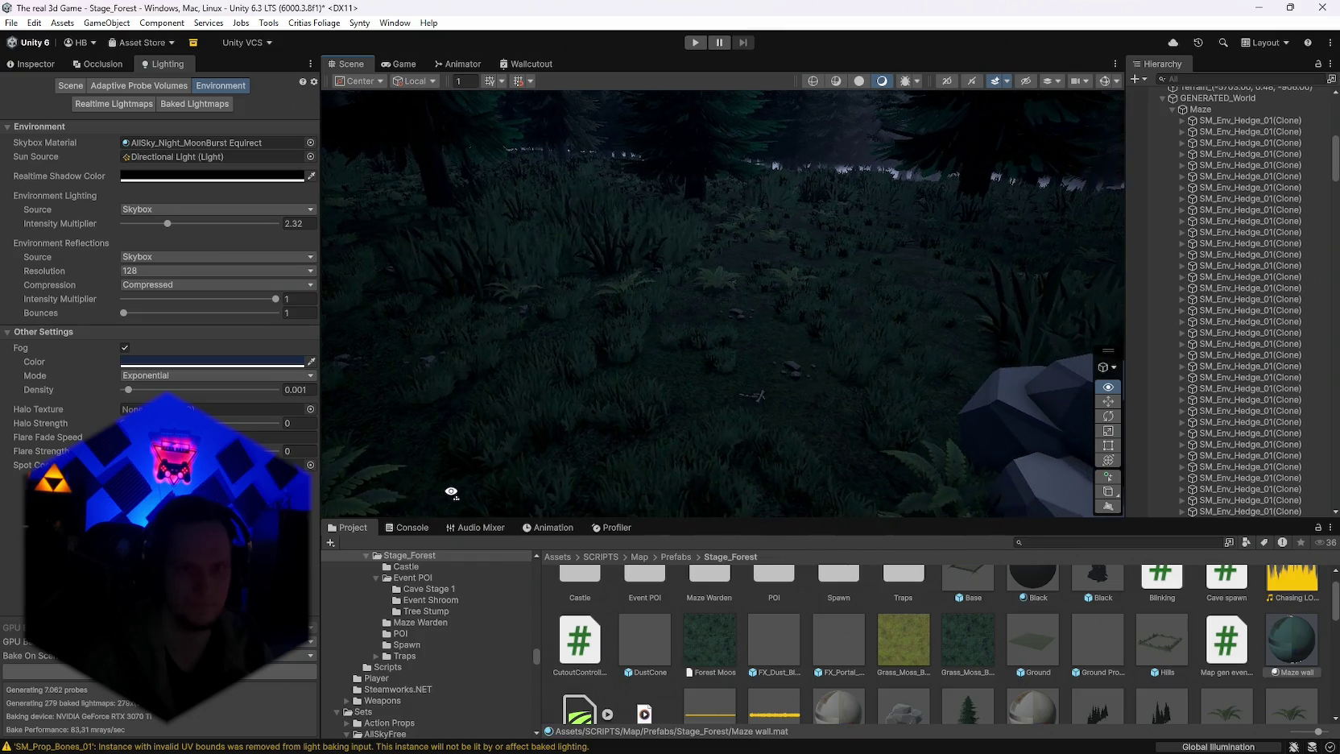
pyautogui.moveTo(585, 541)
pyautogui.mouseDown()
pyautogui.moveTo(1012, 360)
pyautogui.moveTo(971, 382)
pyautogui.moveTo(736, 422)
pyautogui.moveTo(257, 360)
pyautogui.moveTo(262, 343)
pyautogui.moveTo(70, 330)
pyautogui.moveTo(1318, 346)
pyautogui.moveTo(1284, 353)
pyautogui.moveTo(1242, 330)
pyautogui.moveTo(1325, 304)
pyautogui.moveTo(1278, 279)
pyautogui.moveTo(1125, 291)
pyautogui.moveTo(960, 326)
pyautogui.moveTo(961, 367)
pyautogui.moveTo(1131, 378)
pyautogui.mouseUp()
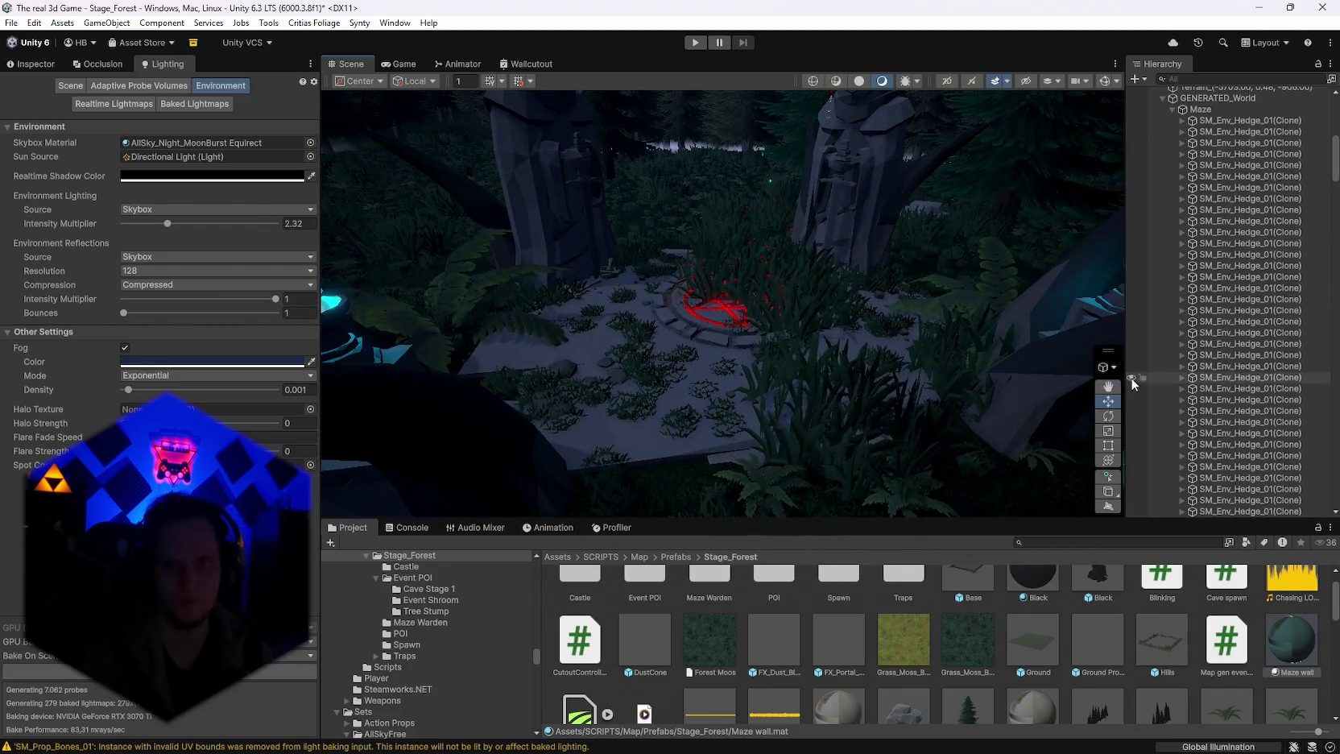
pyautogui.click(705, 385)
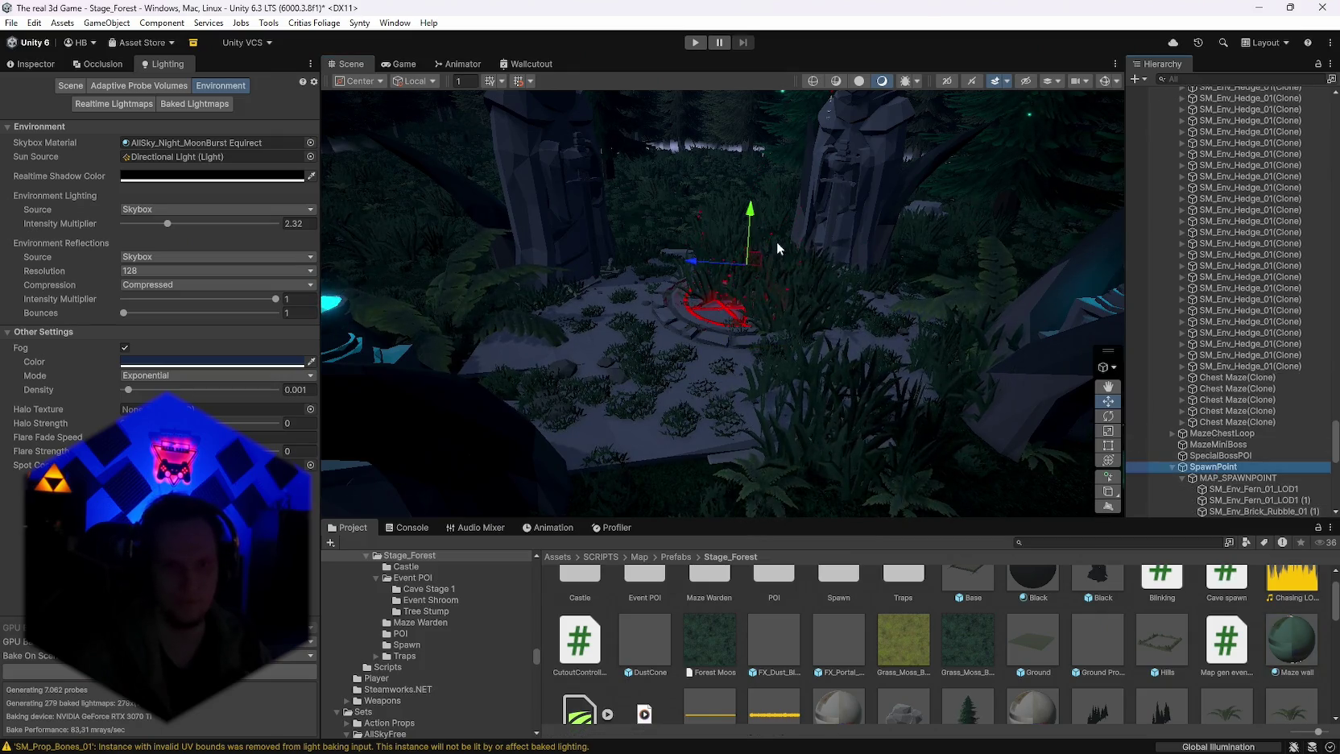
# Step: Raise SpawnPoint to Y 3.58 above the rune circle and show its Transform
pyautogui.moveTo(747, 222)
pyautogui.mouseDown()
pyautogui.moveTo(747, 198)
pyautogui.moveTo(771, 284)
pyautogui.moveTo(871, 285)
pyautogui.moveTo(555, 230)
pyautogui.moveTo(987, 200)
pyautogui.moveTo(1298, 219)
pyautogui.moveTo(847, 159)
pyautogui.mouseUp()
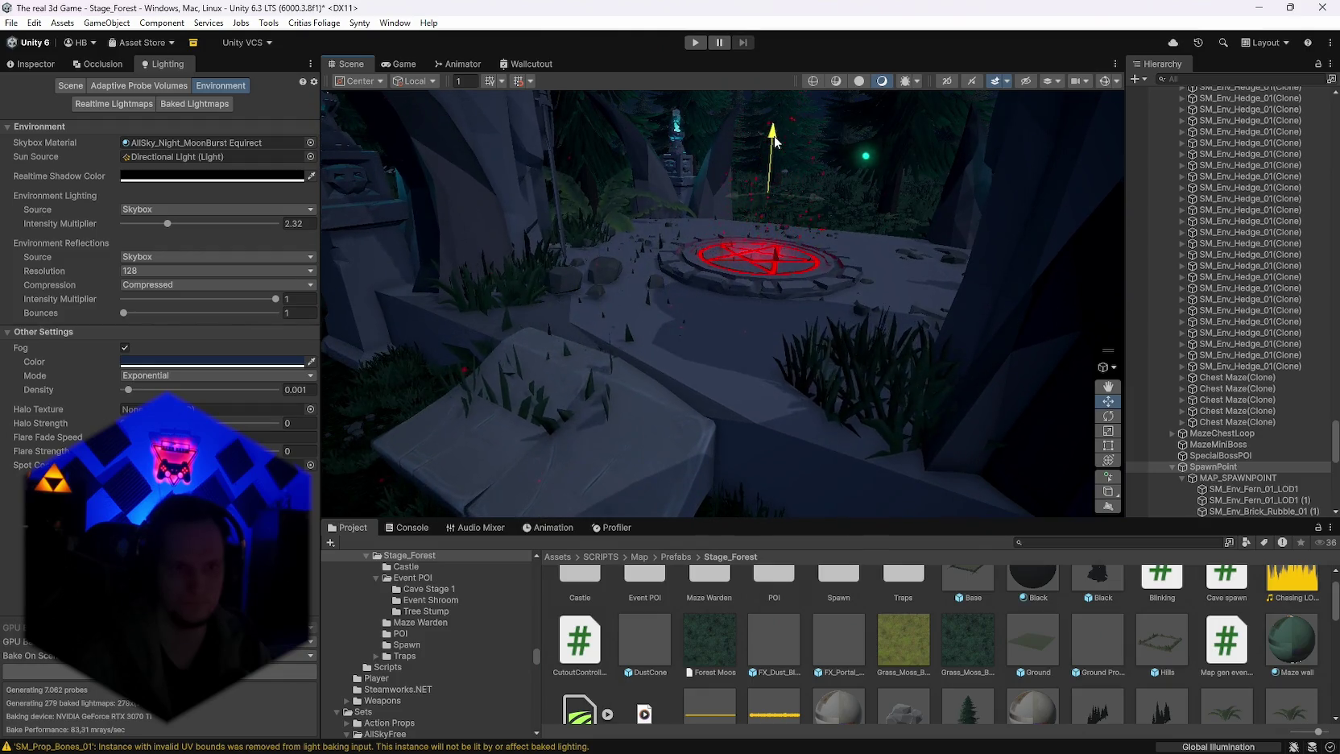
pyautogui.moveTo(772, 158)
pyautogui.mouseDown()
pyautogui.moveTo(747, 175)
pyautogui.moveTo(960, 204)
pyautogui.moveTo(724, 225)
pyautogui.mouseUp()
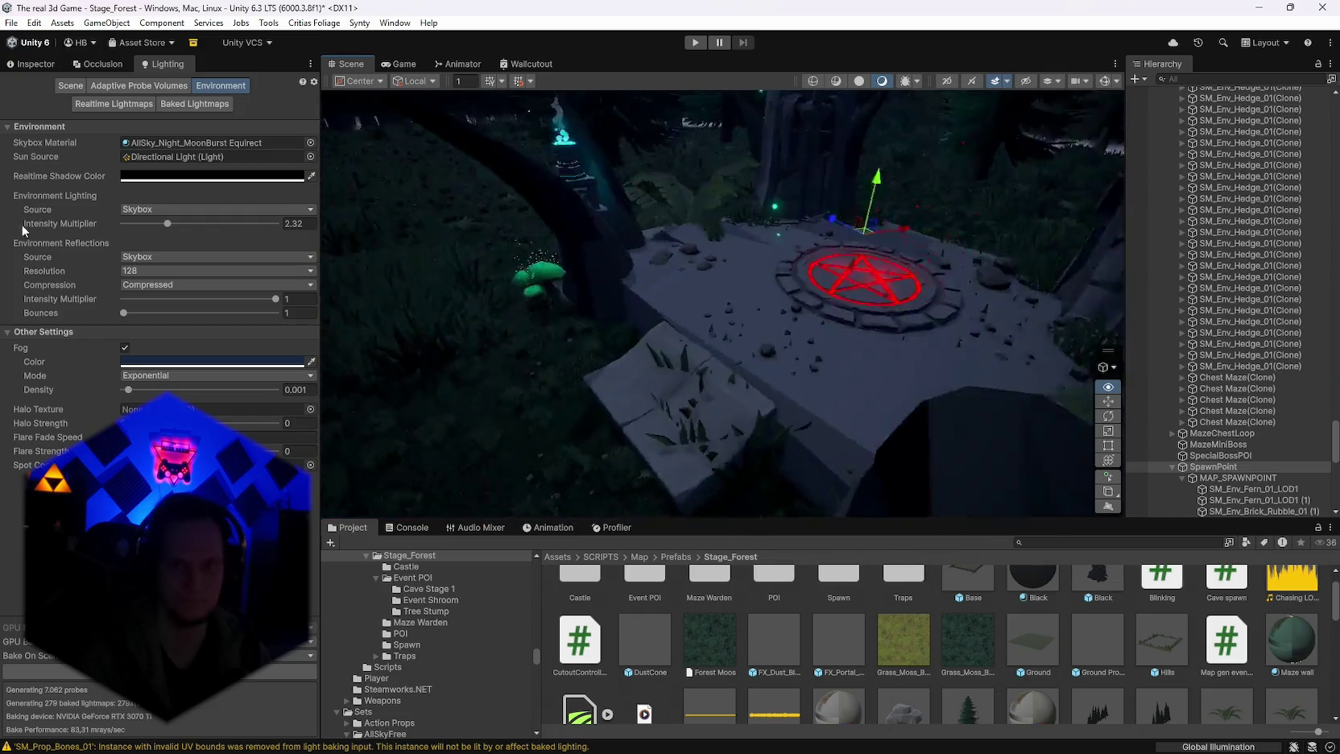
pyautogui.moveTo(121, 238); pyautogui.dragTo(218, 198)
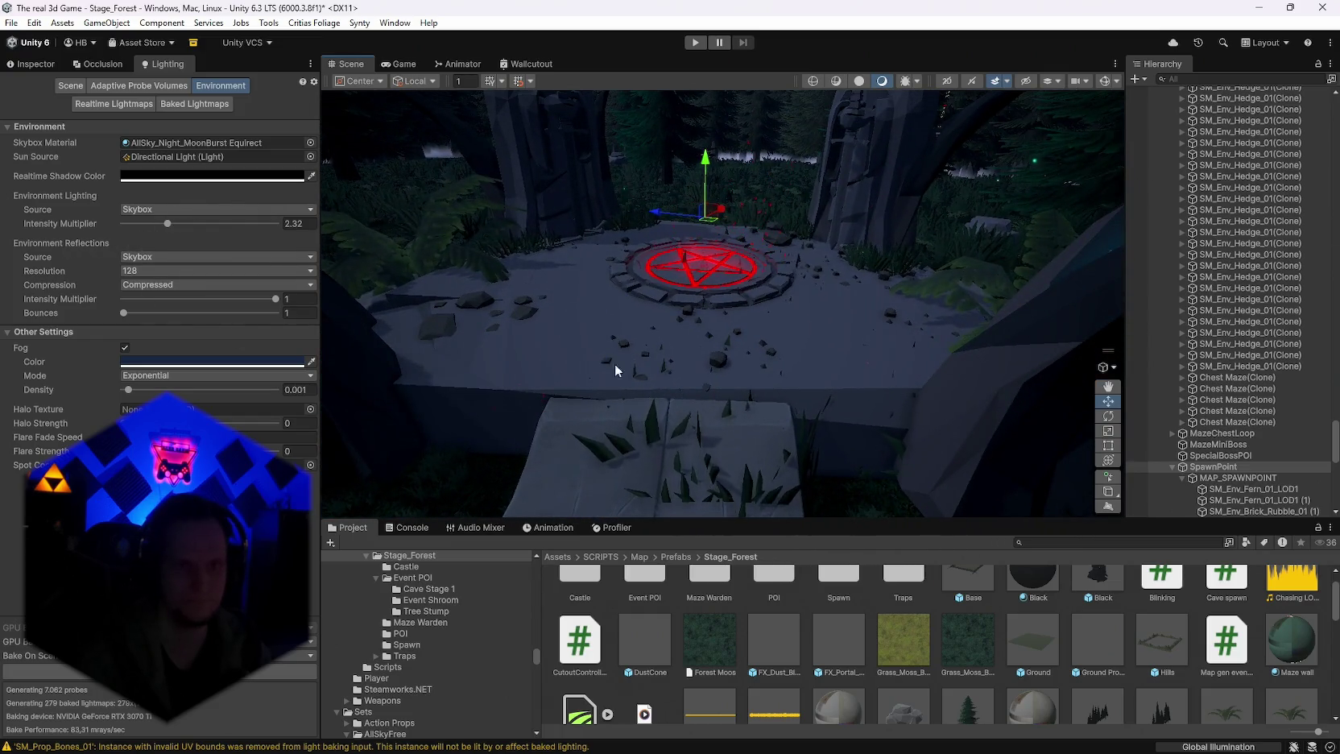
pyautogui.moveTo(610, 389)
pyautogui.mouseDown()
pyautogui.moveTo(912, 321)
pyautogui.moveTo(1194, 325)
pyautogui.moveTo(1140, 329)
pyautogui.mouseUp()
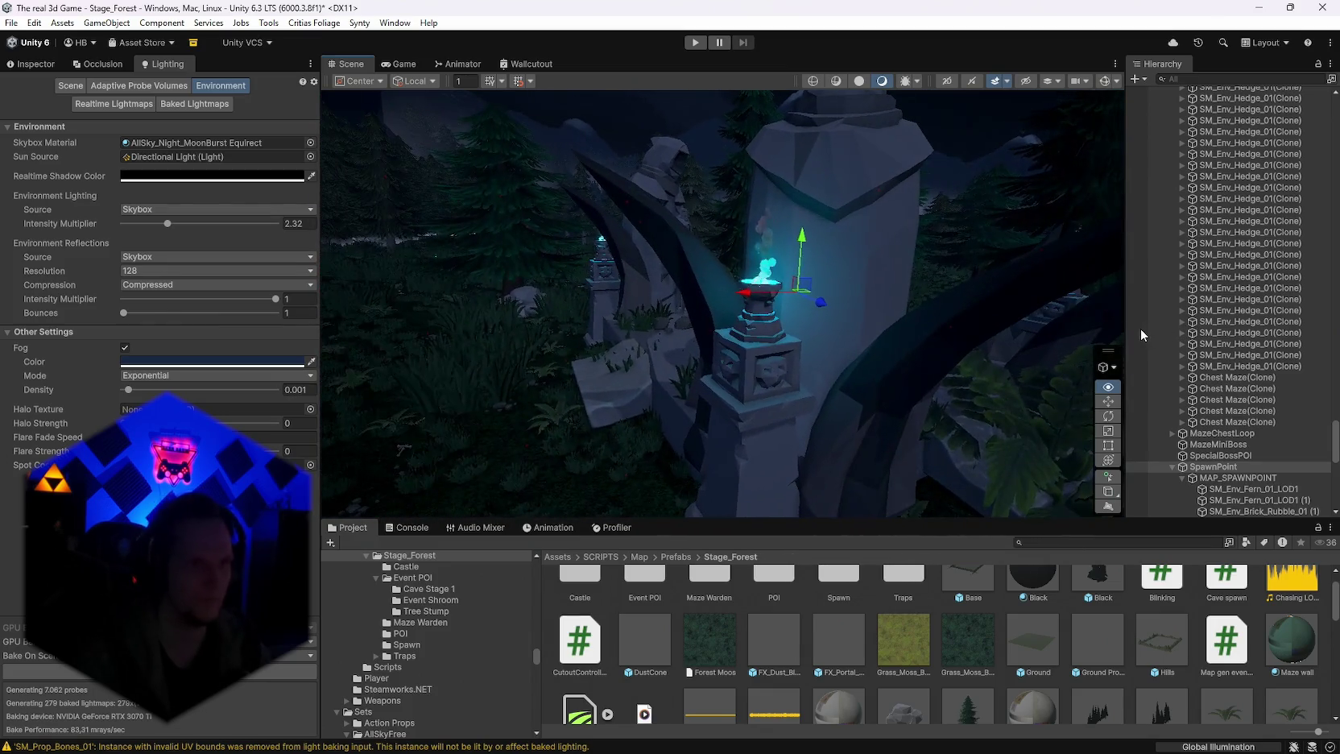
pyautogui.click(25, 66)
pyautogui.click(161, 68)
pyautogui.moveTo(885, 281)
pyautogui.mouseDown()
pyautogui.moveTo(548, 361)
pyautogui.moveTo(377, 317)
pyautogui.moveTo(467, 279)
pyautogui.moveTo(241, 322)
pyautogui.moveTo(550, 325)
pyautogui.moveTo(890, 364)
pyautogui.moveTo(442, 350)
pyautogui.mouseUp()
pyautogui.click(59, 68)
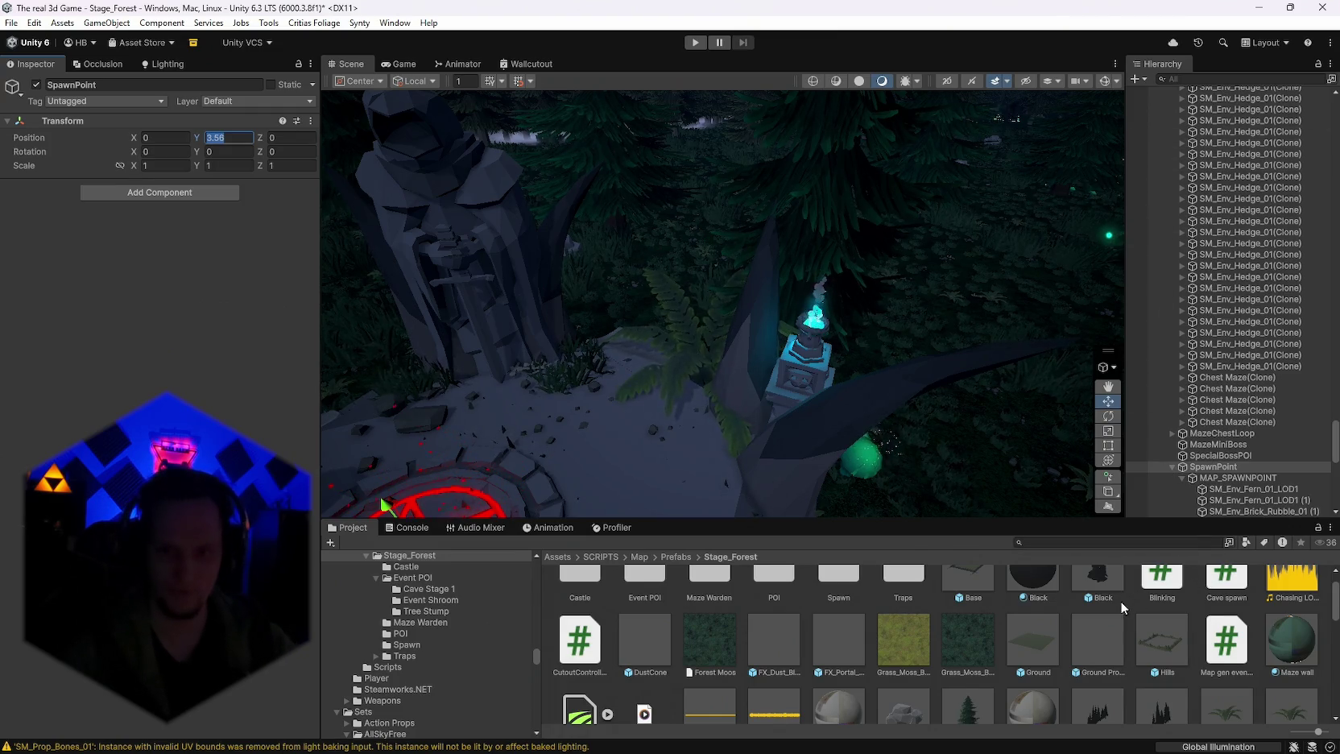
pyautogui.scroll(-5, 1121, 601)
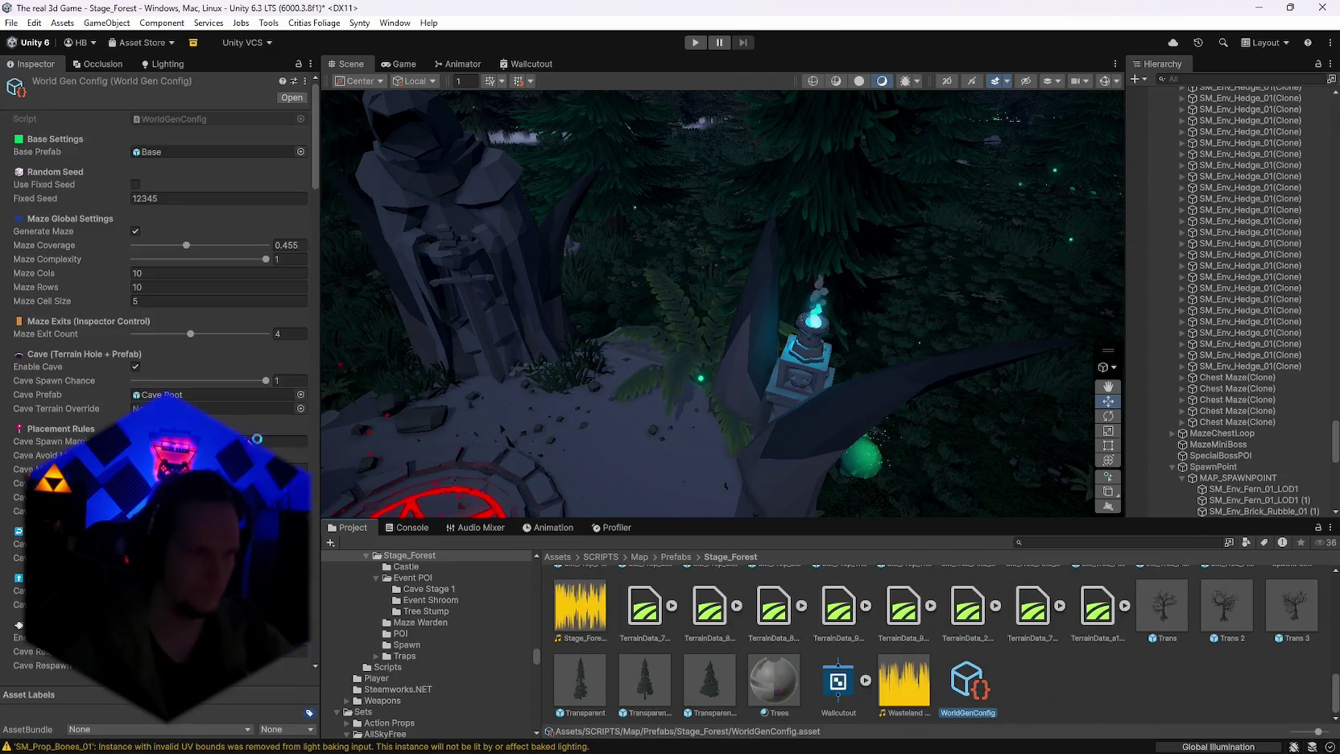
pyautogui.scroll(-10, 161, 322)
pyautogui.scroll(3, 161, 322)
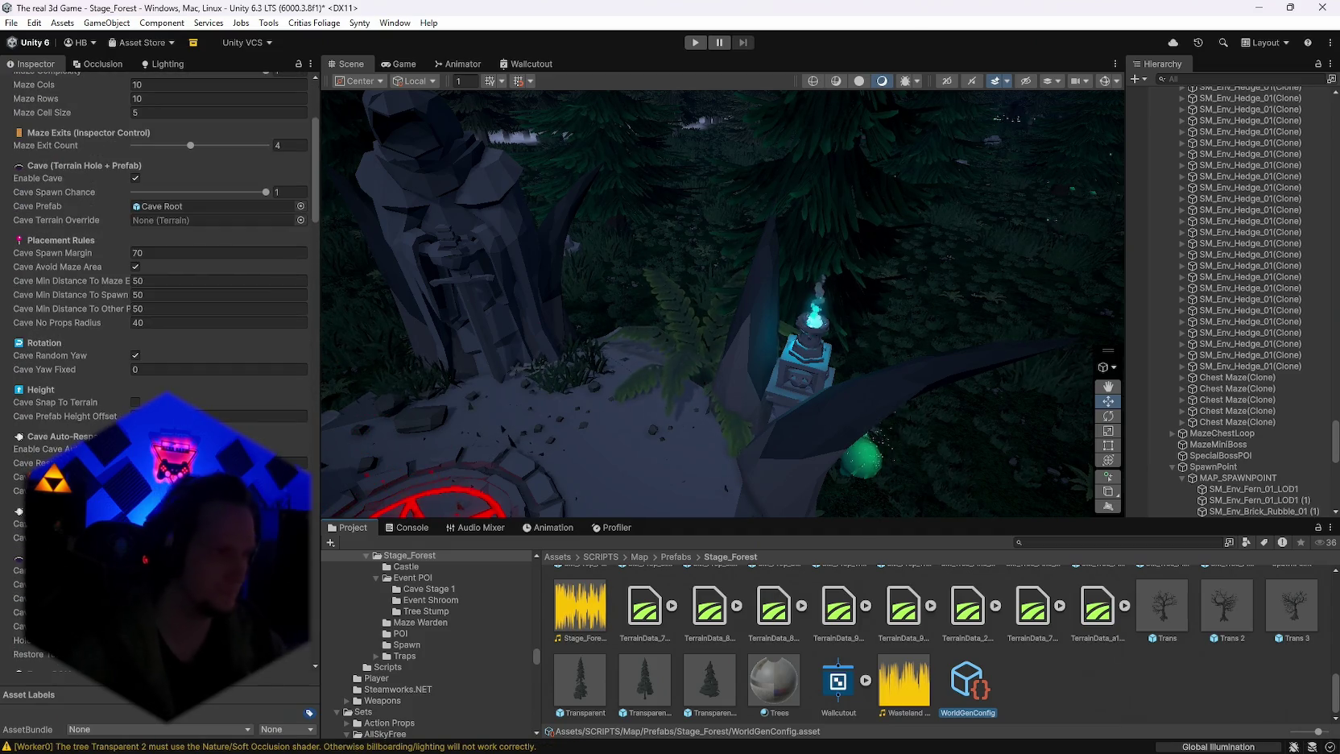
pyautogui.scroll(-10, 161, 322)
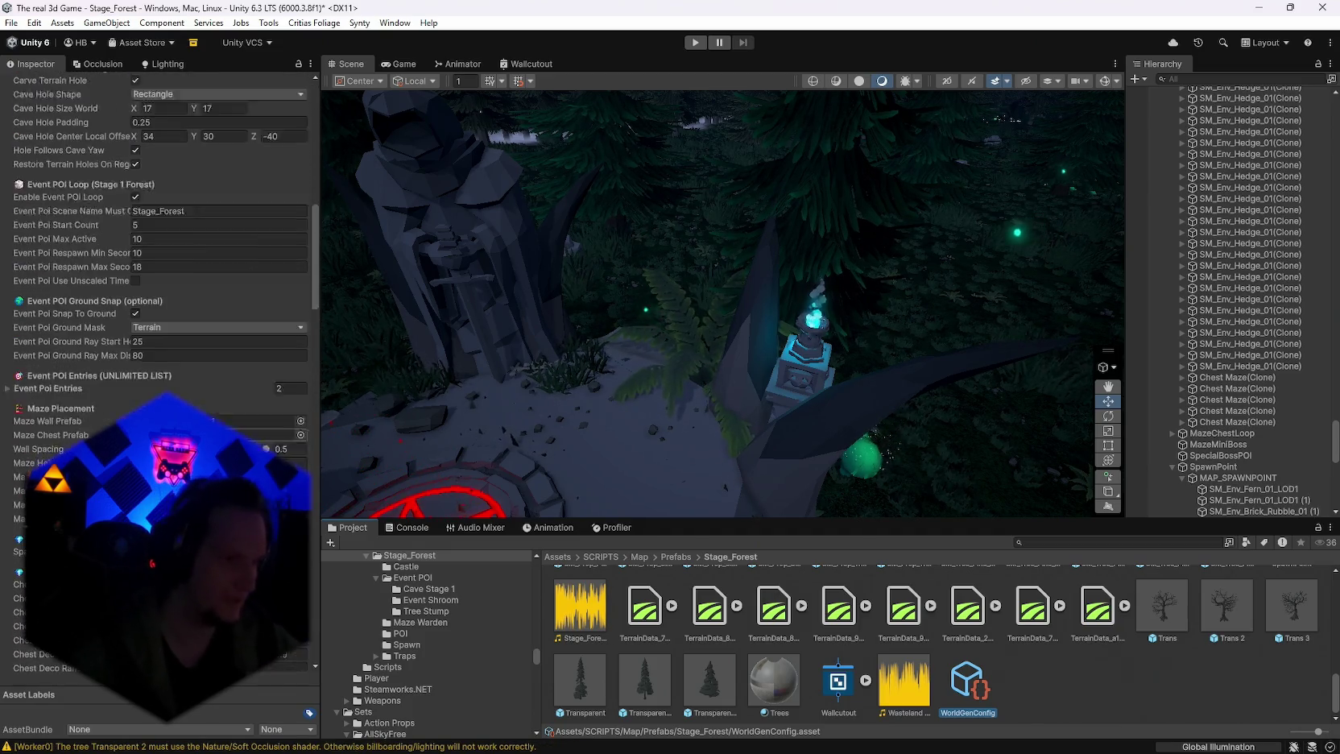
pyautogui.scroll(-5, 161, 322)
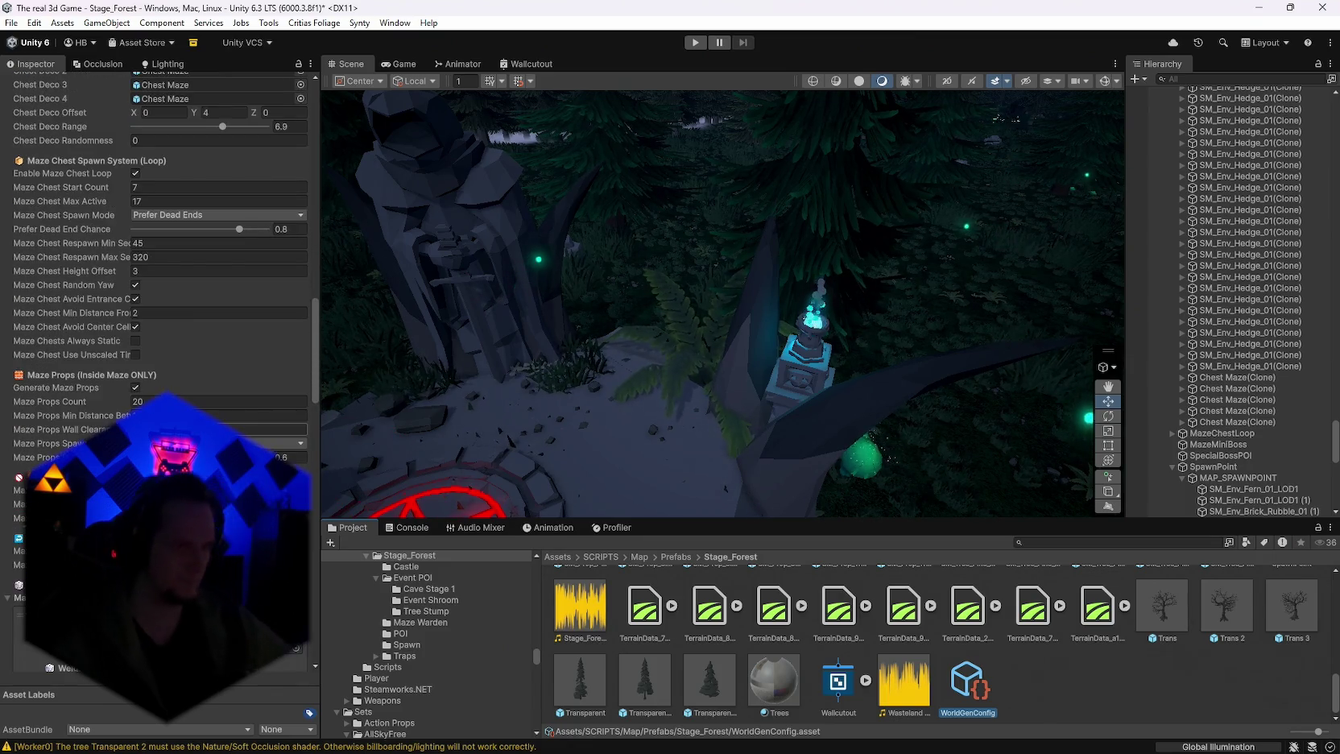
pyautogui.scroll(-2, 161, 322)
pyautogui.scroll(-2, 161, 322)
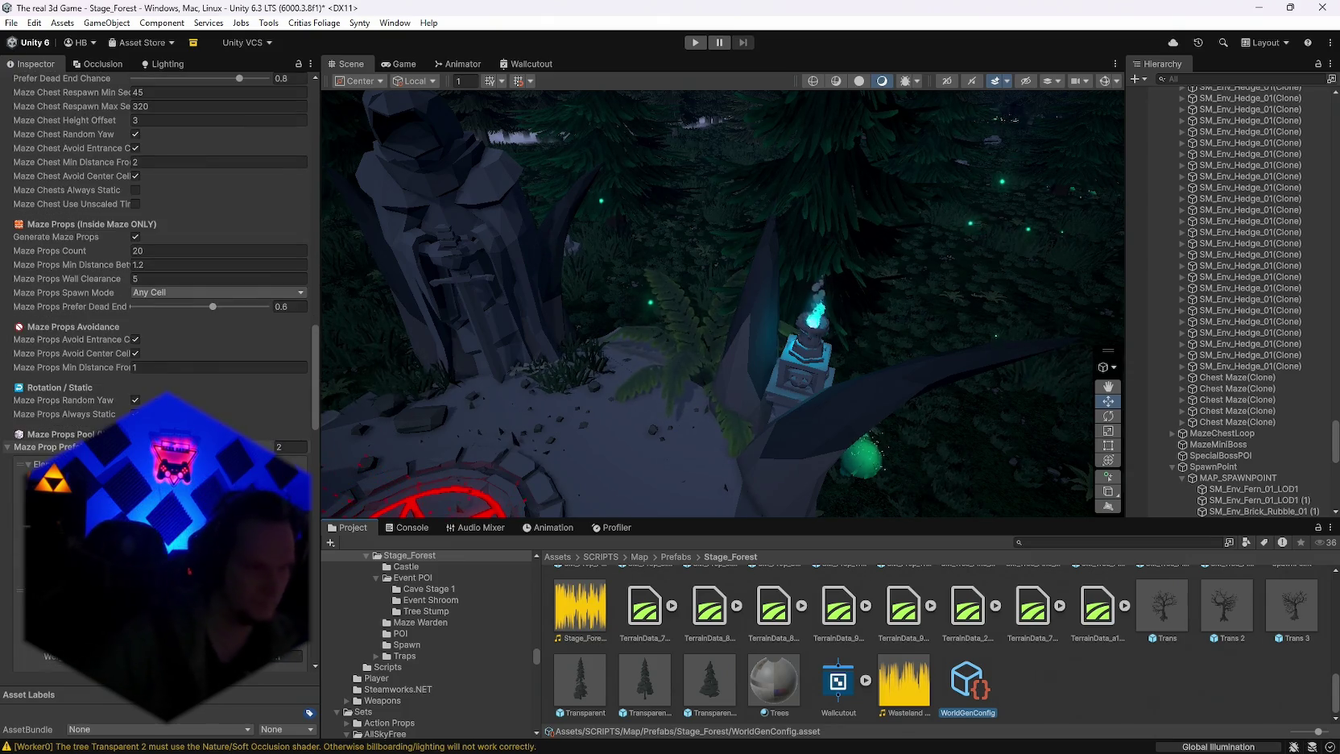
pyautogui.scroll(-15, 161, 322)
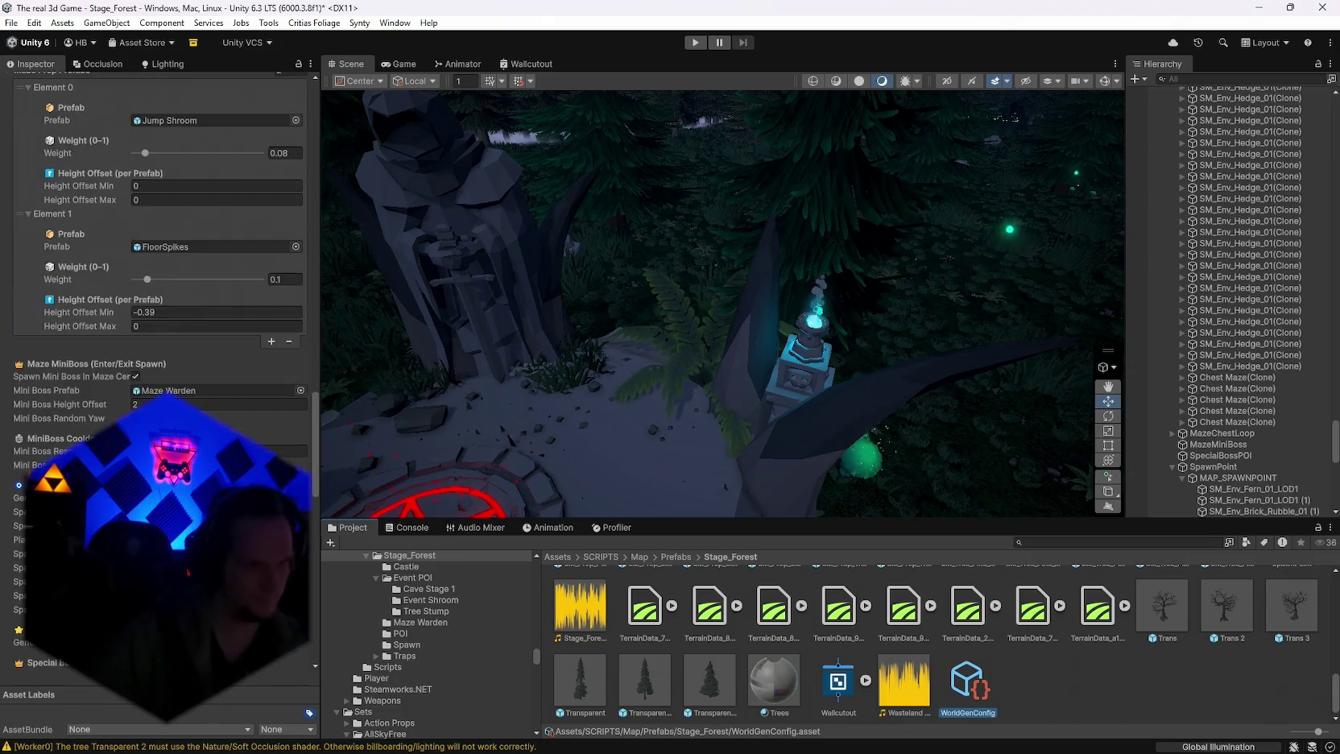
pyautogui.scroll(-9, 161, 322)
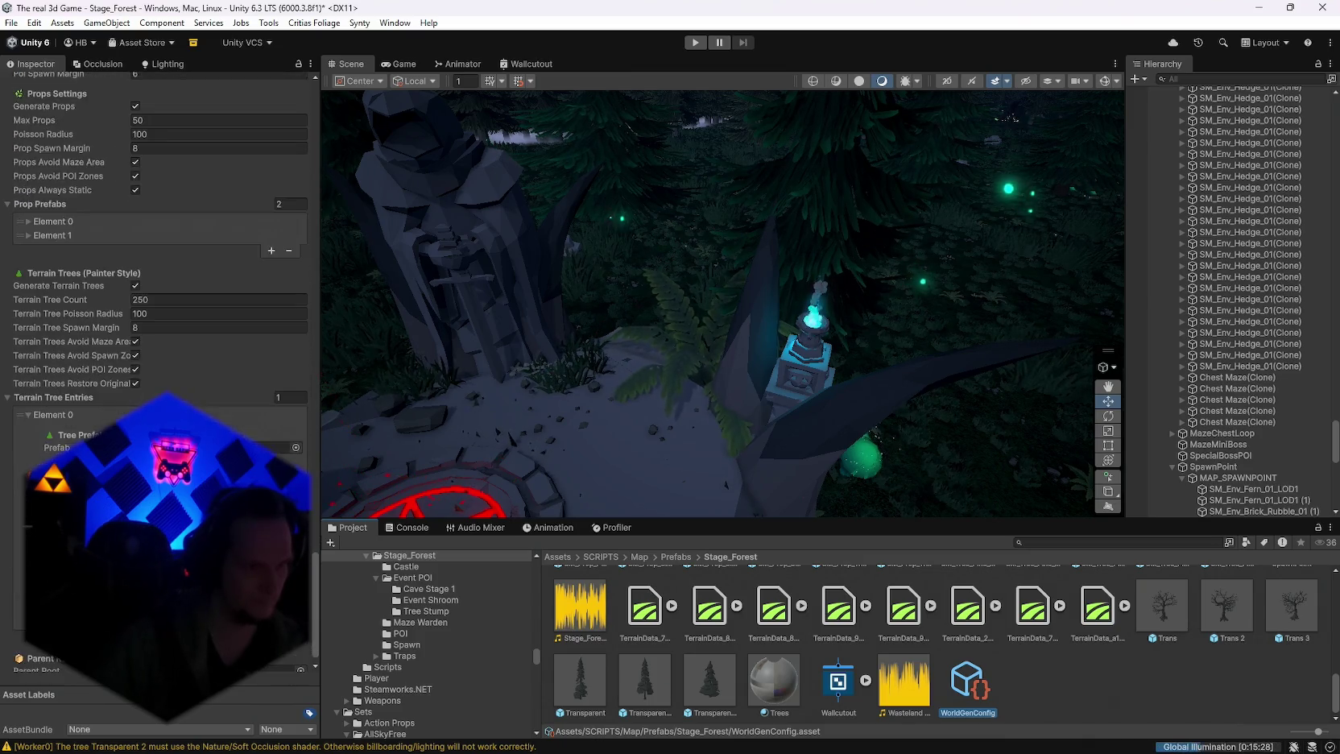
pyautogui.moveTo(313, 615)
pyautogui.mouseDown()
pyautogui.moveTo(309, 149)
pyautogui.moveTo(314, 312)
pyautogui.moveTo(291, 555)
pyautogui.moveTo(312, 538)
pyautogui.moveTo(310, 549)
pyautogui.mouseUp()
pyautogui.moveTo(315, 576)
pyautogui.mouseDown()
pyautogui.moveTo(314, 640)
pyautogui.moveTo(338, 133)
pyautogui.moveTo(309, 249)
pyautogui.moveTo(298, 509)
pyautogui.mouseUp()
pyautogui.scroll(10, 306, 637)
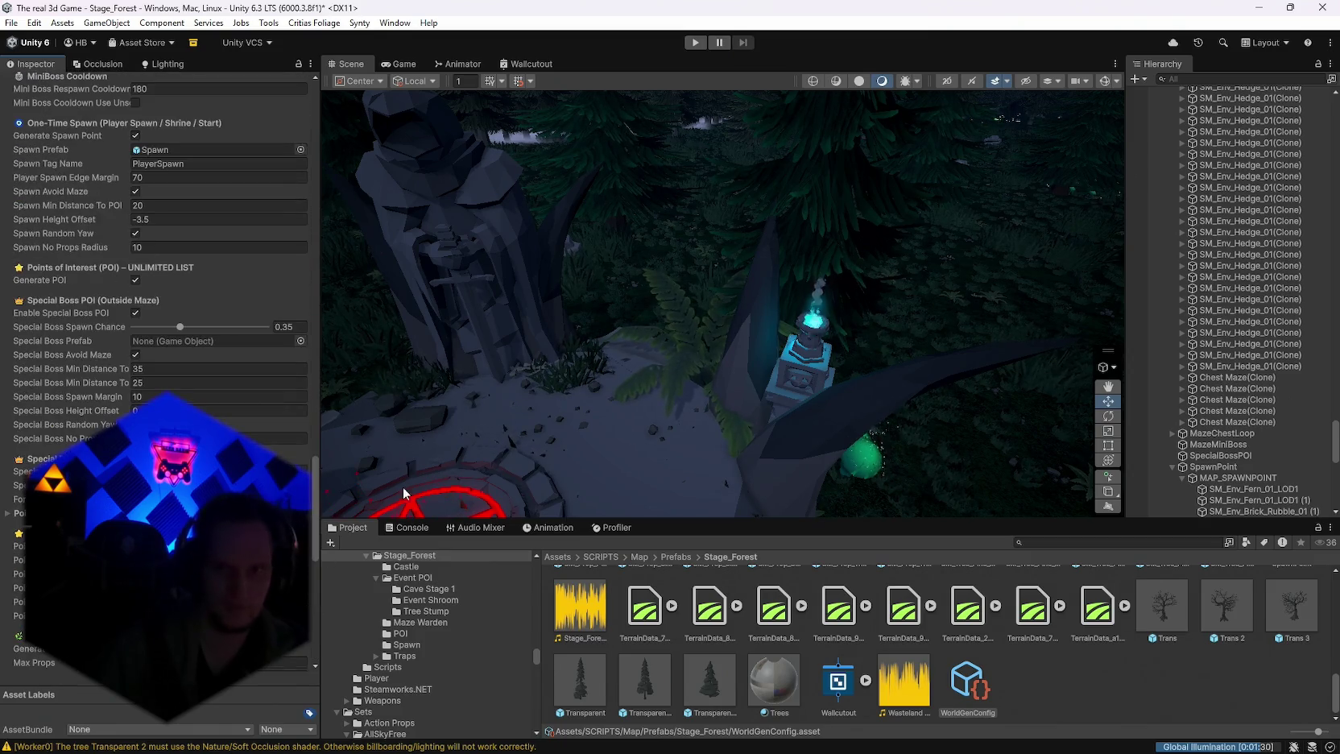
pyautogui.scroll(5, 1286, 434)
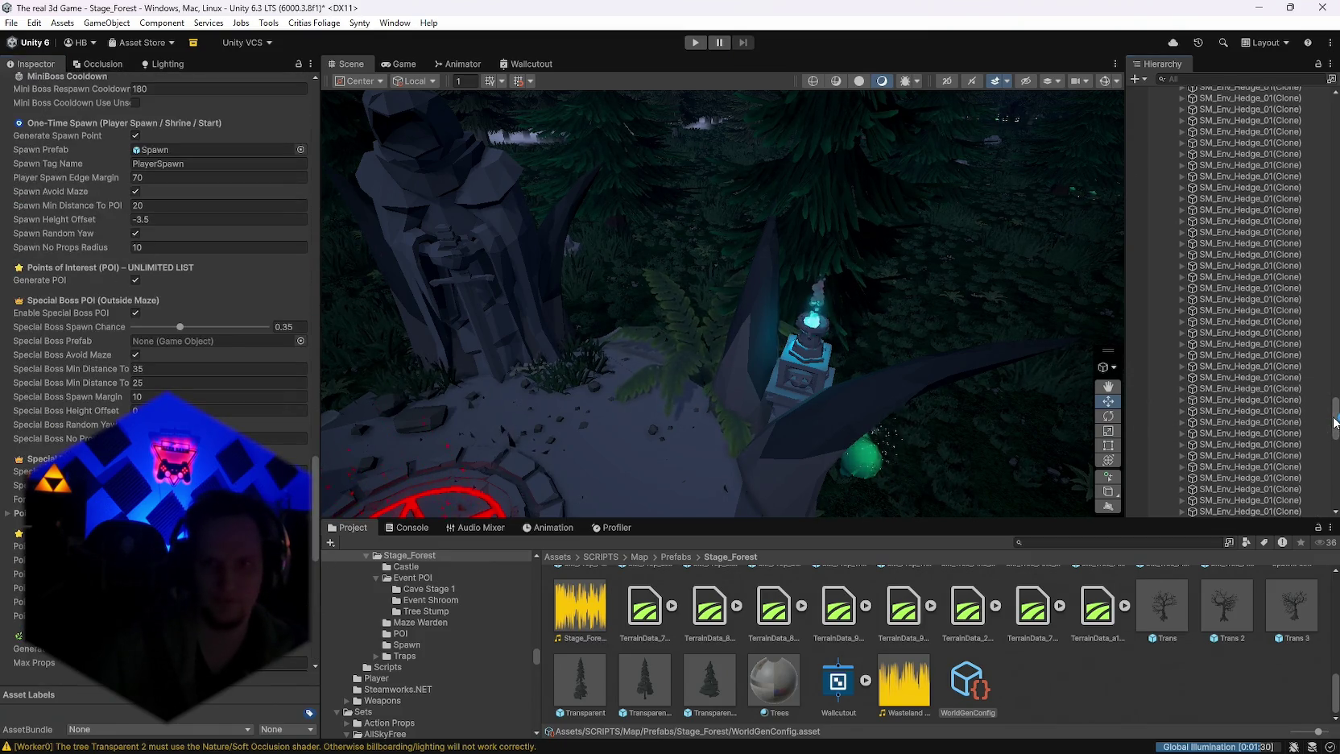
pyautogui.moveTo(1334, 422); pyautogui.dragTo(1334, 105)
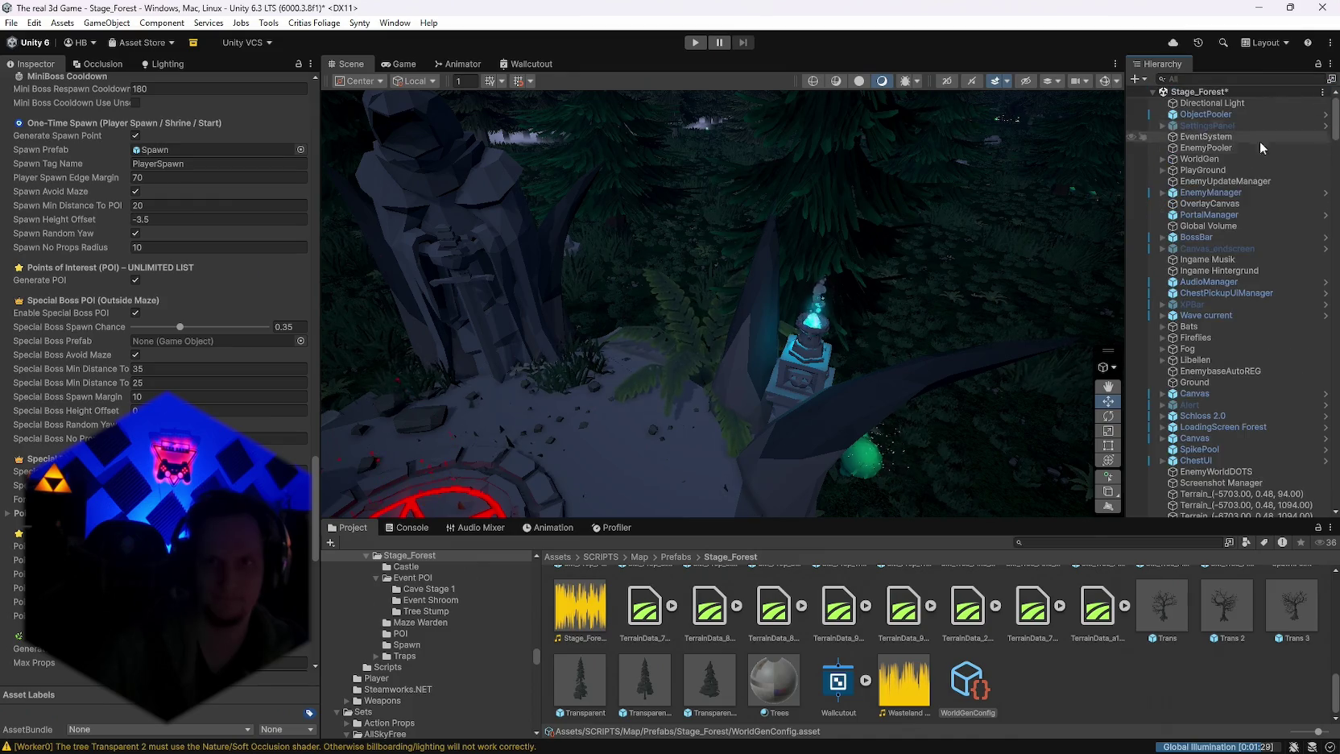
pyautogui.click(1203, 160)
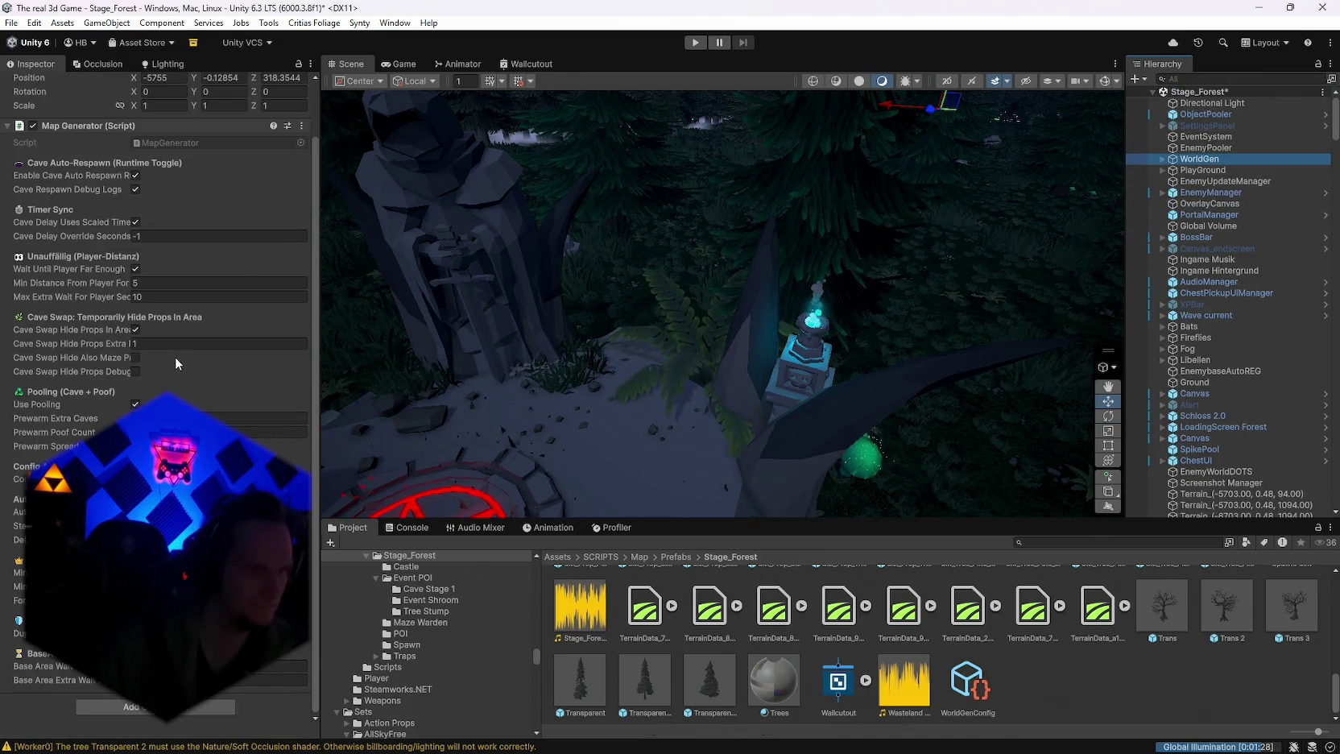
pyautogui.scroll(2, 182, 349)
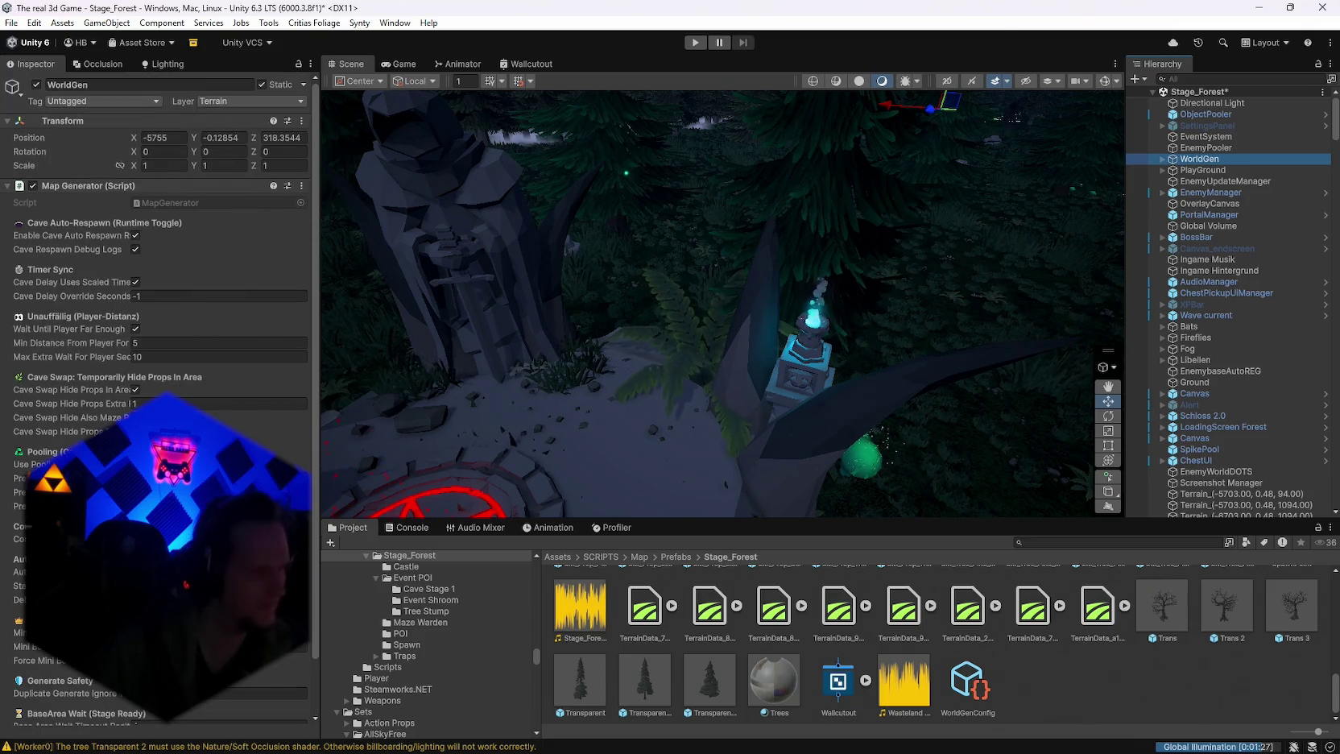
pyautogui.click(217, 539)
pyautogui.click(950, 692)
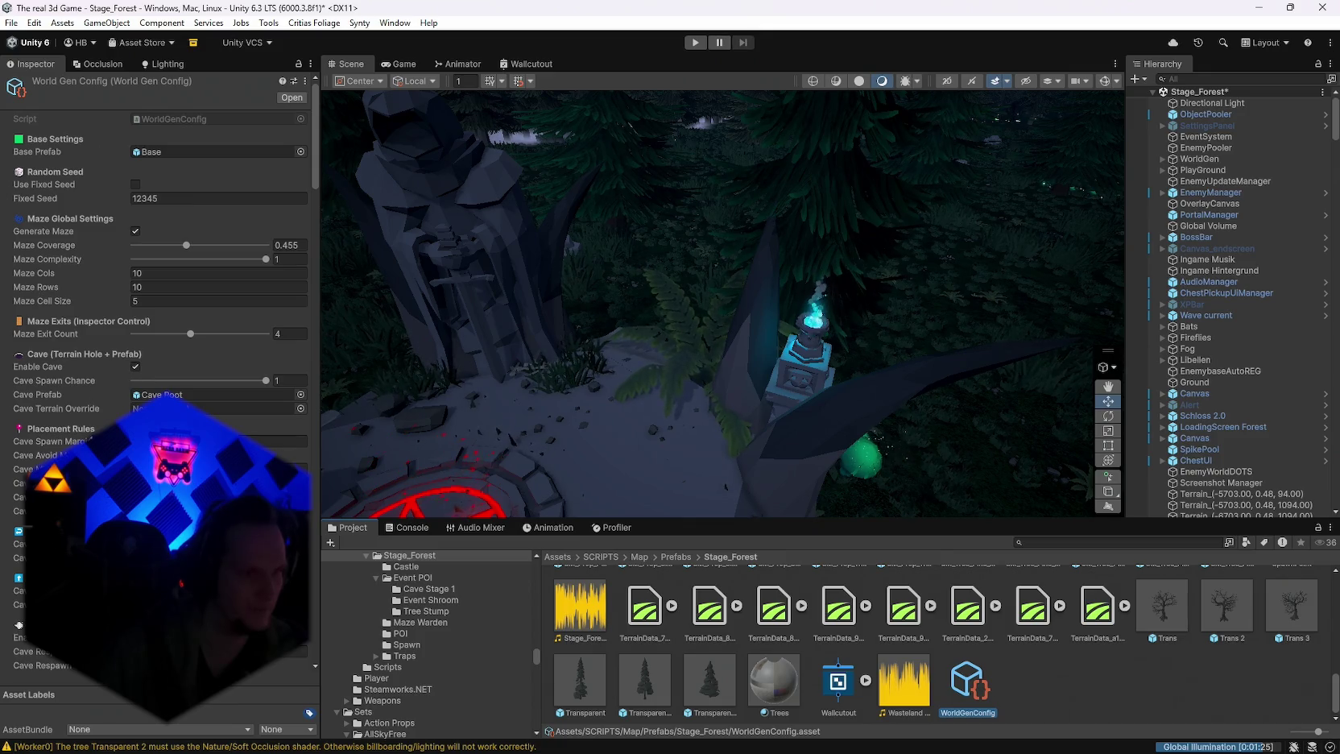
pyautogui.scroll(-1, 161, 362)
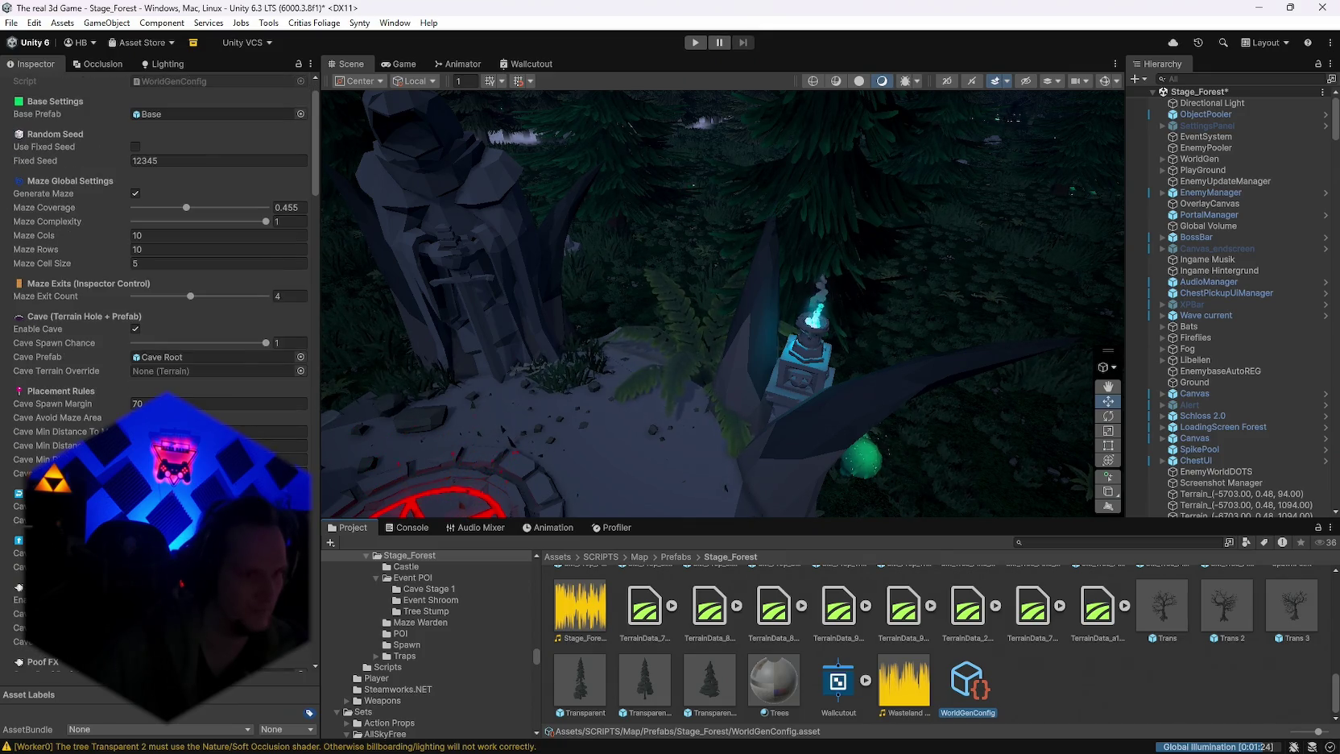
pyautogui.scroll(-2, 80, 414)
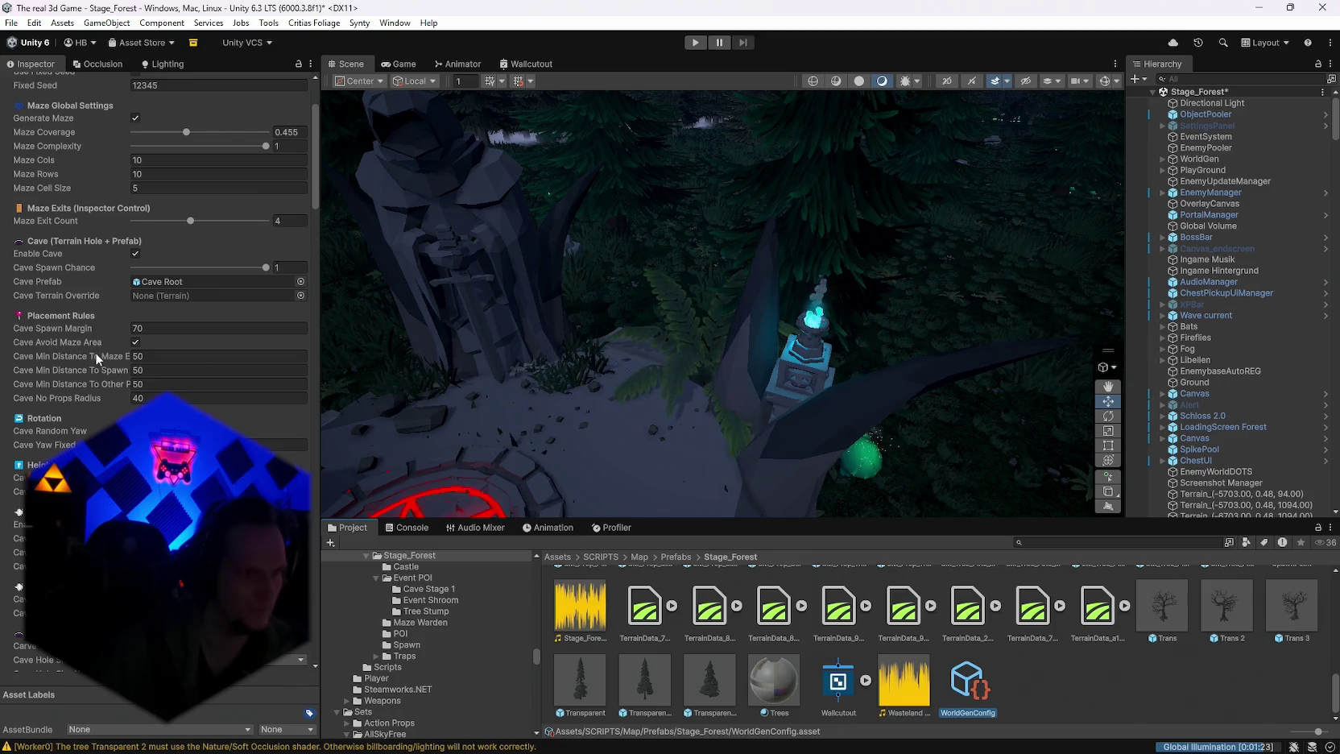
pyautogui.scroll(-2, 81, 363)
pyautogui.scroll(-2, 30, 360)
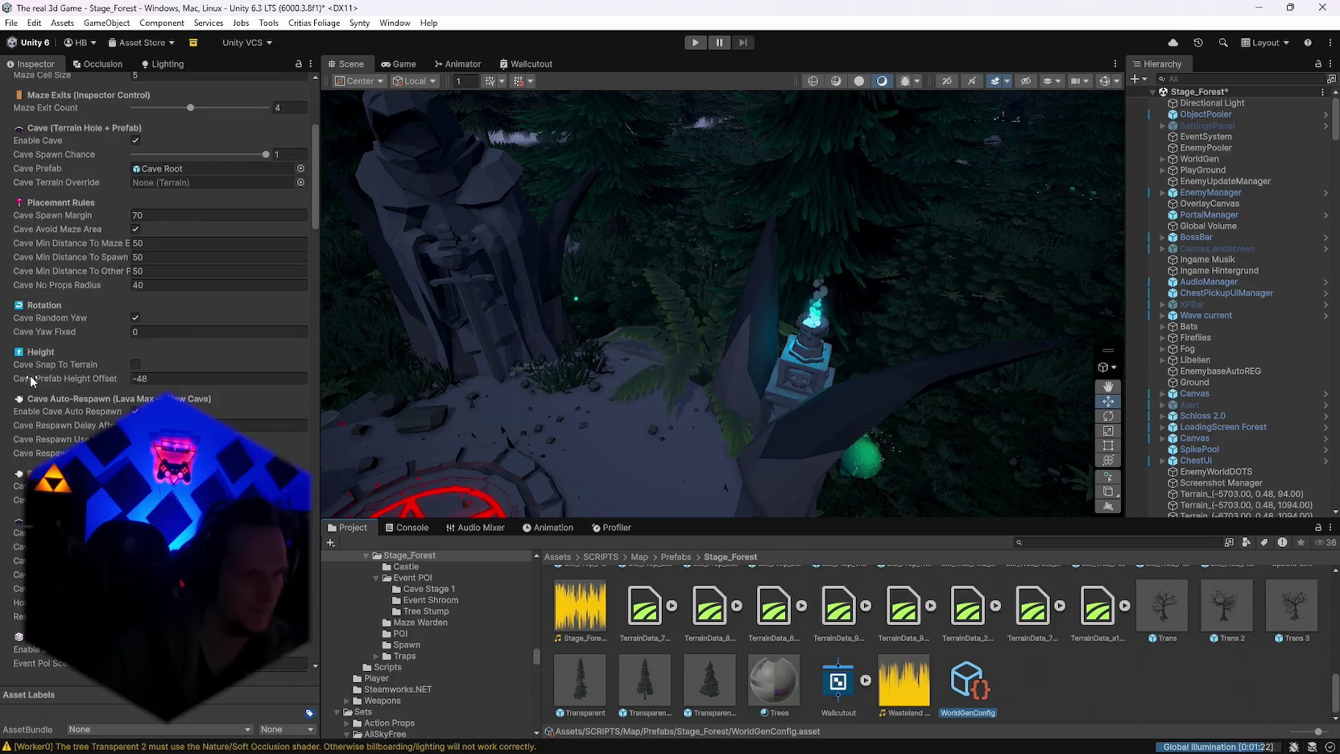
pyautogui.scroll(-1, 80, 363)
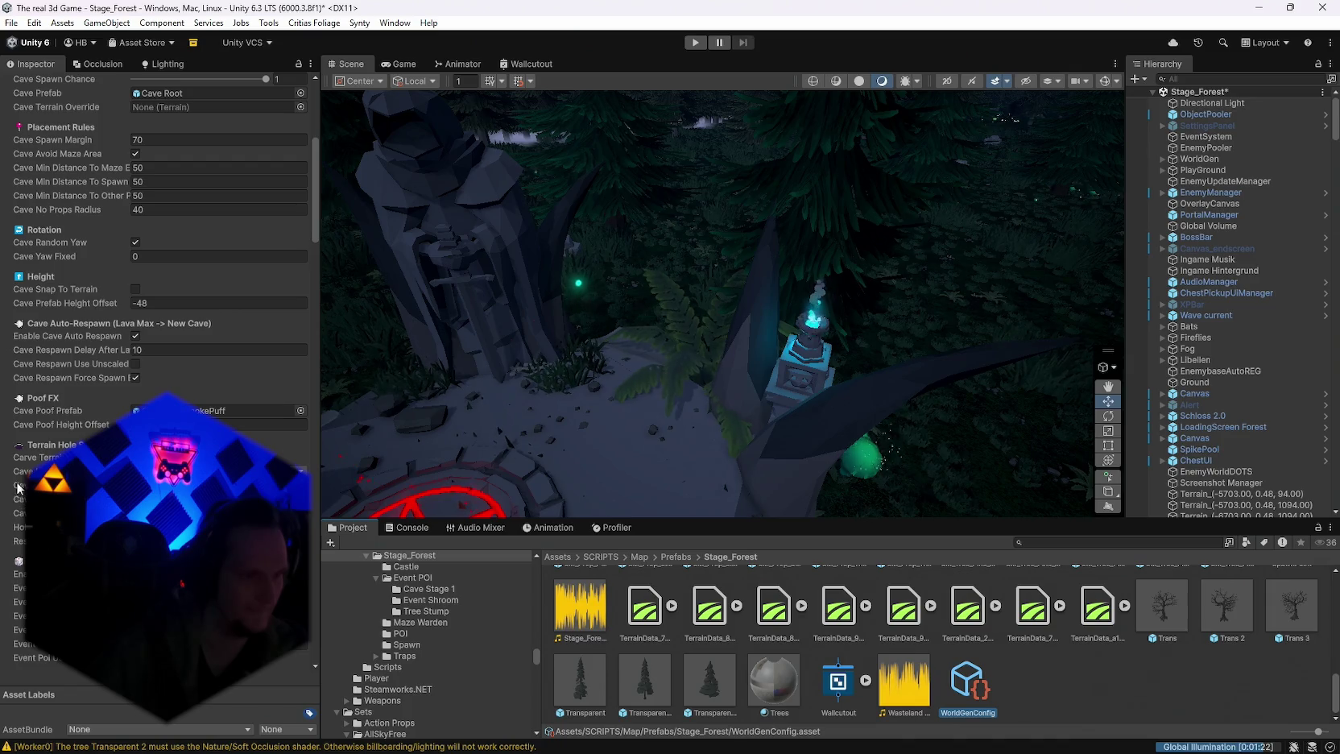
pyautogui.scroll(-1, 18, 487)
pyautogui.scroll(-1, 161, 362)
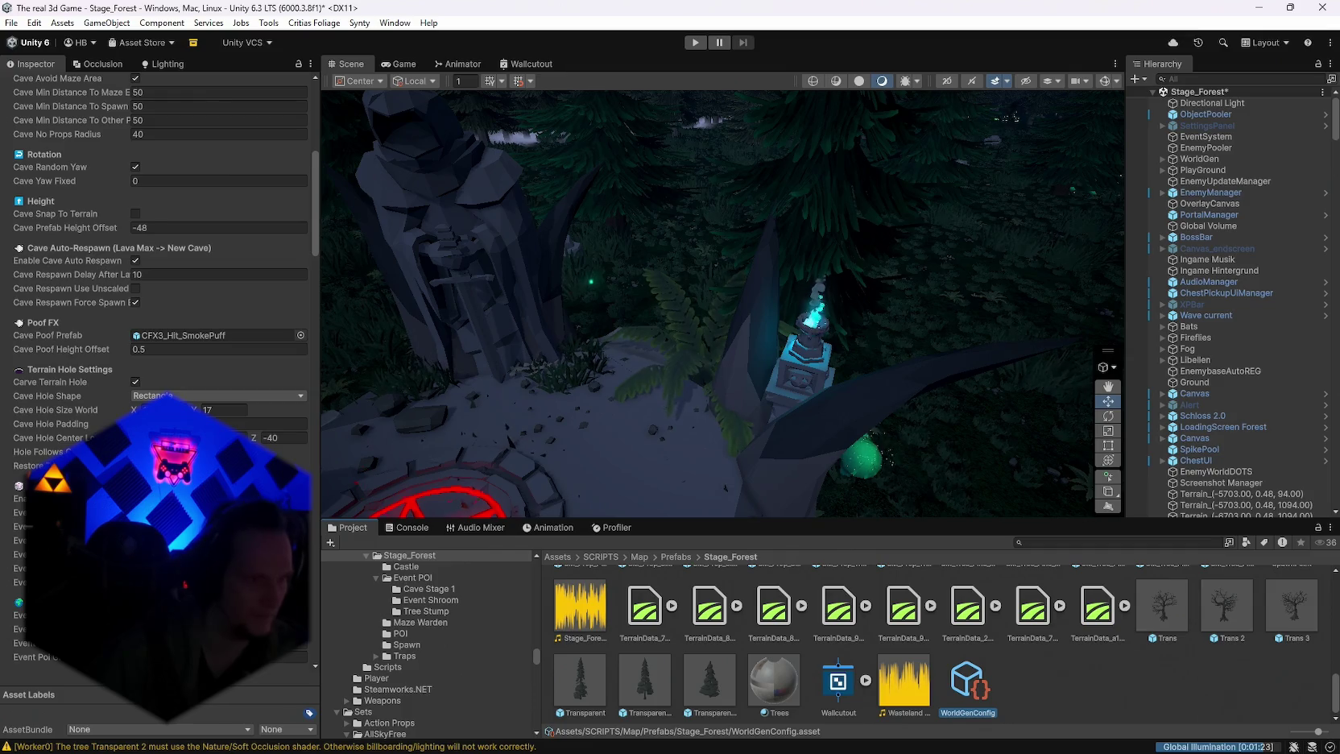
pyautogui.scroll(-2, 161, 362)
pyautogui.scroll(-1, 8, 507)
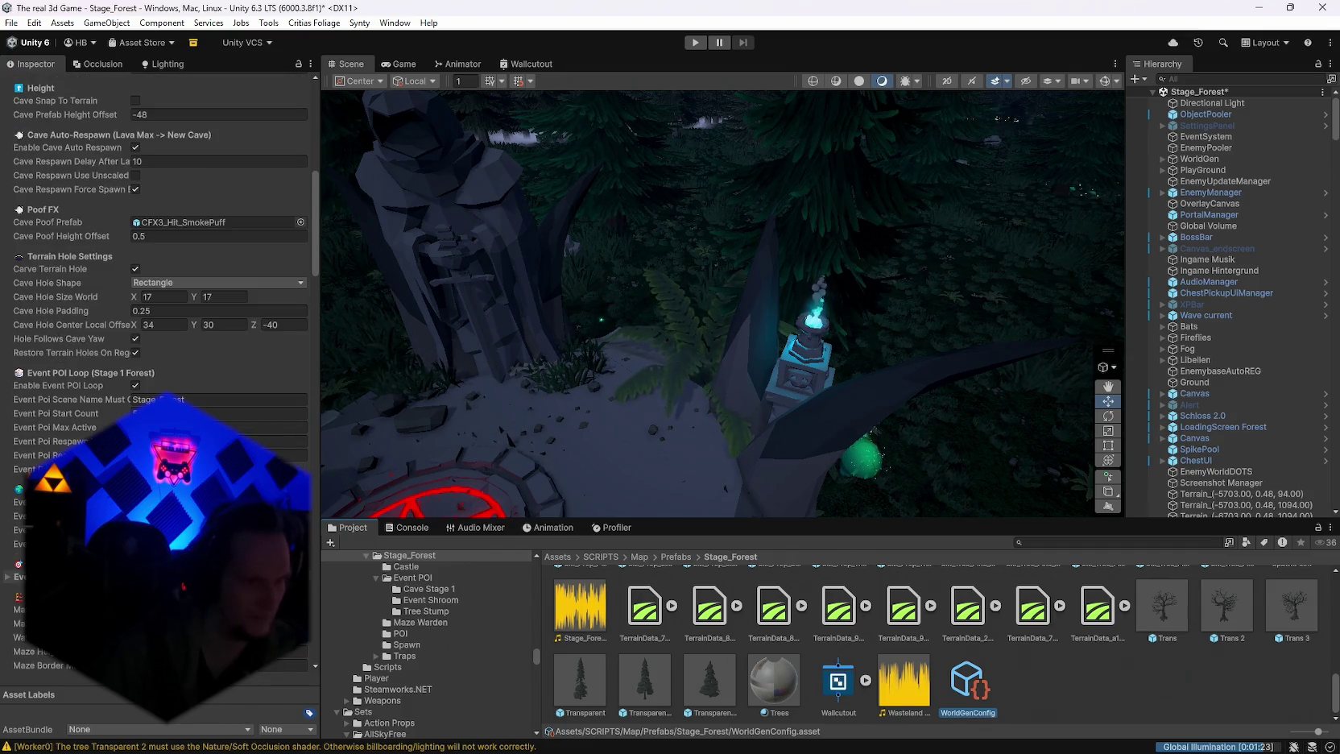
pyautogui.scroll(-2, 8, 507)
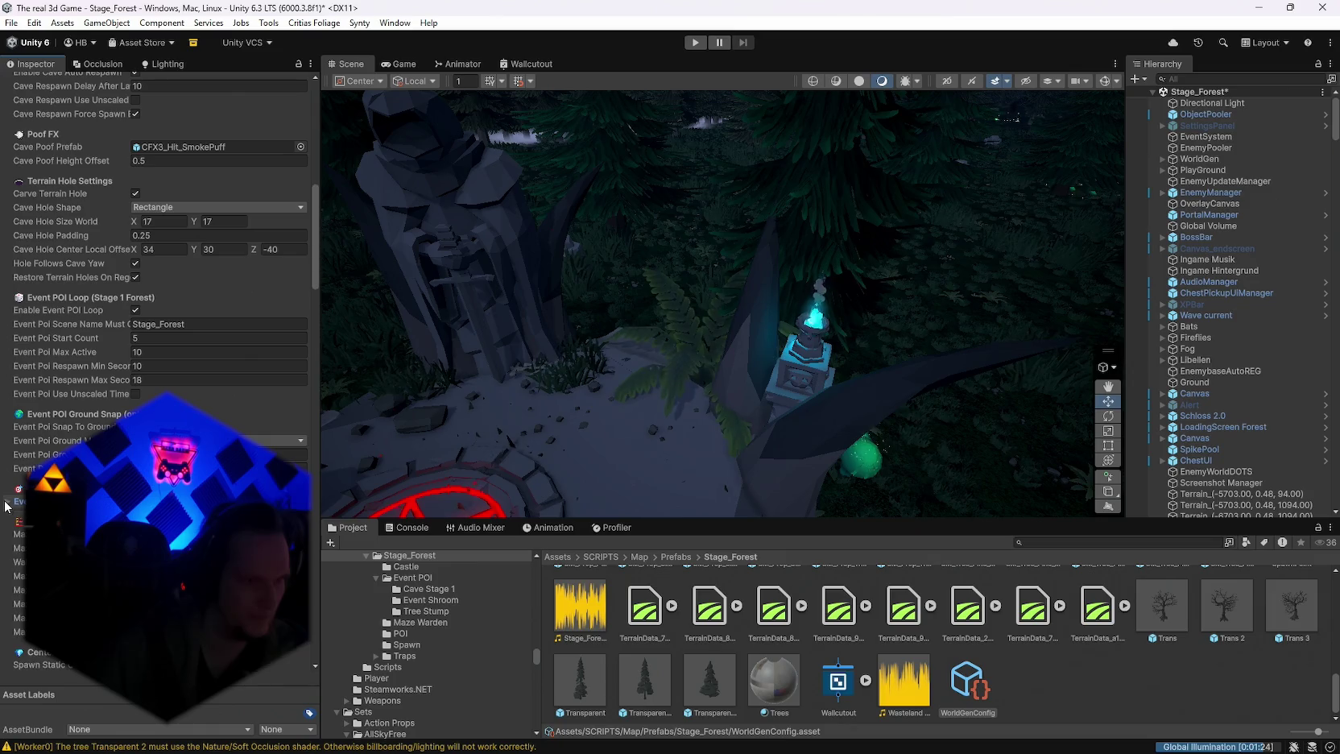
pyautogui.scroll(-2, 7, 507)
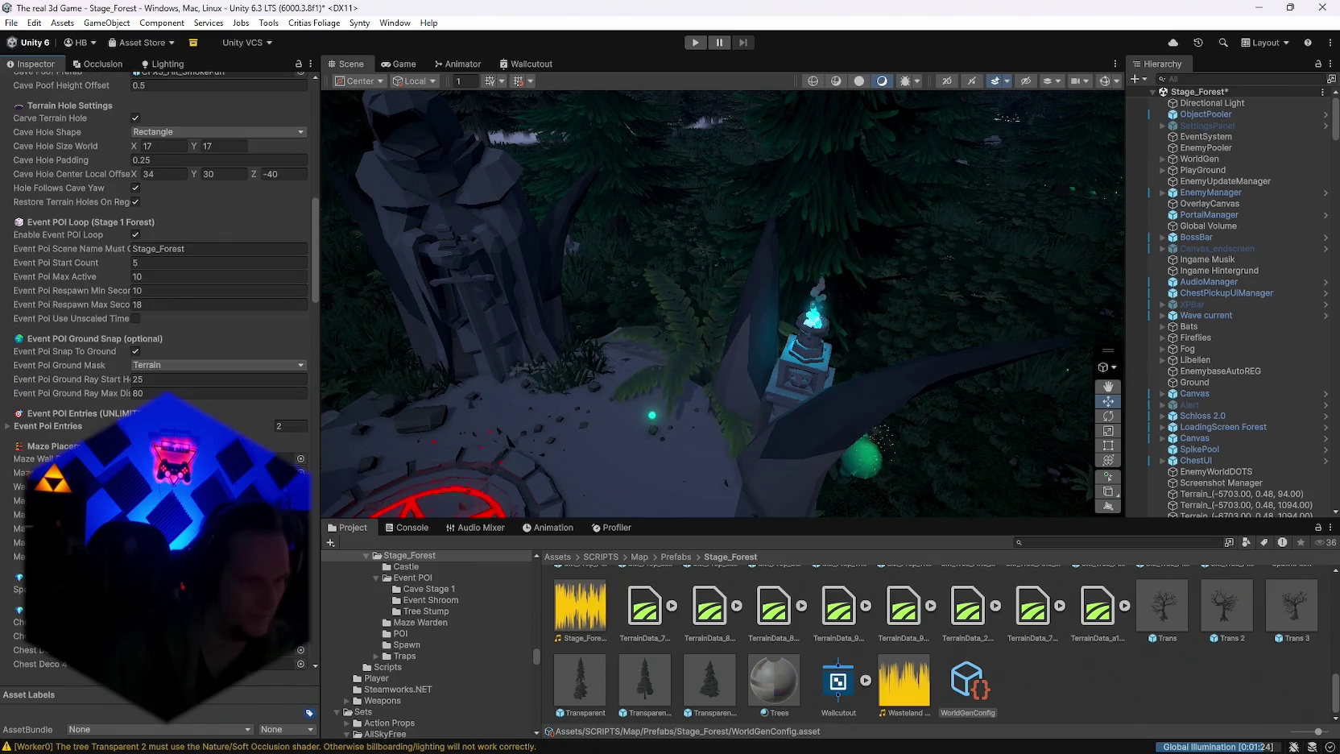
pyautogui.scroll(-8, 161, 242)
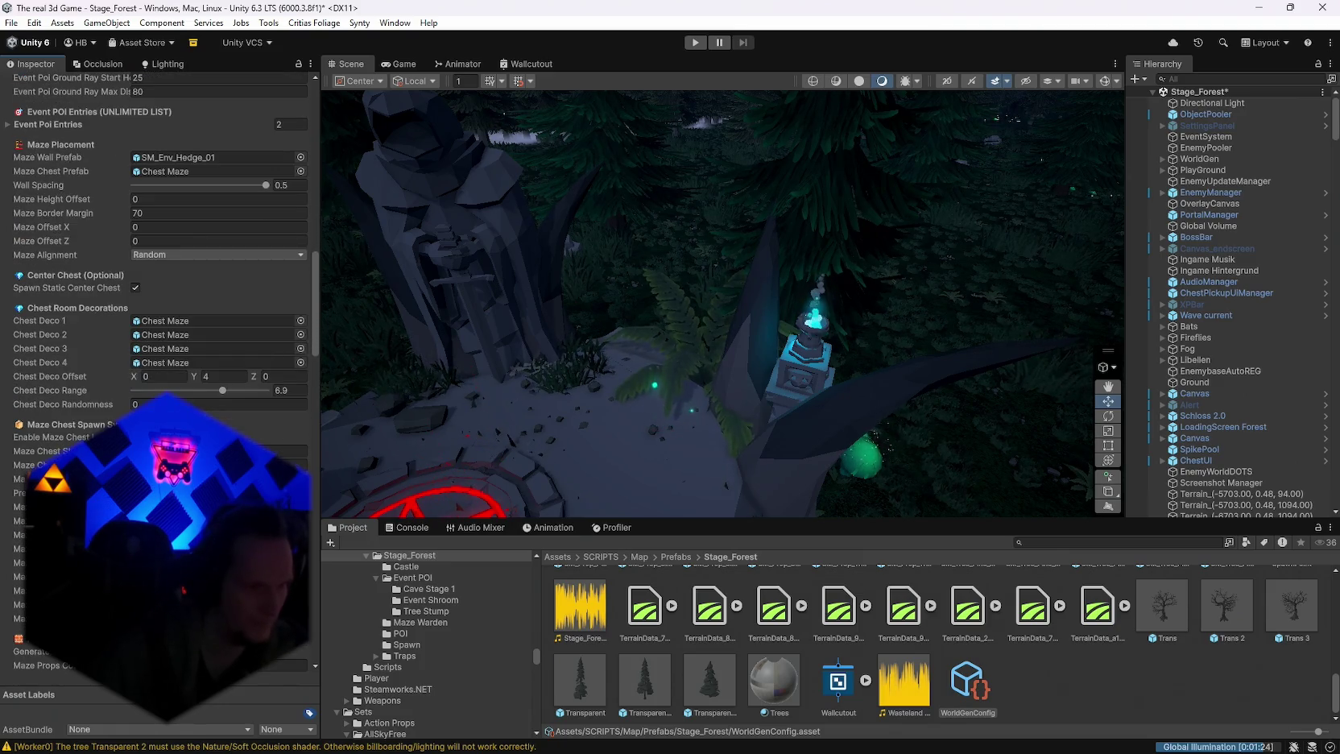
pyautogui.scroll(-3, 161, 322)
pyautogui.scroll(-3, 161, 322)
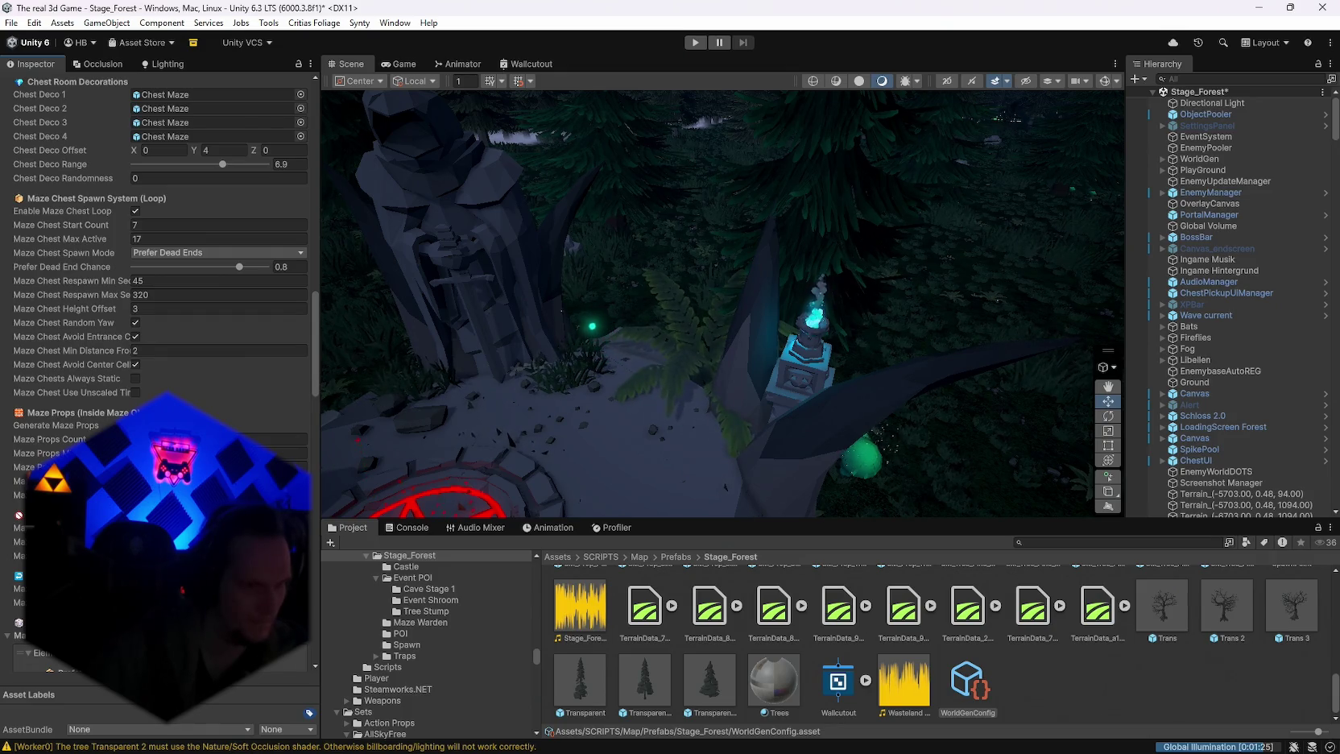
pyautogui.scroll(-2, 161, 241)
pyautogui.scroll(-5, 7, 568)
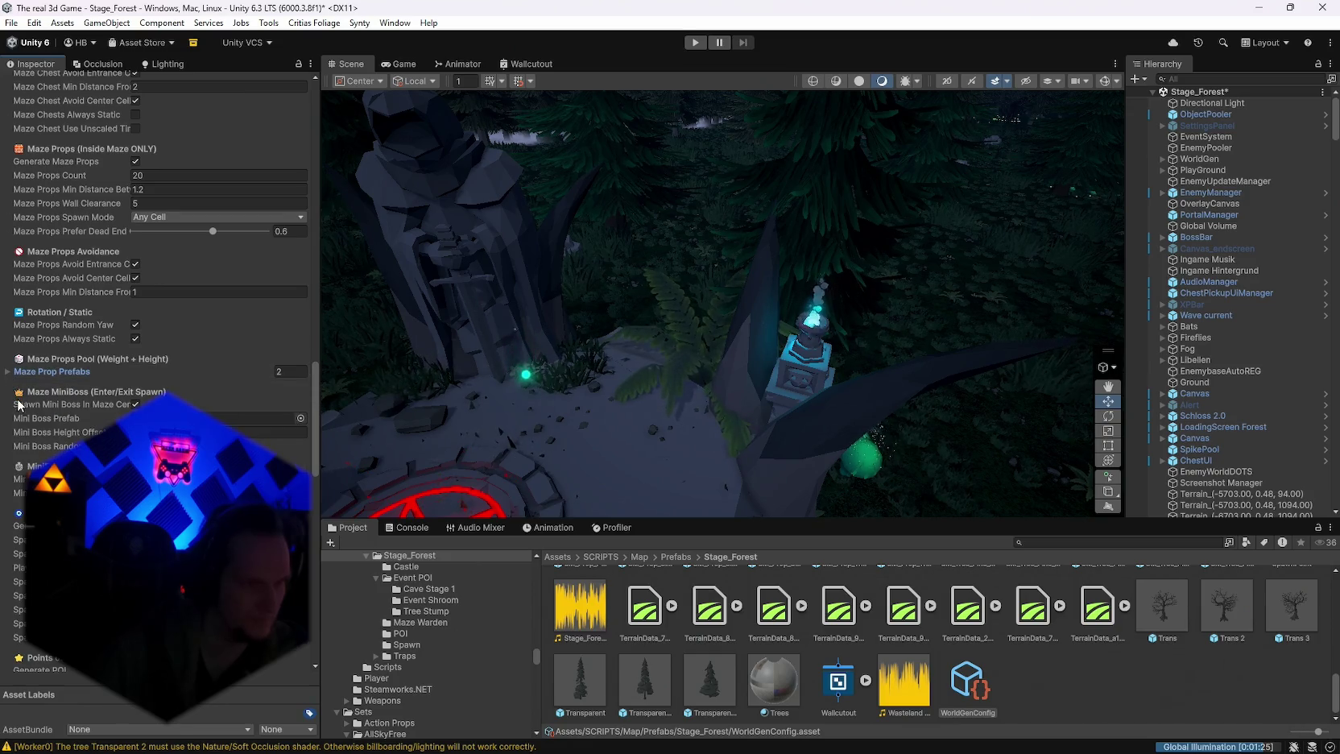
pyautogui.scroll(-1, 80, 402)
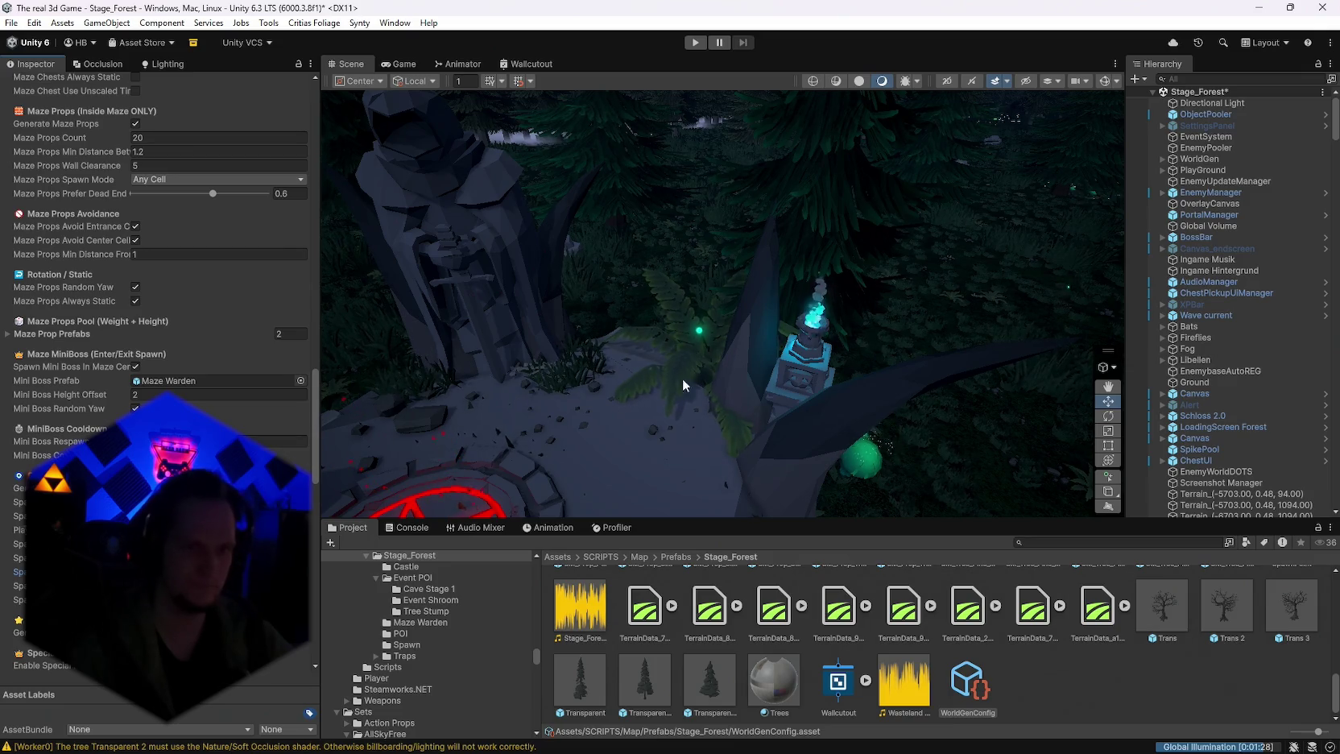
pyautogui.moveTo(1014, 248)
pyautogui.mouseDown()
pyautogui.moveTo(1296, 309)
pyautogui.moveTo(79, 307)
pyautogui.moveTo(157, 292)
pyautogui.moveTo(1277, 257)
pyautogui.moveTo(1279, 235)
pyautogui.moveTo(1332, 235)
pyautogui.moveTo(74, 235)
pyautogui.moveTo(160, 237)
pyautogui.moveTo(140, 233)
pyautogui.moveTo(208, 195)
pyautogui.moveTo(119, 191)
pyautogui.moveTo(442, 185)
pyautogui.moveTo(775, 200)
pyautogui.moveTo(782, 150)
pyautogui.moveTo(762, 299)
pyautogui.moveTo(840, 425)
pyautogui.moveTo(870, 443)
pyautogui.moveTo(786, 428)
pyautogui.moveTo(617, 473)
pyautogui.mouseUp()
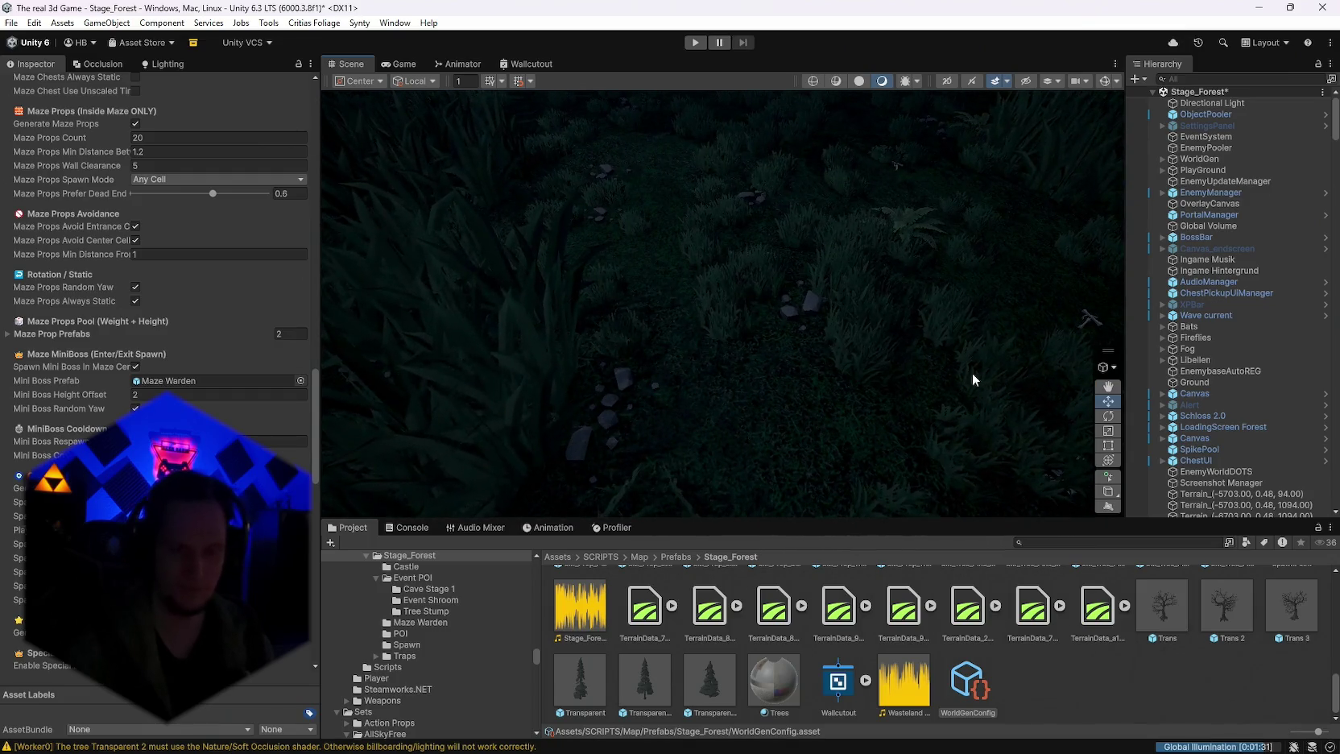
# Step: Inspect the SM_Env_Pebbles_01 prefab and its currently assigned material
pyautogui.scroll(10, 871, 672)
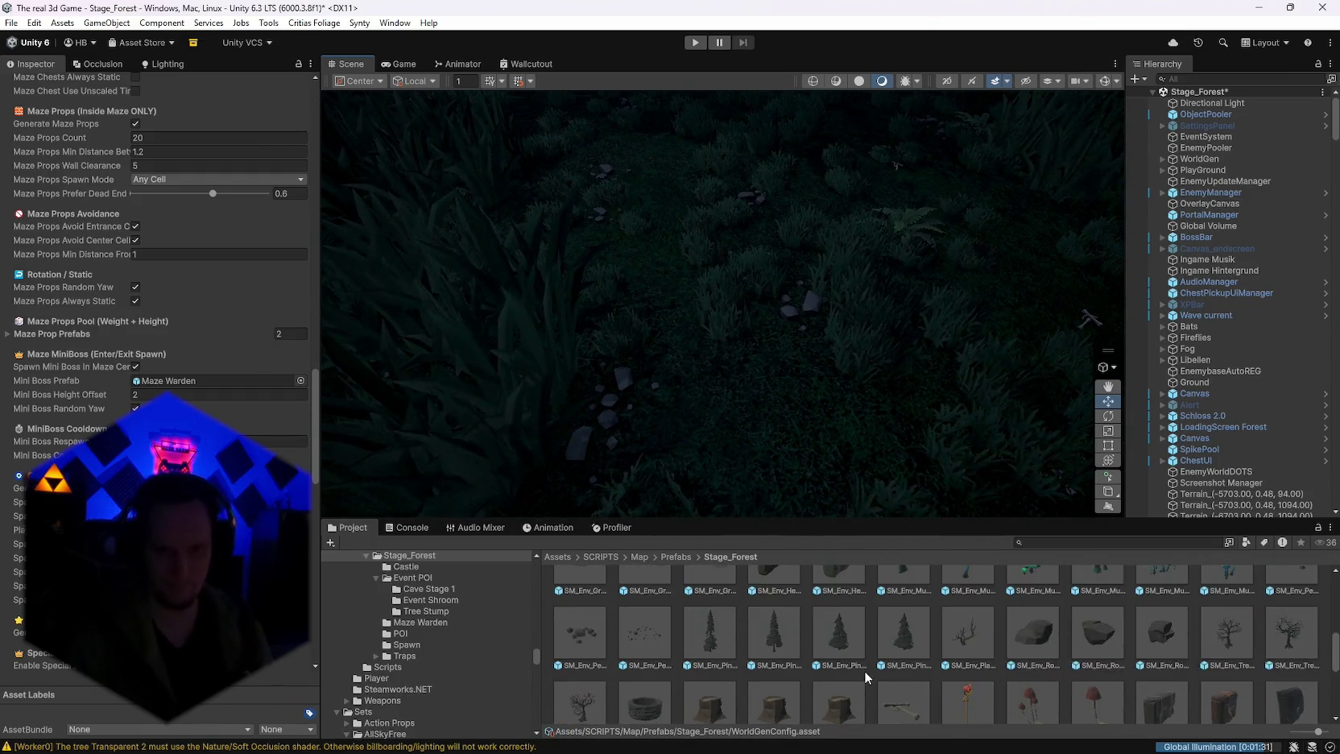
pyautogui.scroll(-5, 1021, 675)
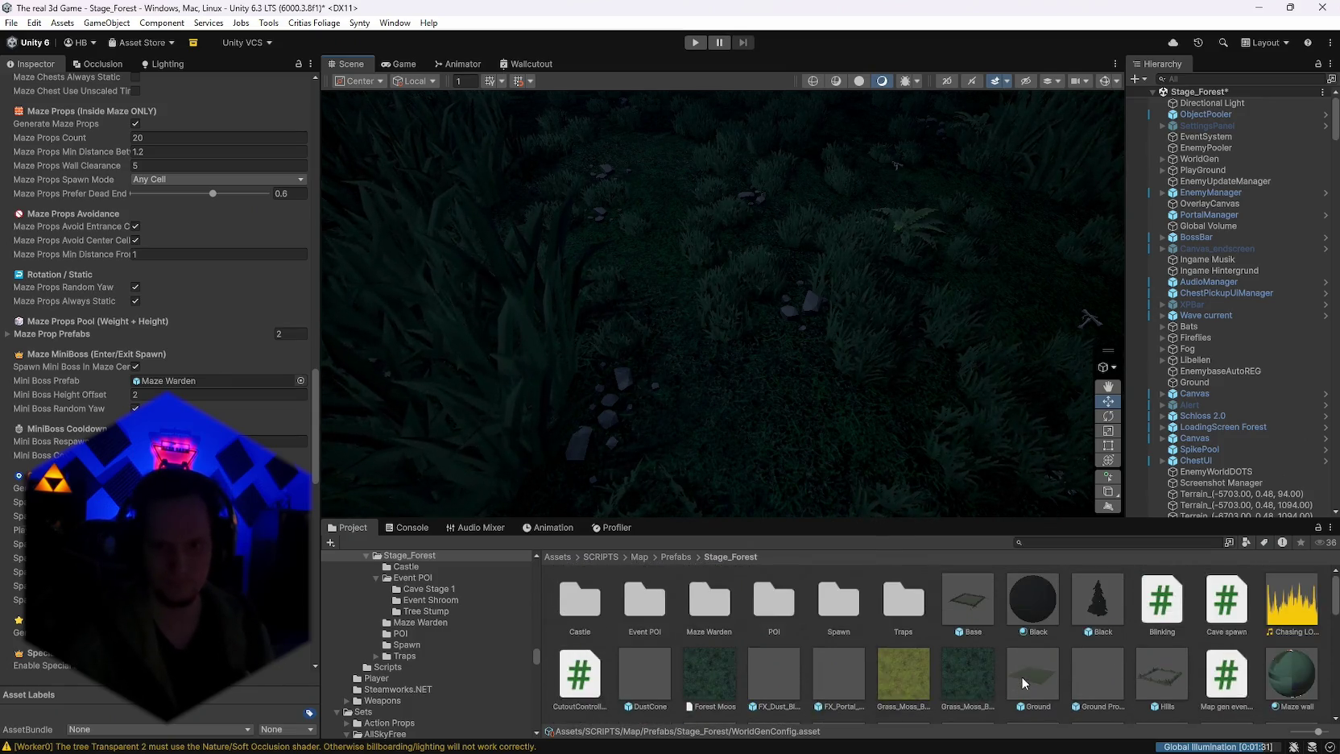
pyautogui.scroll(6, 966, 656)
pyautogui.scroll(-3, 1035, 665)
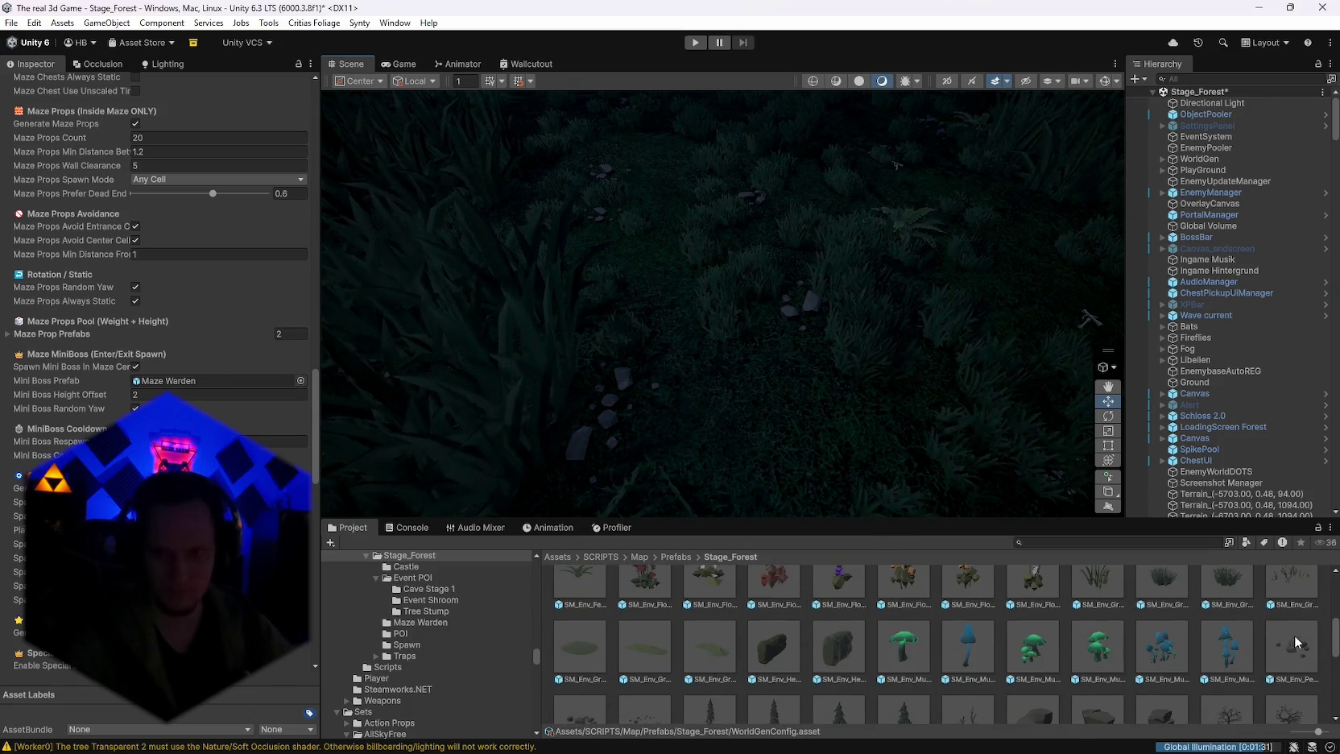
pyautogui.click(1291, 647)
pyautogui.click(201, 180)
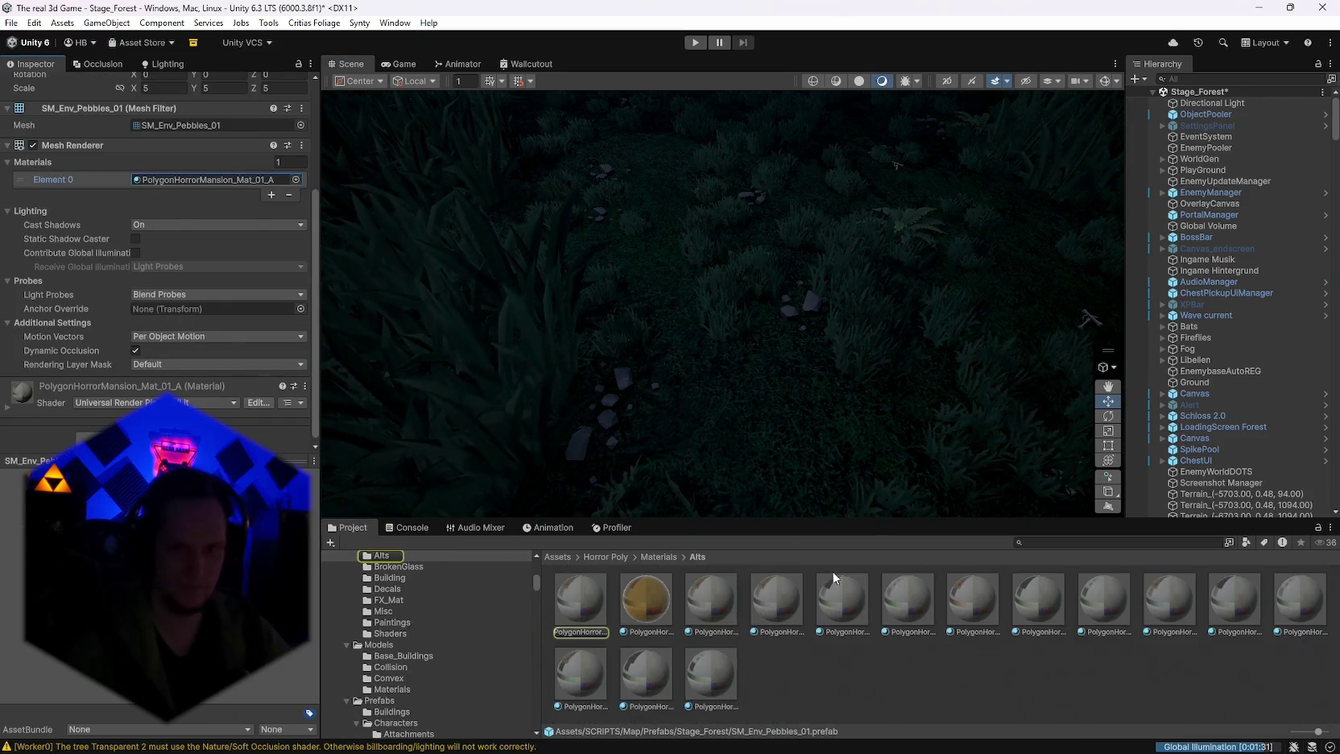
pyautogui.click(587, 611)
# Step: Search the project for 'forest' and open the Stage_Forest prefabs folder
pyautogui.click(1080, 544)
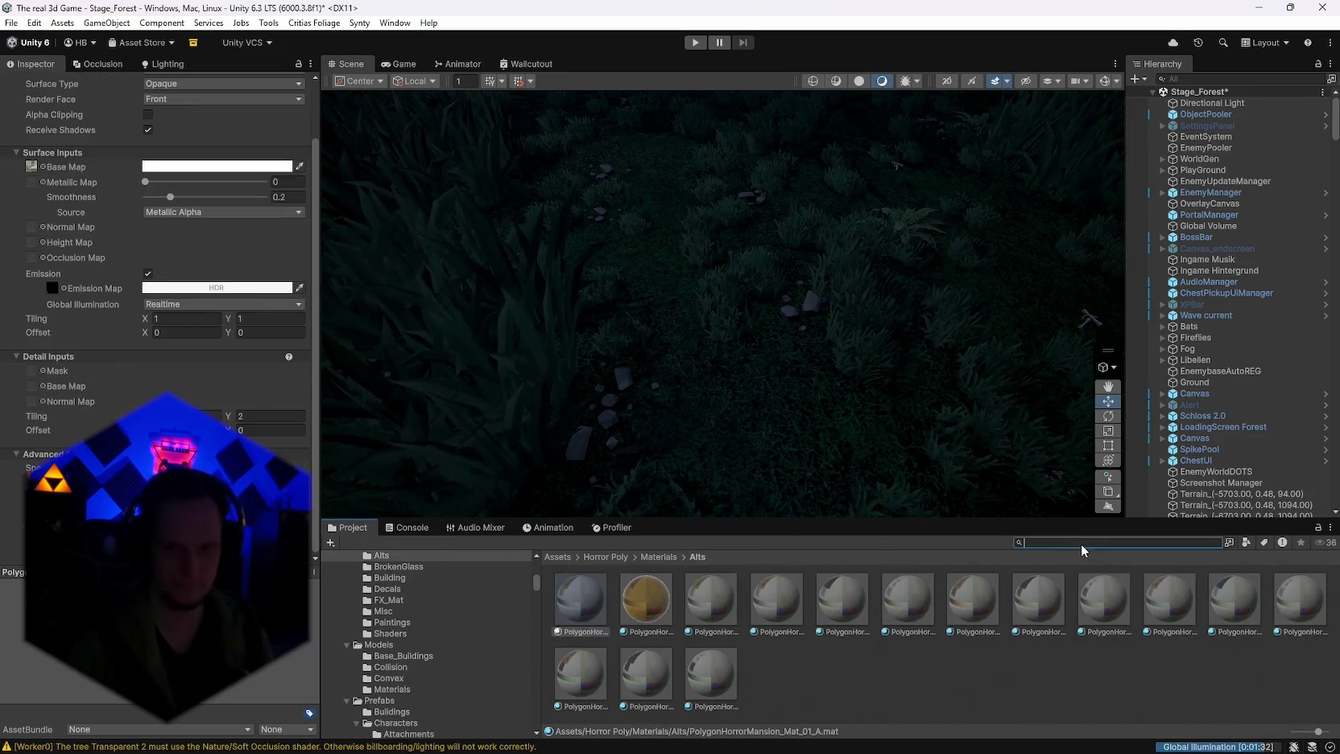
pyautogui.write('forest')
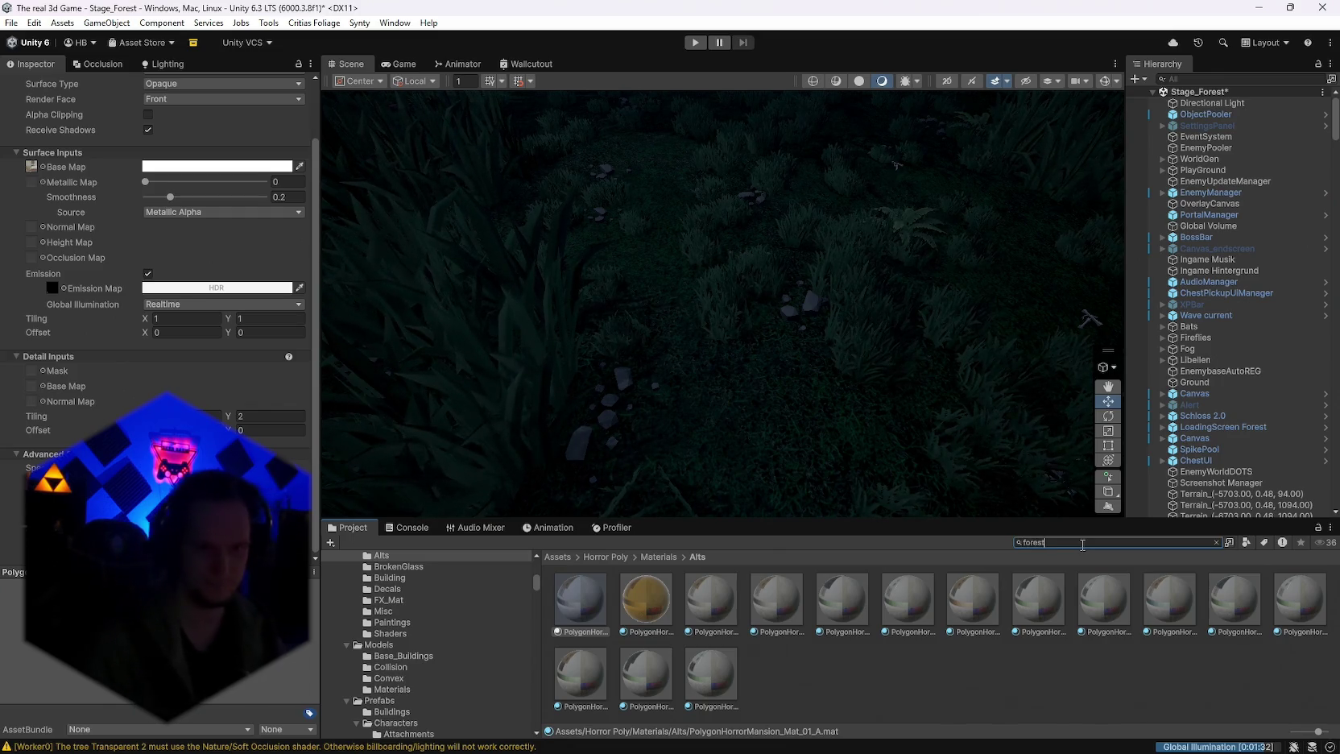
pyautogui.write('_stage')
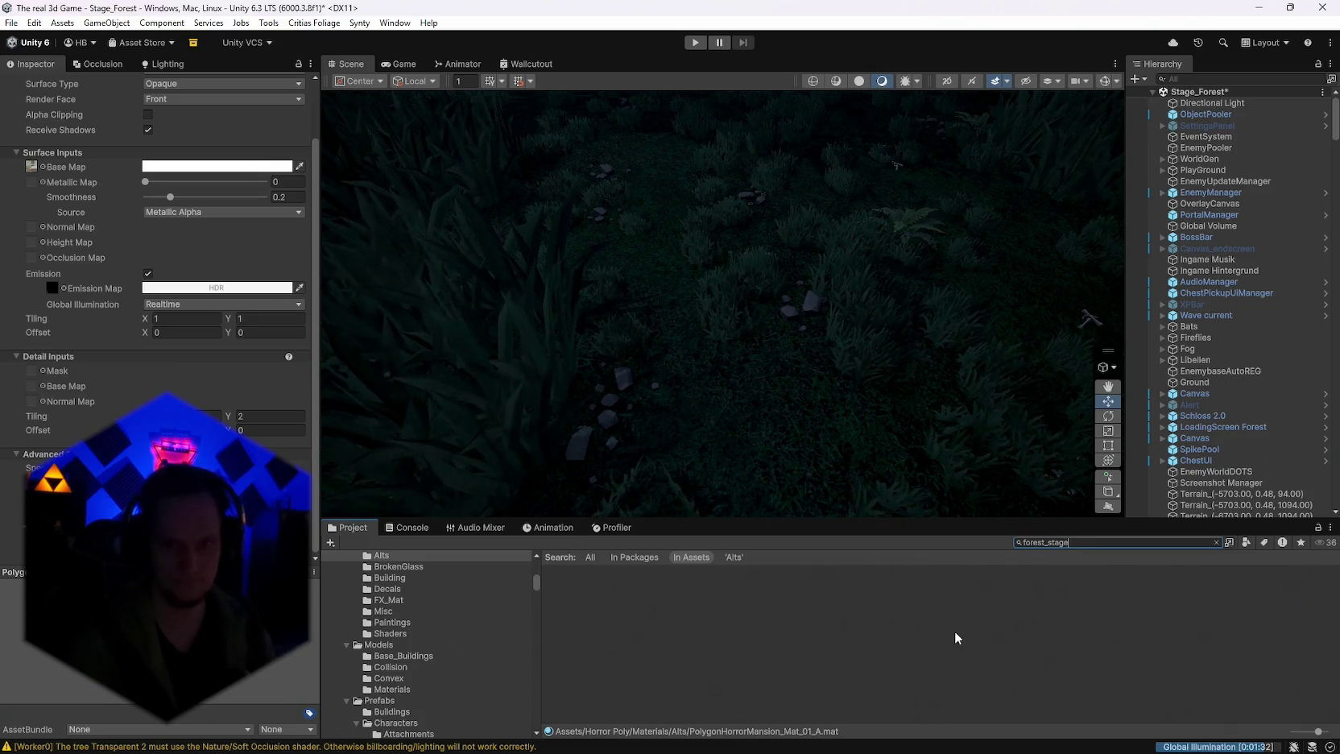
pyautogui.press('BackSpace')
pyautogui.press('BackSpace')
pyautogui.press('BackSpace')
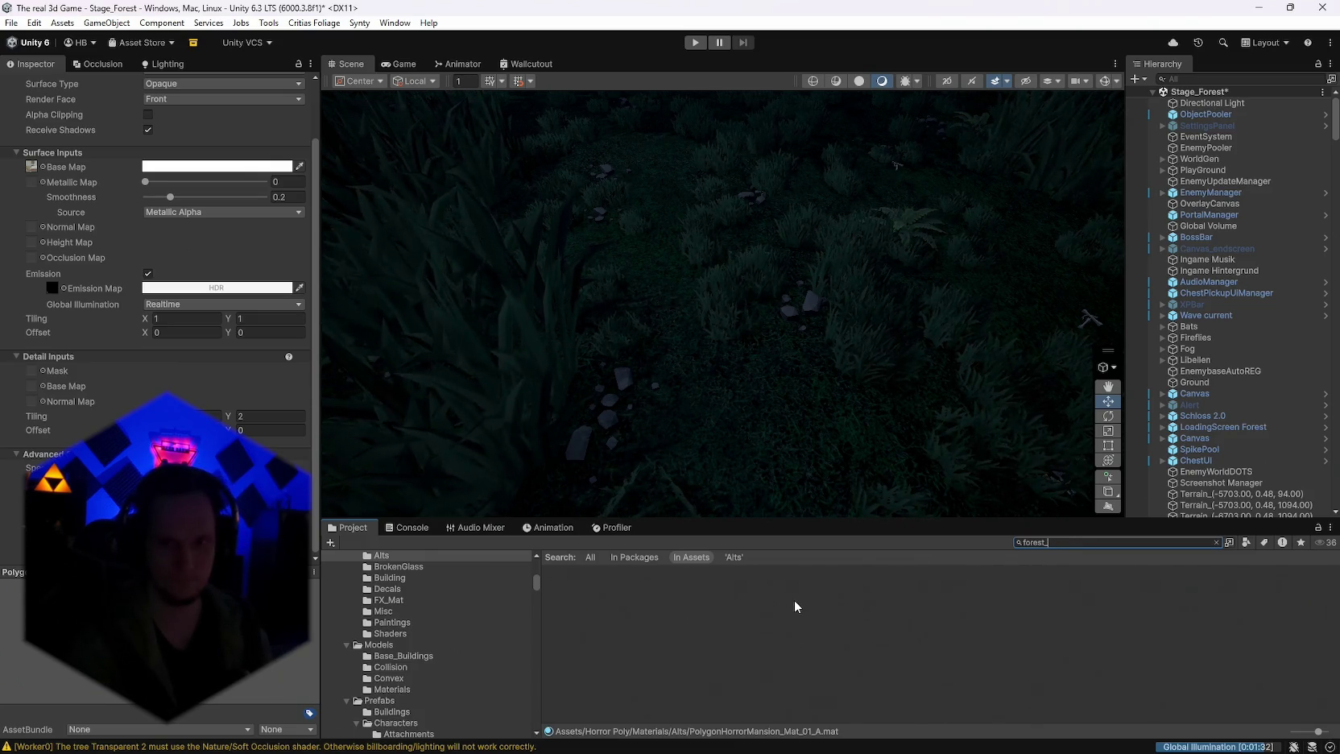
pyautogui.press('BackSpace')
pyautogui.press('BackSpace')
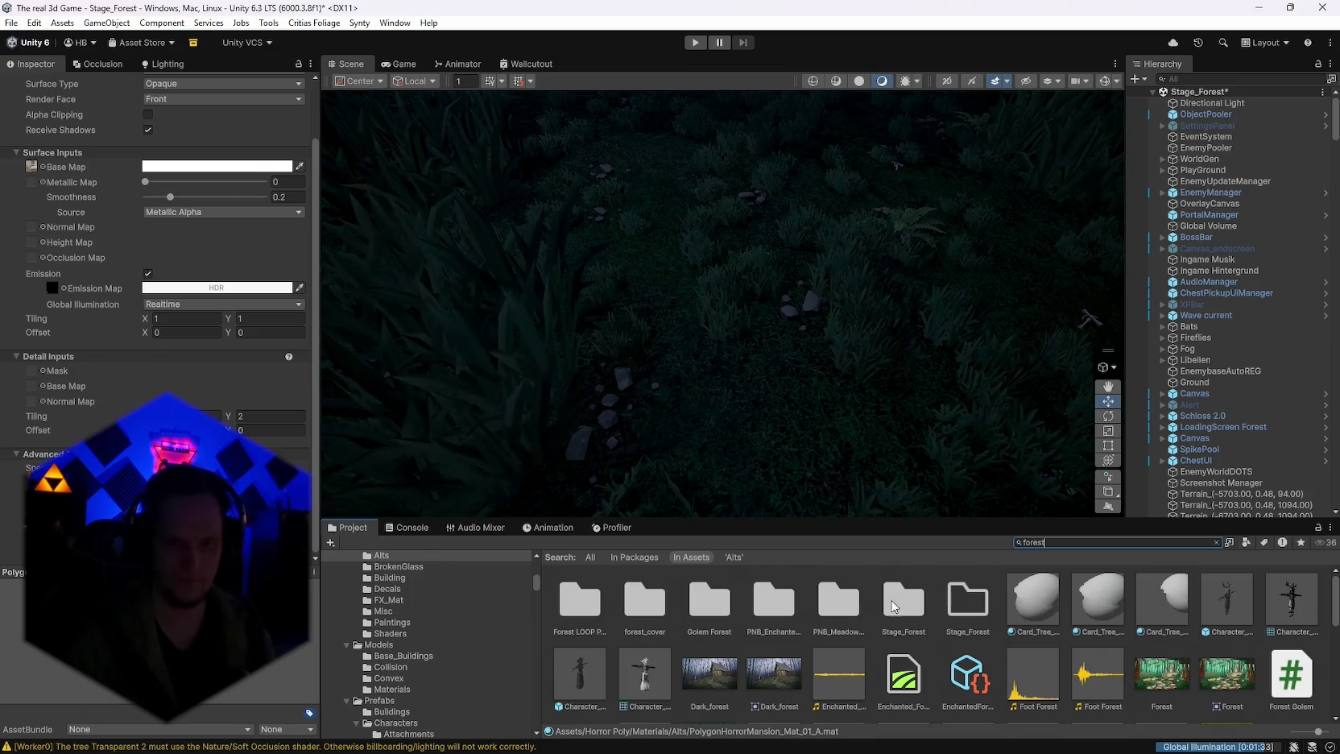
pyautogui.doubleClick(892, 606)
pyautogui.scroll(-5, 1006, 660)
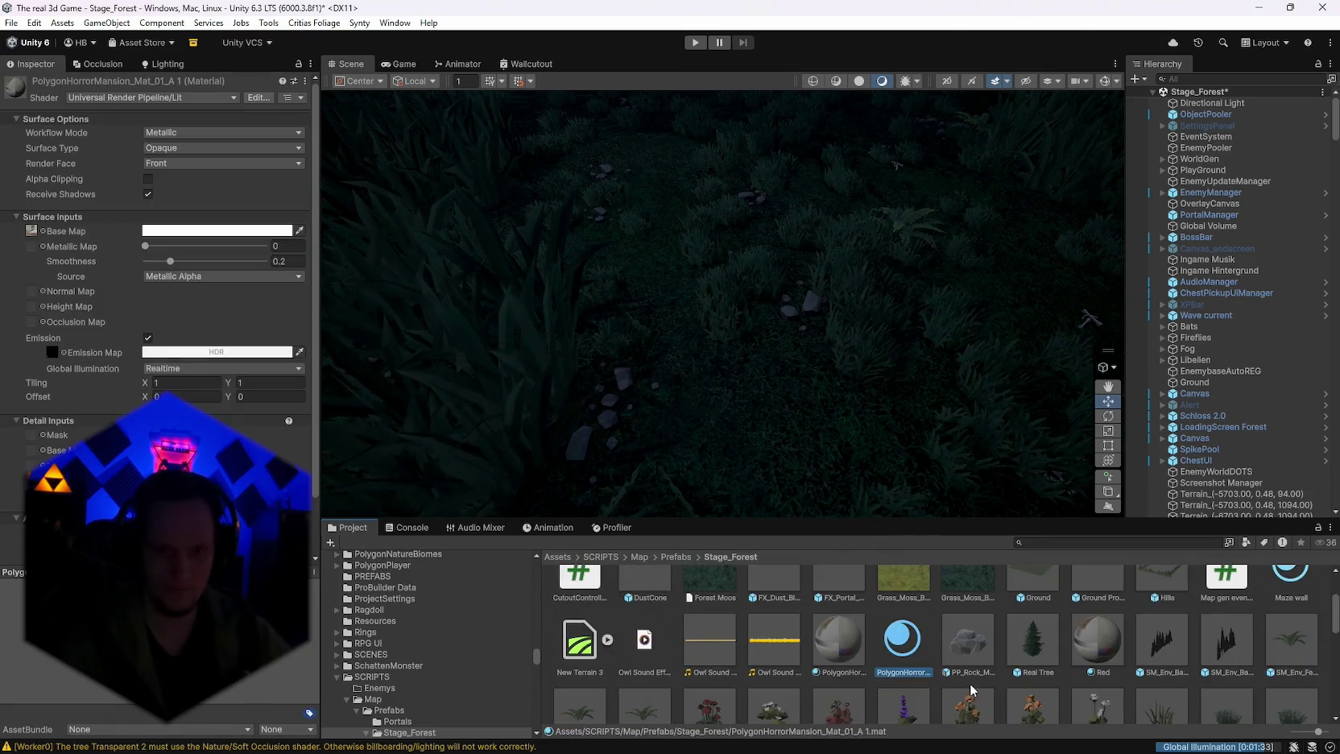
# Step: Rename the copied horror-mansion material to Rockis
pyautogui.rightClick(902, 644)
pyautogui.click(951, 297)
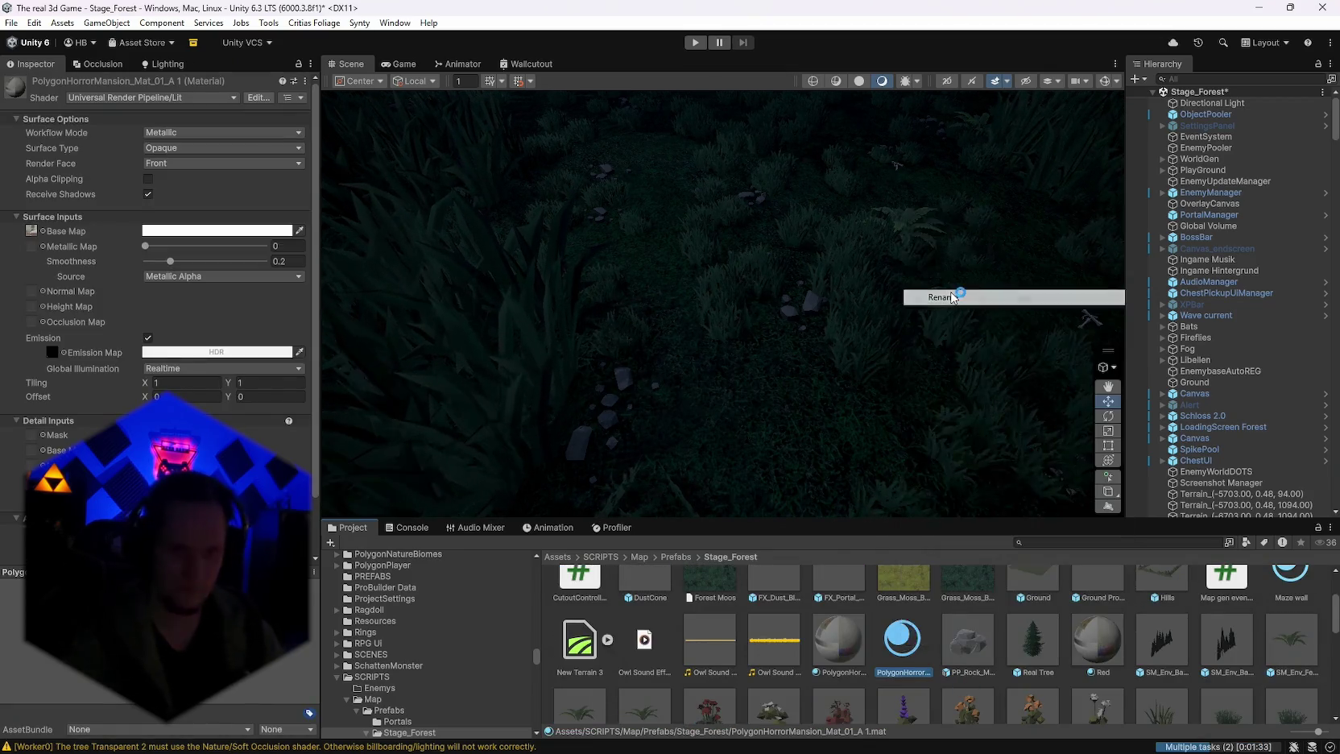
pyautogui.write('Rockis')
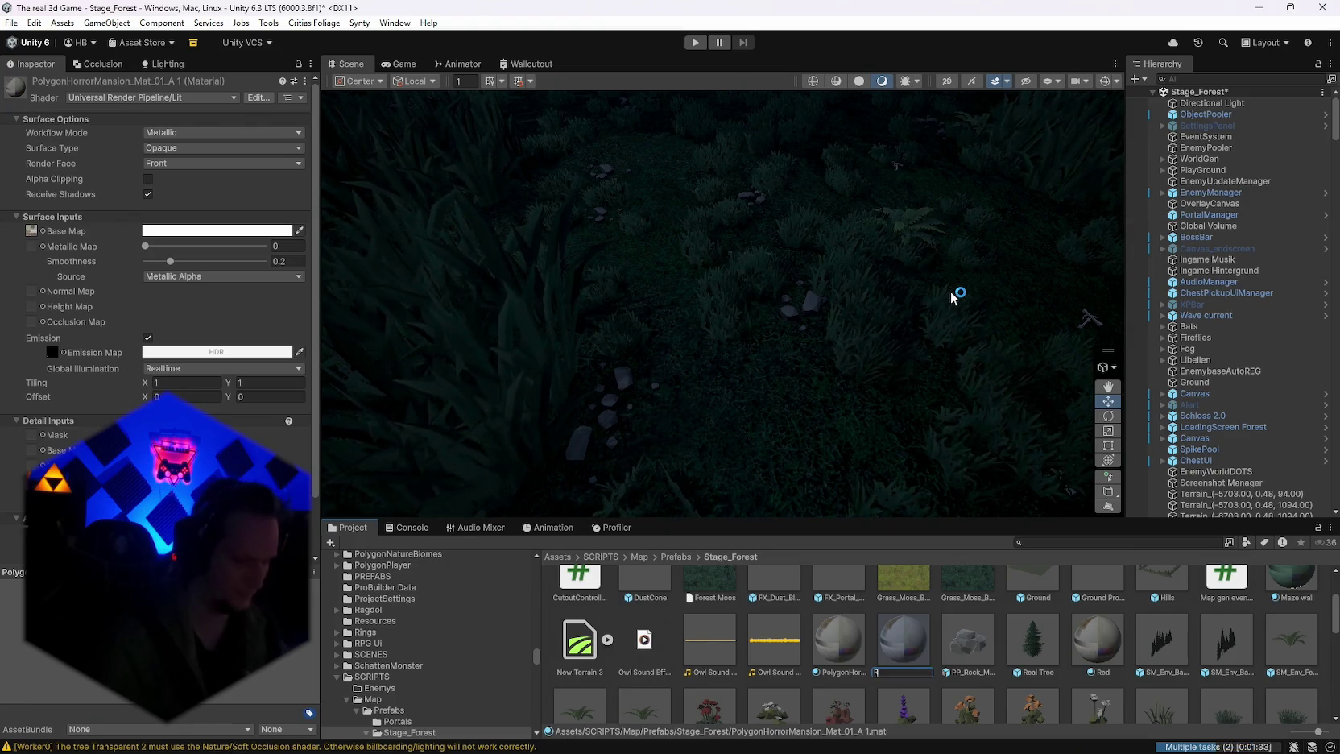
pyautogui.press('Return')
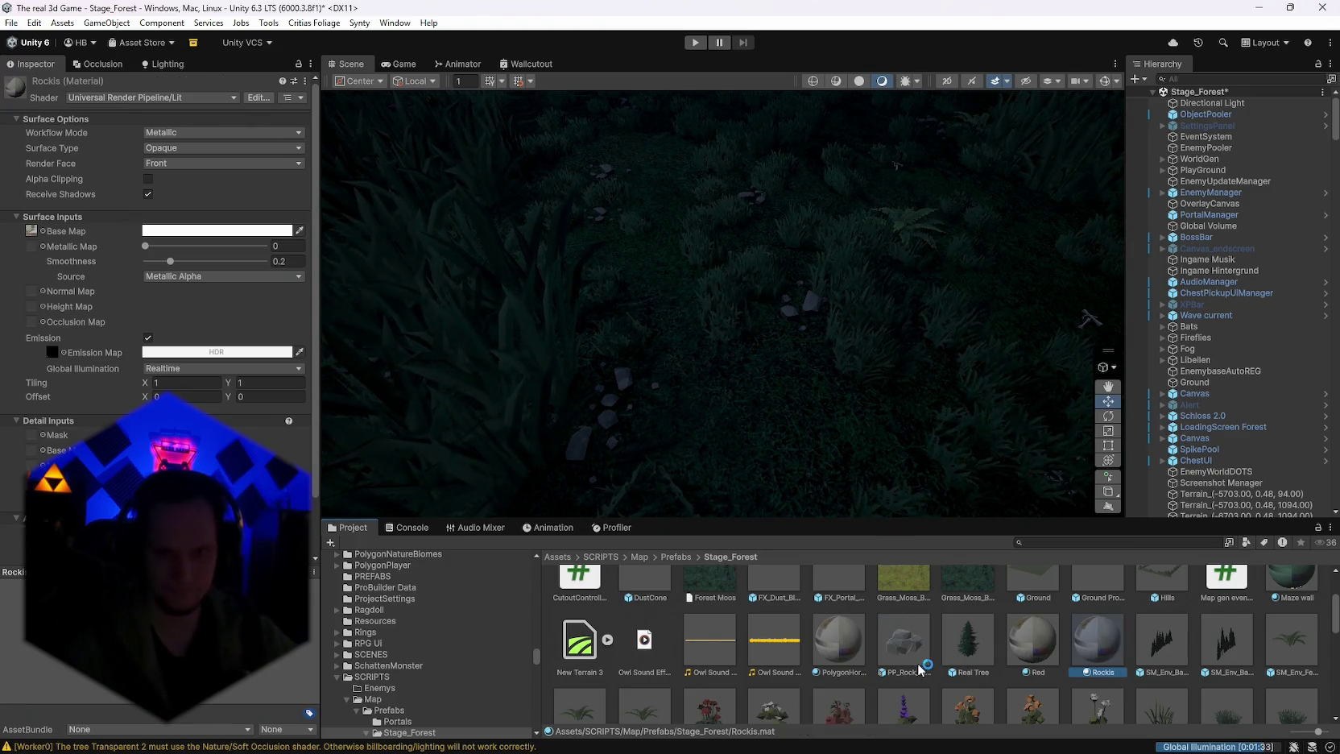
# Step: Assign Rockis to Mesh Renderer Element 0 of the three SM_Env_Pebbles prefabs
pyautogui.scroll(2, 929, 666)
pyautogui.scroll(-4, 929, 667)
pyautogui.scroll(-5, 901, 649)
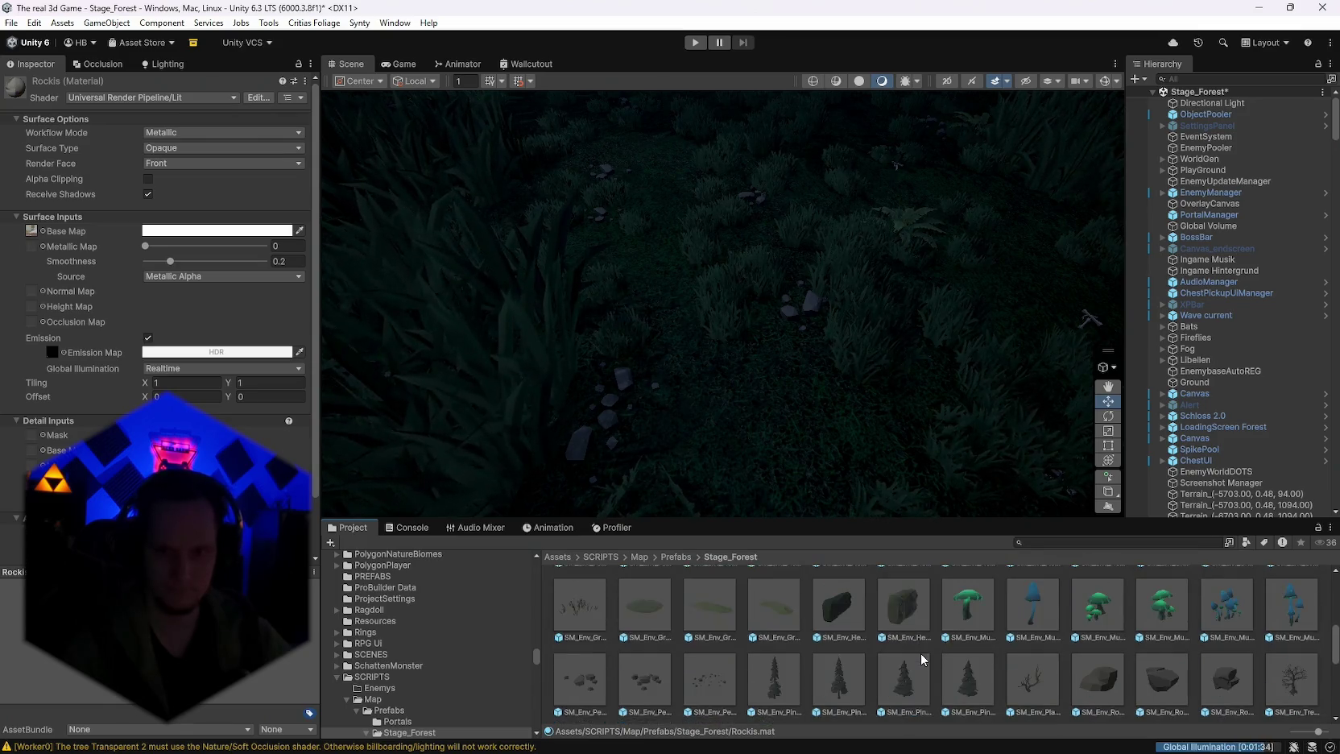
pyautogui.click(593, 615)
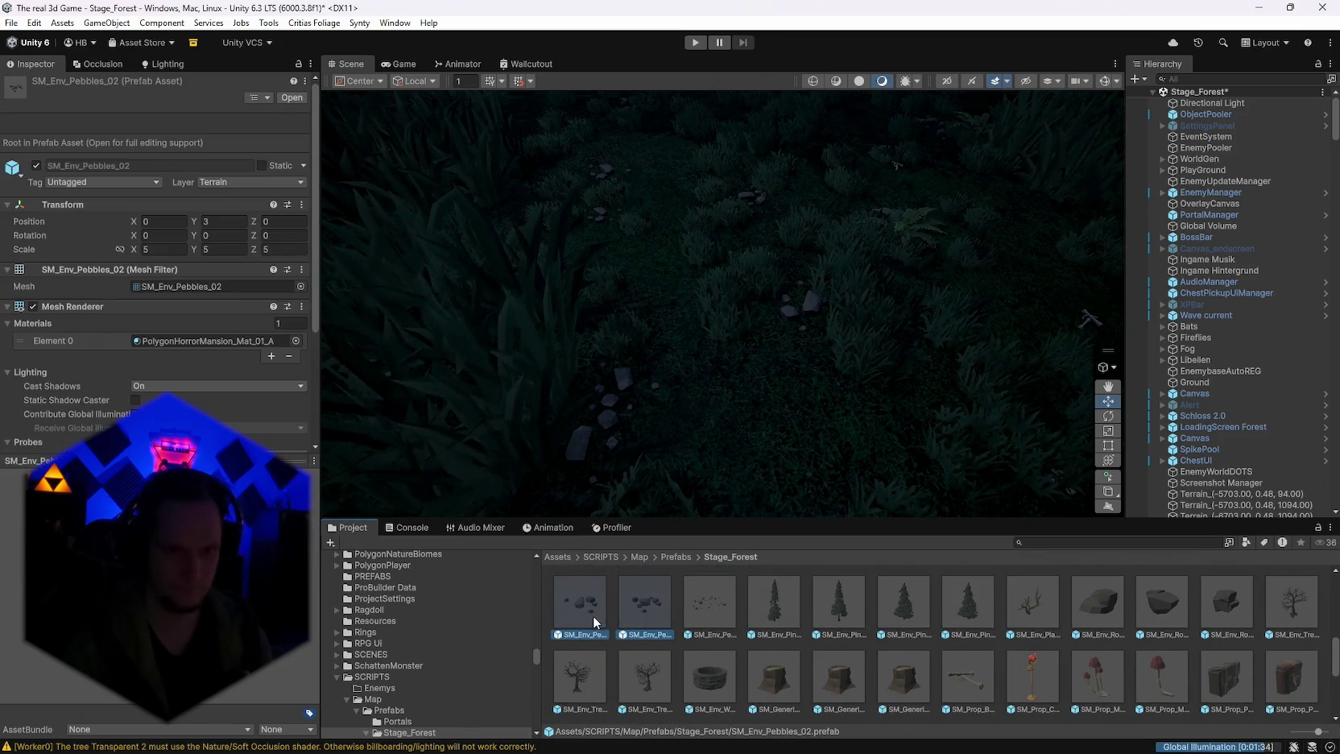
pyautogui.keyDown('shift'); pyautogui.click(709, 615); pyautogui.keyUp('shift')
pyautogui.scroll(3, 1000, 689)
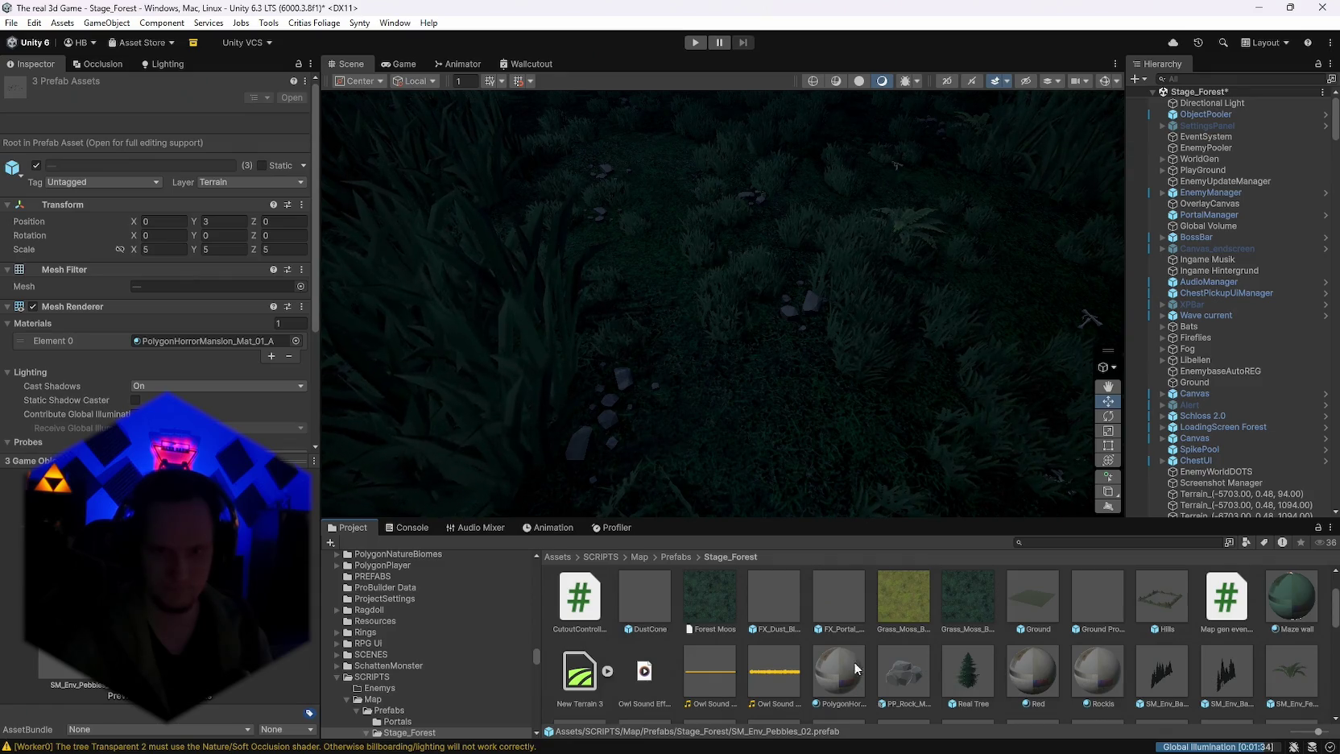
pyautogui.moveTo(1096, 671); pyautogui.dragTo(149, 346)
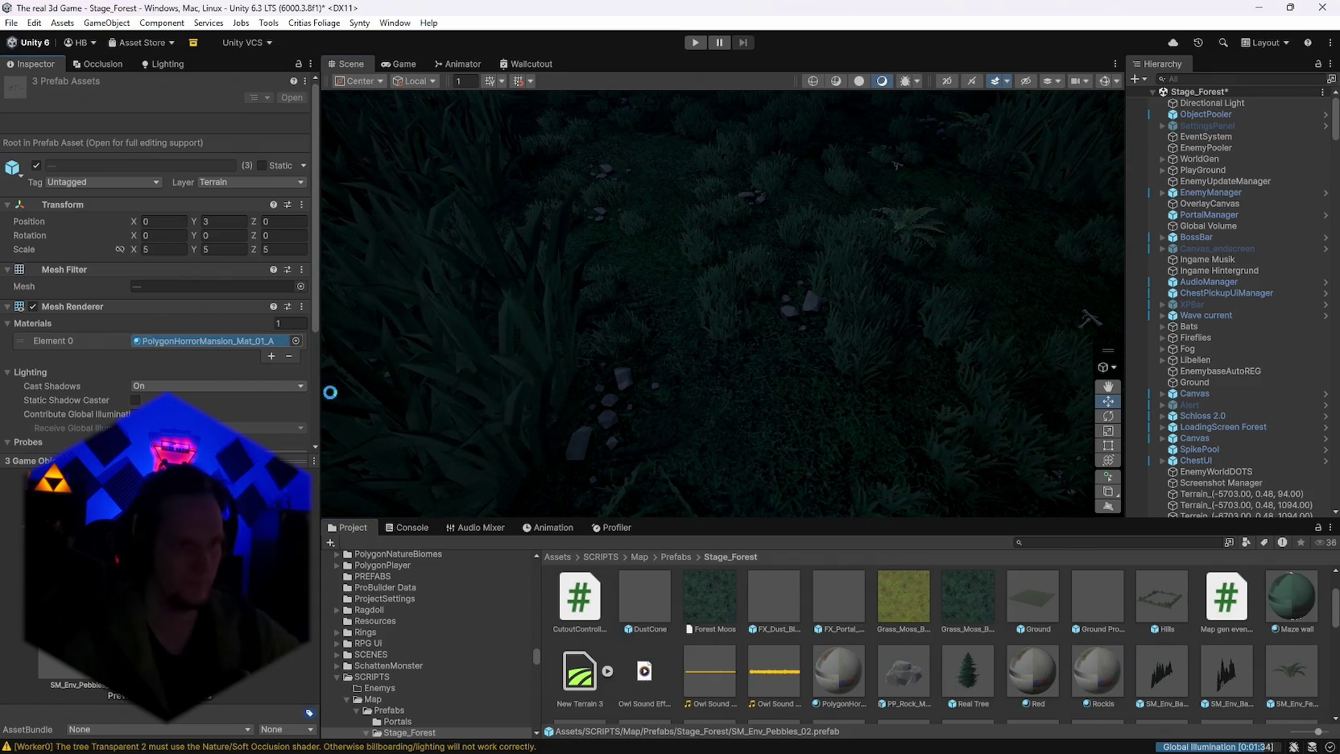
pyautogui.click(1085, 667)
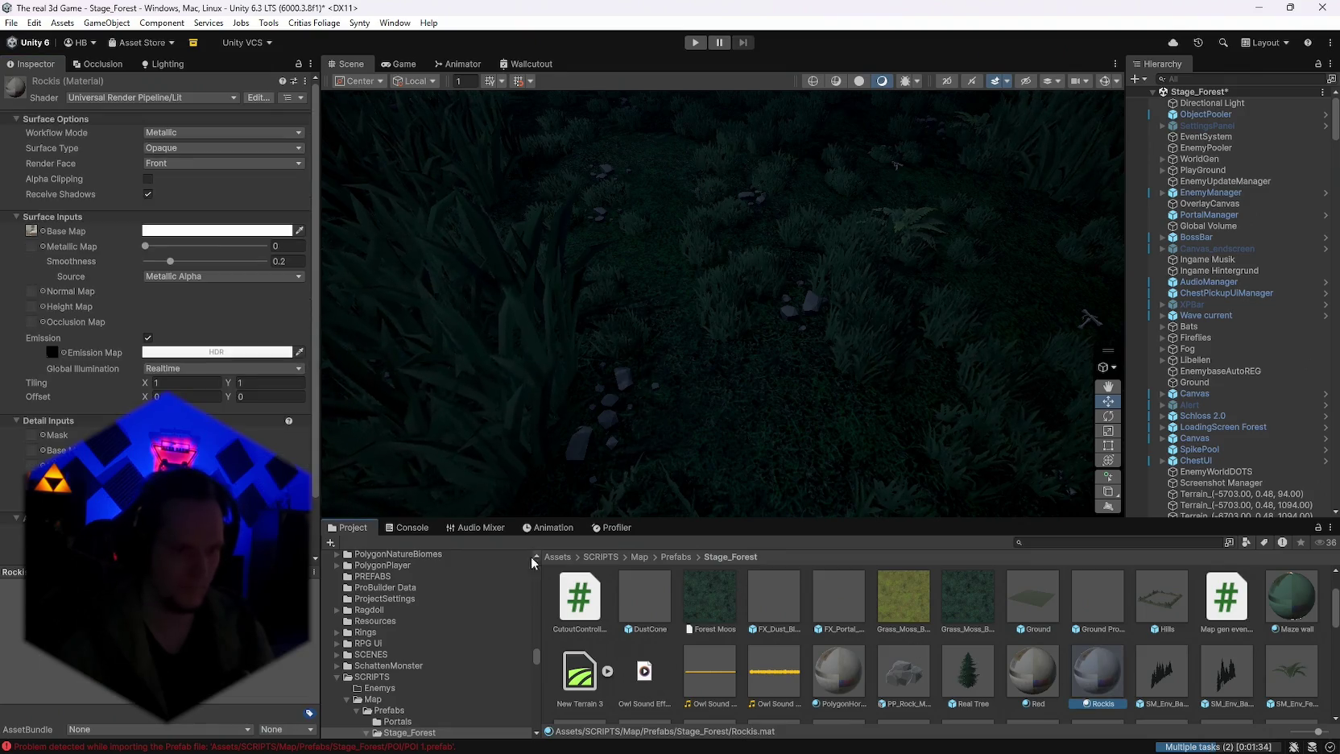
# Step: Clear the console errors, then try and cancel an emission colour on Rockis
pyautogui.click(411, 527)
pyautogui.click(340, 541)
pyautogui.click(351, 527)
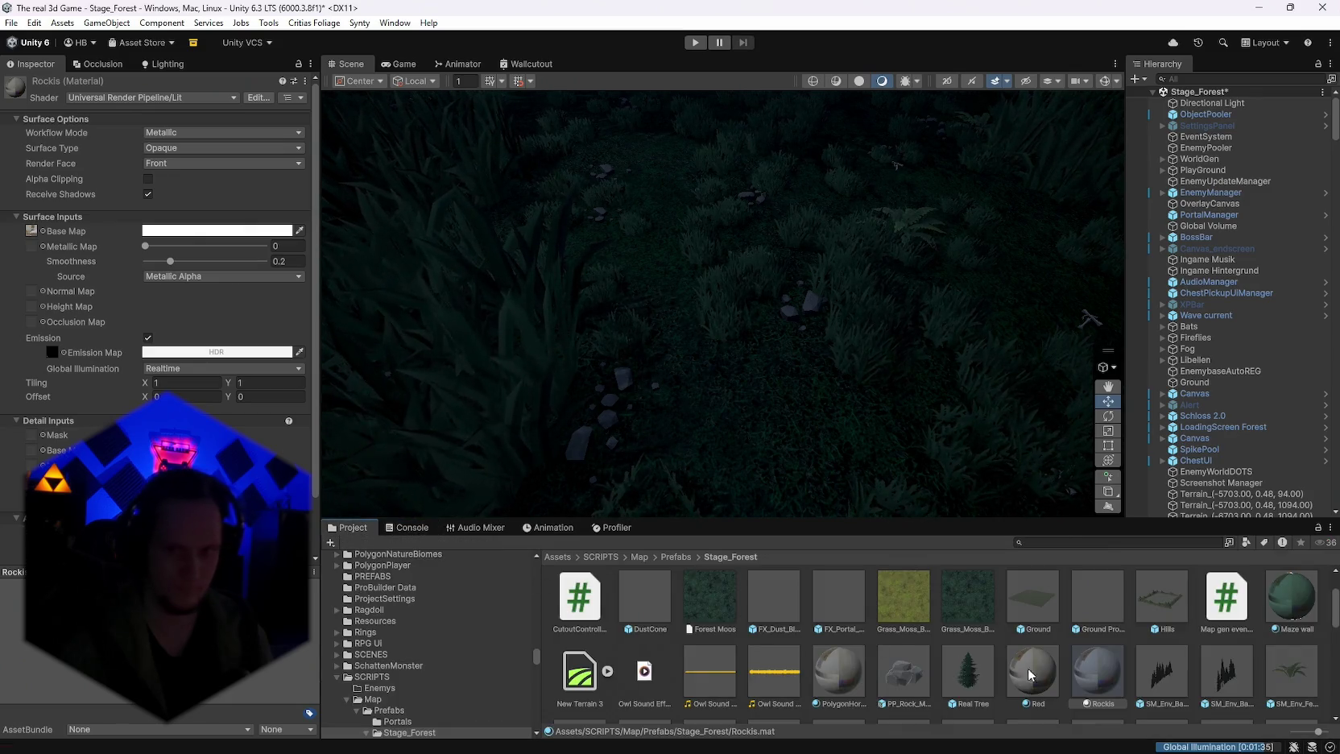
pyautogui.click(157, 352)
pyautogui.click(157, 352)
pyautogui.click(157, 351)
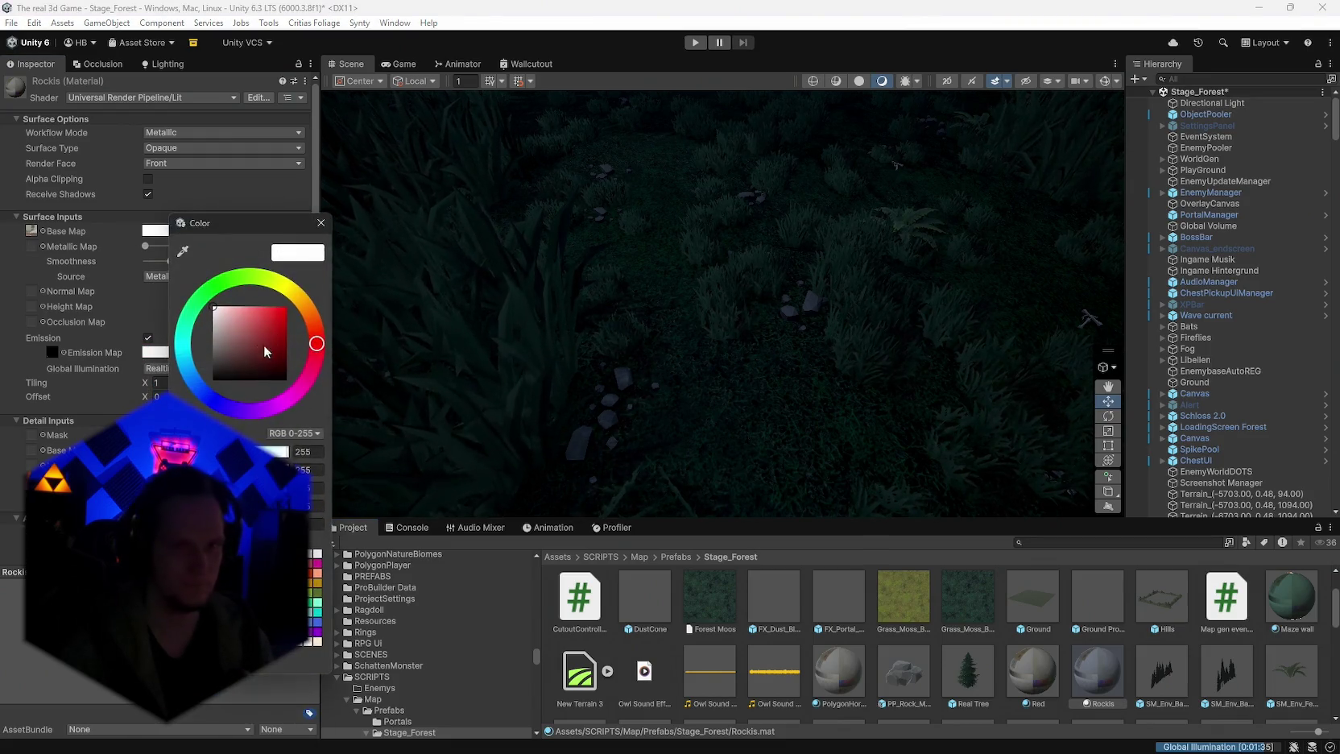
pyautogui.click(266, 352)
pyautogui.press('Escape')
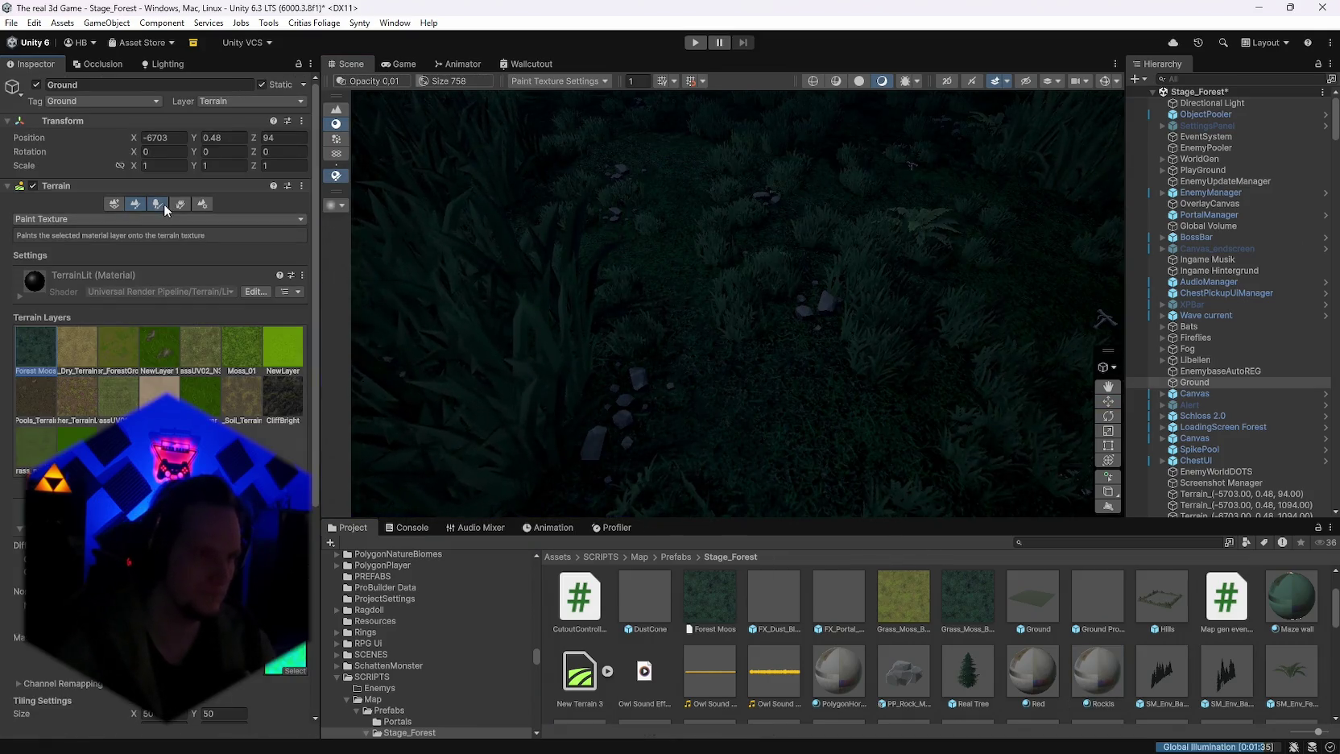
# Step: In terrain detail painting, open the pebbles detail mesh and trace SM_Env_Pebbles_01 to its Rockis material
pyautogui.click(163, 204)
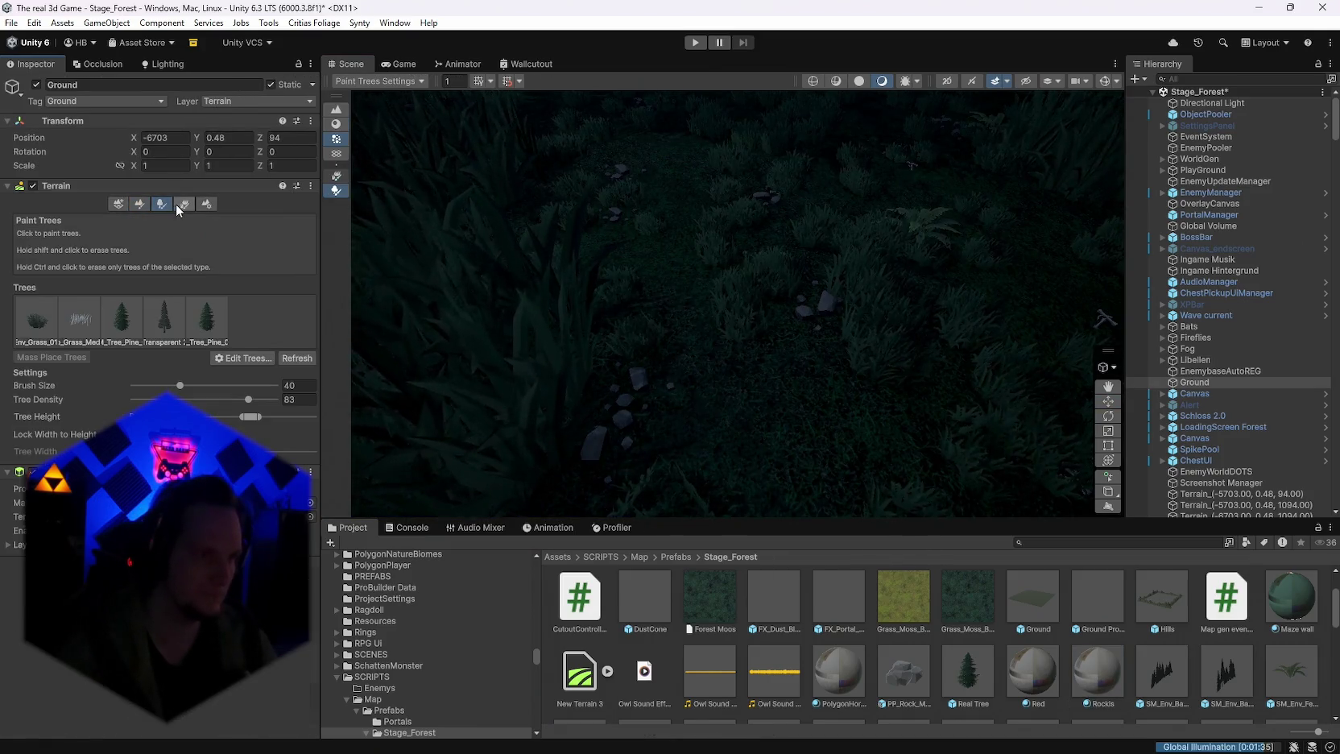
pyautogui.click(175, 205)
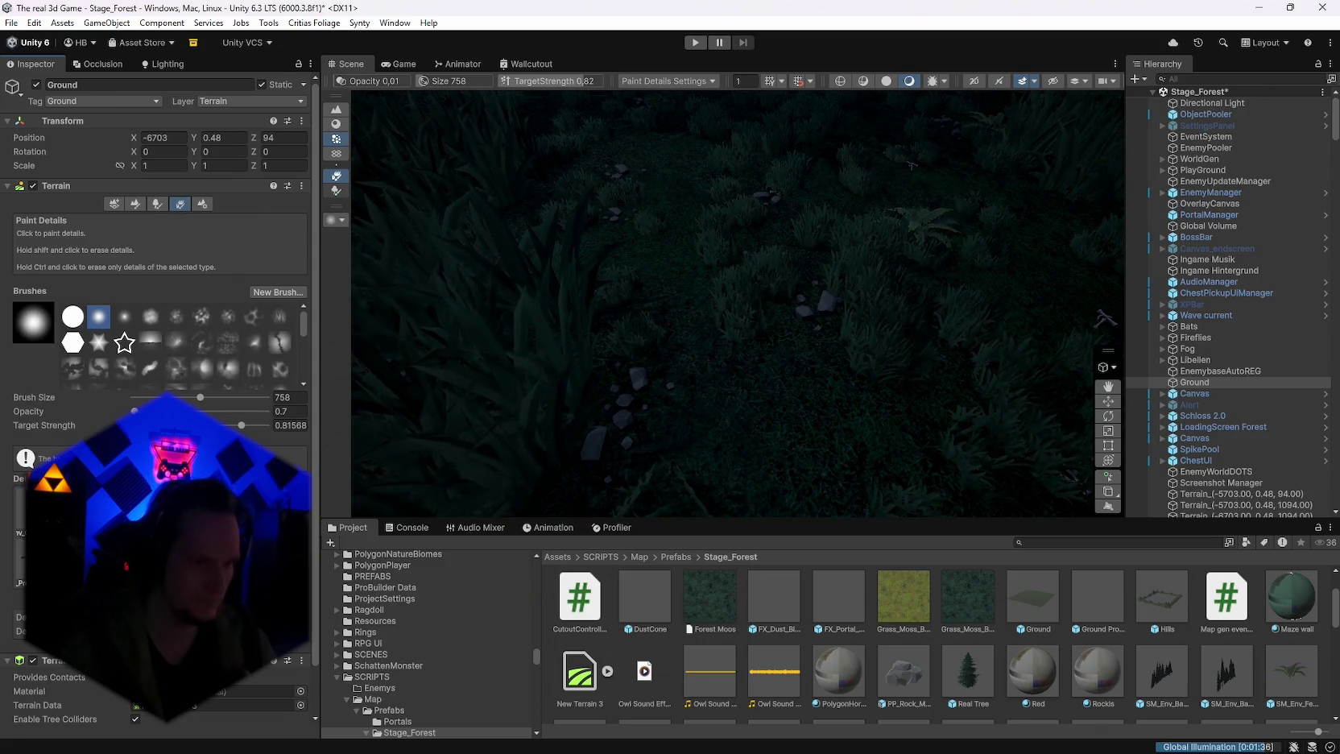
pyautogui.doubleClick(318, 630)
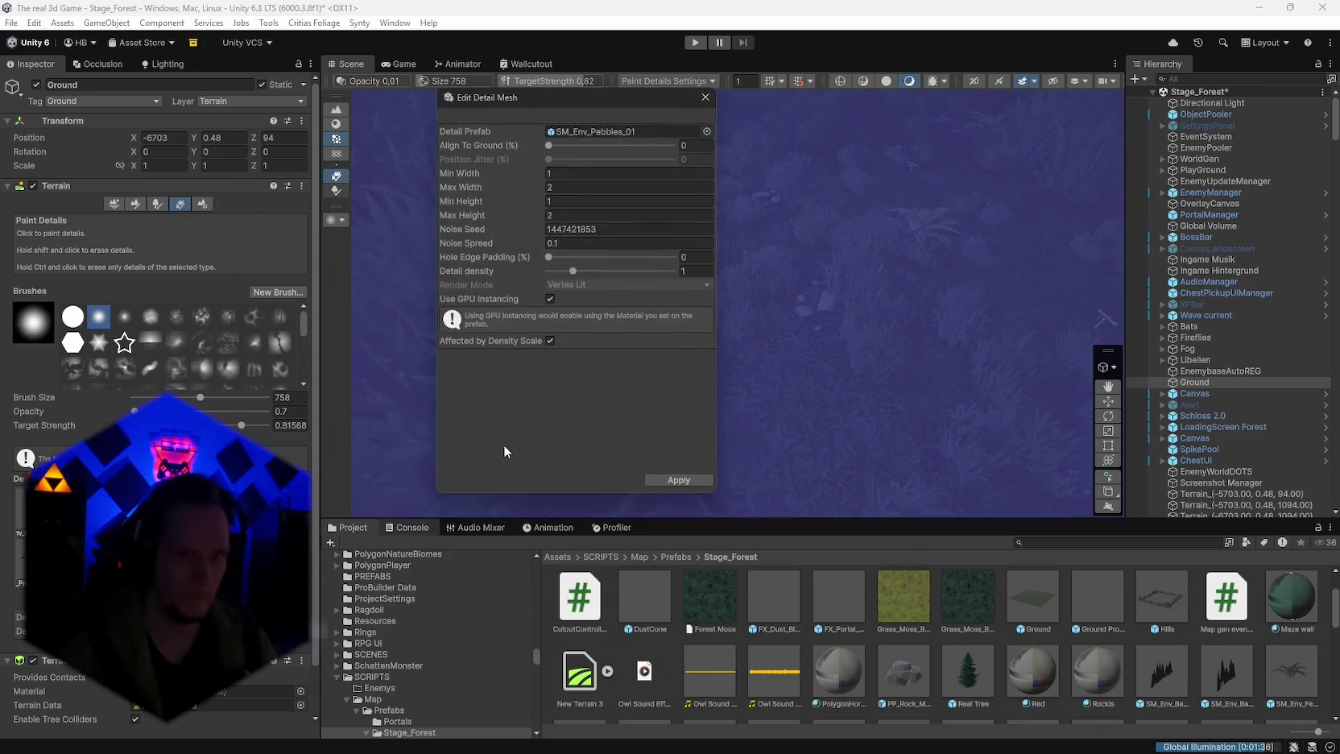
pyautogui.click(580, 130)
pyautogui.click(580, 641)
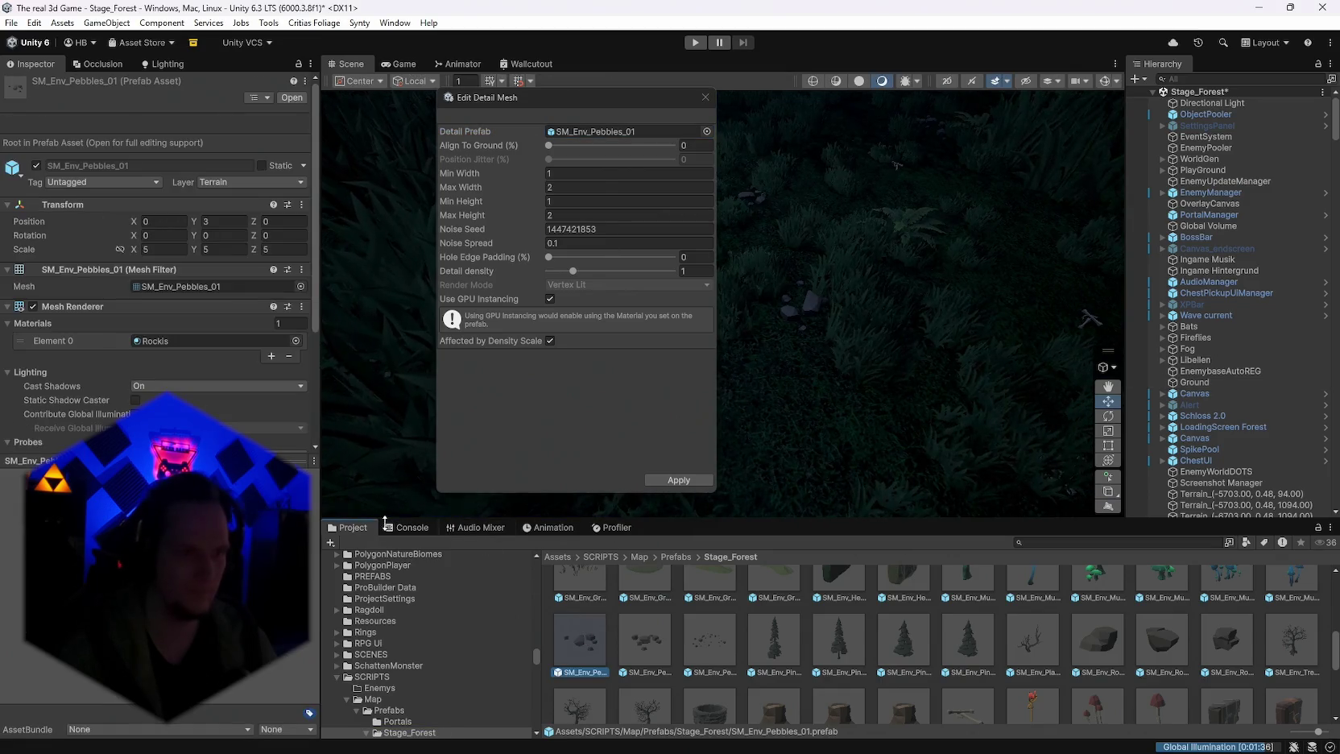
pyautogui.moveTo(599, 98)
pyautogui.mouseDown()
pyautogui.moveTo(919, 184)
pyautogui.moveTo(1021, 305)
pyautogui.mouseUp()
pyautogui.click(161, 341)
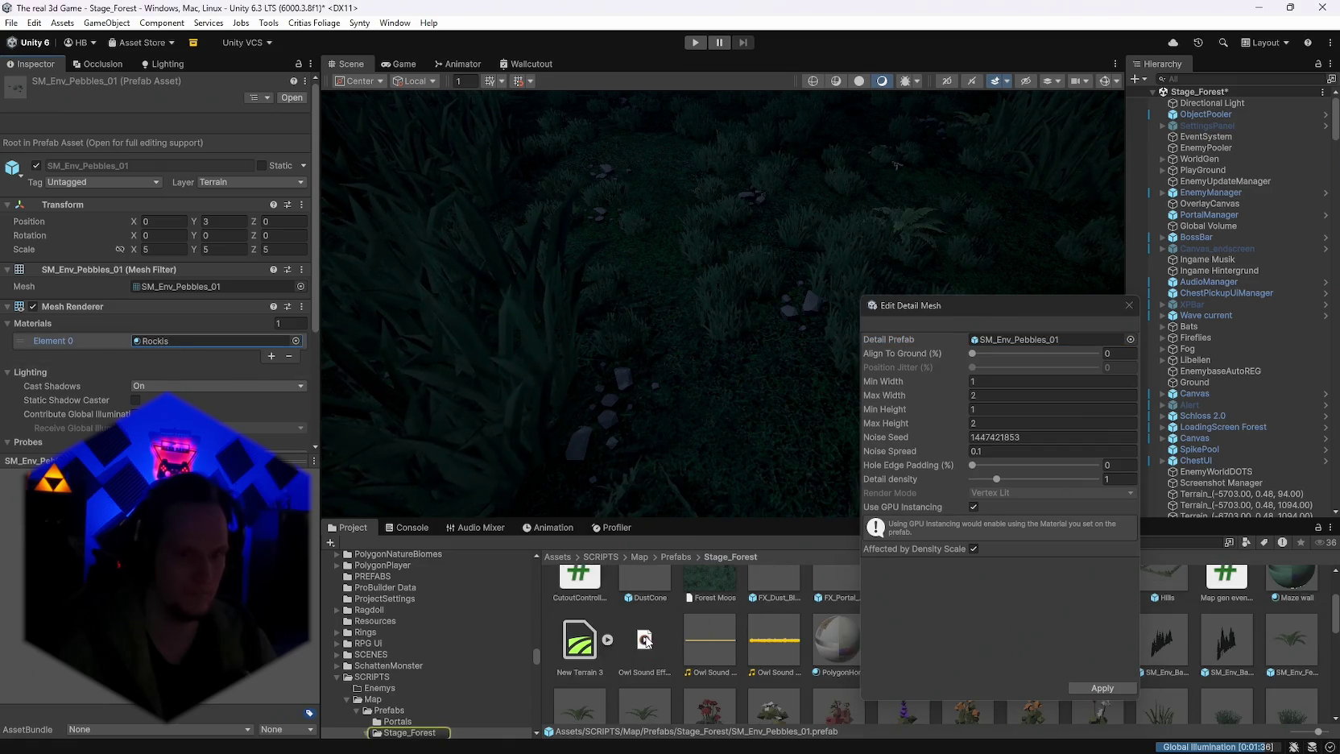
pyautogui.scroll(-1, 716, 664)
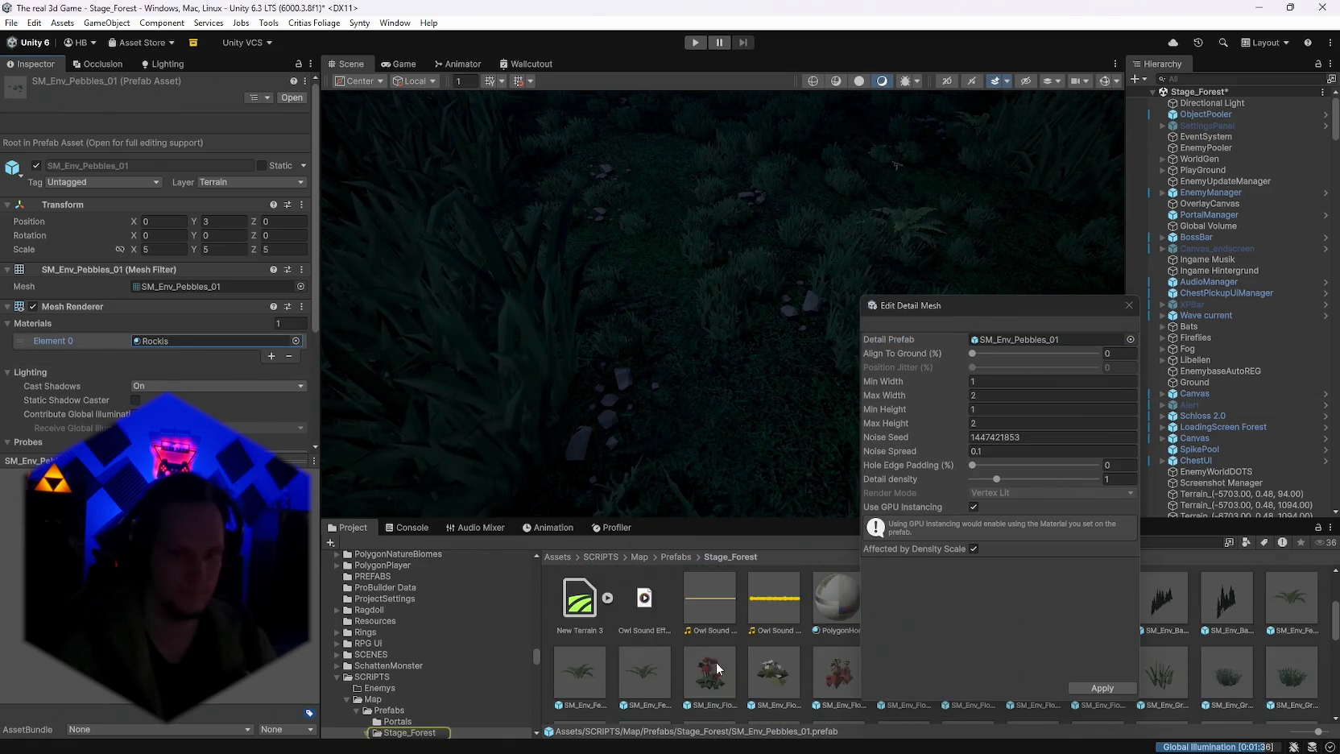
pyautogui.scroll(1, 717, 667)
pyautogui.moveTo(988, 305)
pyautogui.mouseDown()
pyautogui.moveTo(990, 207)
pyautogui.moveTo(697, 91)
pyautogui.mouseUp()
# Step: Set the Rockis material's Base Map colour to mid grey 162,162,162 (A2A2A2)
pyautogui.click(1111, 650)
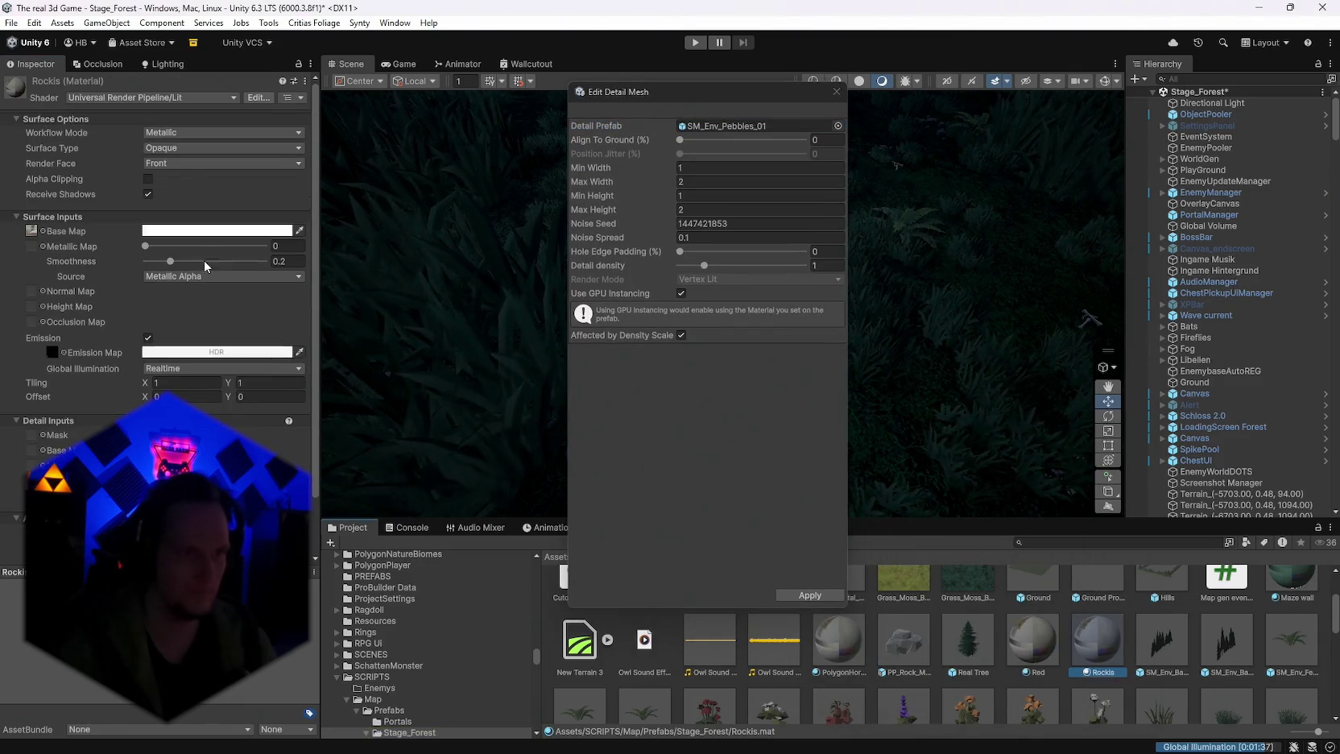
pyautogui.click(153, 231)
pyautogui.moveTo(223, 323); pyautogui.dragTo(196, 372)
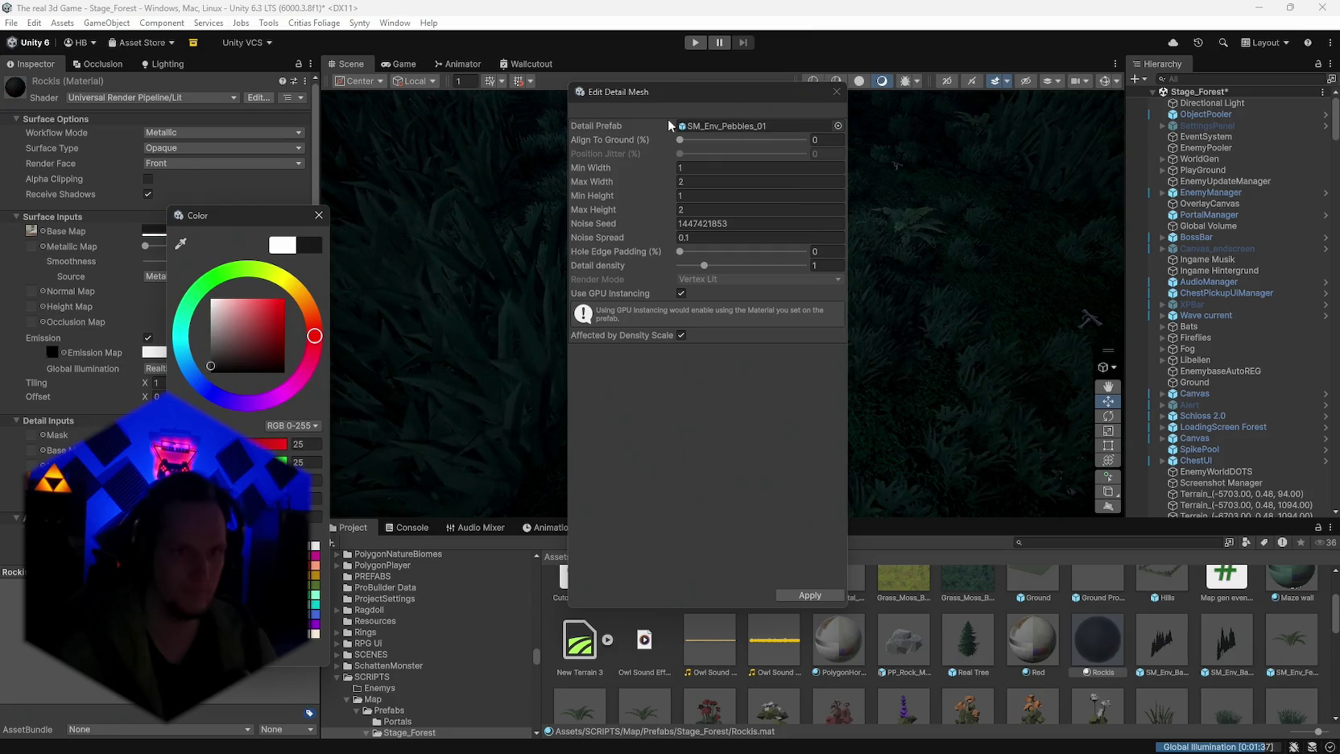
pyautogui.moveTo(690, 94)
pyautogui.mouseDown()
pyautogui.moveTo(1041, 135)
pyautogui.moveTo(994, 138)
pyautogui.mouseUp()
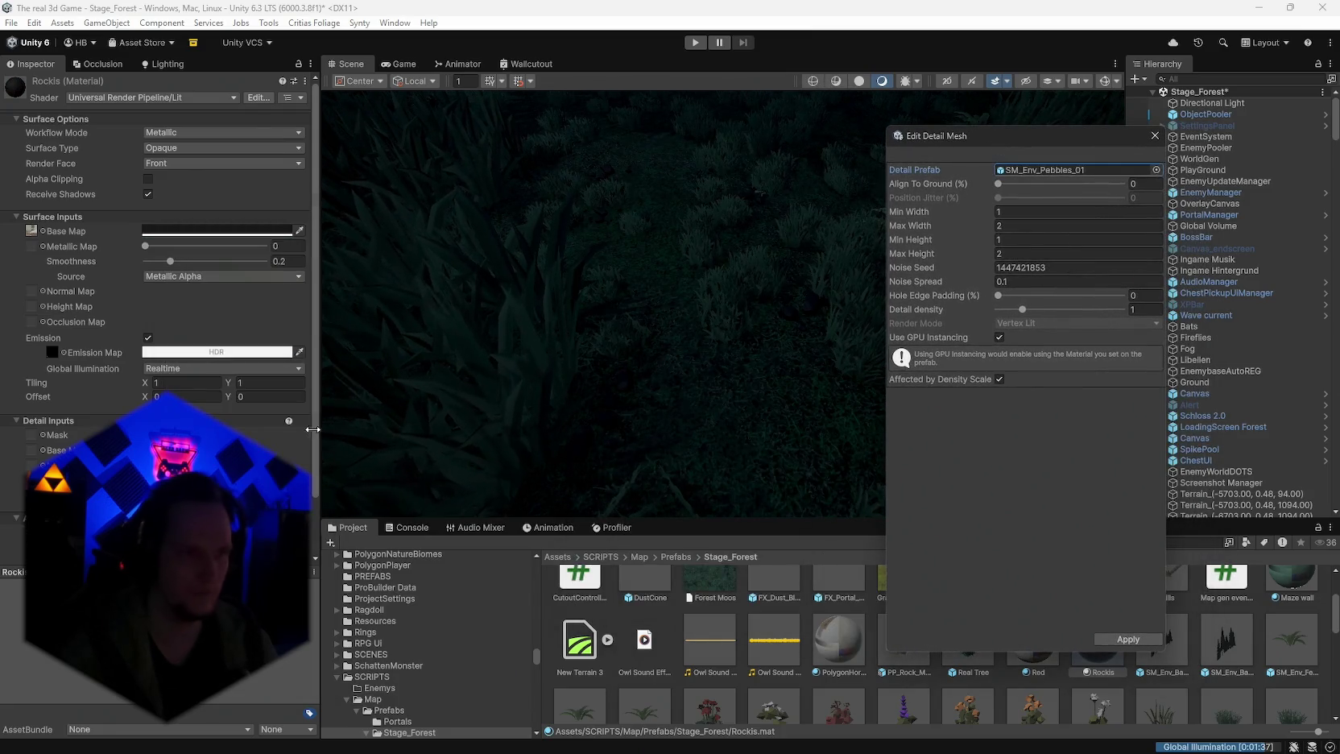
pyautogui.click(200, 233)
pyautogui.moveTo(264, 337)
pyautogui.mouseDown()
pyautogui.moveTo(231, 303)
pyautogui.moveTo(233, 325)
pyautogui.mouseUp()
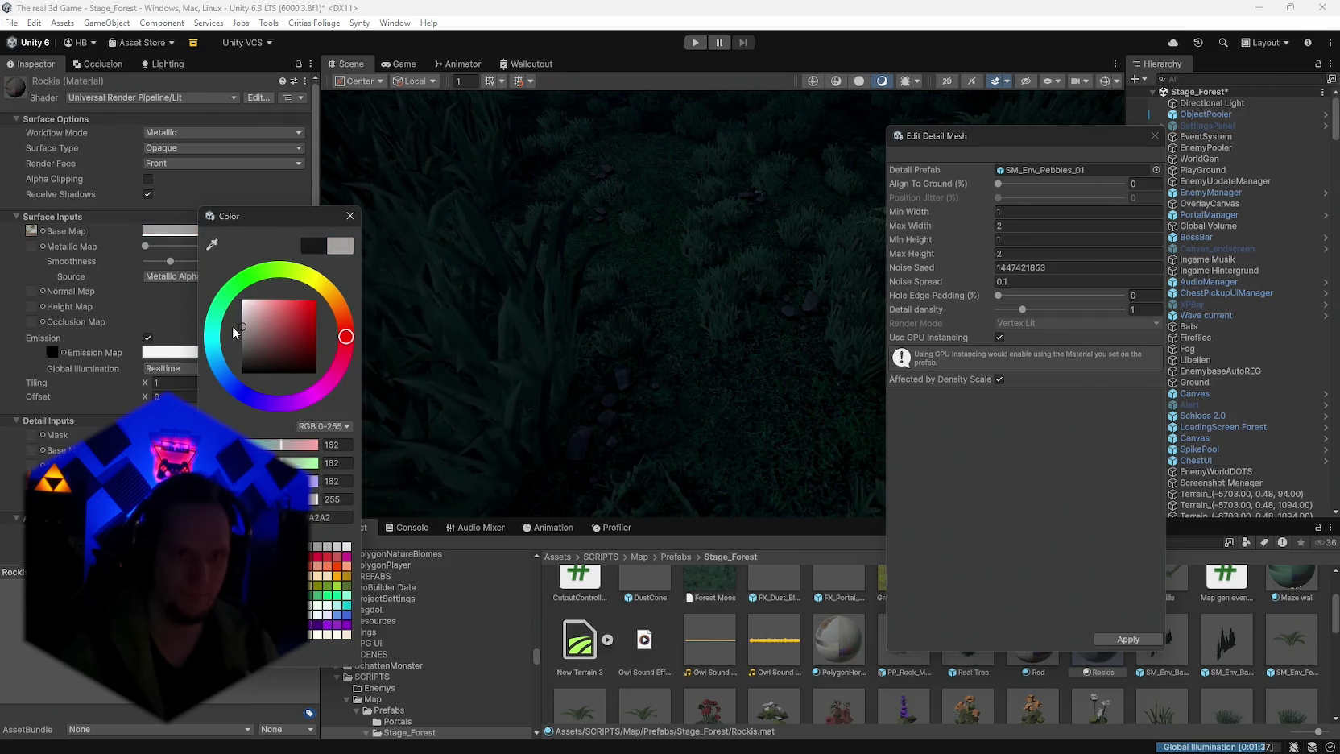
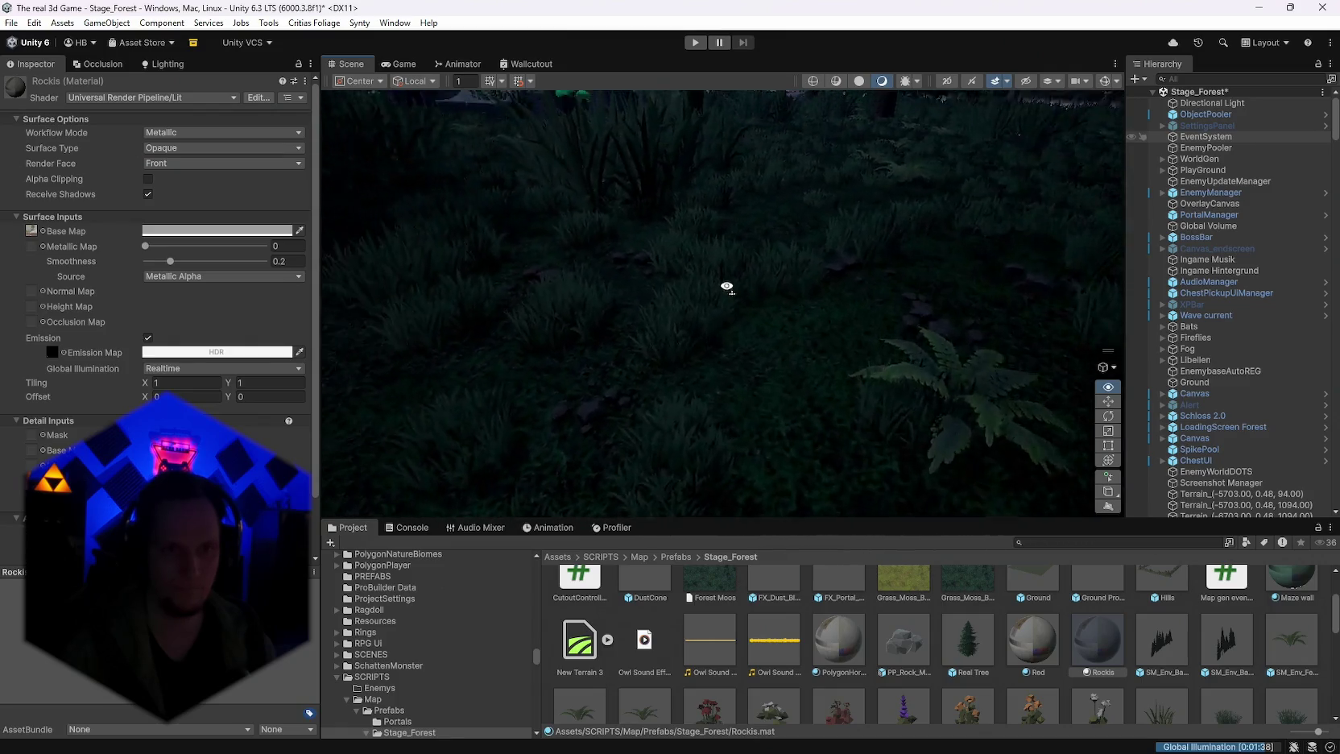
# Step: Select the mossy rock and inspect its current Lit material
pyautogui.moveTo(947, 291)
pyautogui.mouseDown()
pyautogui.moveTo(840, 302)
pyautogui.moveTo(918, 297)
pyautogui.moveTo(924, 323)
pyautogui.moveTo(825, 329)
pyautogui.moveTo(738, 284)
pyautogui.moveTo(558, 278)
pyautogui.moveTo(515, 236)
pyautogui.moveTo(807, 148)
pyautogui.moveTo(115, 203)
pyautogui.moveTo(371, 179)
pyautogui.moveTo(472, 203)
pyautogui.moveTo(509, 231)
pyautogui.moveTo(428, 215)
pyautogui.moveTo(194, 245)
pyautogui.moveTo(725, 306)
pyautogui.mouseUp()
pyautogui.click(724, 312)
pyautogui.scroll(-2, 1094, 631)
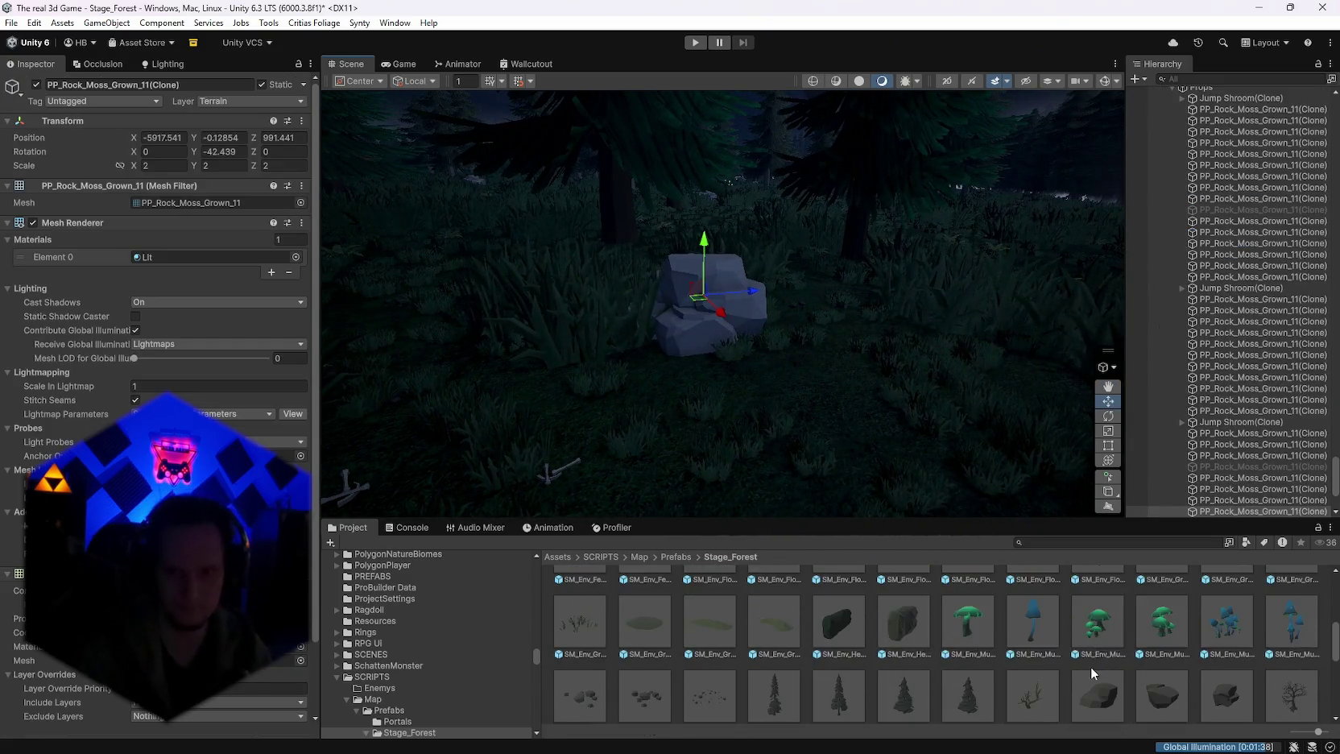
pyautogui.scroll(4, 1091, 666)
pyautogui.scroll(-6, 1113, 683)
pyautogui.scroll(-3, 1082, 680)
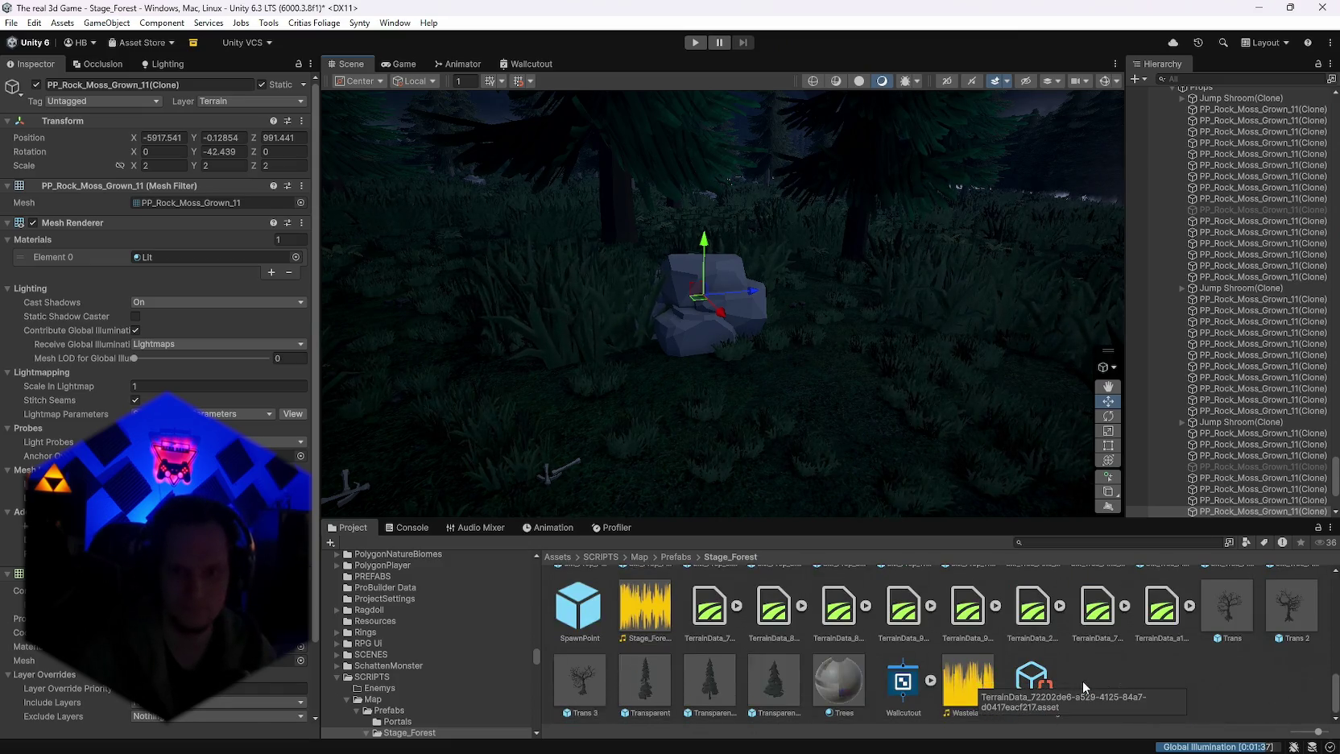
pyautogui.scroll(5, 1082, 681)
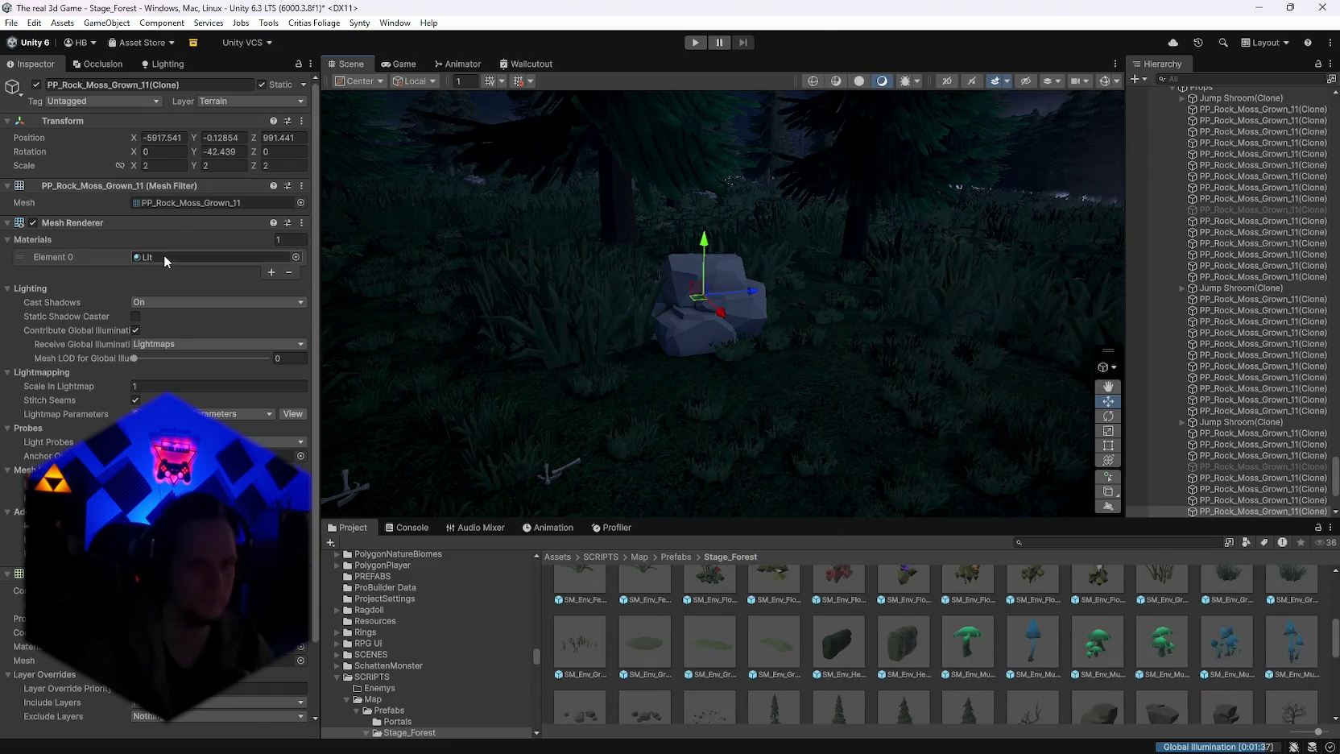
pyautogui.click(164, 256)
pyautogui.click(840, 609)
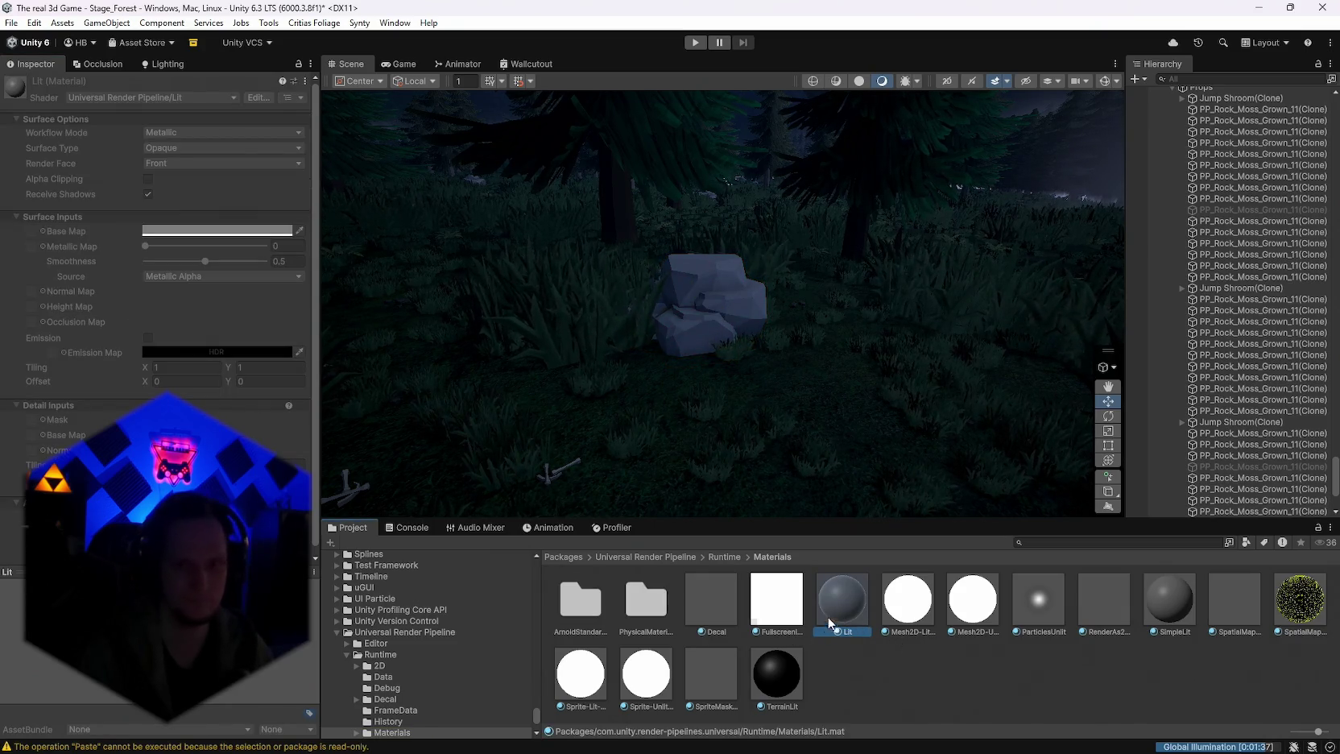
# Step: Apply the Rockis material from the Stage_Forest folder to the PP_Rock_Moss_Grown_11 prefab
pyautogui.click(717, 306)
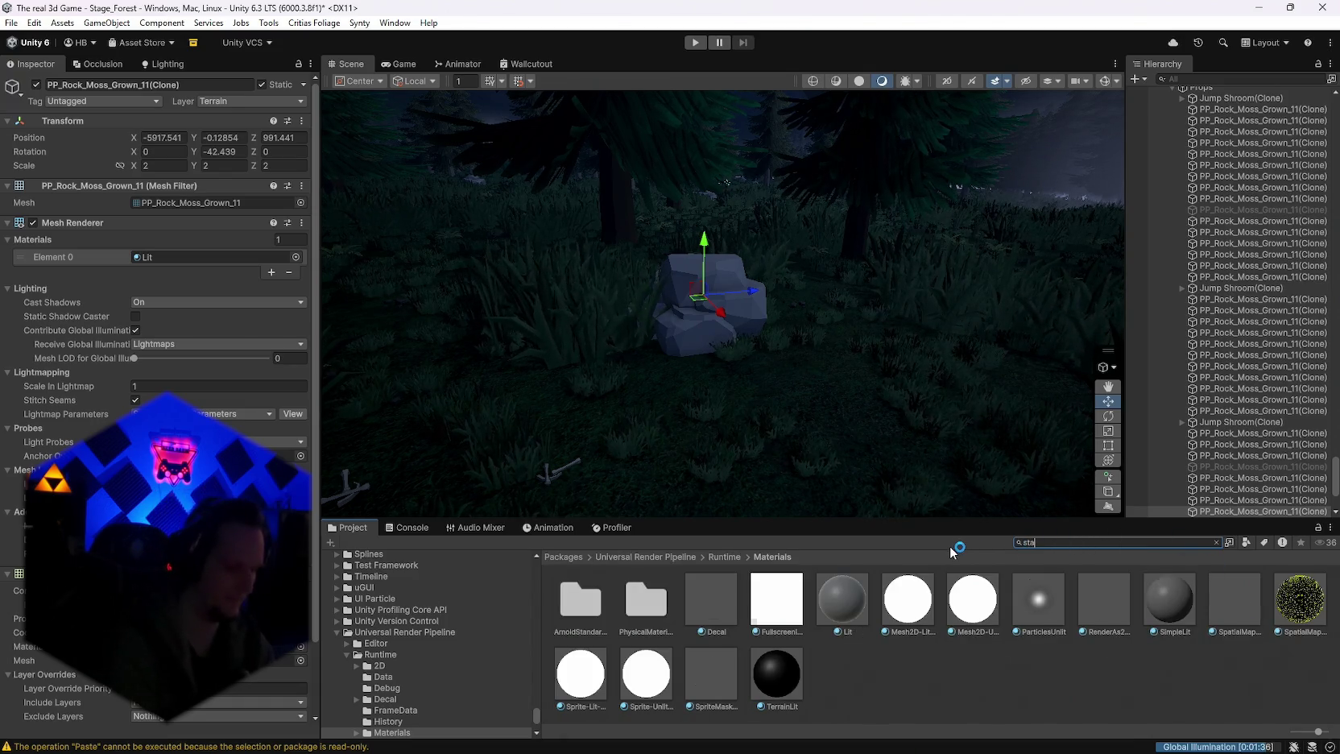
pyautogui.write('ge_for')
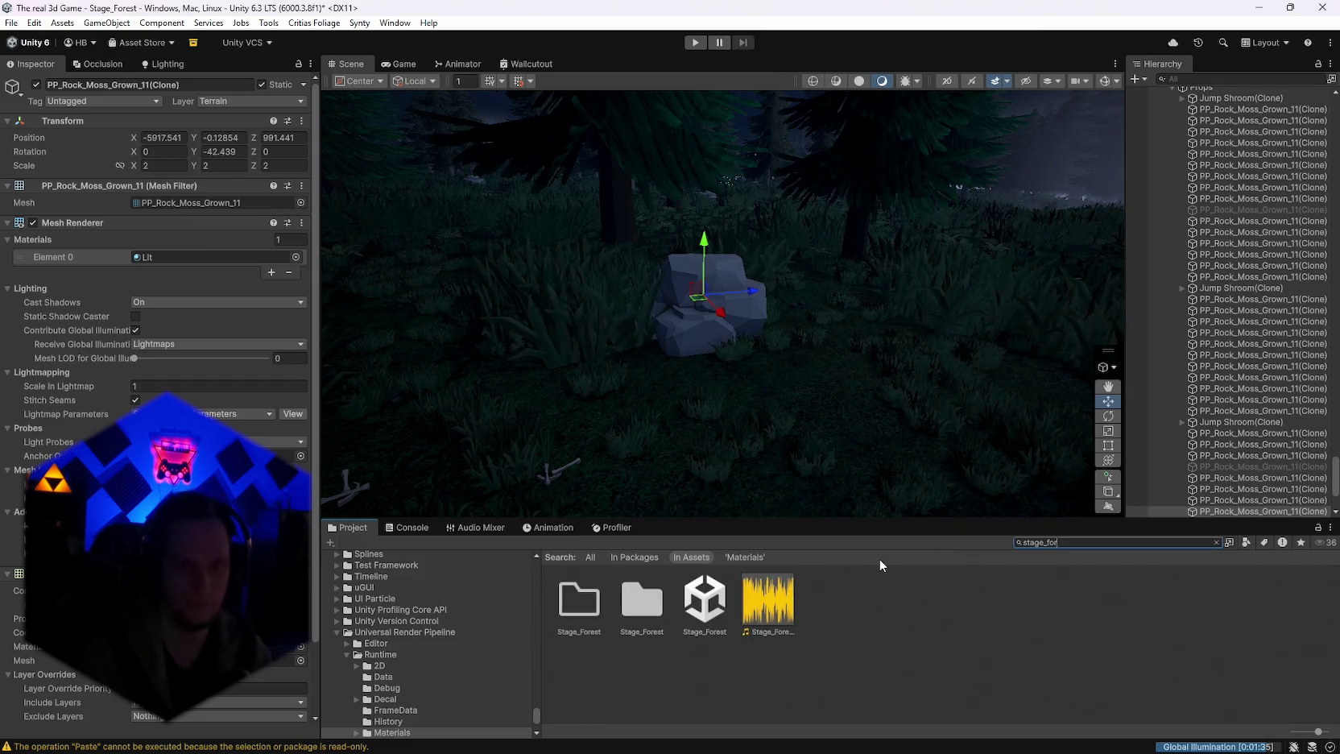
pyautogui.doubleClick(644, 610)
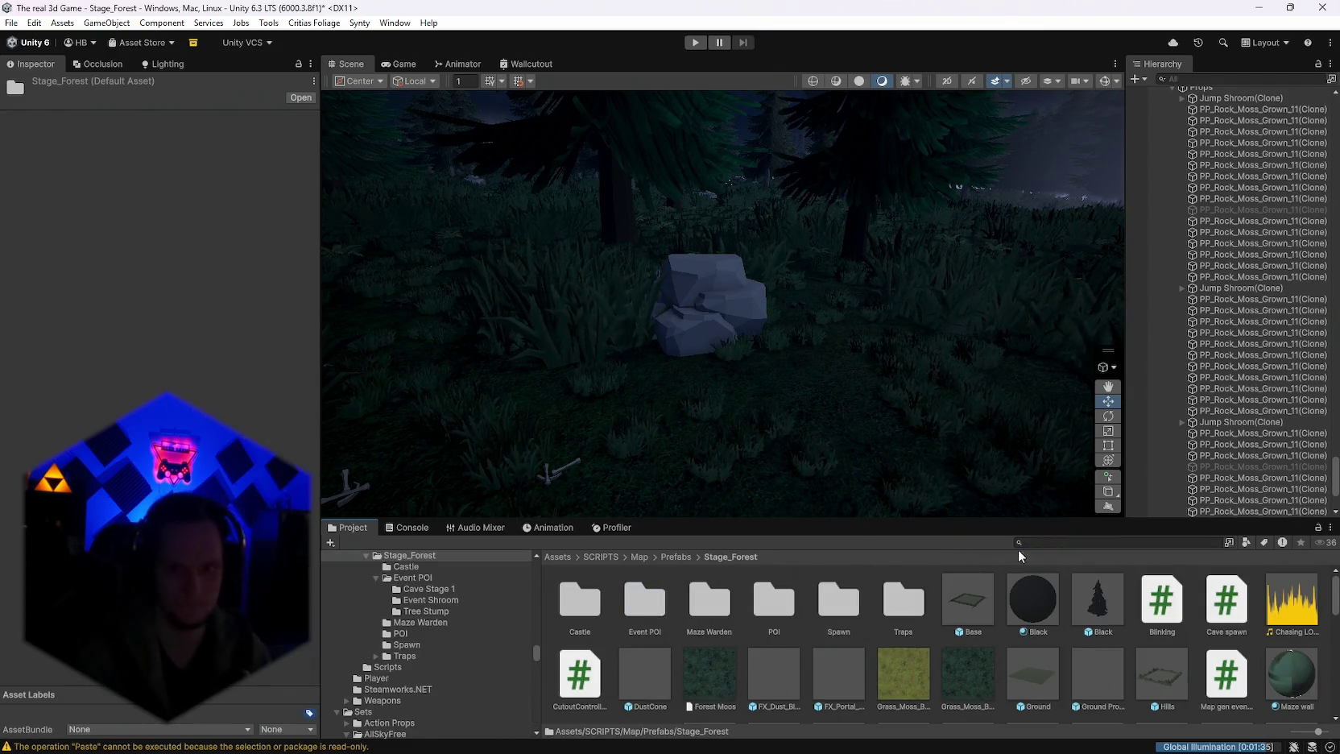
pyautogui.scroll(-3, 974, 628)
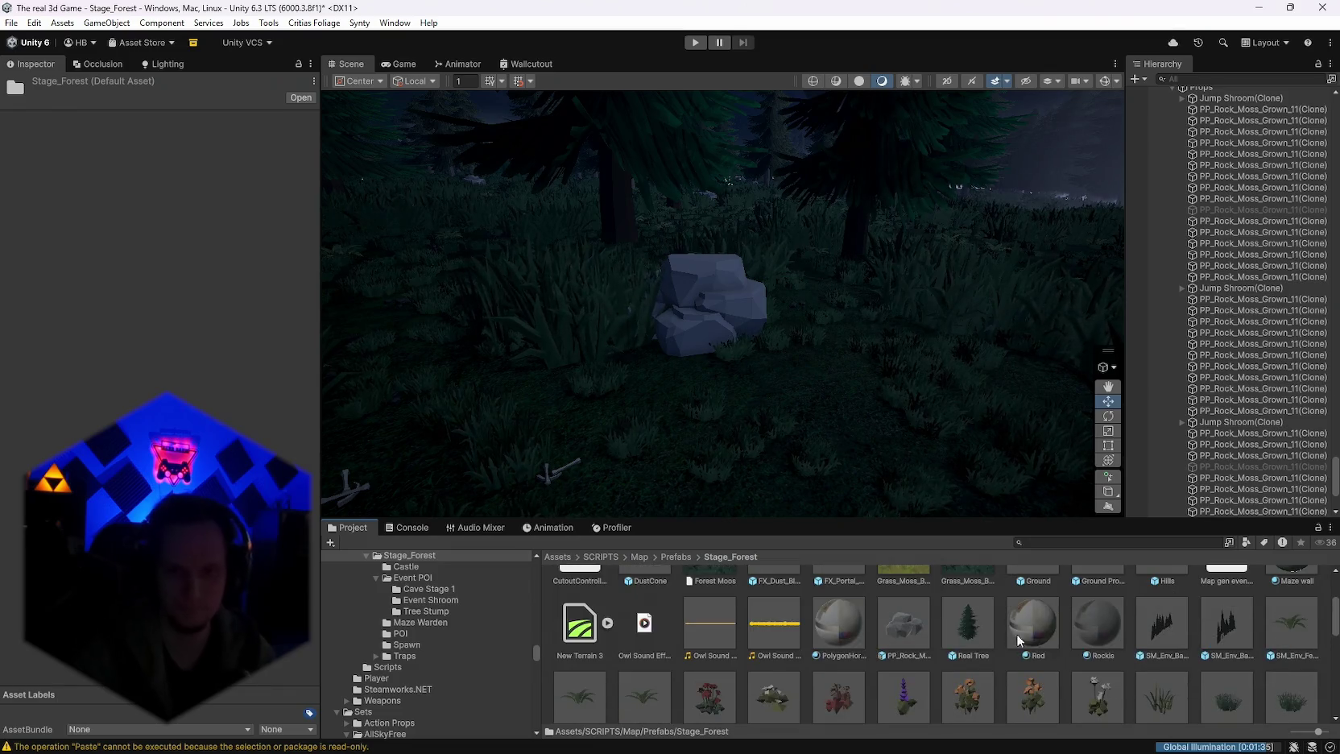
pyautogui.moveTo(1100, 643); pyautogui.dragTo(707, 290)
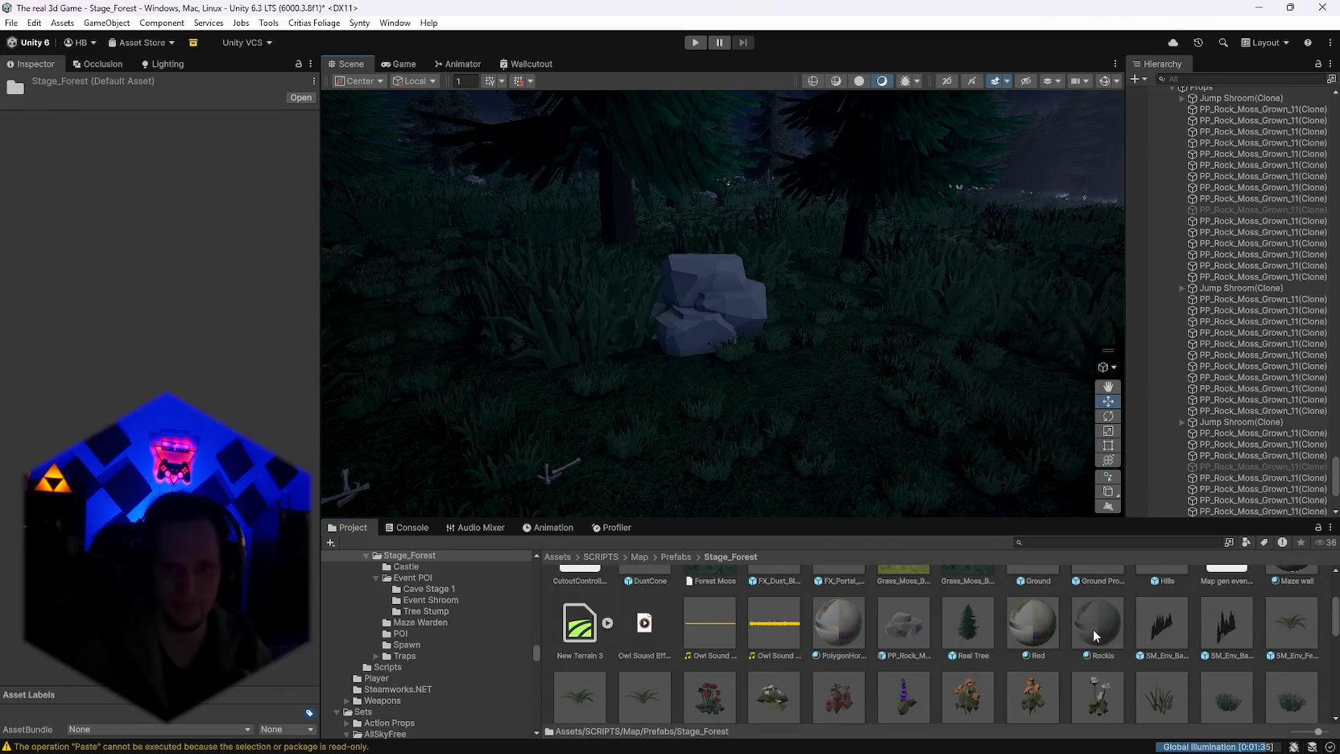
pyautogui.scroll(-10, 1095, 632)
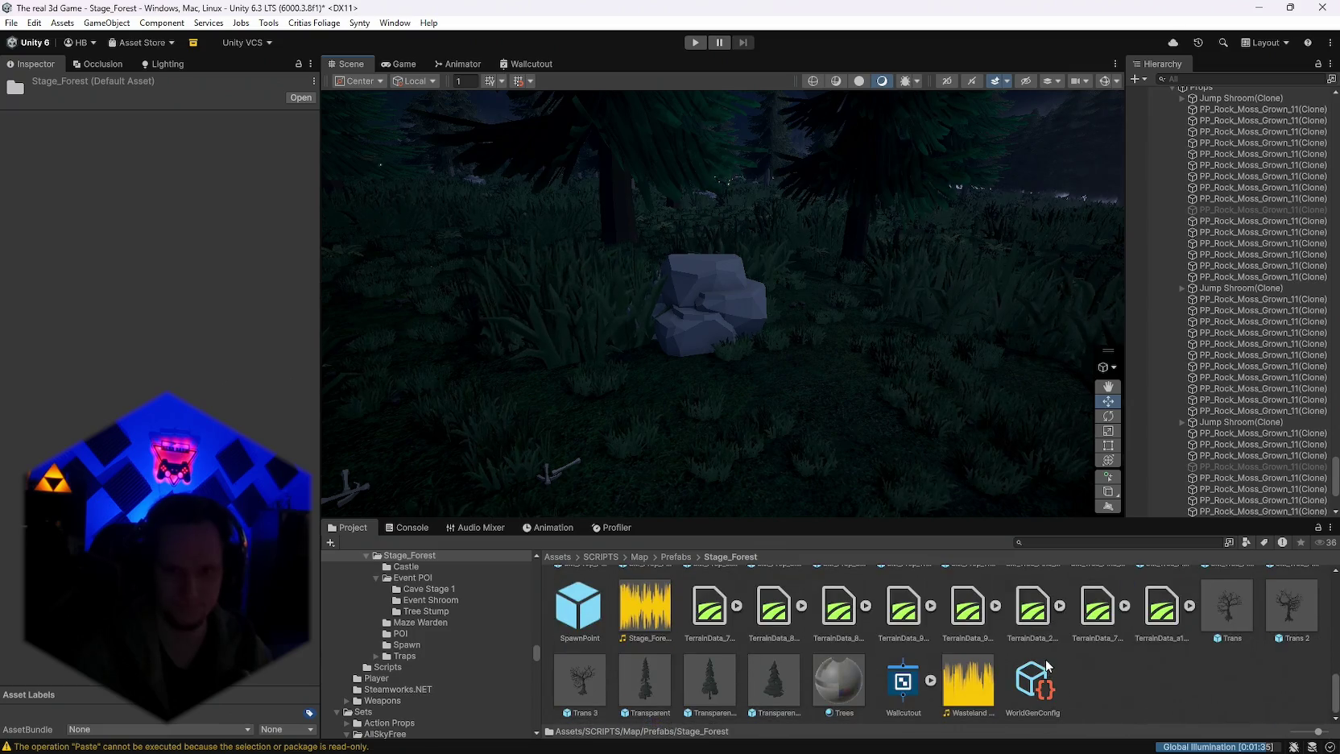
pyautogui.scroll(5, 913, 646)
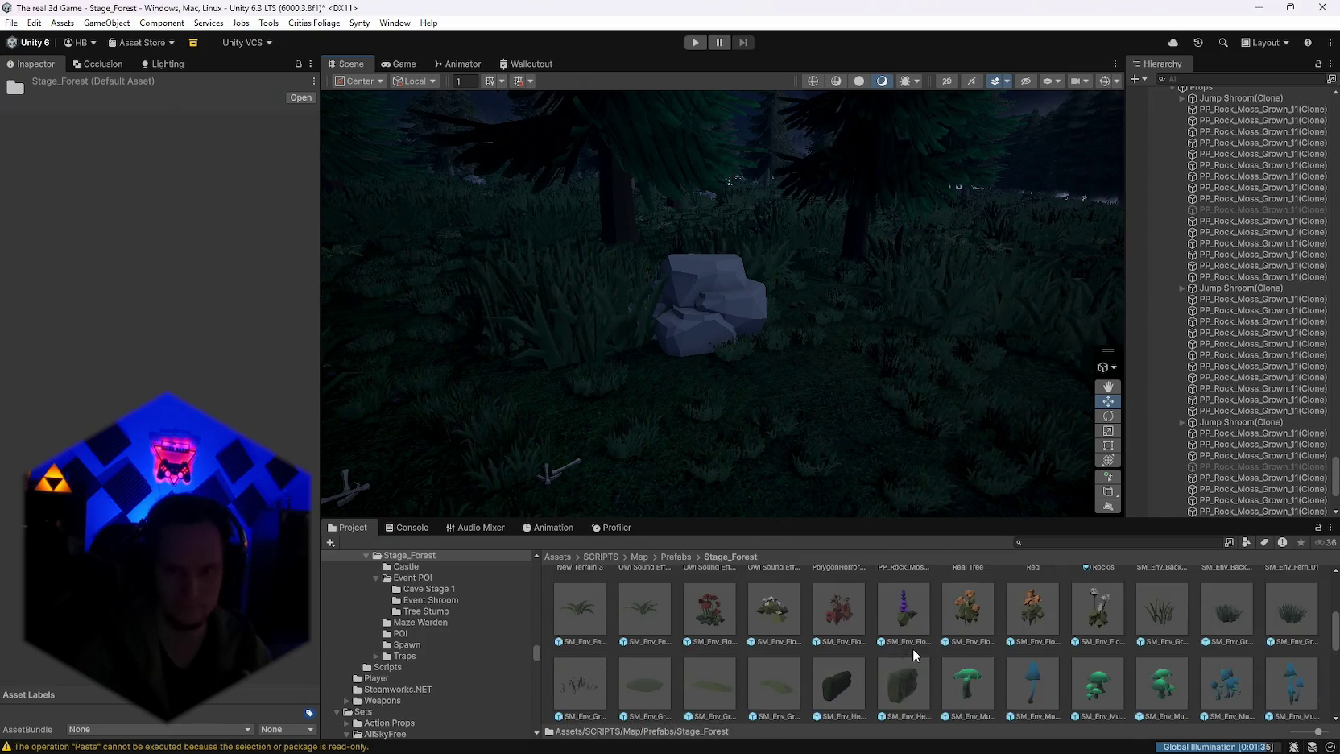
pyautogui.scroll(3, 913, 648)
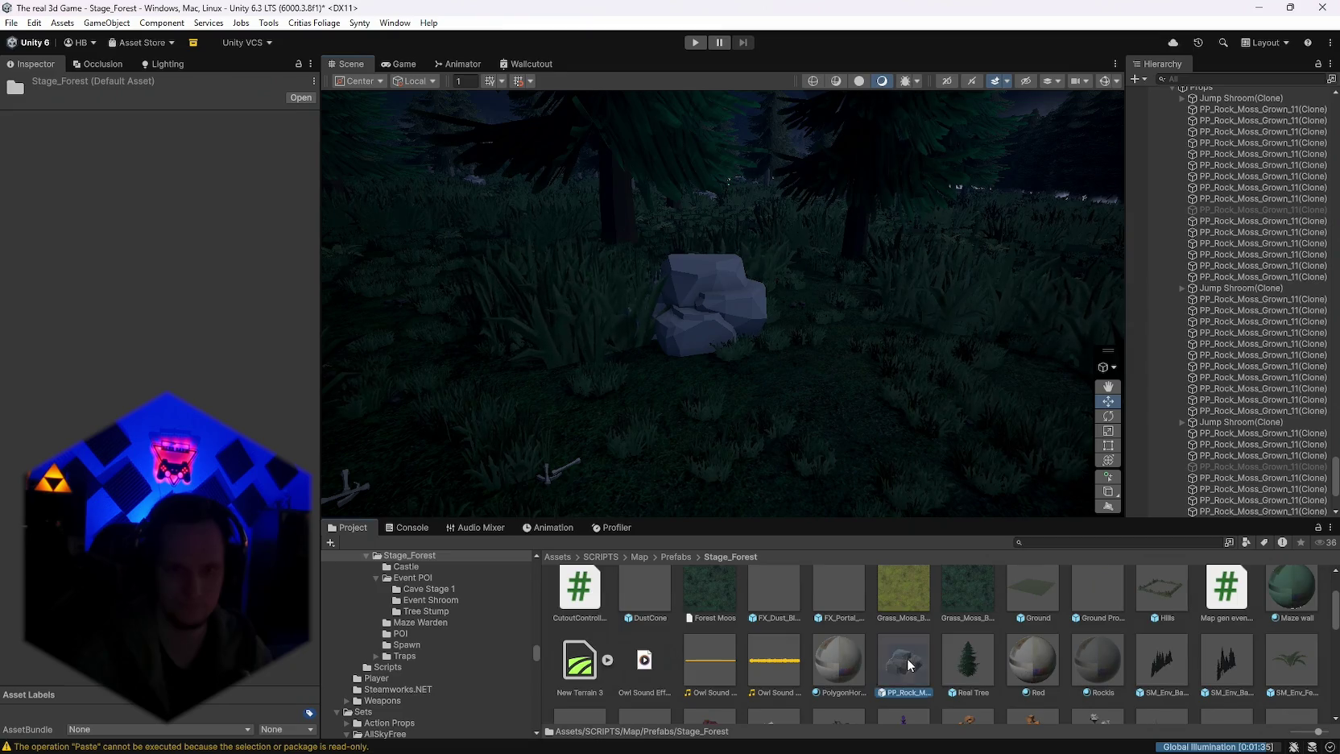
pyautogui.click(908, 664)
pyautogui.scroll(-1, 997, 656)
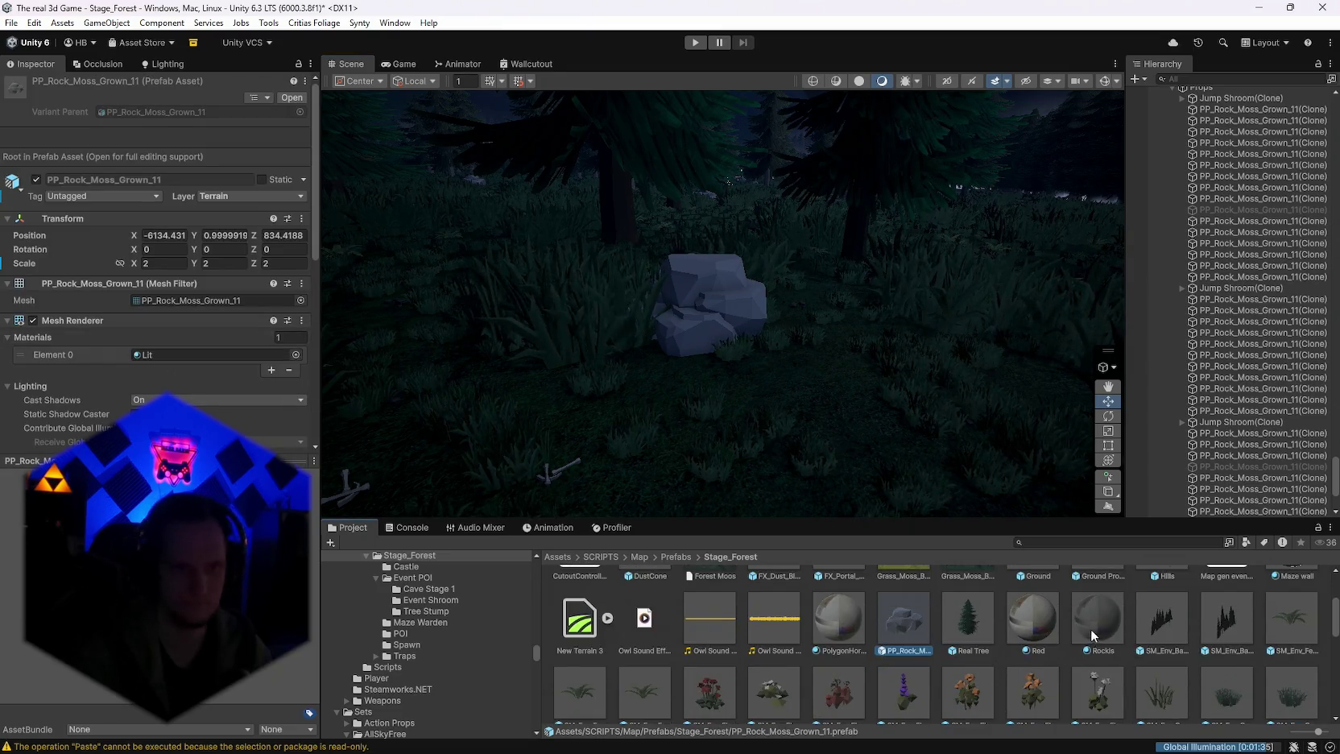
pyautogui.moveTo(758, 388)
pyautogui.mouseDown()
pyautogui.moveTo(718, 380)
pyautogui.moveTo(785, 322)
pyautogui.mouseUp()
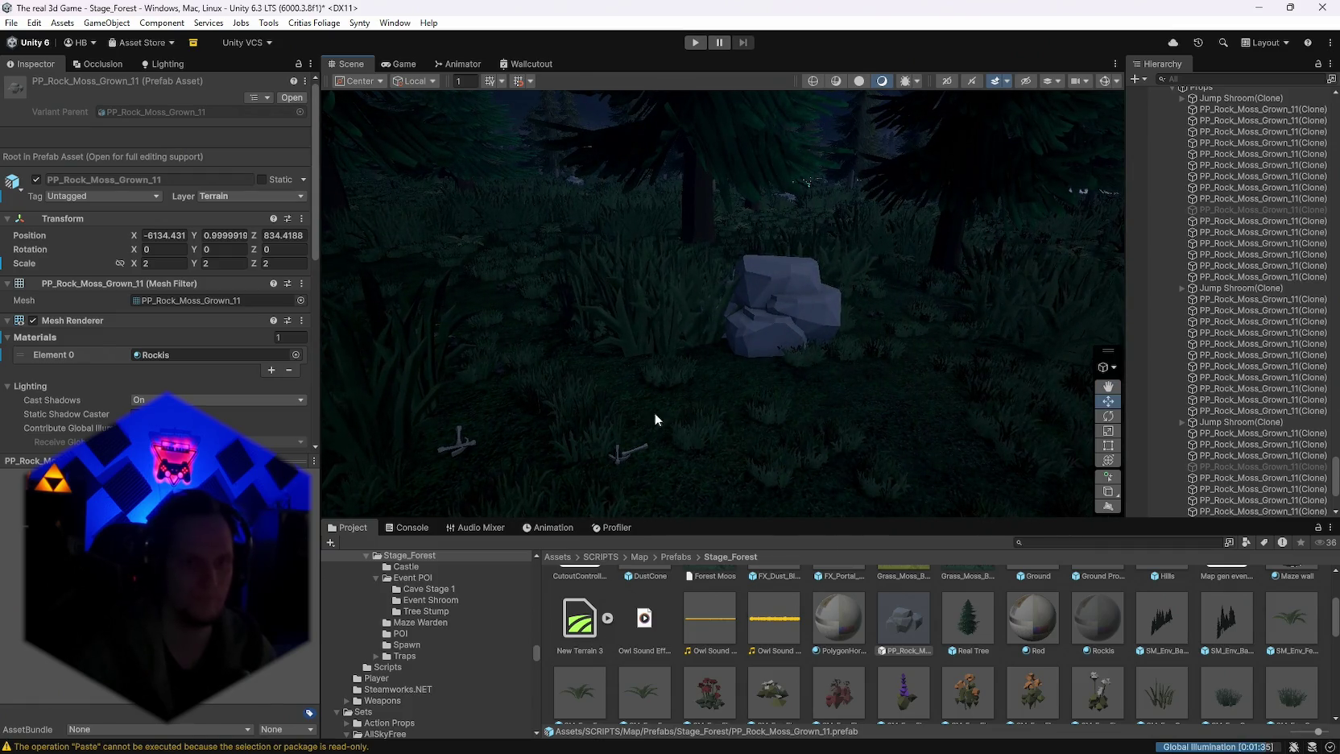
pyautogui.click(655, 417)
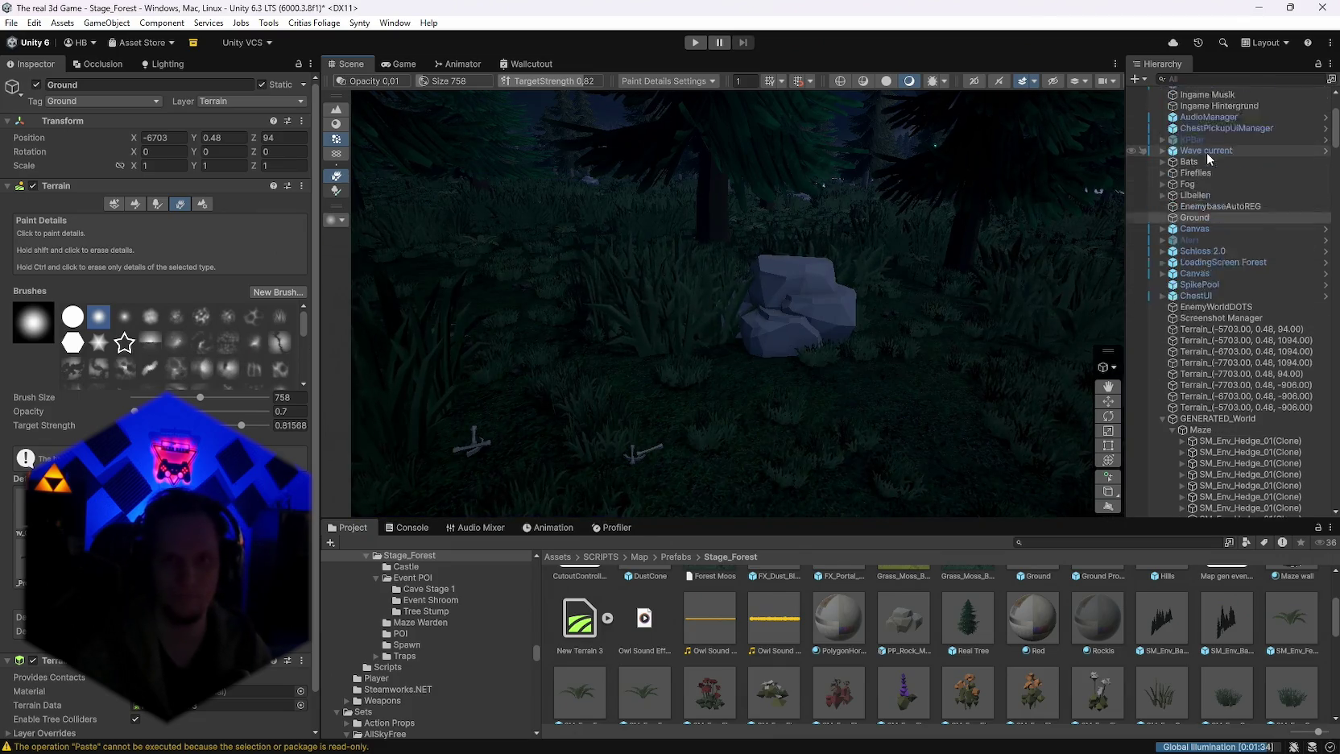
# Step: Fly to the shrine and open the Spawn folder's GameObject prefab in Prefab Mode
pyautogui.moveTo(812, 256)
pyautogui.mouseDown()
pyautogui.moveTo(560, 236)
pyautogui.moveTo(484, 278)
pyautogui.moveTo(383, 290)
pyautogui.moveTo(142, 259)
pyautogui.moveTo(285, 296)
pyautogui.moveTo(31, 286)
pyautogui.moveTo(358, 257)
pyautogui.mouseUp()
pyautogui.scroll(3, 1055, 588)
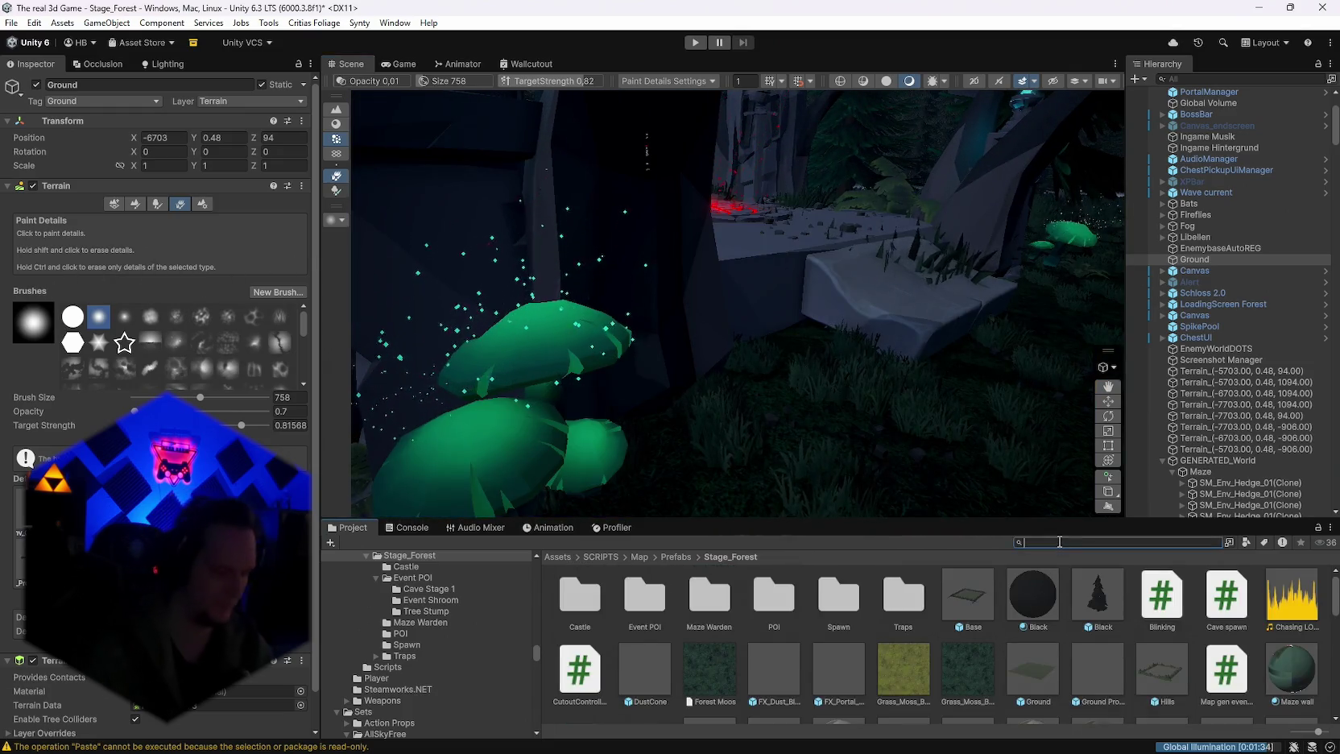
pyautogui.doubleClick(838, 595)
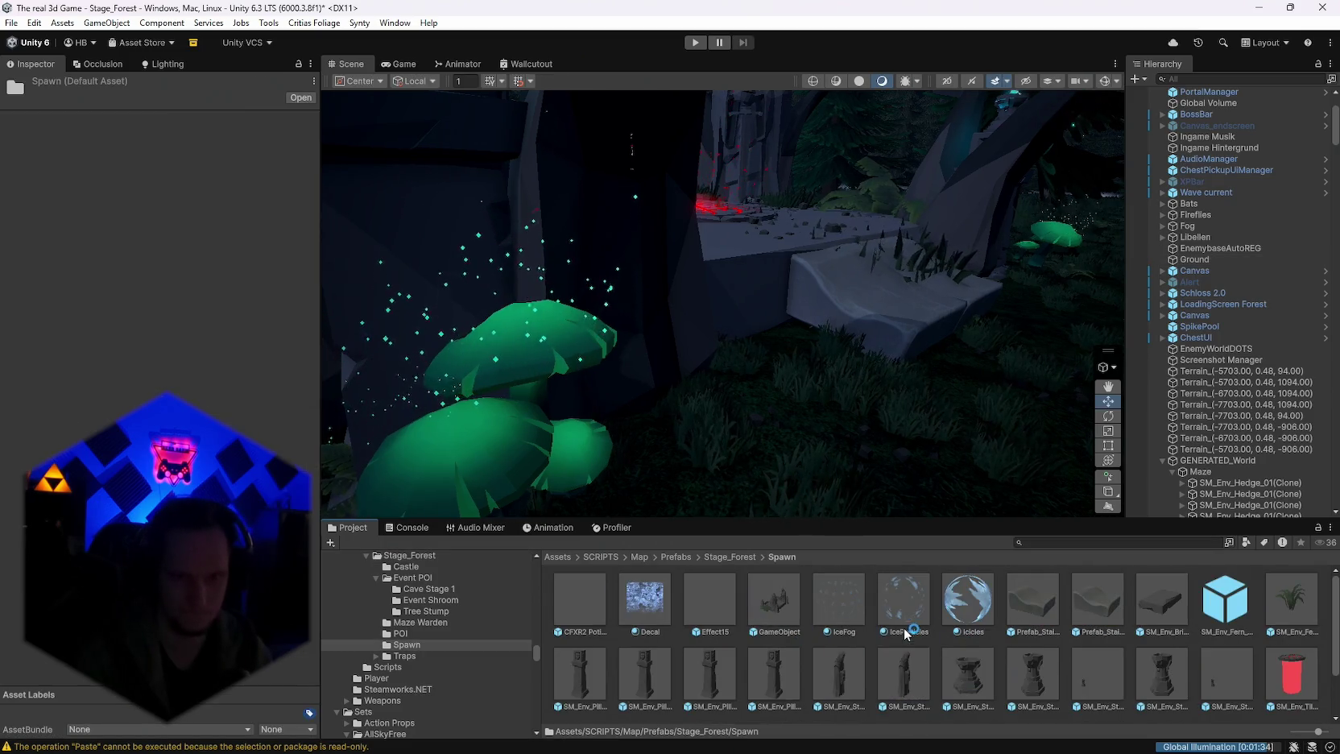
pyautogui.doubleClick(774, 600)
pyautogui.moveTo(819, 432)
pyautogui.mouseDown()
pyautogui.moveTo(800, 298)
pyautogui.moveTo(742, 234)
pyautogui.moveTo(726, 323)
pyautogui.mouseUp()
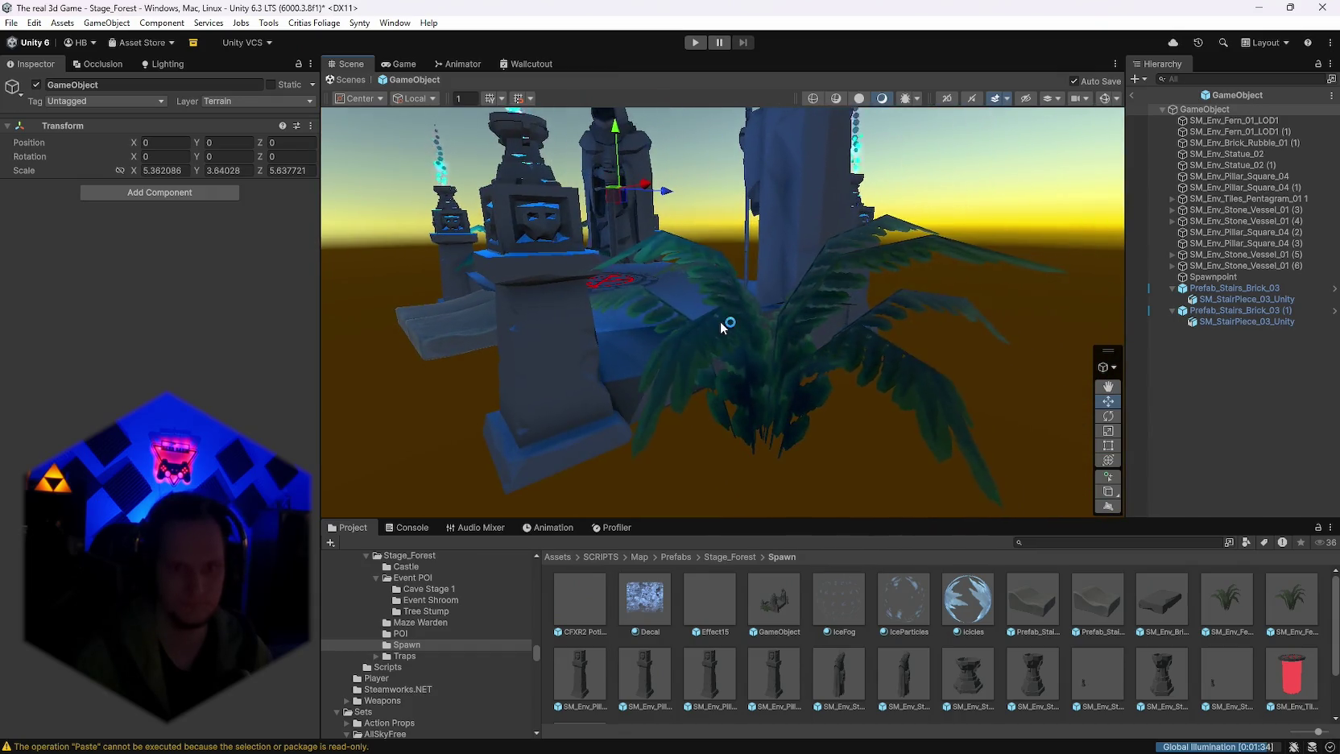
# Step: Open the Spawn prefab, frame two Prefab_Stairs_Brick_03 slabs, then raise and tilt them
pyautogui.scroll(-3, 946, 604)
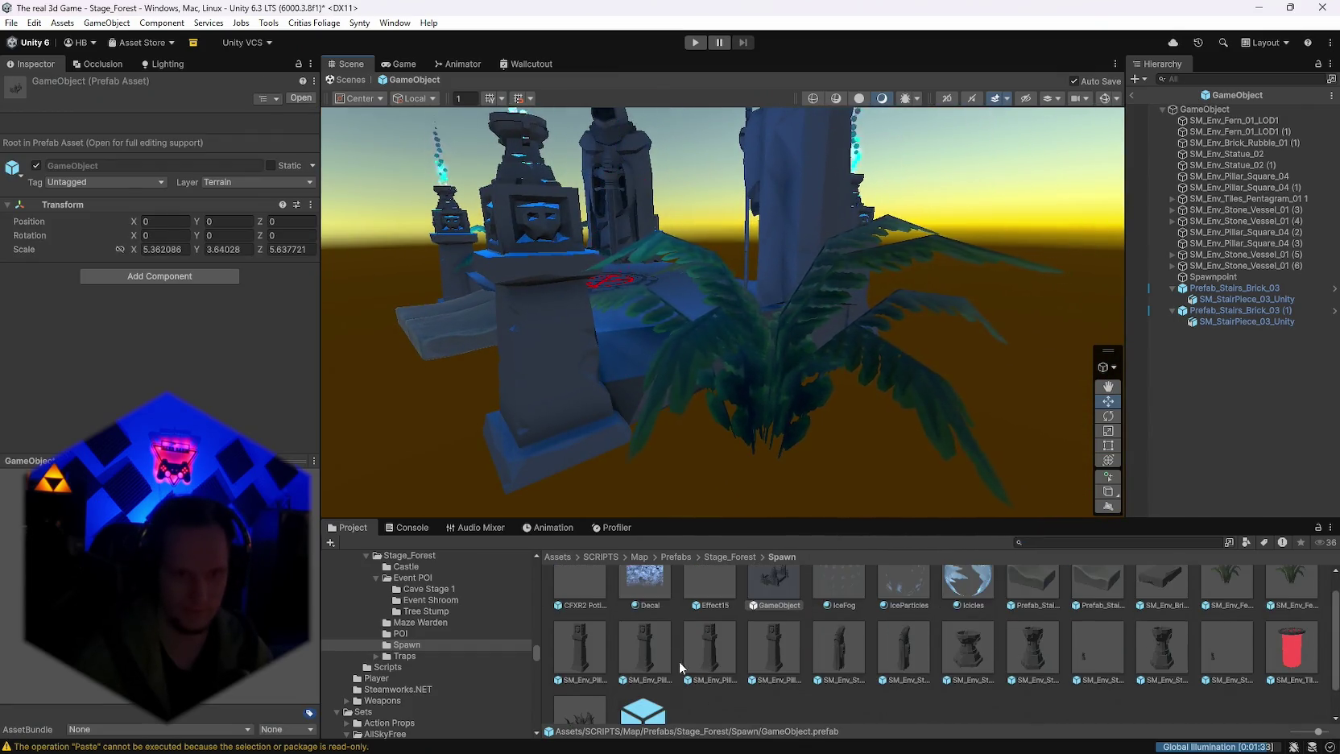
pyautogui.doubleClick(579, 680)
pyautogui.moveTo(753, 440)
pyautogui.mouseDown()
pyautogui.moveTo(525, 457)
pyautogui.moveTo(643, 398)
pyautogui.mouseUp()
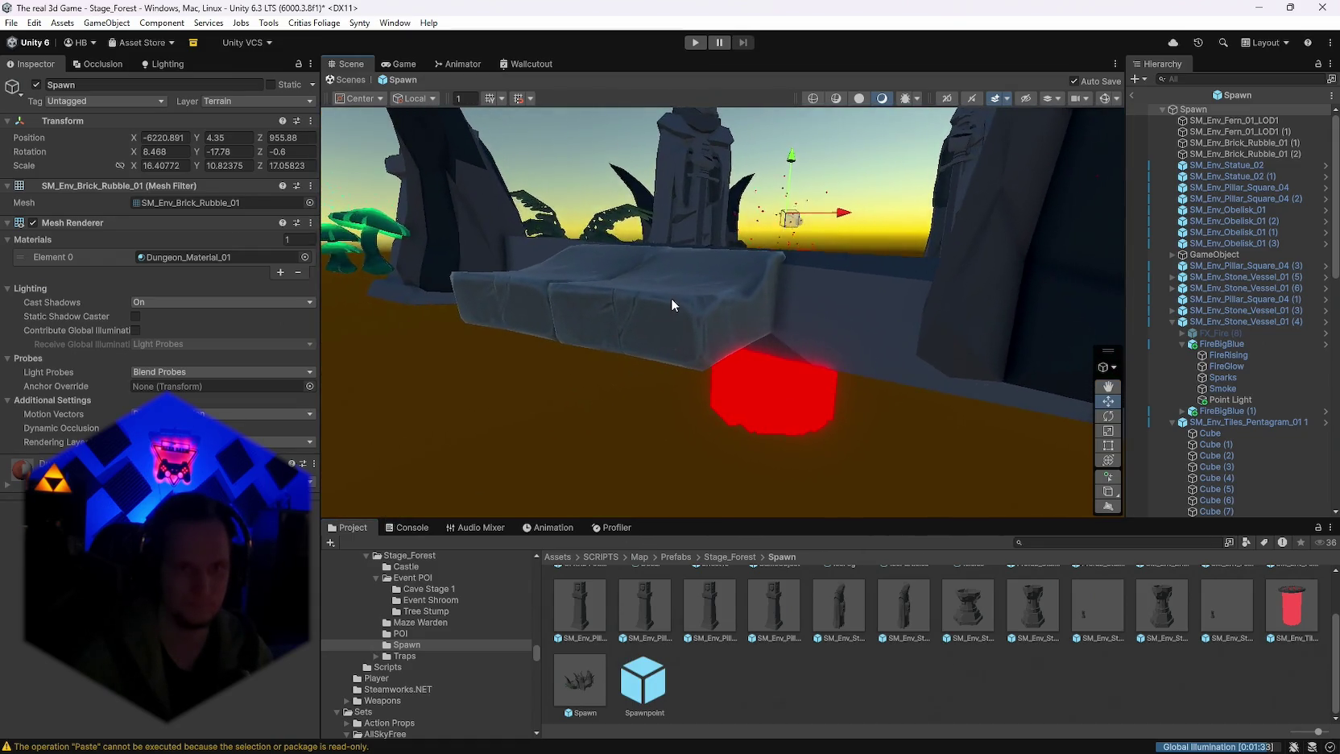
pyautogui.click(671, 298)
pyautogui.moveTo(757, 309); pyautogui.dragTo(715, 306)
pyautogui.keyDown('shift'); pyautogui.click(778, 340); pyautogui.keyUp('shift')
pyautogui.press('f')
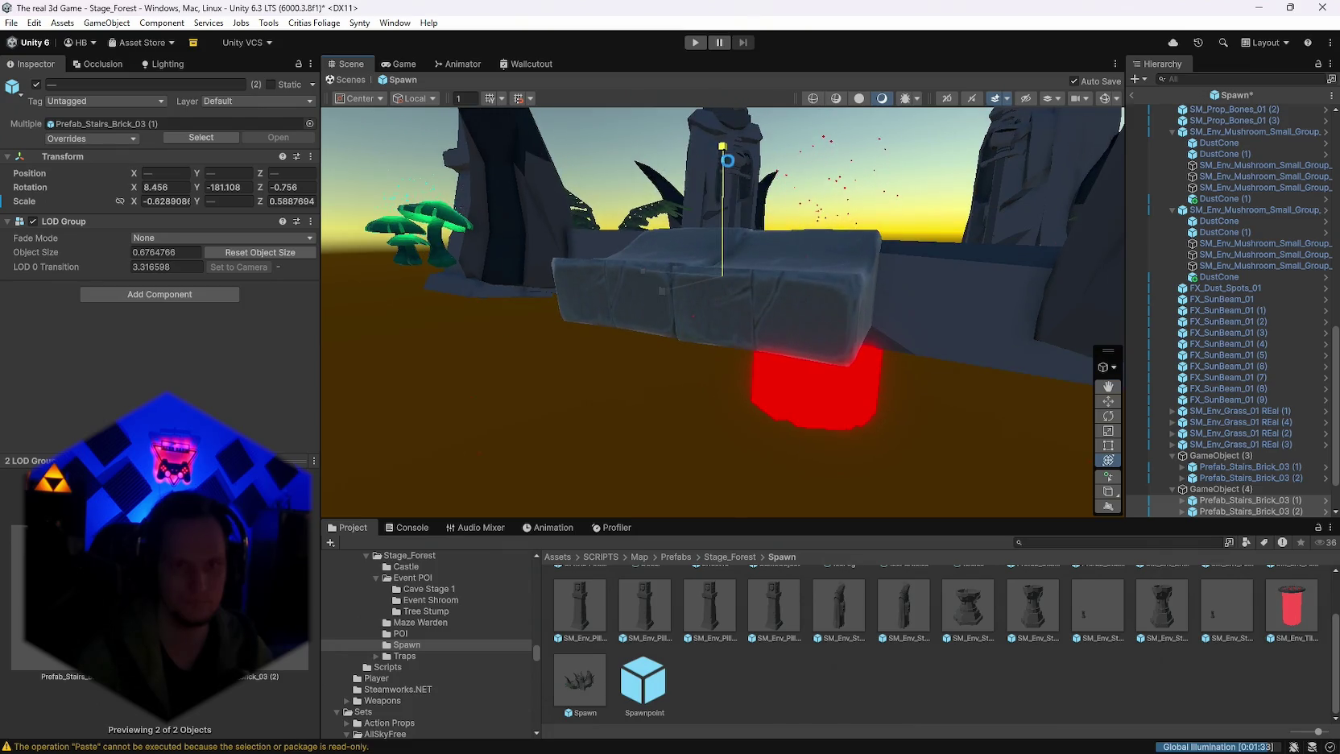
pyautogui.moveTo(522, 215); pyautogui.dragTo(523, 235)
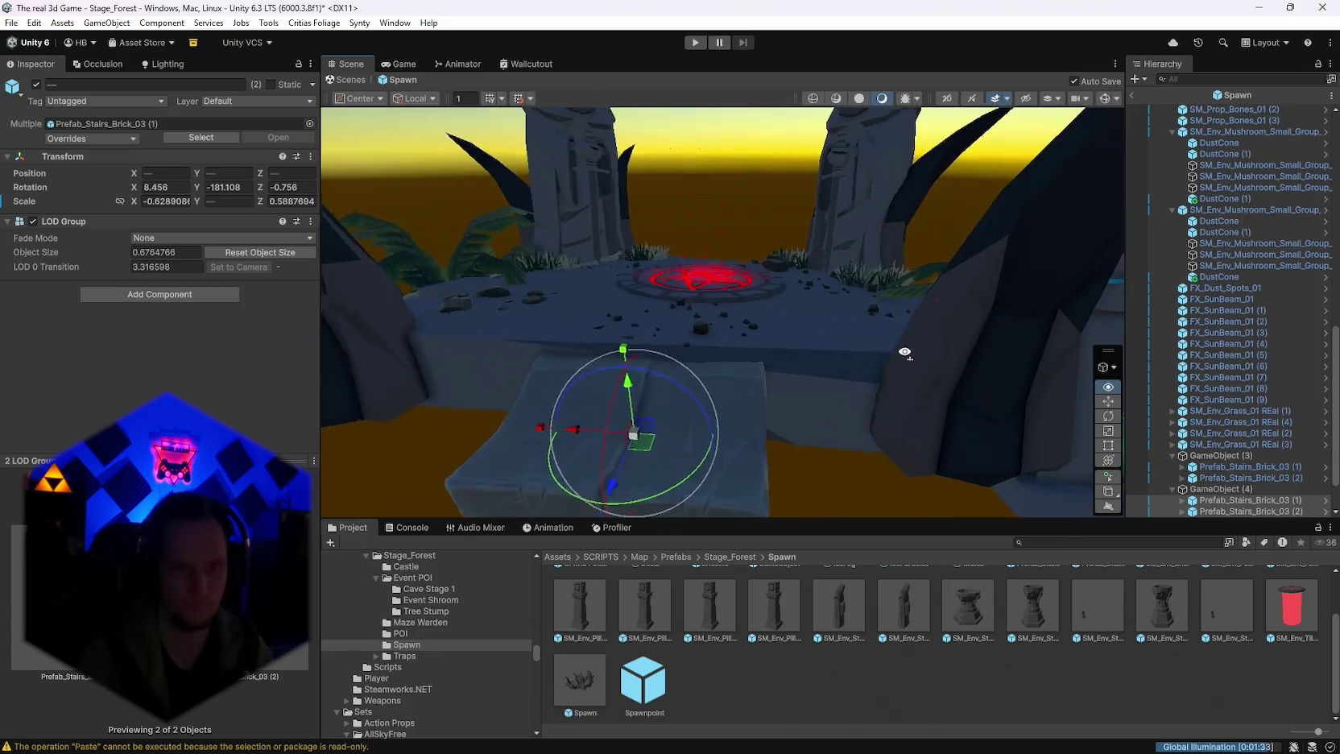
pyautogui.moveTo(729, 373)
pyautogui.mouseDown()
pyautogui.moveTo(701, 385)
pyautogui.moveTo(702, 372)
pyautogui.mouseUp()
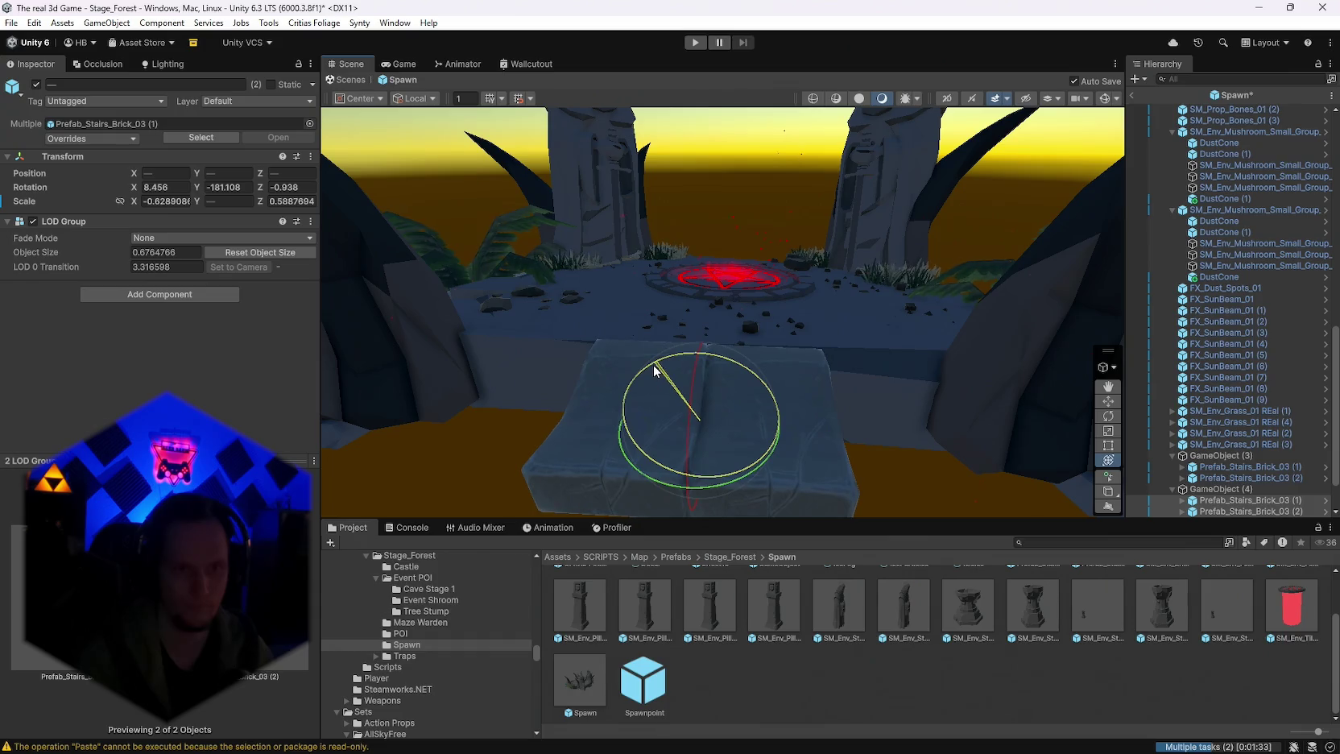
pyautogui.moveTo(651, 364); pyautogui.dragTo(656, 368)
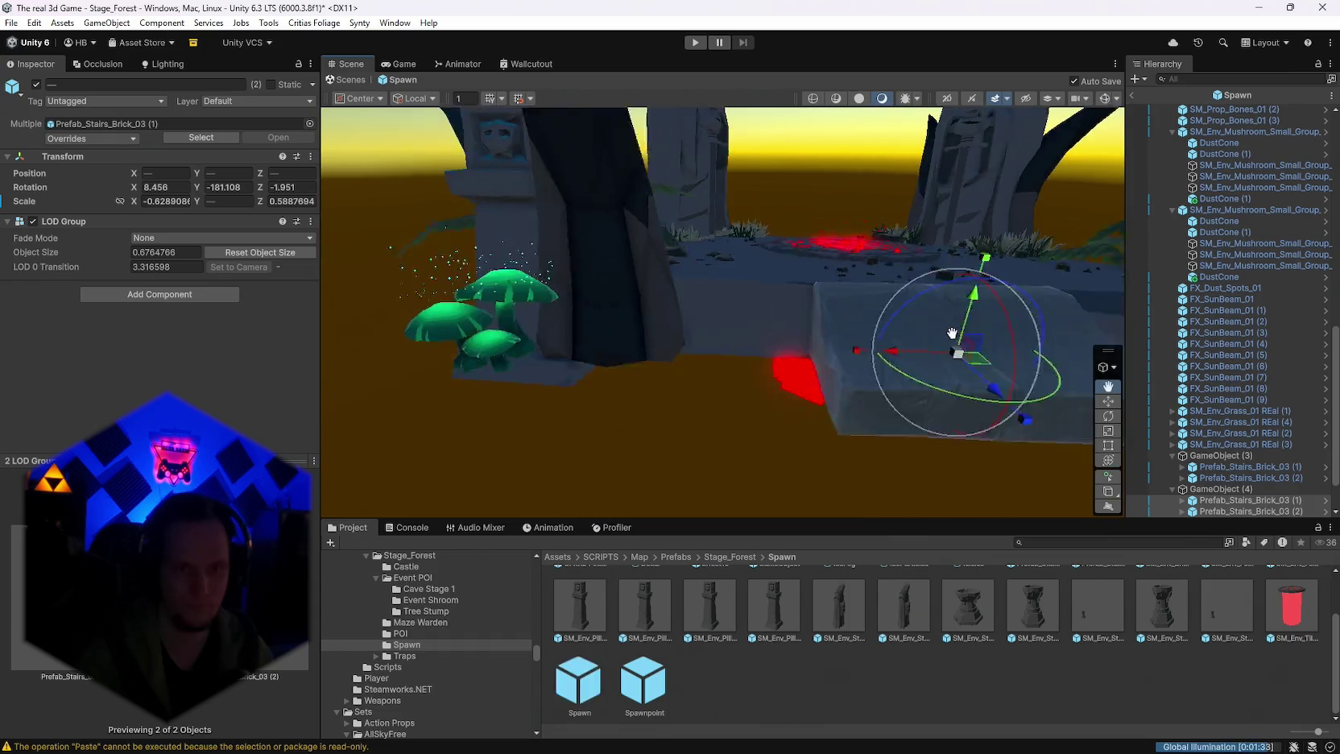
pyautogui.moveTo(895, 275); pyautogui.dragTo(919, 266)
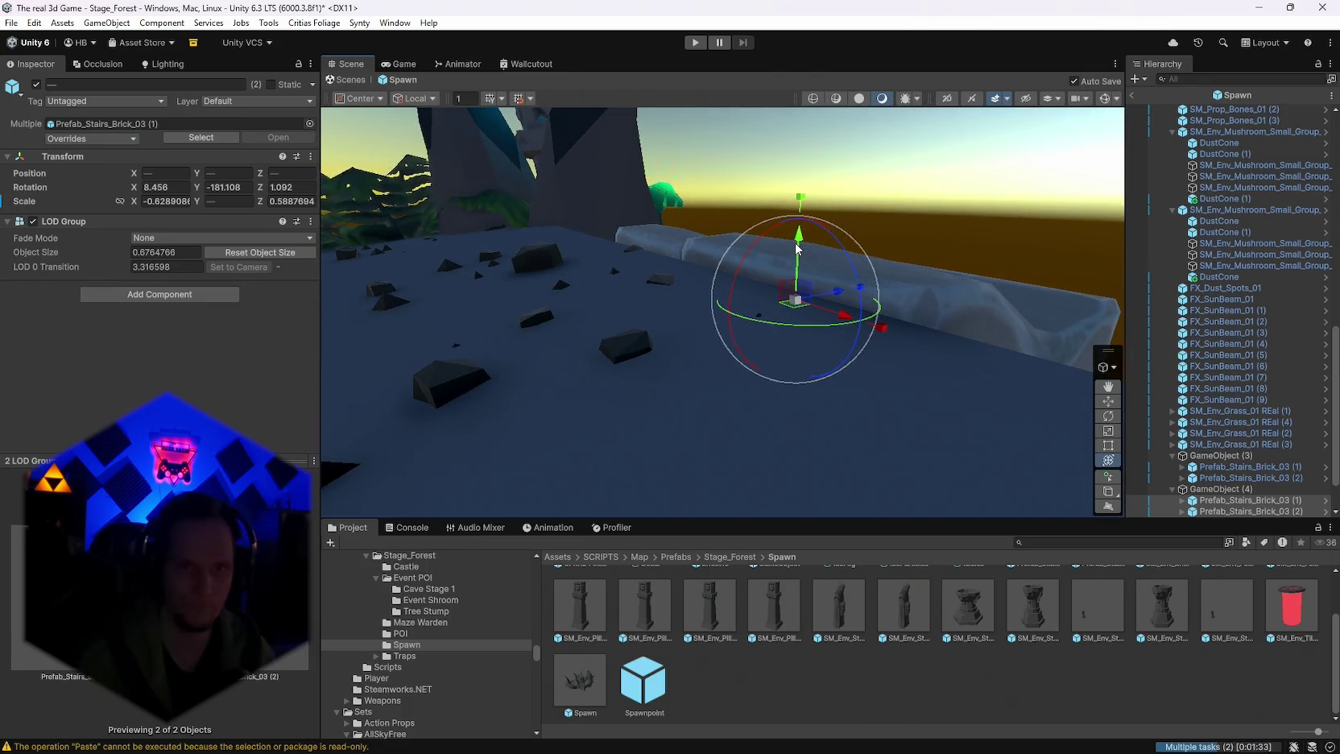
# Step: Raise the other pairs of stair slabs to new heights beneath the fern
pyautogui.moveTo(796, 249)
pyautogui.mouseDown()
pyautogui.moveTo(805, 221)
pyautogui.moveTo(819, 227)
pyautogui.moveTo(665, 255)
pyautogui.moveTo(833, 305)
pyautogui.moveTo(649, 439)
pyautogui.moveTo(884, 378)
pyautogui.moveTo(715, 398)
pyautogui.moveTo(770, 322)
pyautogui.moveTo(773, 266)
pyautogui.moveTo(725, 257)
pyautogui.moveTo(713, 205)
pyautogui.mouseUp()
pyautogui.rightClick(795, 213)
pyautogui.click(826, 297)
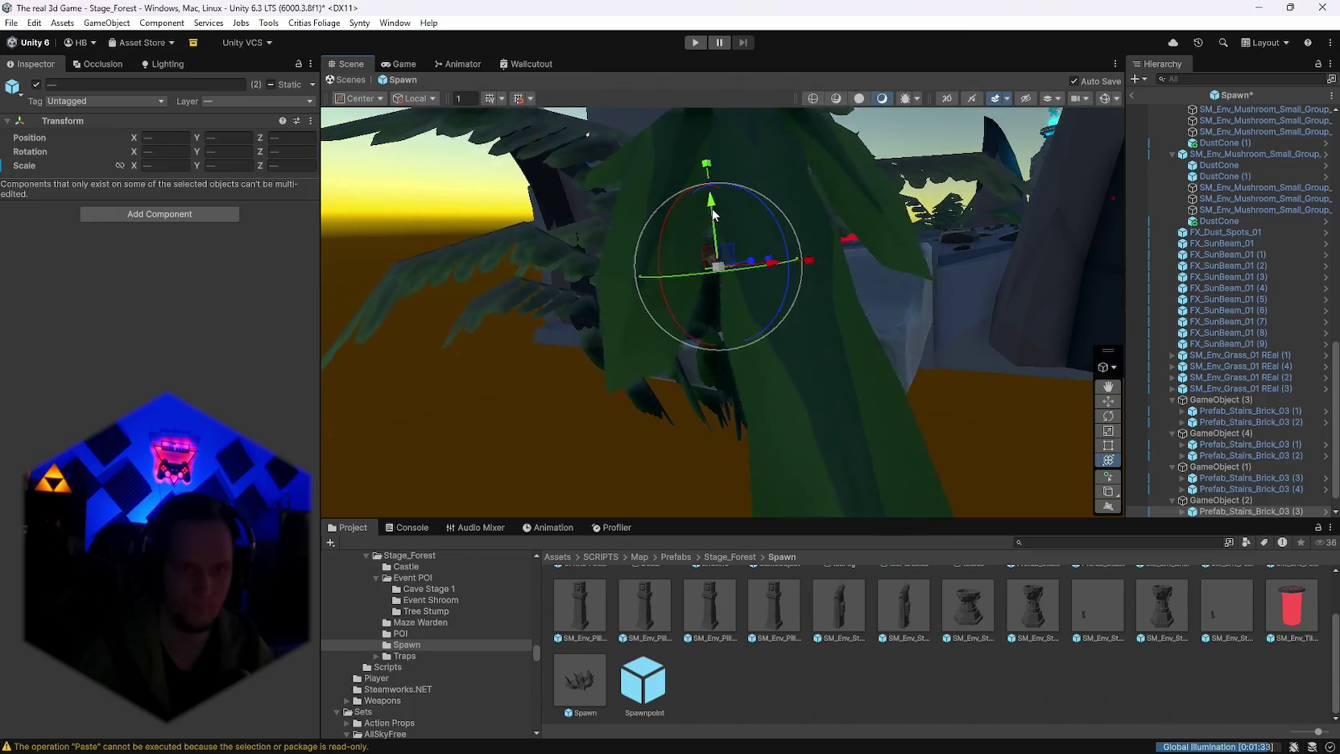
pyautogui.moveTo(724, 266)
pyautogui.mouseDown()
pyautogui.moveTo(897, 320)
pyautogui.moveTo(686, 273)
pyautogui.moveTo(724, 258)
pyautogui.moveTo(875, 310)
pyautogui.moveTo(946, 216)
pyautogui.mouseUp()
pyautogui.click(863, 216)
pyautogui.moveTo(862, 215)
pyautogui.mouseDown()
pyautogui.moveTo(806, 300)
pyautogui.moveTo(764, 211)
pyautogui.mouseUp()
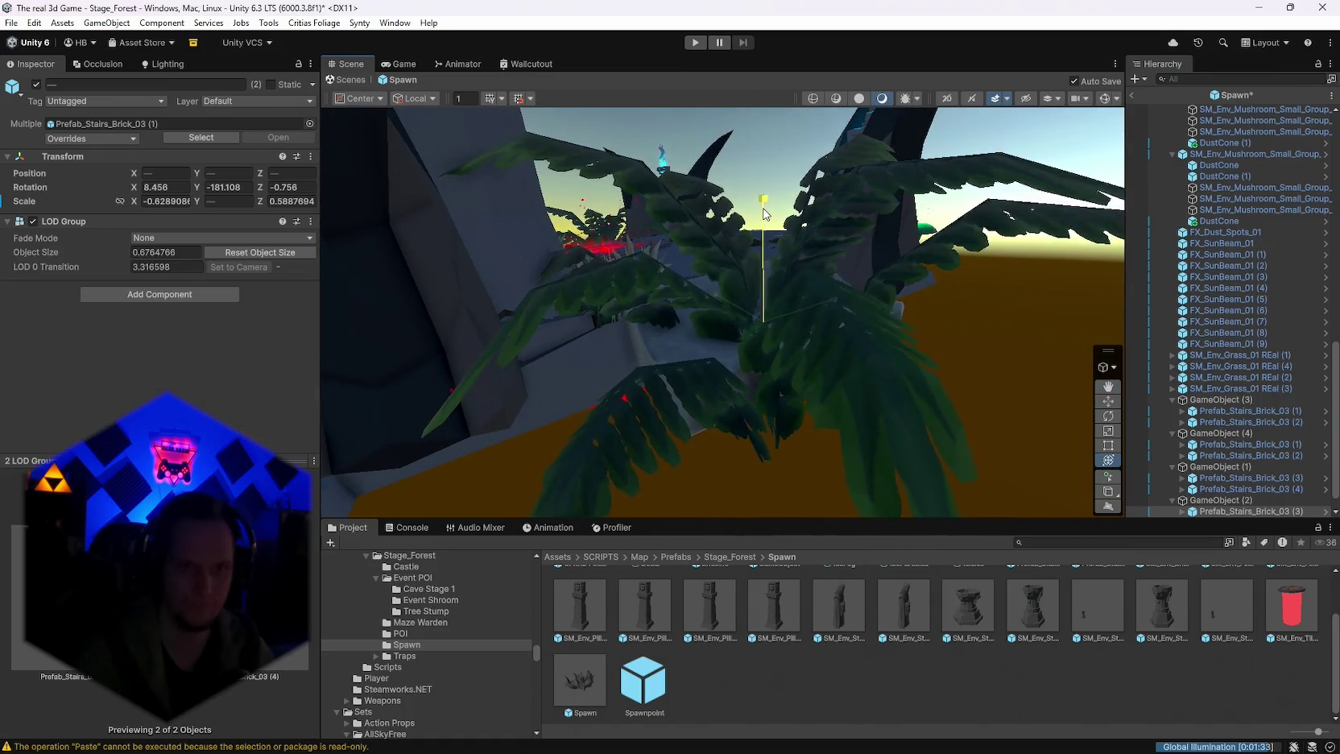
pyautogui.moveTo(758, 364)
pyautogui.mouseDown()
pyautogui.moveTo(883, 328)
pyautogui.moveTo(825, 402)
pyautogui.moveTo(787, 354)
pyautogui.mouseUp()
pyautogui.moveTo(787, 299)
pyautogui.mouseDown()
pyautogui.moveTo(792, 314)
pyautogui.moveTo(806, 262)
pyautogui.moveTo(756, 327)
pyautogui.moveTo(891, 374)
pyautogui.moveTo(518, 373)
pyautogui.moveTo(840, 376)
pyautogui.moveTo(853, 332)
pyautogui.moveTo(718, 405)
pyautogui.moveTo(584, 336)
pyautogui.moveTo(779, 313)
pyautogui.moveTo(762, 353)
pyautogui.mouseUp()
pyautogui.click(761, 353)
# Step: Shift the remaining Prefab_Stairs_Brick_03 slab pairs vertically
pyautogui.keyDown('shift'); pyautogui.click(668, 297); pyautogui.keyUp('shift')
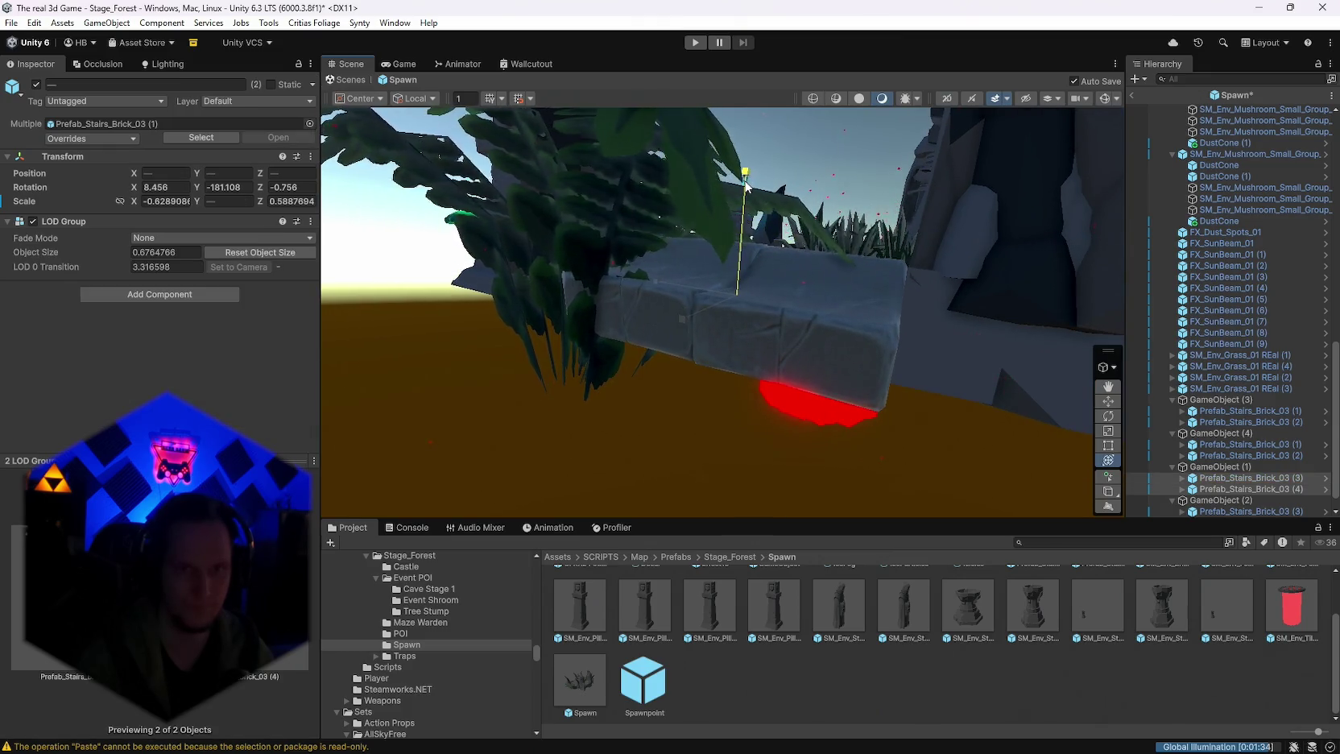
pyautogui.moveTo(747, 239); pyautogui.dragTo(742, 247)
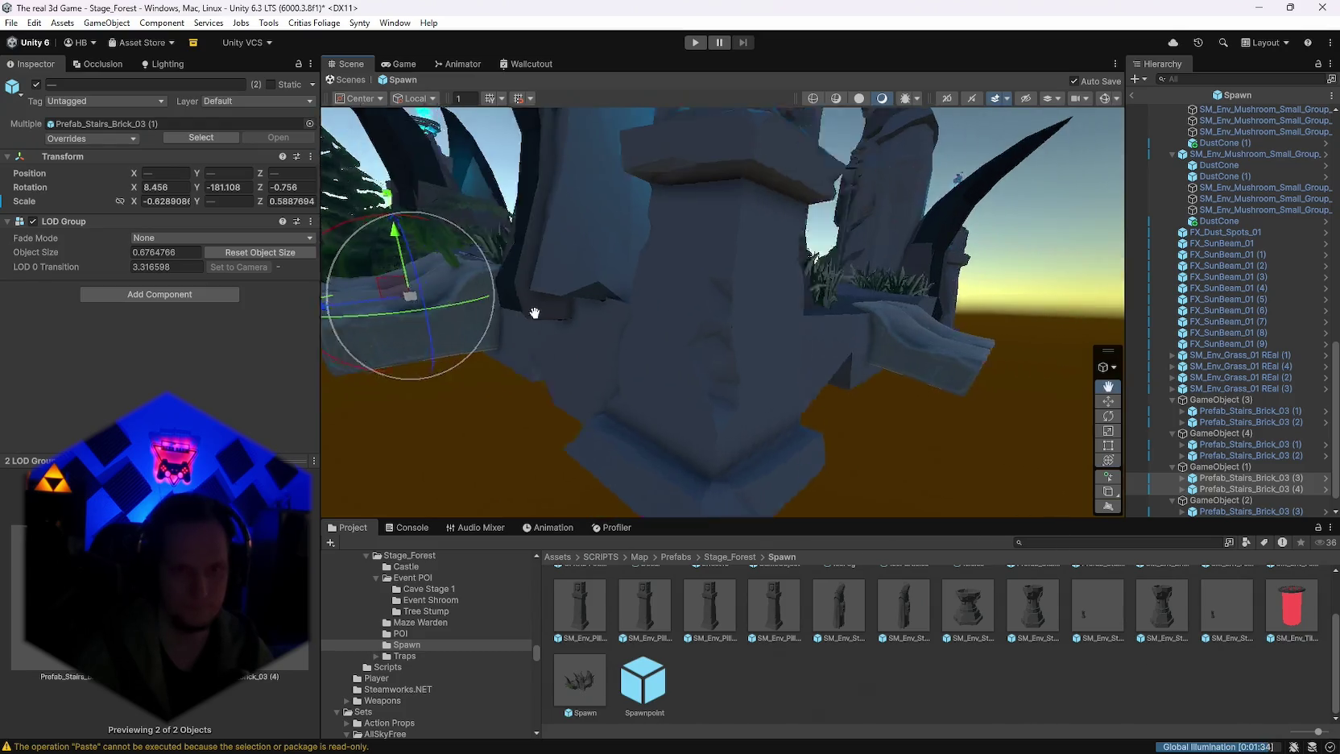
pyautogui.click(750, 296)
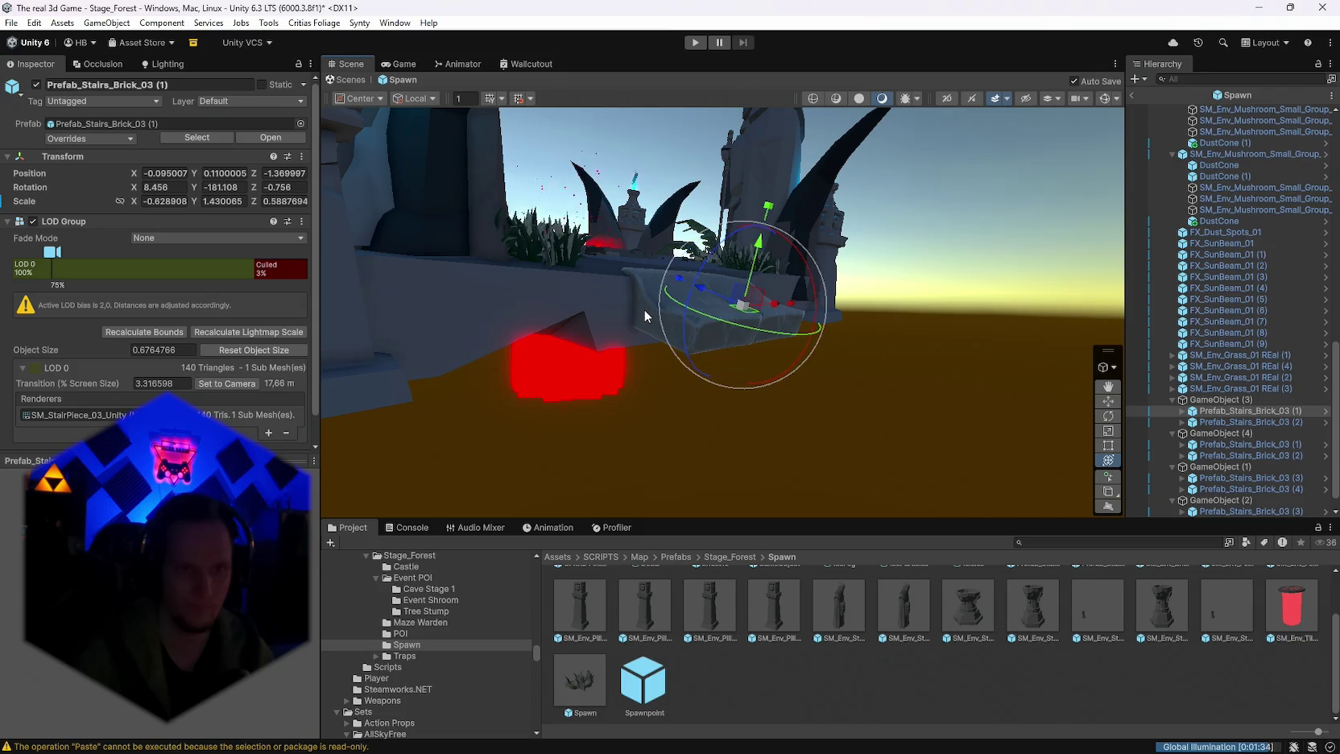
pyautogui.click(750, 316)
pyautogui.keyDown('shift'); pyautogui.click(780, 324); pyautogui.keyUp('shift')
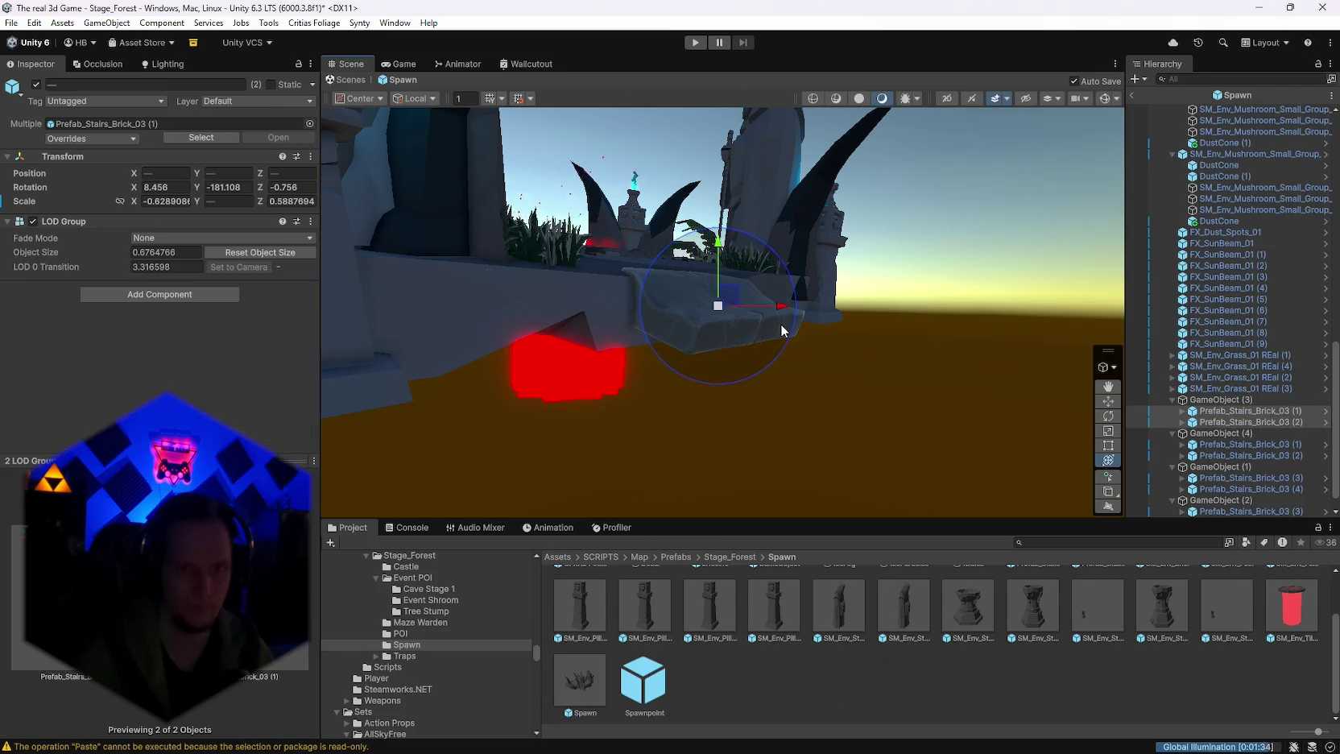
pyautogui.moveTo(730, 211); pyautogui.dragTo(749, 197)
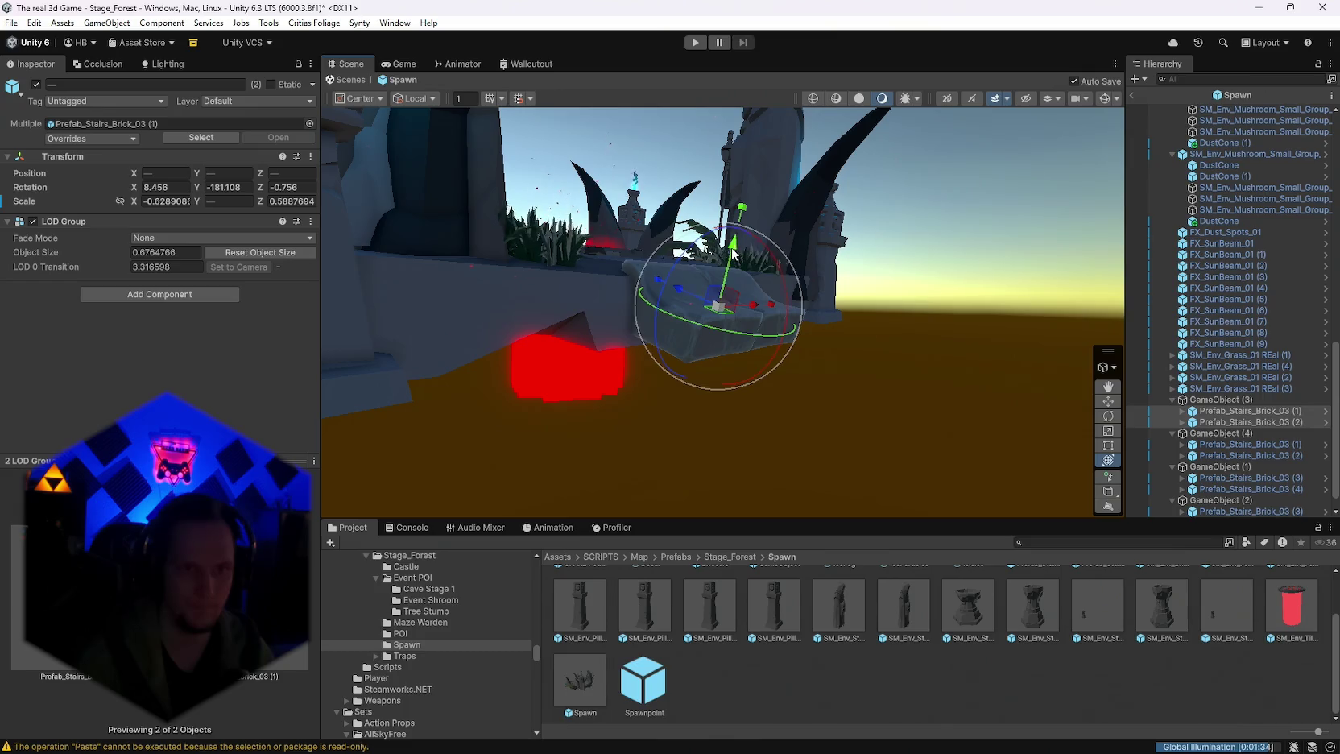
# Step: Lower the green mushroom groups, one to -0.009, and raise the stone pillar to Y 0
pyautogui.moveTo(768, 236)
pyautogui.mouseDown()
pyautogui.moveTo(799, 329)
pyautogui.moveTo(745, 319)
pyautogui.moveTo(741, 338)
pyautogui.moveTo(1052, 350)
pyautogui.moveTo(169, 314)
pyautogui.moveTo(620, 380)
pyautogui.mouseUp()
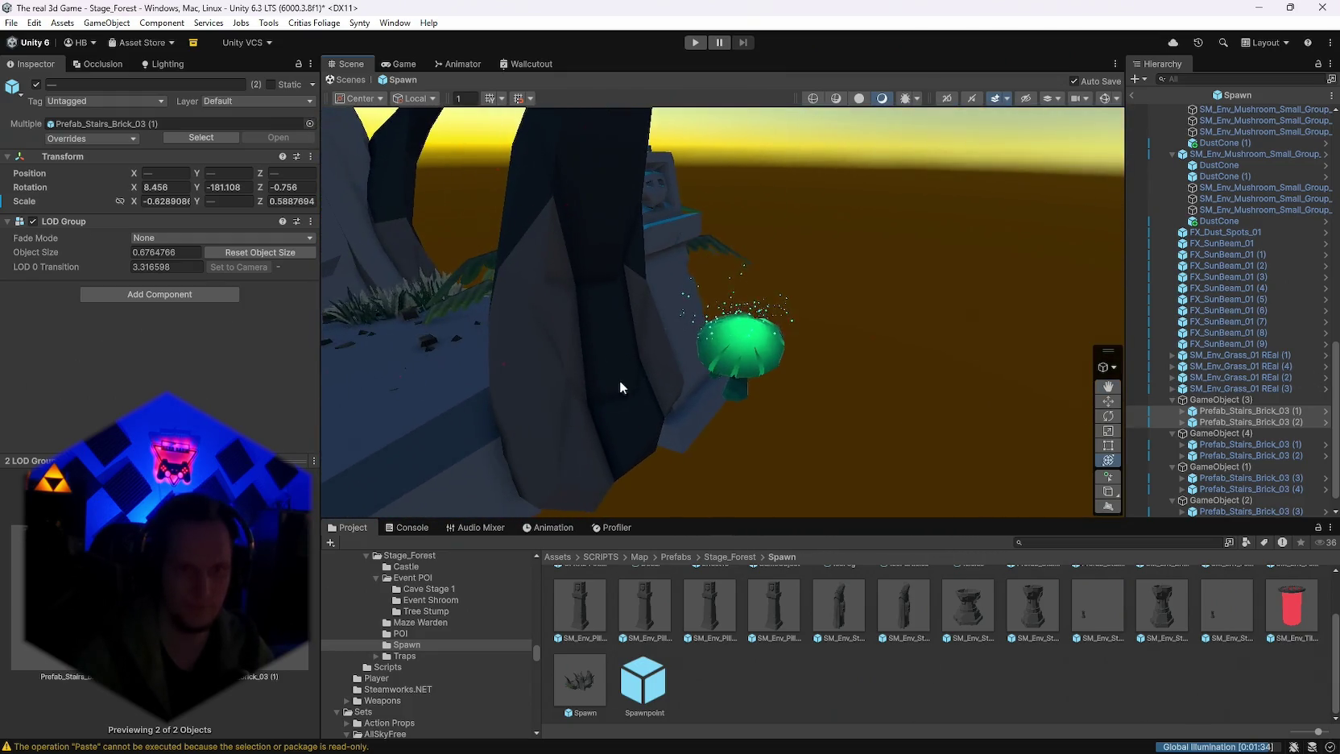
pyautogui.click(749, 366)
pyautogui.moveTo(745, 300)
pyautogui.mouseDown()
pyautogui.moveTo(725, 346)
pyautogui.moveTo(447, 238)
pyautogui.moveTo(876, 308)
pyautogui.moveTo(644, 170)
pyautogui.mouseUp()
pyautogui.click(643, 162)
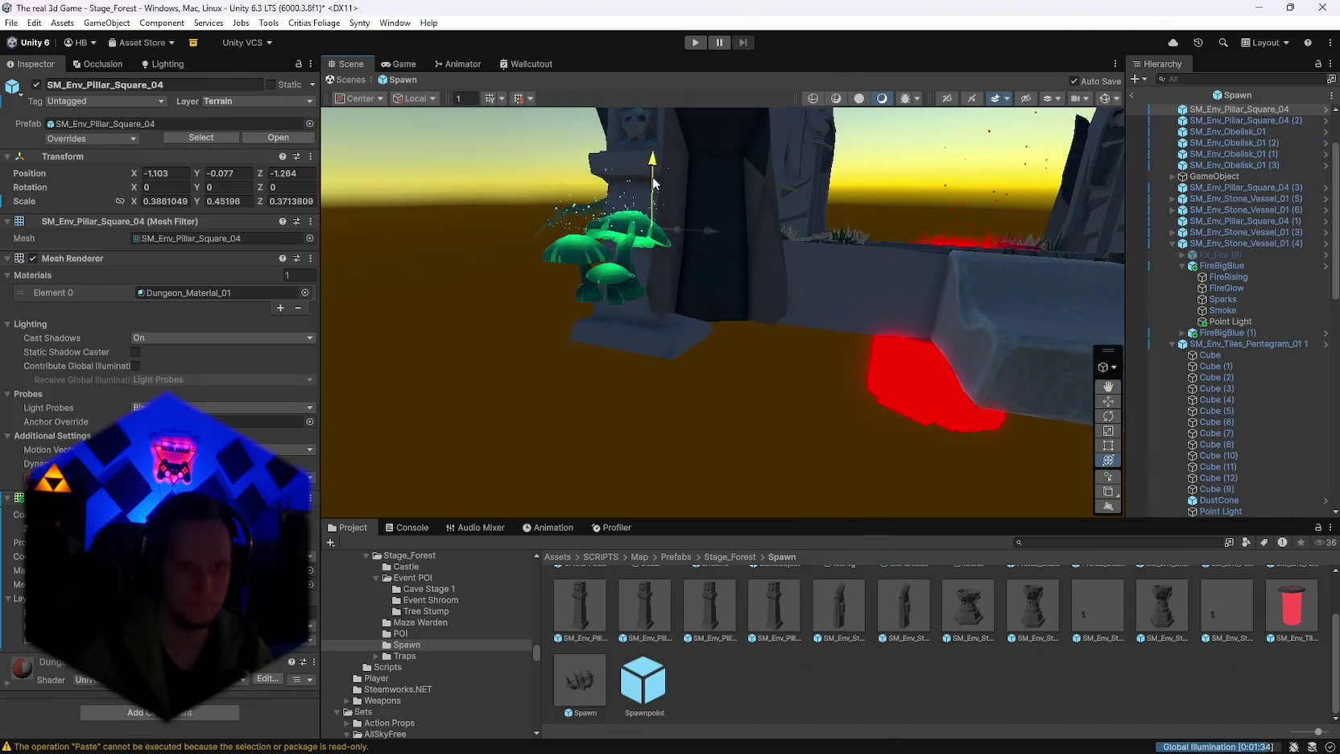
pyautogui.moveTo(644, 216); pyautogui.dragTo(679, 292)
pyautogui.moveTo(786, 287); pyautogui.dragTo(773, 241)
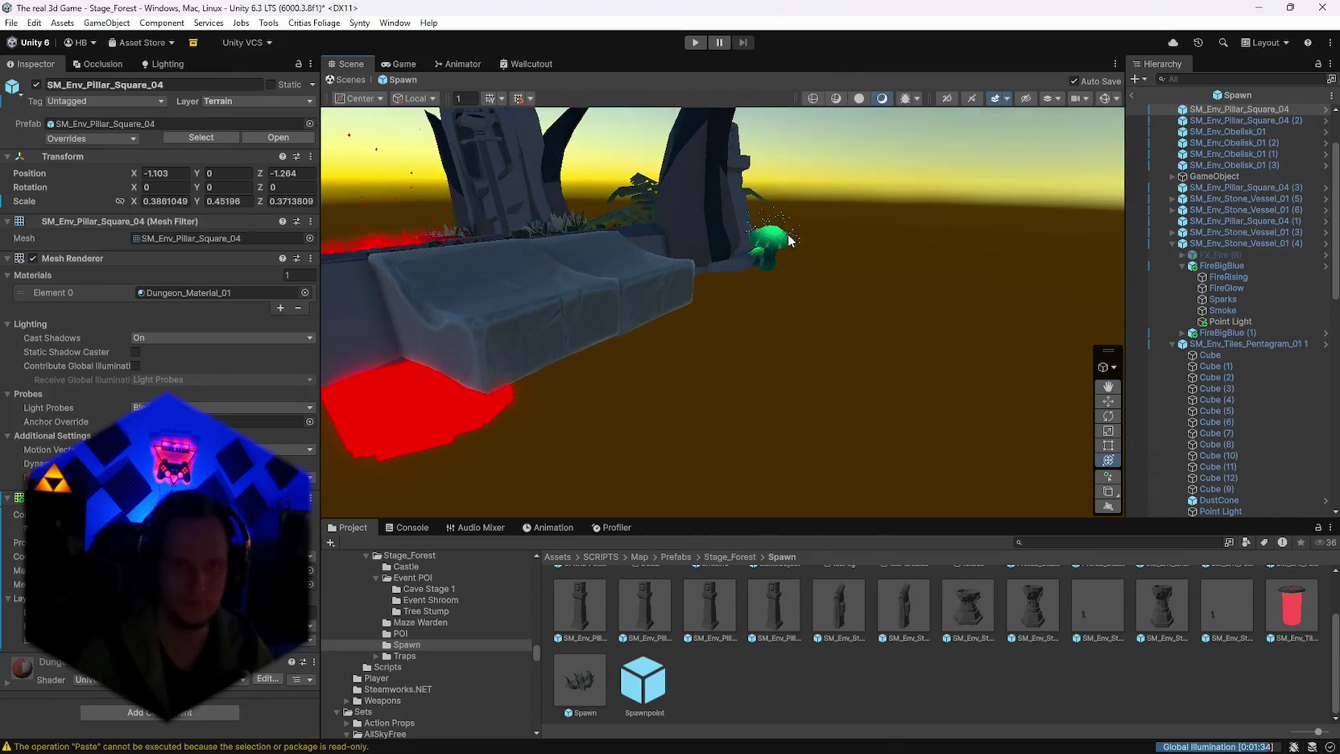
pyautogui.click(772, 241)
pyautogui.press('f')
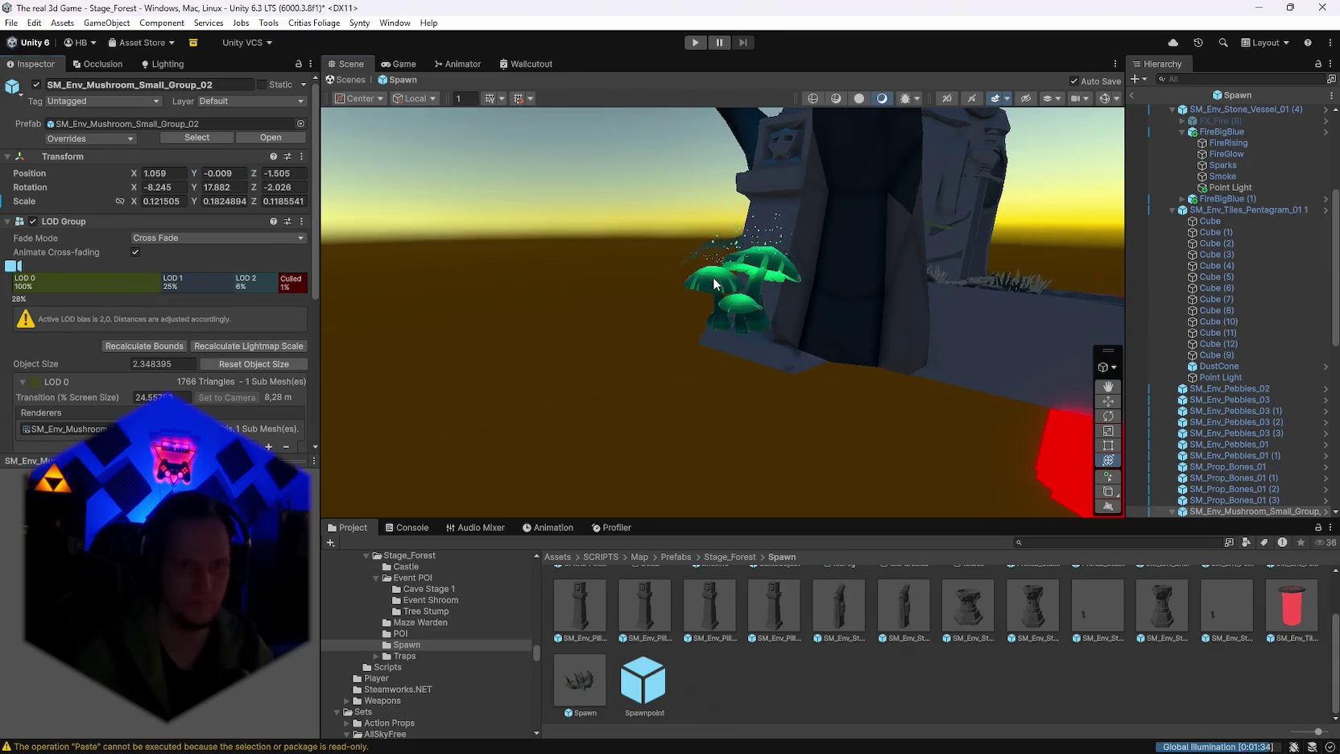
pyautogui.click(714, 284)
pyautogui.write('-0.009')
pyautogui.moveTo(725, 322)
pyautogui.mouseDown()
pyautogui.moveTo(690, 534)
pyautogui.moveTo(643, 443)
pyautogui.moveTo(144, 281)
pyautogui.moveTo(104, 305)
pyautogui.moveTo(532, 380)
pyautogui.moveTo(652, 424)
pyautogui.moveTo(892, 387)
pyautogui.moveTo(821, 363)
pyautogui.moveTo(827, 330)
pyautogui.mouseUp()
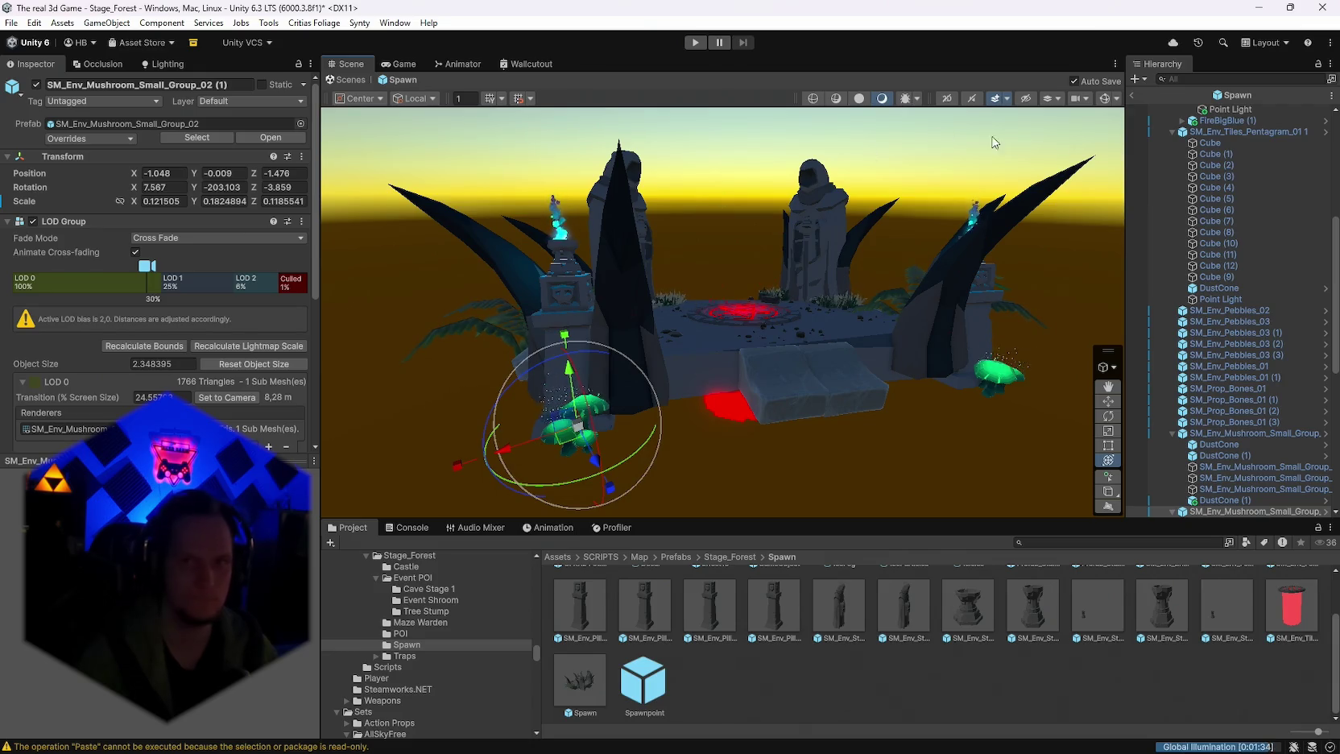
# Step: Apply all pending overrides to the Spawn prefab
pyautogui.scroll(-2, 1030, 187)
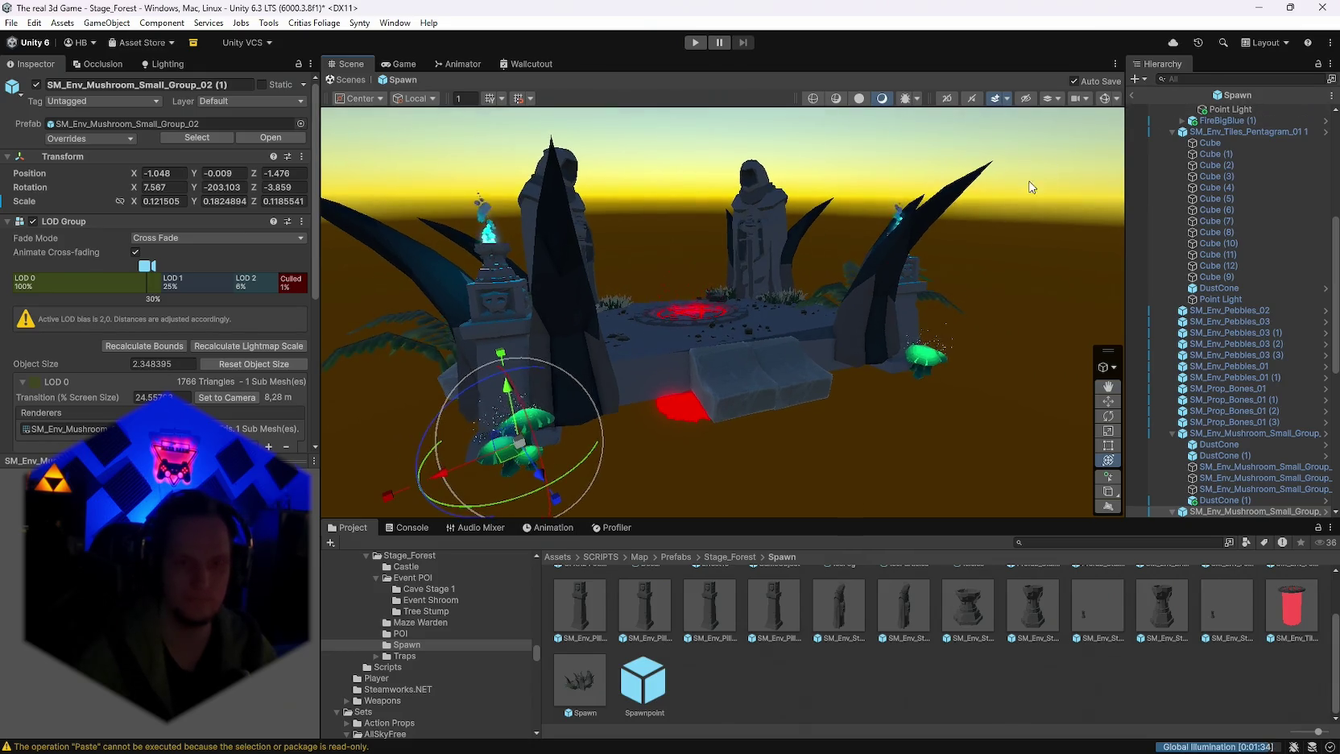
pyautogui.click(105, 136)
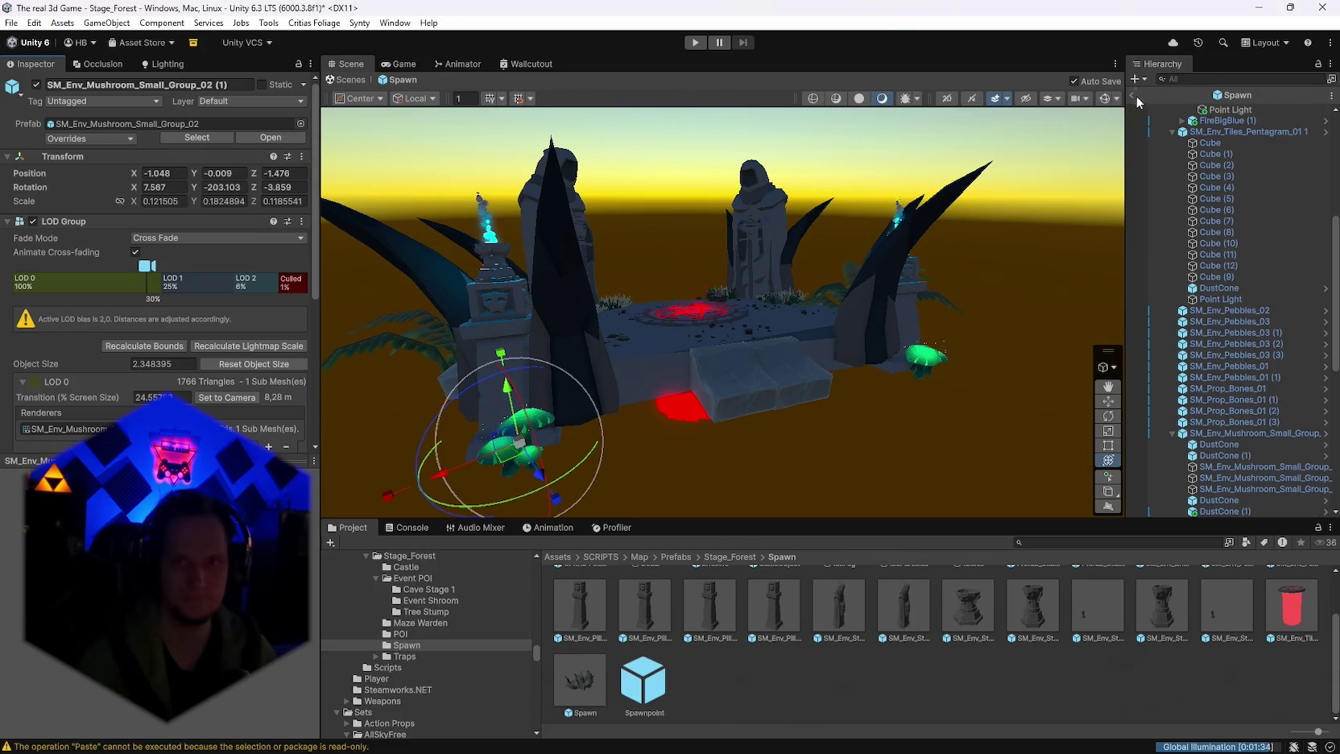
pyautogui.click(1134, 95)
pyautogui.scroll(4, 1223, 362)
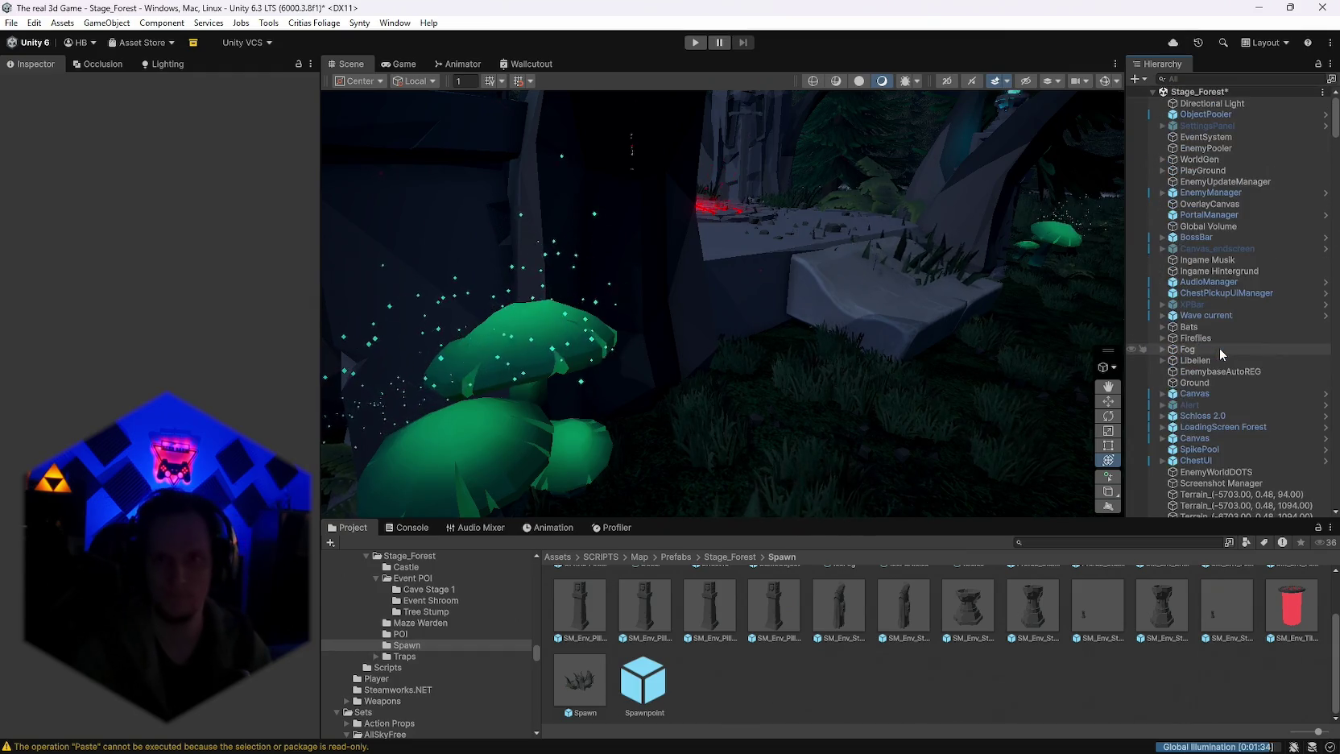
# Step: Run WorldGen's Map Generator, survey the rebuilt forest, and open the Stage_Forest folder
pyautogui.click(1205, 160)
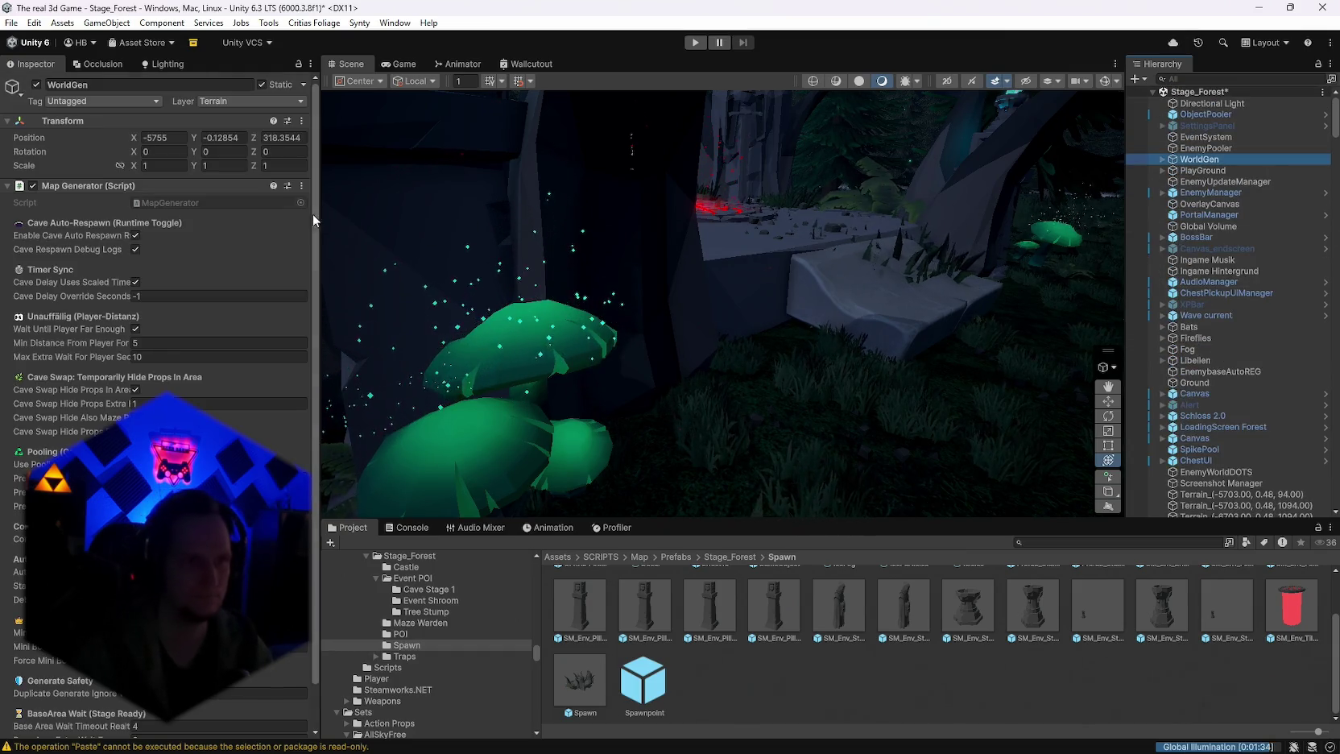
pyautogui.click(302, 188)
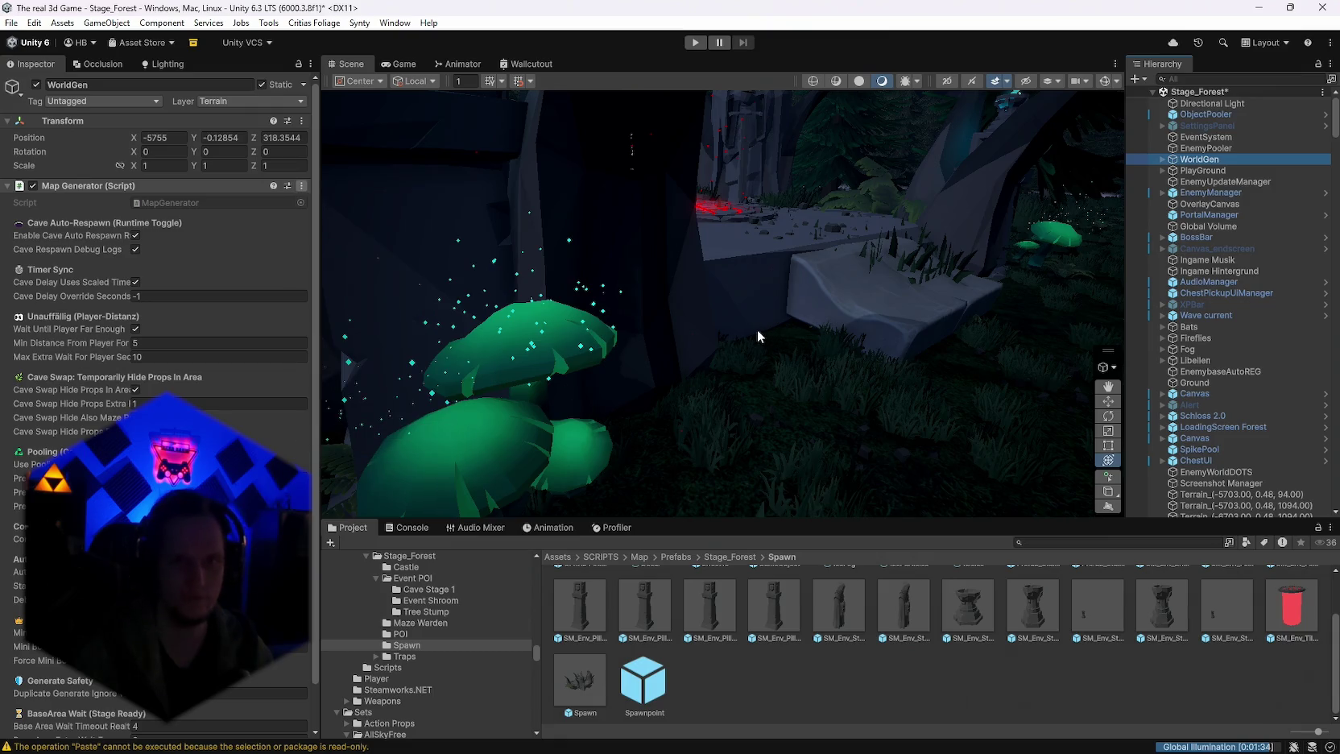
pyautogui.moveTo(740, 329)
pyautogui.mouseDown()
pyautogui.moveTo(105, 281)
pyautogui.moveTo(1183, 337)
pyautogui.moveTo(1159, 353)
pyautogui.moveTo(1073, 333)
pyautogui.moveTo(1130, 284)
pyautogui.moveTo(1038, 307)
pyautogui.moveTo(820, 309)
pyautogui.moveTo(808, 382)
pyautogui.moveTo(885, 239)
pyautogui.moveTo(730, 211)
pyautogui.moveTo(753, 266)
pyautogui.moveTo(717, 296)
pyautogui.moveTo(1047, 290)
pyautogui.mouseUp()
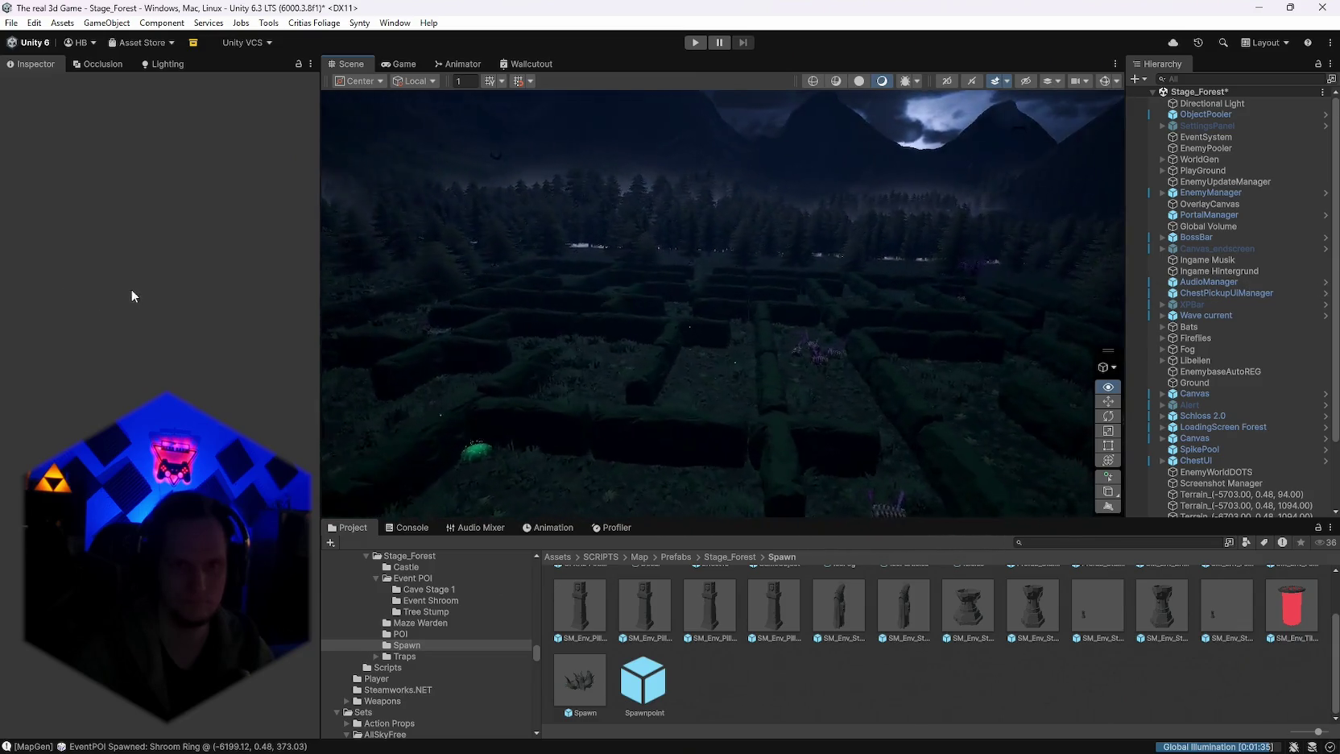
pyautogui.moveTo(132, 295)
pyautogui.mouseDown()
pyautogui.moveTo(1270, 310)
pyautogui.moveTo(882, 329)
pyautogui.moveTo(836, 343)
pyautogui.moveTo(848, 379)
pyautogui.moveTo(866, 363)
pyautogui.moveTo(833, 140)
pyautogui.moveTo(855, 126)
pyautogui.moveTo(853, 251)
pyautogui.moveTo(762, 290)
pyautogui.moveTo(404, 309)
pyautogui.moveTo(714, 310)
pyautogui.mouseUp()
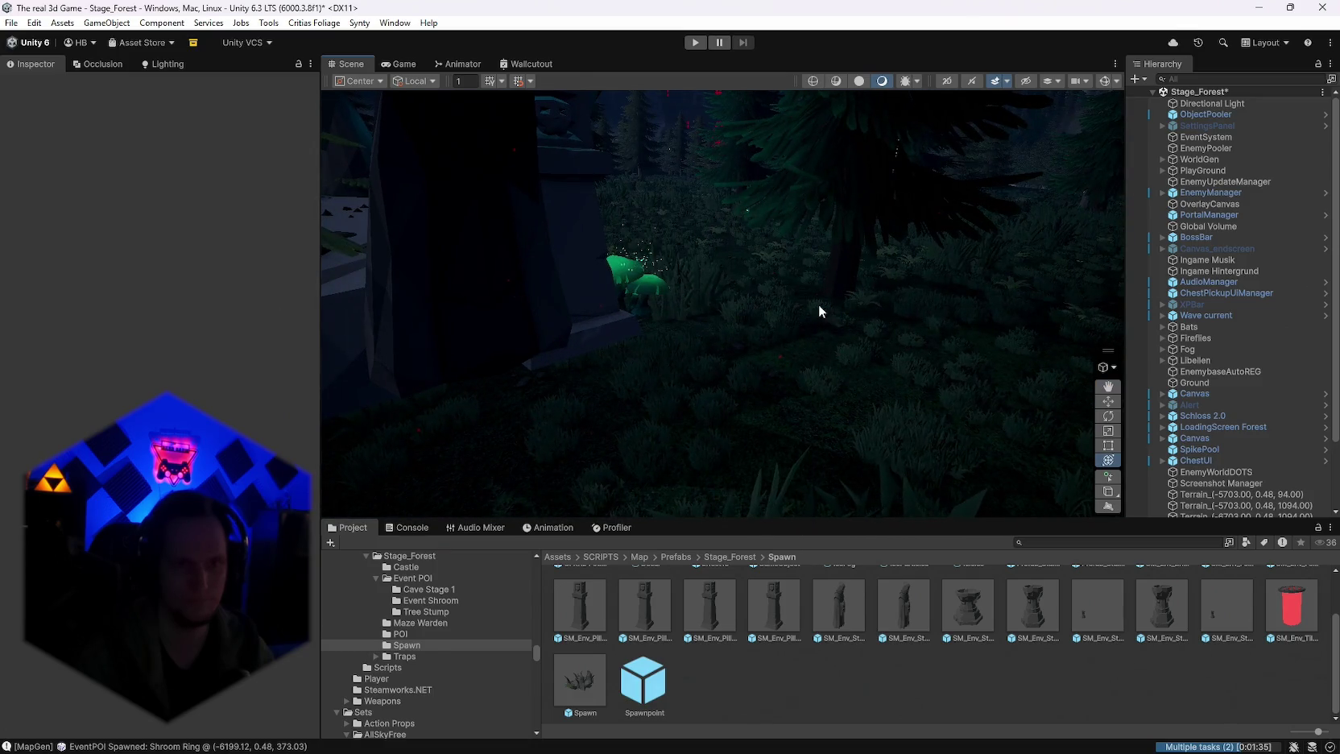
pyautogui.moveTo(818, 304)
pyautogui.mouseDown()
pyautogui.moveTo(562, 278)
pyautogui.moveTo(458, 247)
pyautogui.moveTo(256, 262)
pyautogui.moveTo(80, 250)
pyautogui.moveTo(1248, 338)
pyautogui.moveTo(1111, 415)
pyautogui.mouseUp()
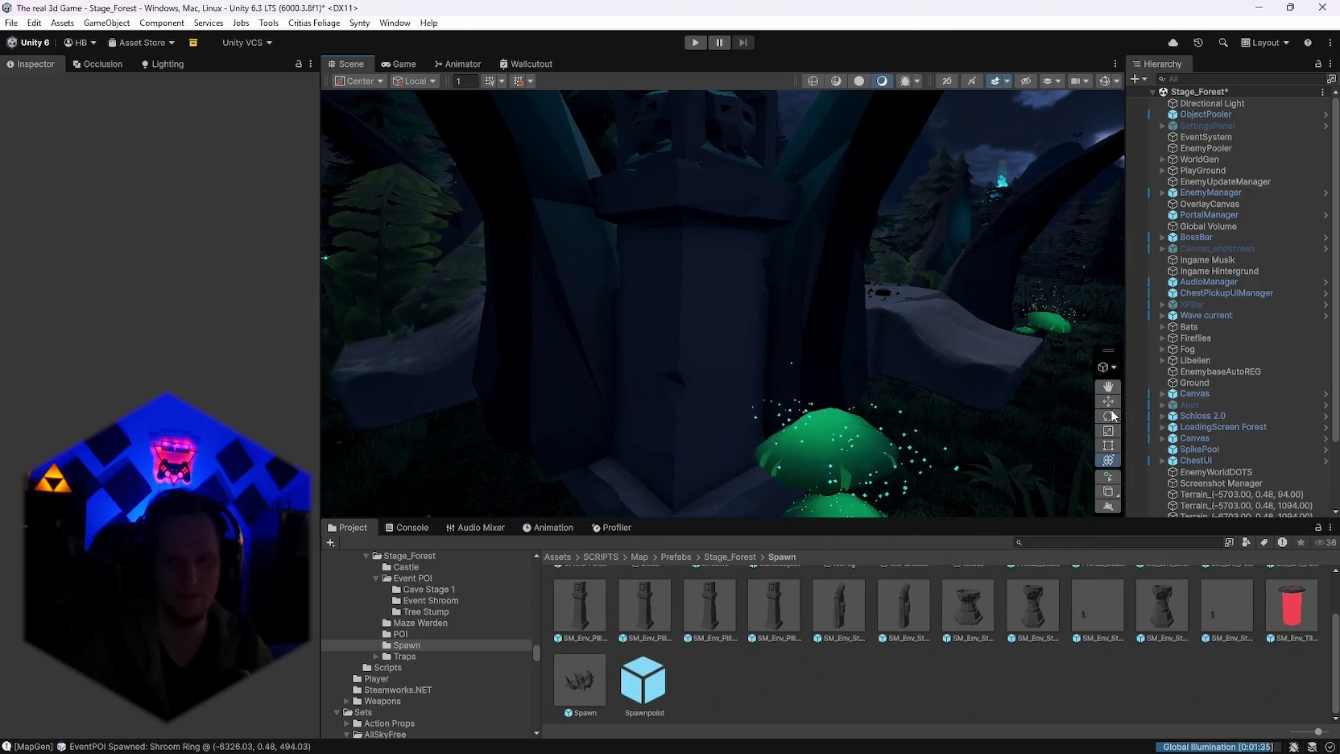
pyautogui.moveTo(1090, 332); pyautogui.dragTo(1047, 306)
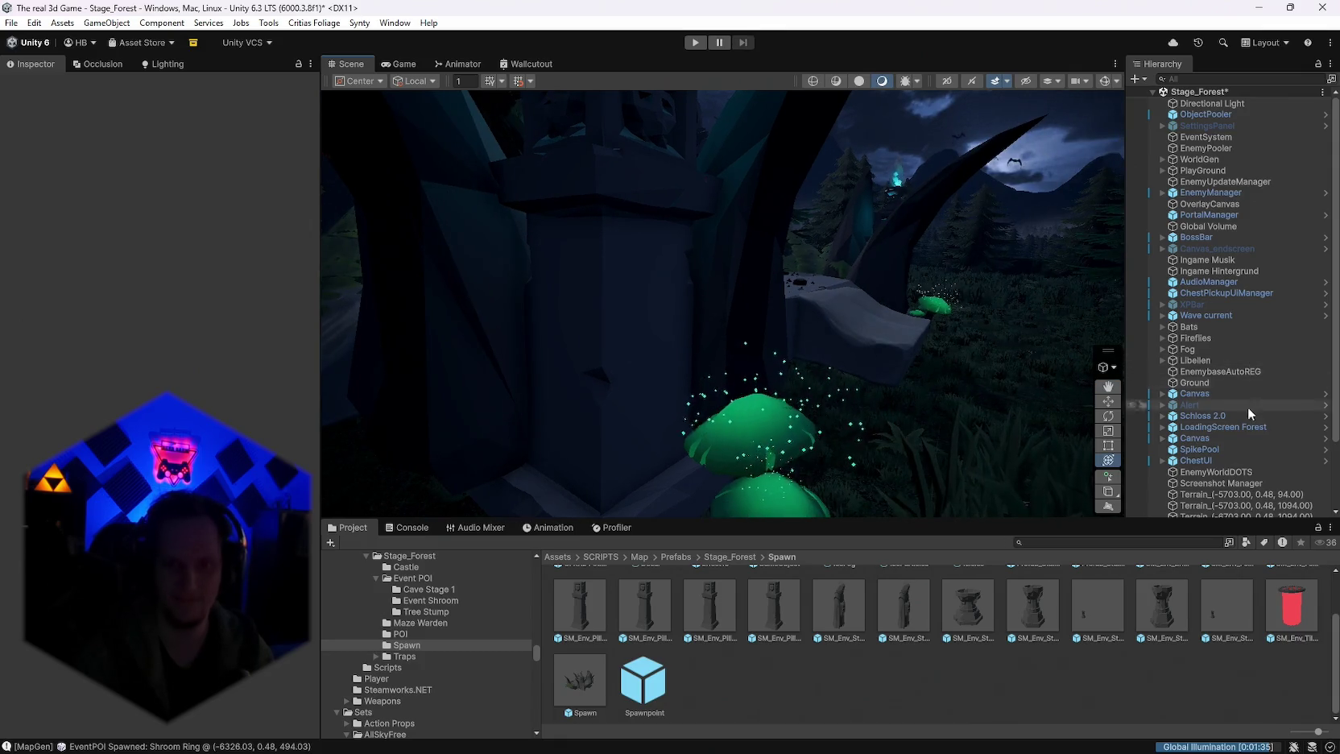
pyautogui.scroll(2, 813, 565)
pyautogui.click(722, 557)
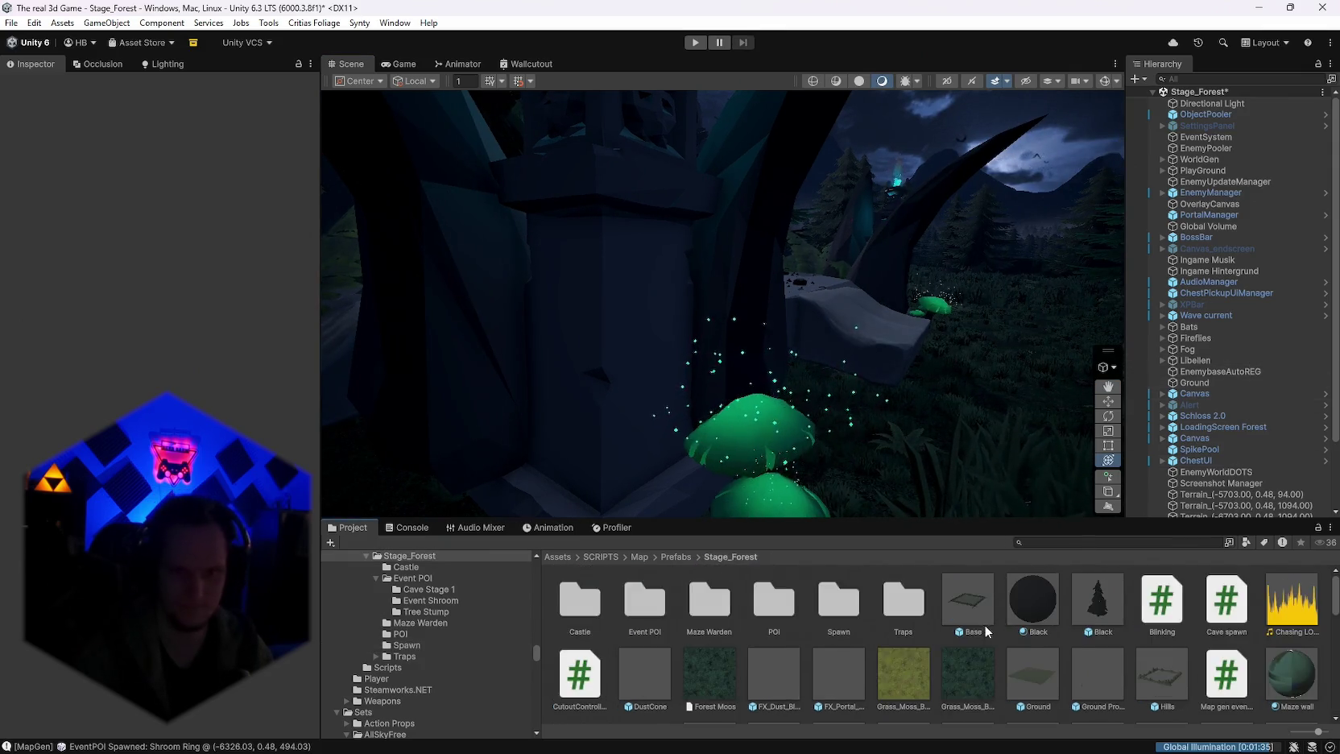
# Step: Scroll through WorldGenConfig's maze, cave and spawn settings, then select WorldGen
pyautogui.scroll(-6, 1022, 660)
pyautogui.click(1031, 683)
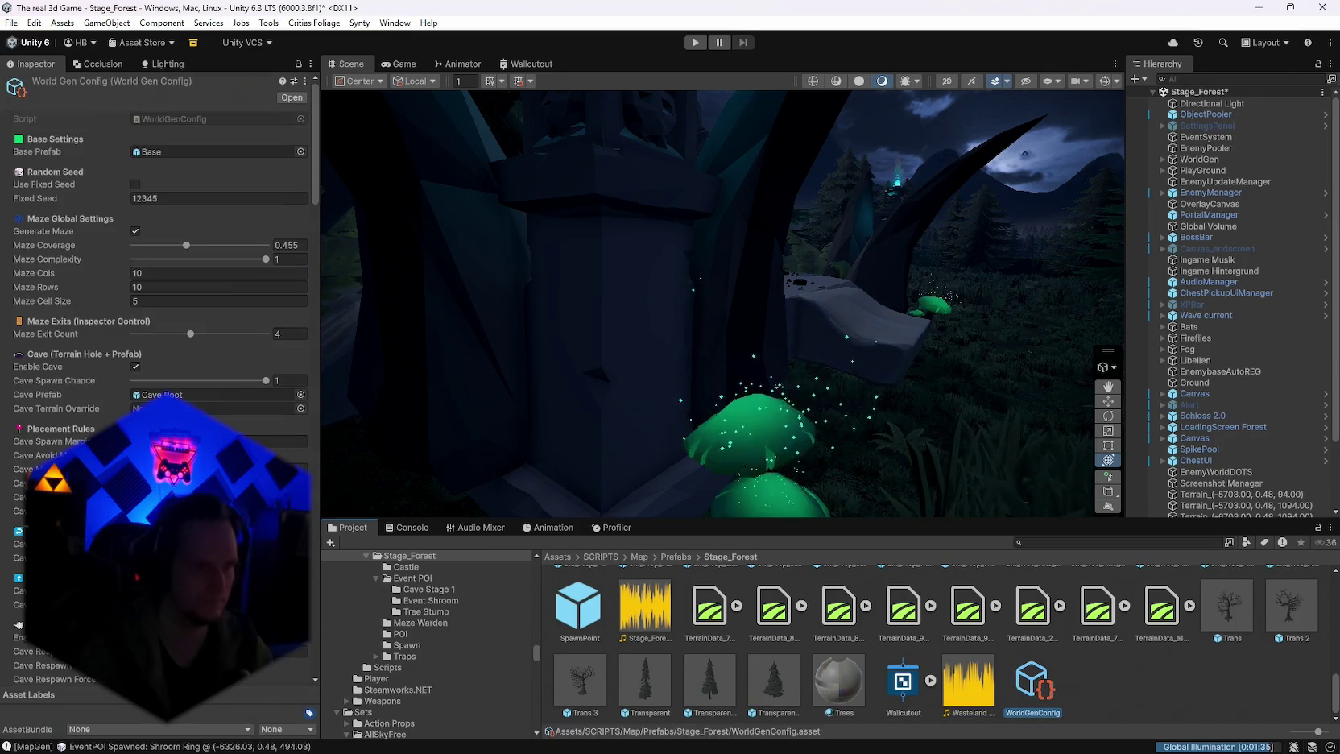
pyautogui.scroll(-15, 161, 242)
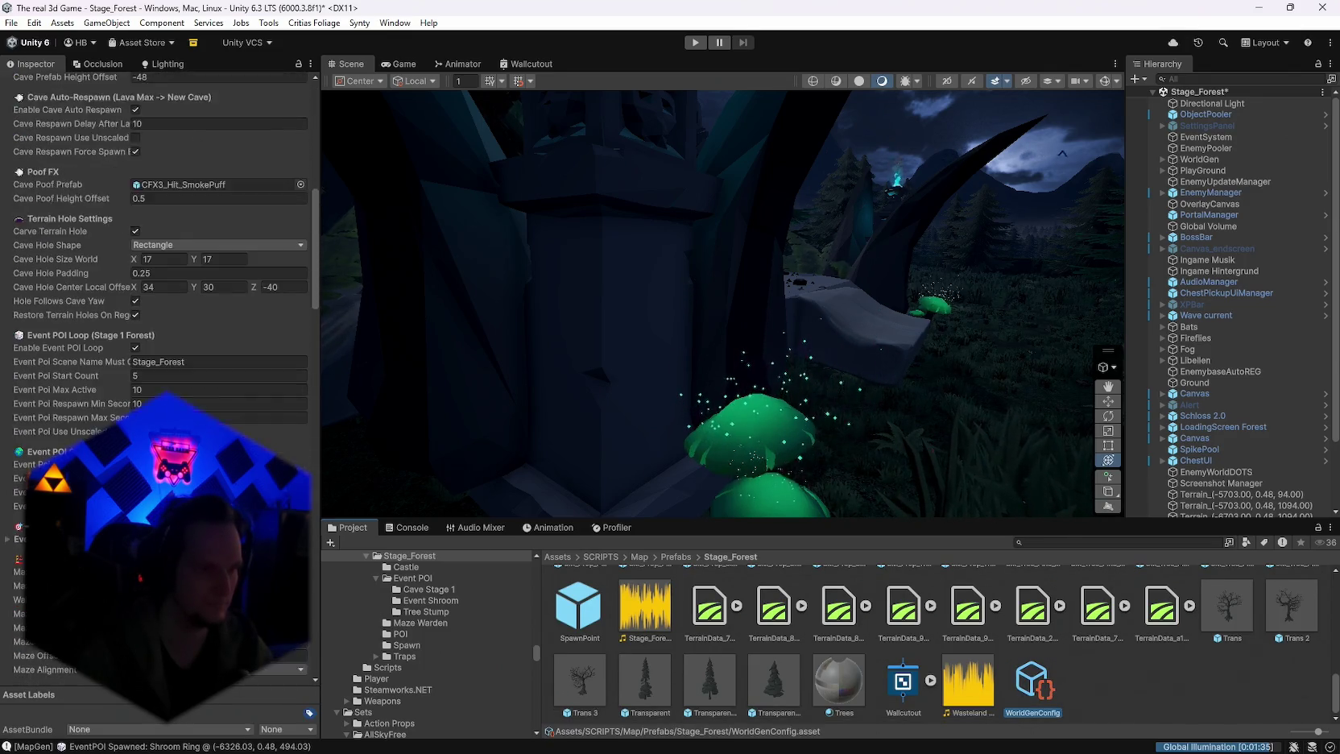
pyautogui.scroll(5, 161, 241)
pyautogui.scroll(-15, 161, 241)
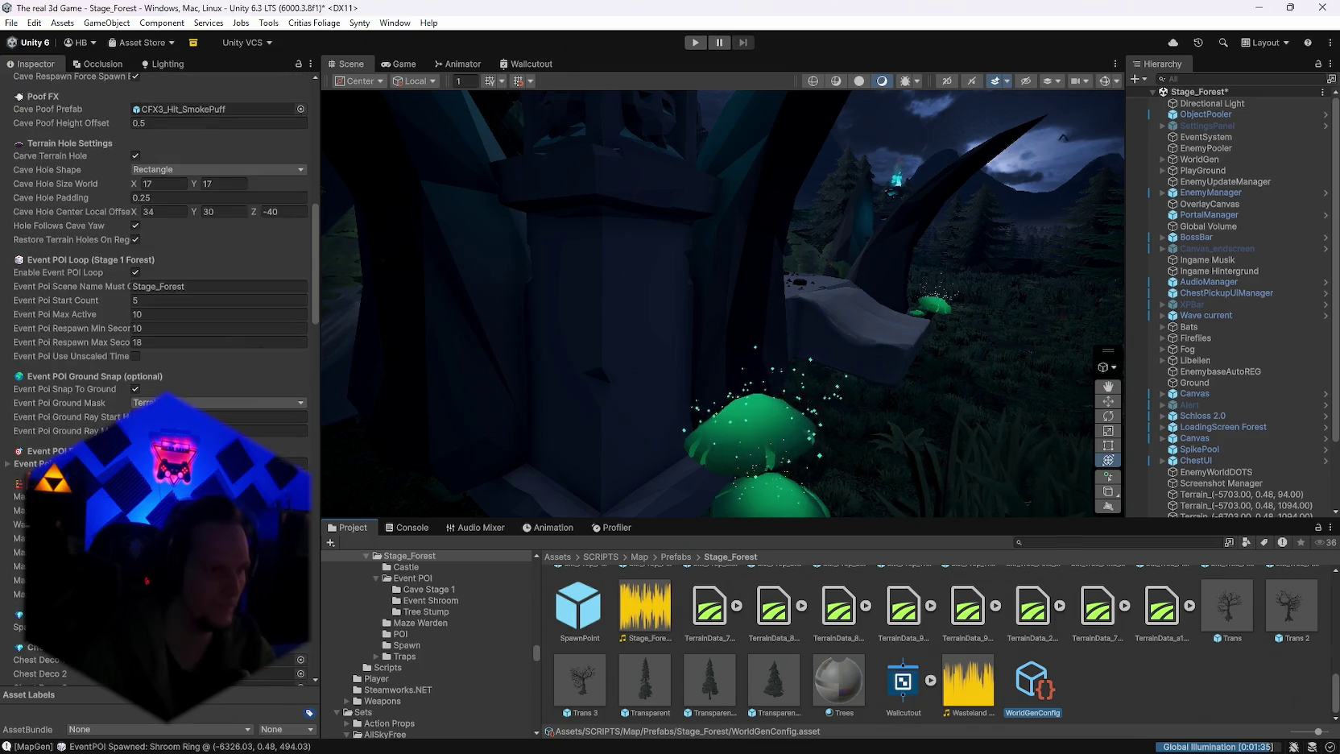
pyautogui.scroll(-5, 161, 242)
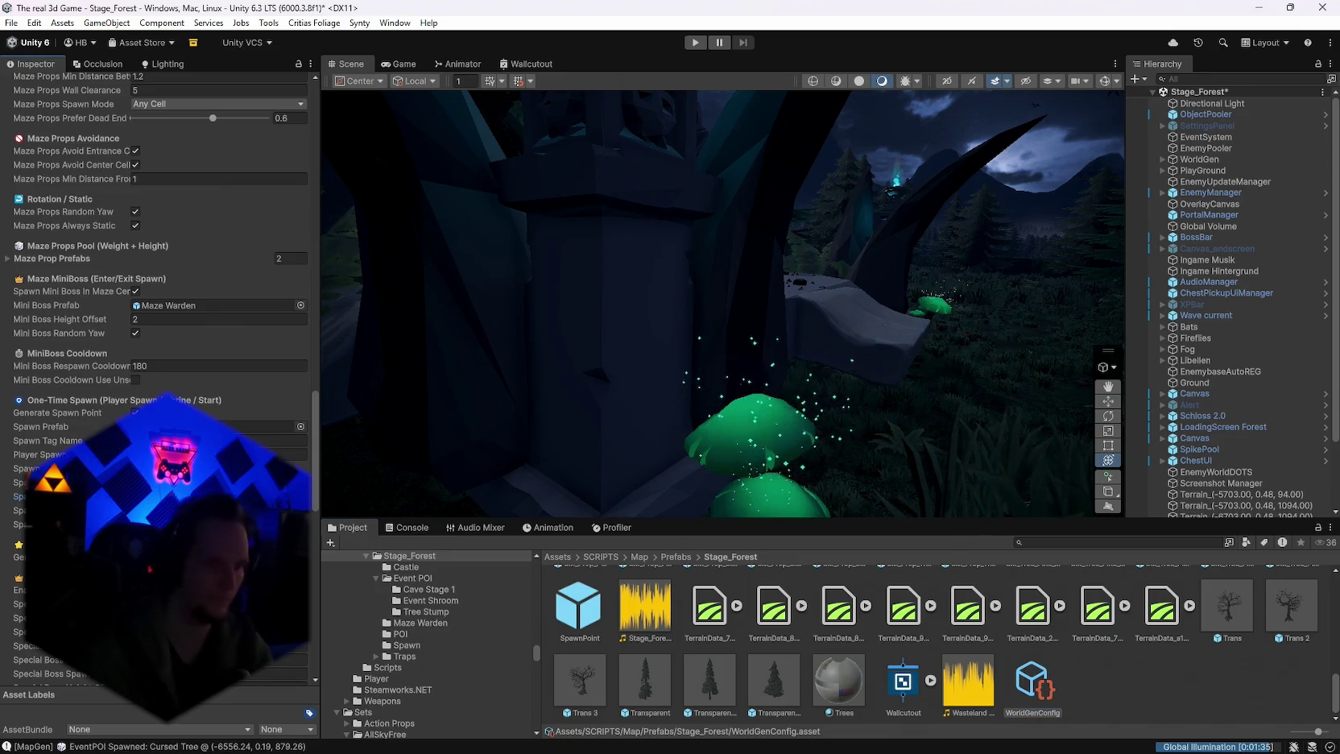
pyautogui.click(1201, 161)
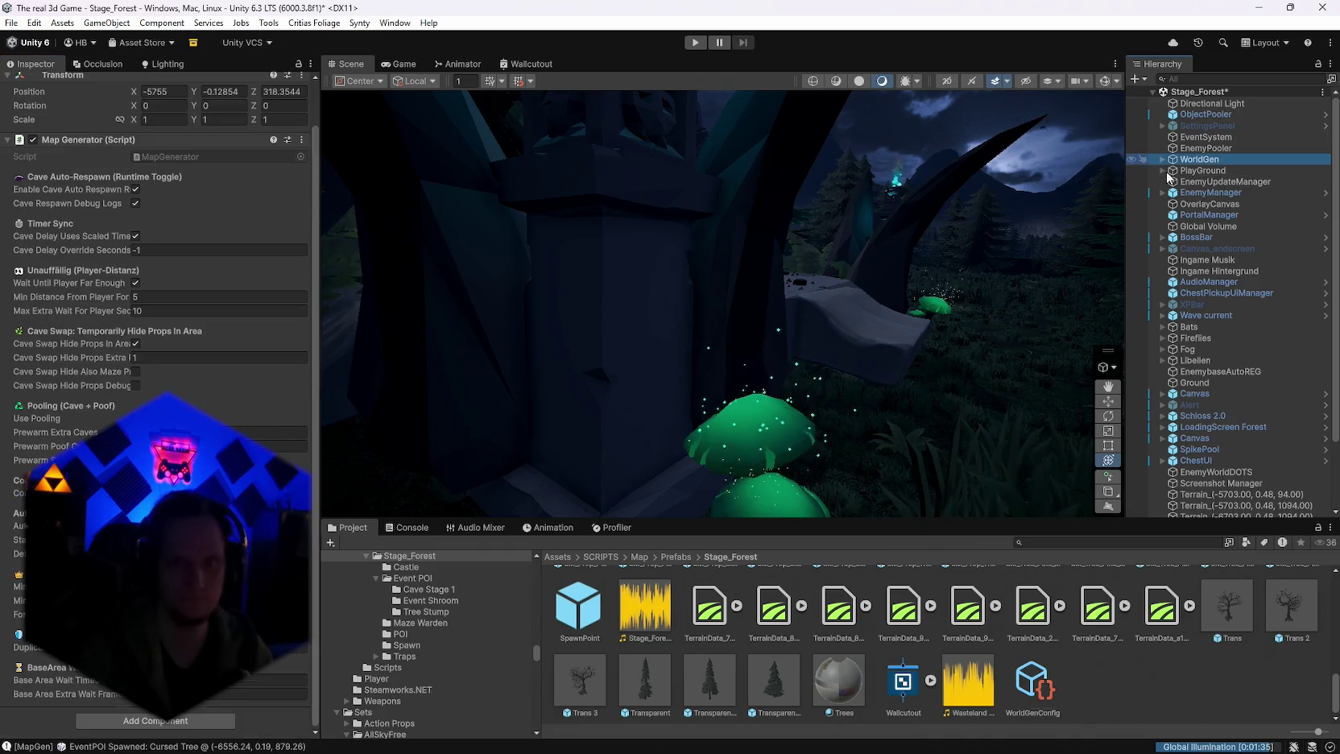
# Step: Generate World from the Map Generator and look around the new forest's trees and rocks
pyautogui.click(301, 140)
pyautogui.click(335, 385)
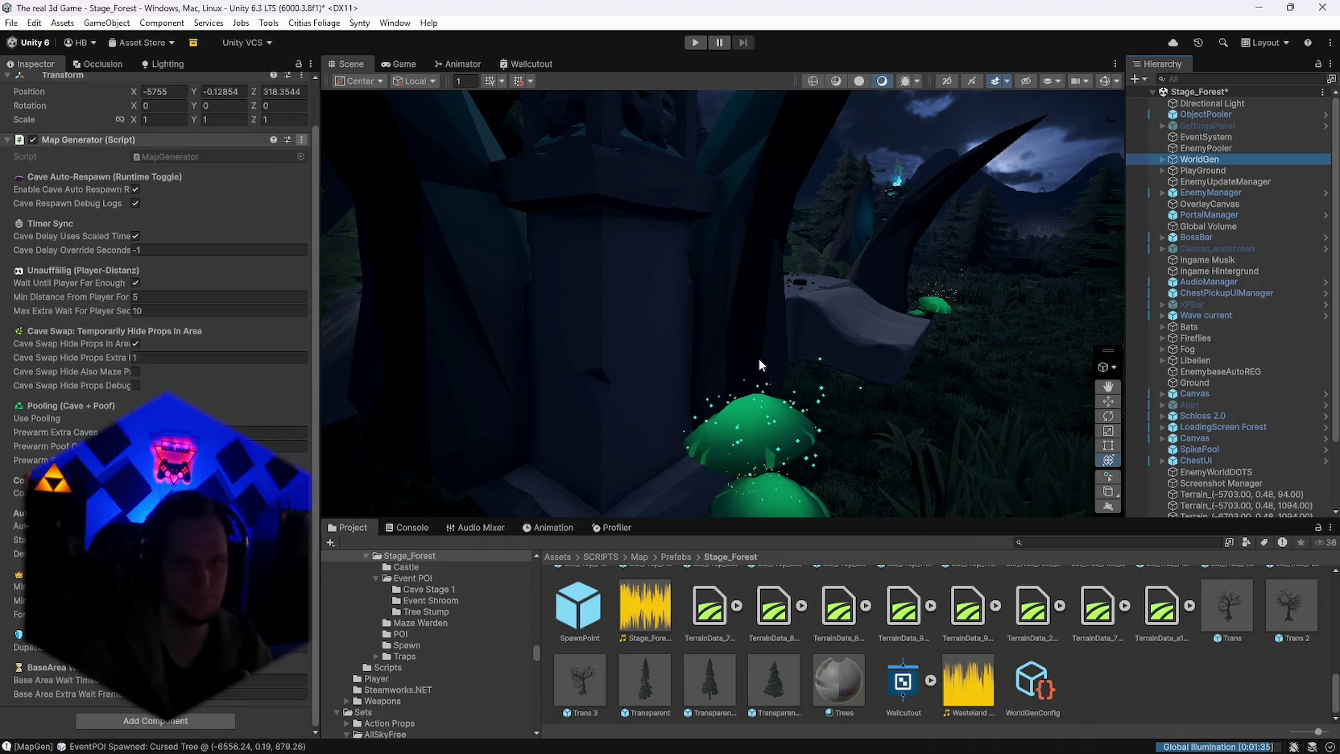
pyautogui.moveTo(829, 335)
pyautogui.mouseDown()
pyautogui.moveTo(757, 293)
pyautogui.moveTo(608, 281)
pyautogui.moveTo(927, 278)
pyautogui.moveTo(974, 306)
pyautogui.moveTo(854, 345)
pyautogui.moveTo(1083, 343)
pyautogui.moveTo(1112, 317)
pyautogui.moveTo(1220, 325)
pyautogui.moveTo(119, 307)
pyautogui.moveTo(202, 286)
pyautogui.moveTo(289, 360)
pyautogui.moveTo(395, 375)
pyautogui.mouseUp()
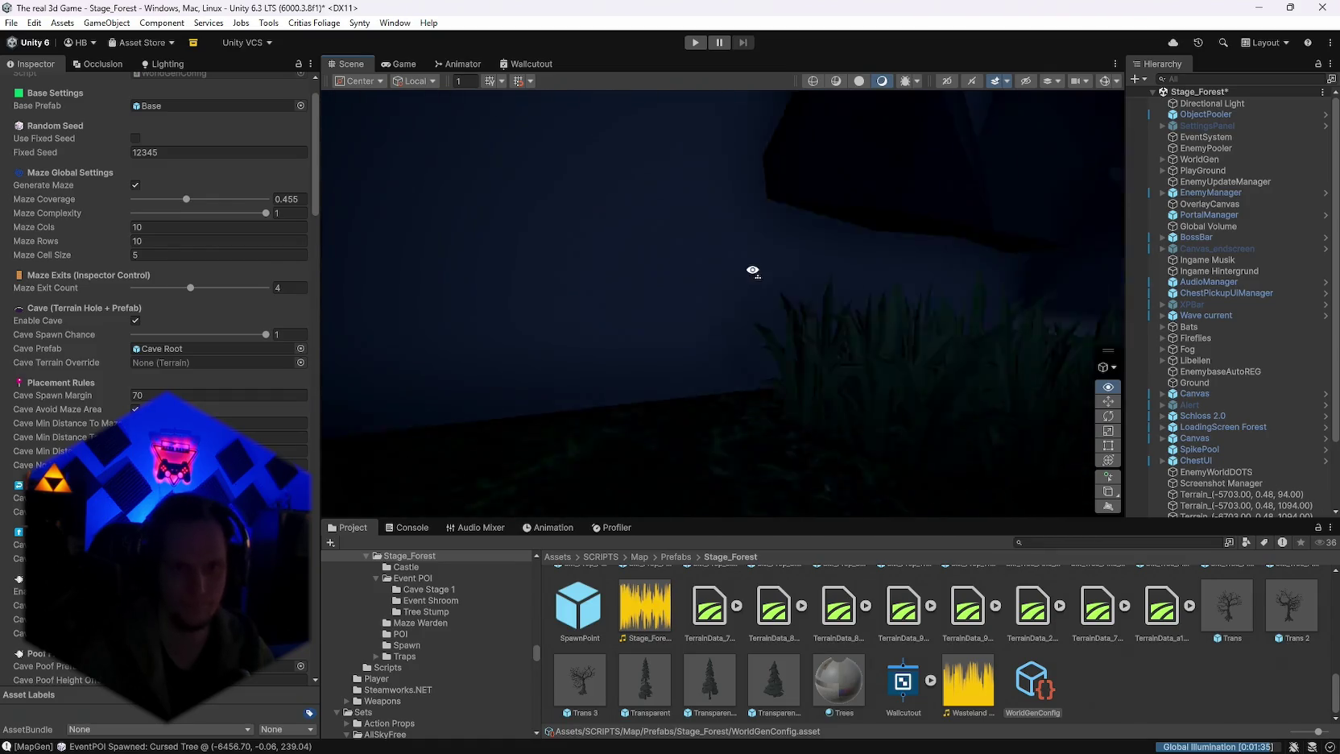
pyautogui.moveTo(664, 299); pyautogui.dragTo(589, 329)
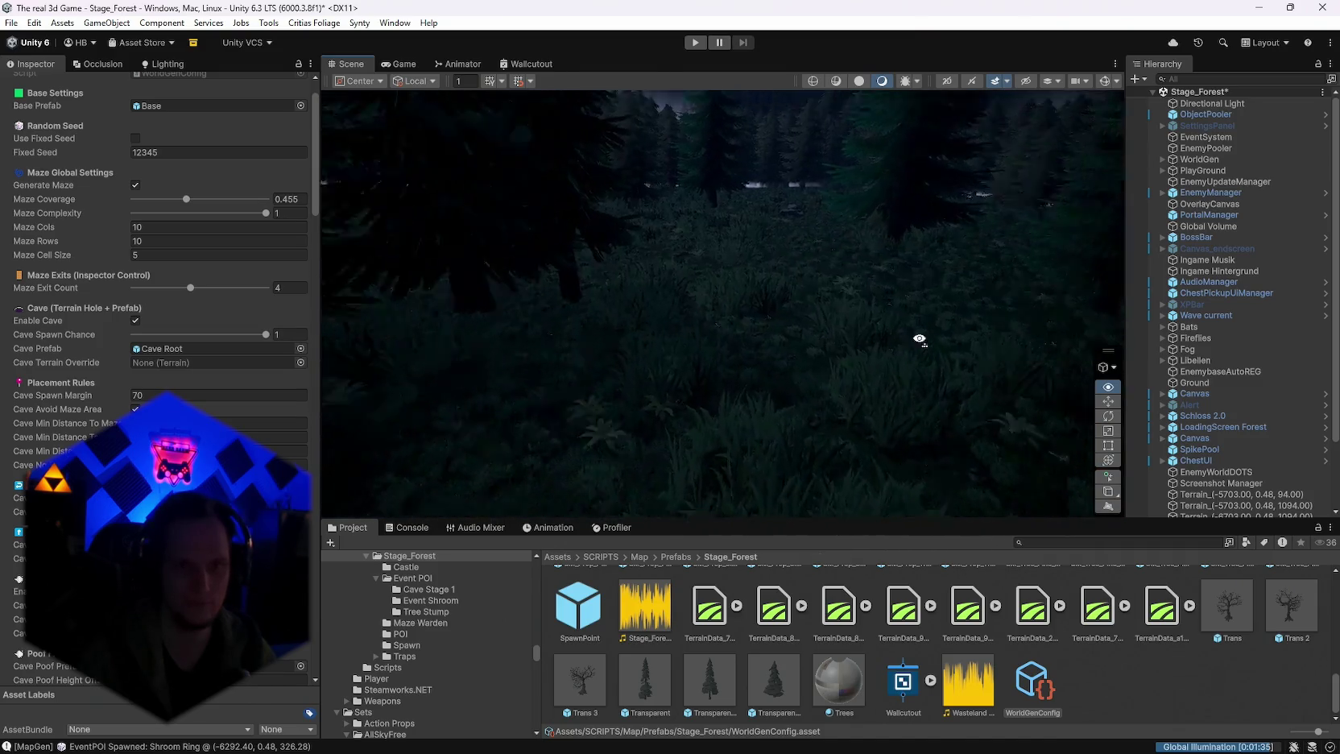
pyautogui.moveTo(655, 326)
pyautogui.mouseDown()
pyautogui.moveTo(652, 347)
pyautogui.moveTo(921, 329)
pyautogui.moveTo(685, 312)
pyautogui.moveTo(664, 298)
pyautogui.moveTo(782, 283)
pyautogui.moveTo(939, 225)
pyautogui.moveTo(1094, 248)
pyautogui.moveTo(1034, 270)
pyautogui.moveTo(508, 290)
pyautogui.moveTo(424, 233)
pyautogui.moveTo(436, 185)
pyautogui.moveTo(667, 284)
pyautogui.moveTo(424, 280)
pyautogui.moveTo(380, 293)
pyautogui.moveTo(366, 338)
pyautogui.mouseUp()
pyautogui.scroll(-10, 742, 692)
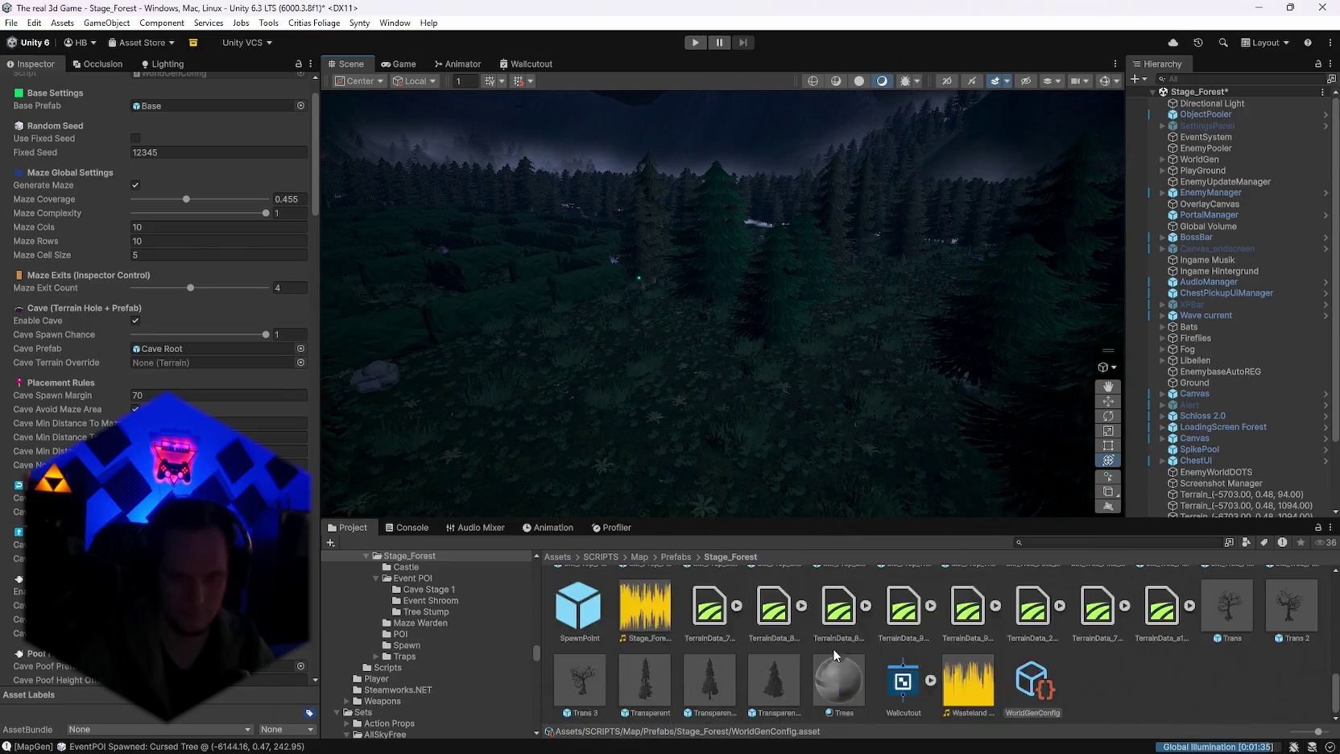
pyautogui.click(590, 326)
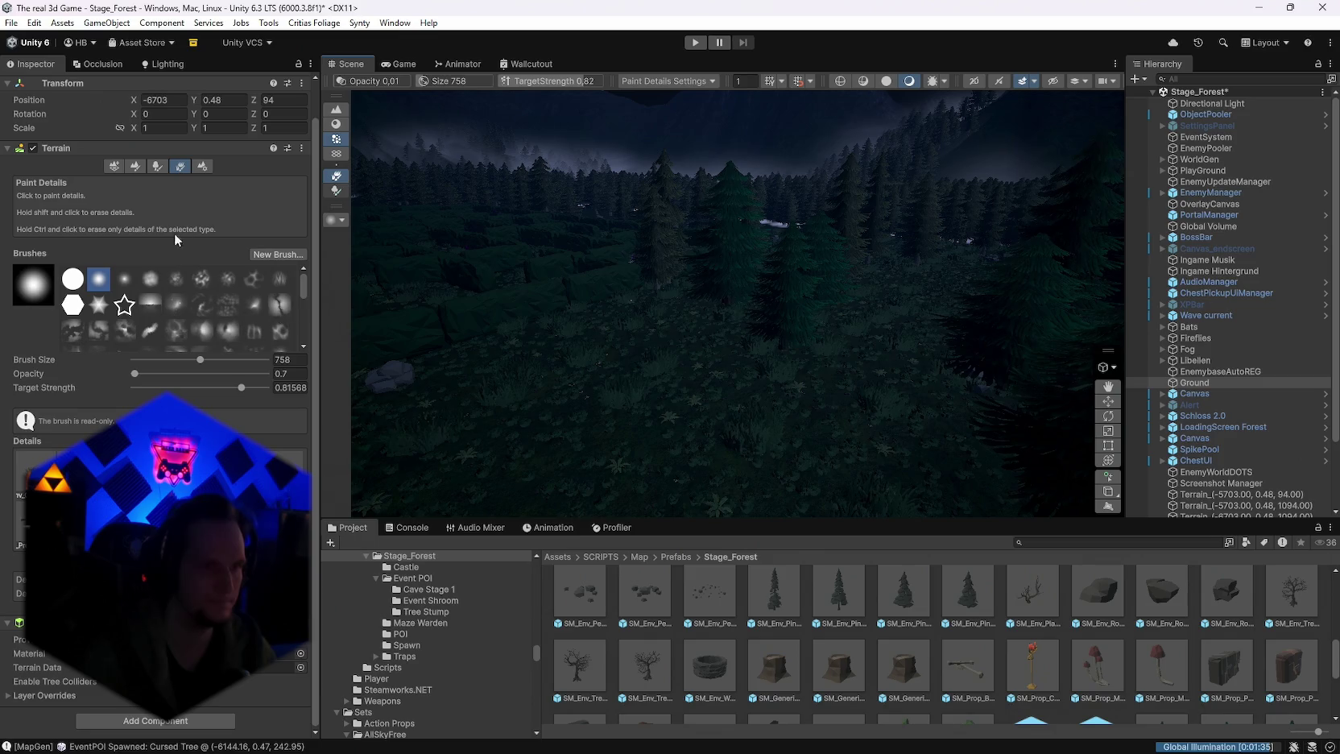
# Step: Locate the SM_Tree_Pine_02 1 prefab from the terrain's pine tree entry
pyautogui.click(155, 168)
pyautogui.click(722, 131)
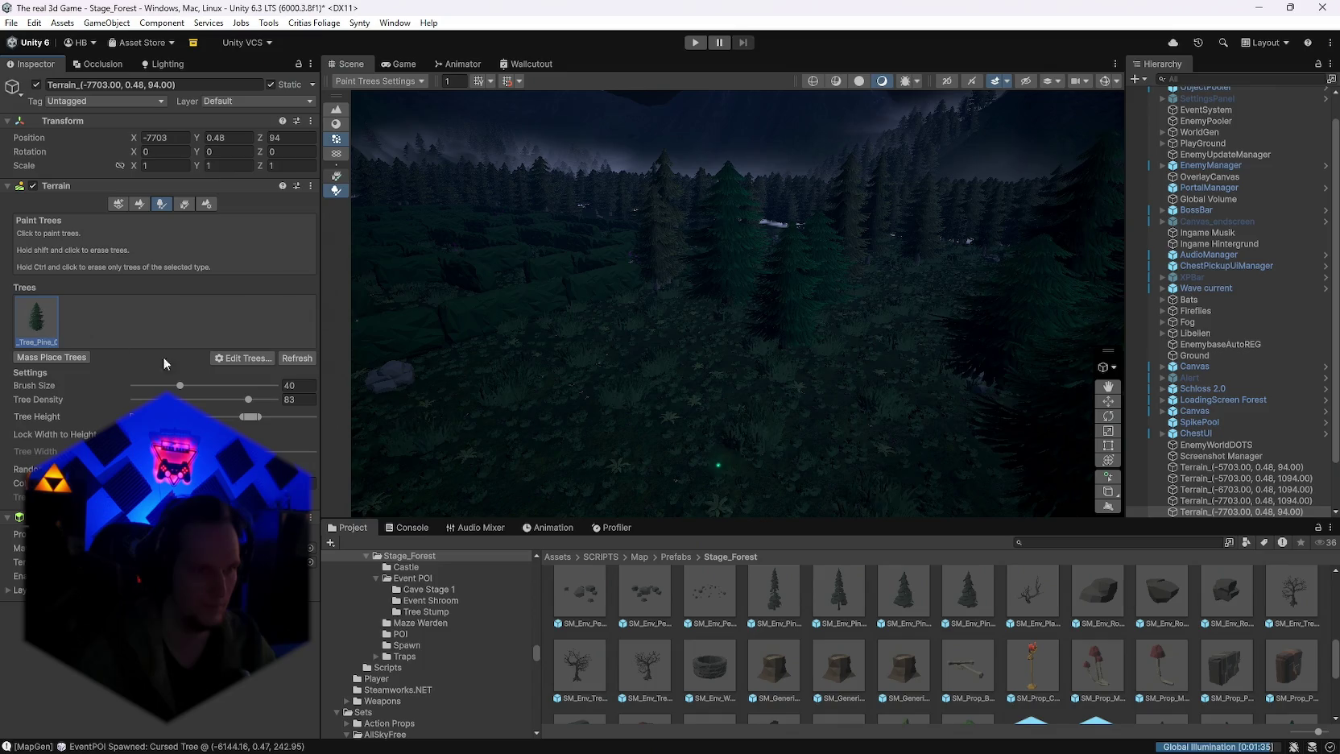
pyautogui.click(261, 377)
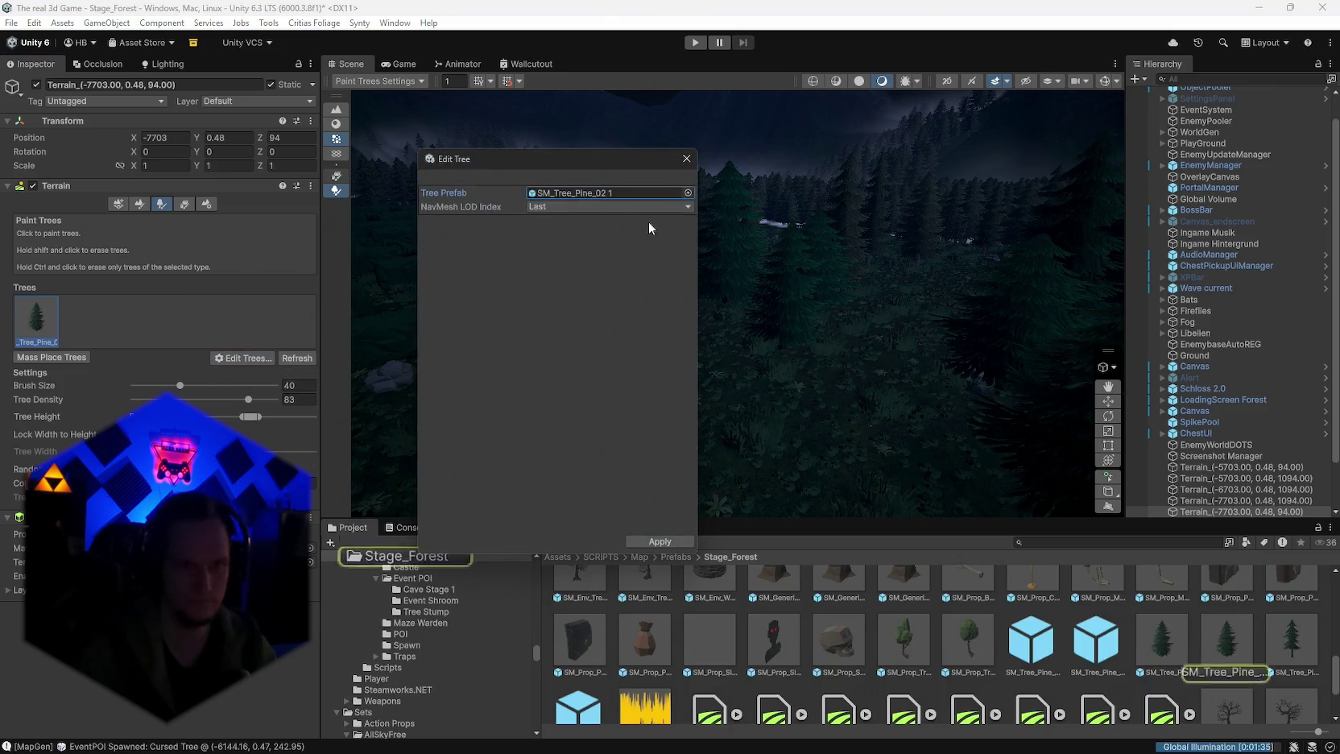
pyautogui.click(1223, 671)
pyautogui.click(686, 158)
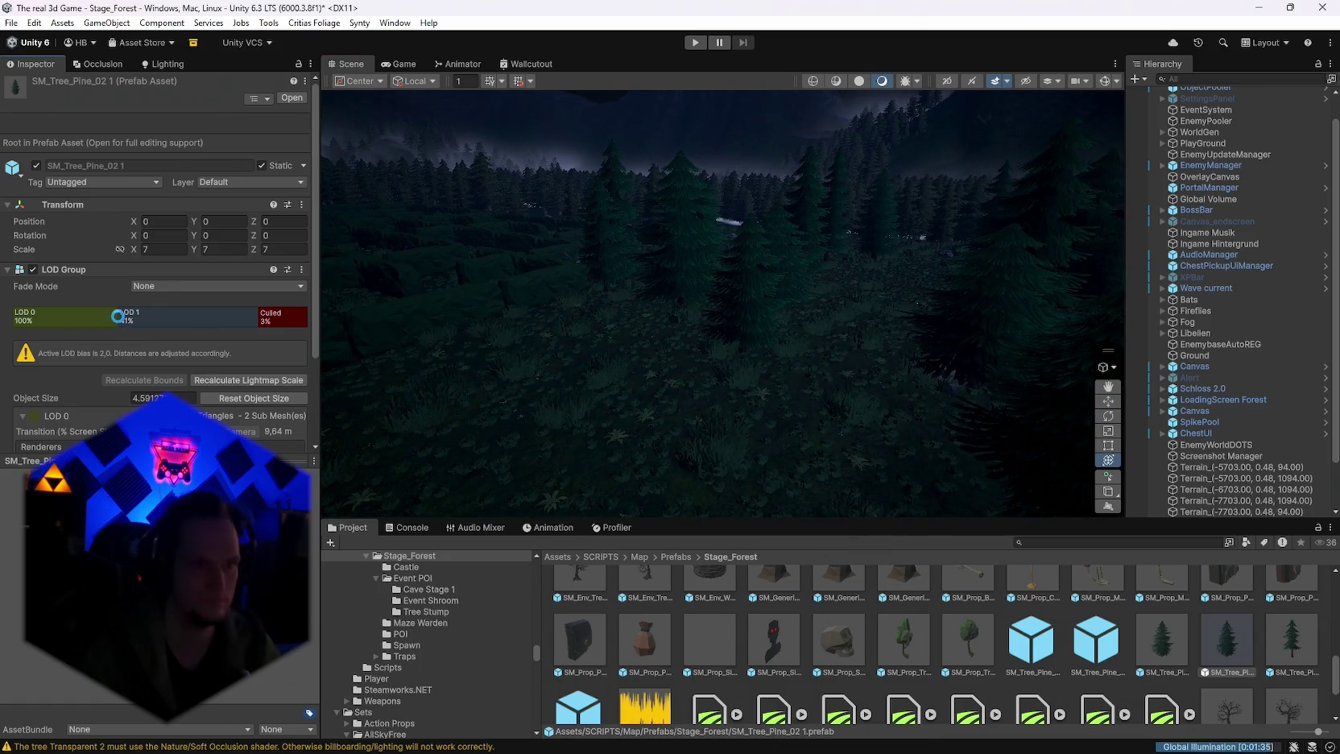
# Step: Lower the pine's LOD 0 transition, set Fade Mode to Cross Fade, and adjust fade width
pyautogui.scroll(-3, 186, 380)
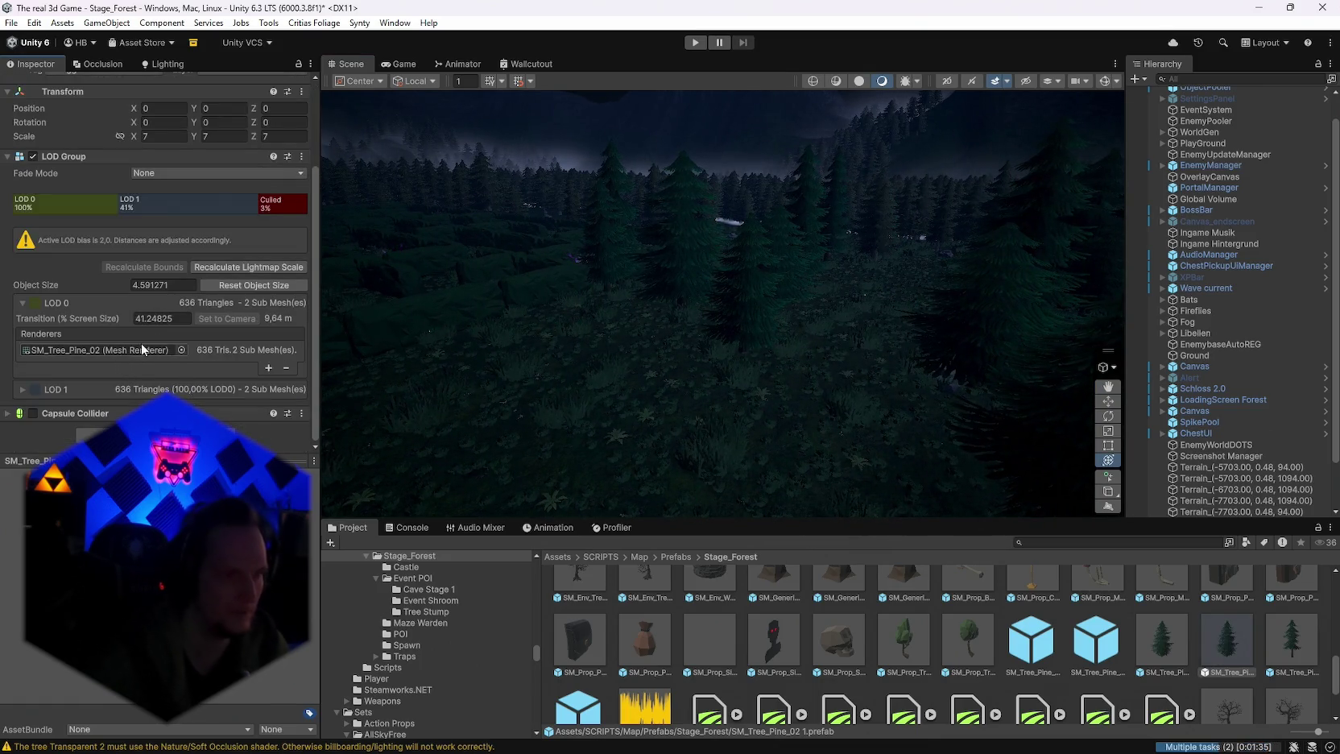
pyautogui.moveTo(125, 318)
pyautogui.mouseDown()
pyautogui.moveTo(76, 321)
pyautogui.moveTo(1243, 315)
pyautogui.mouseUp()
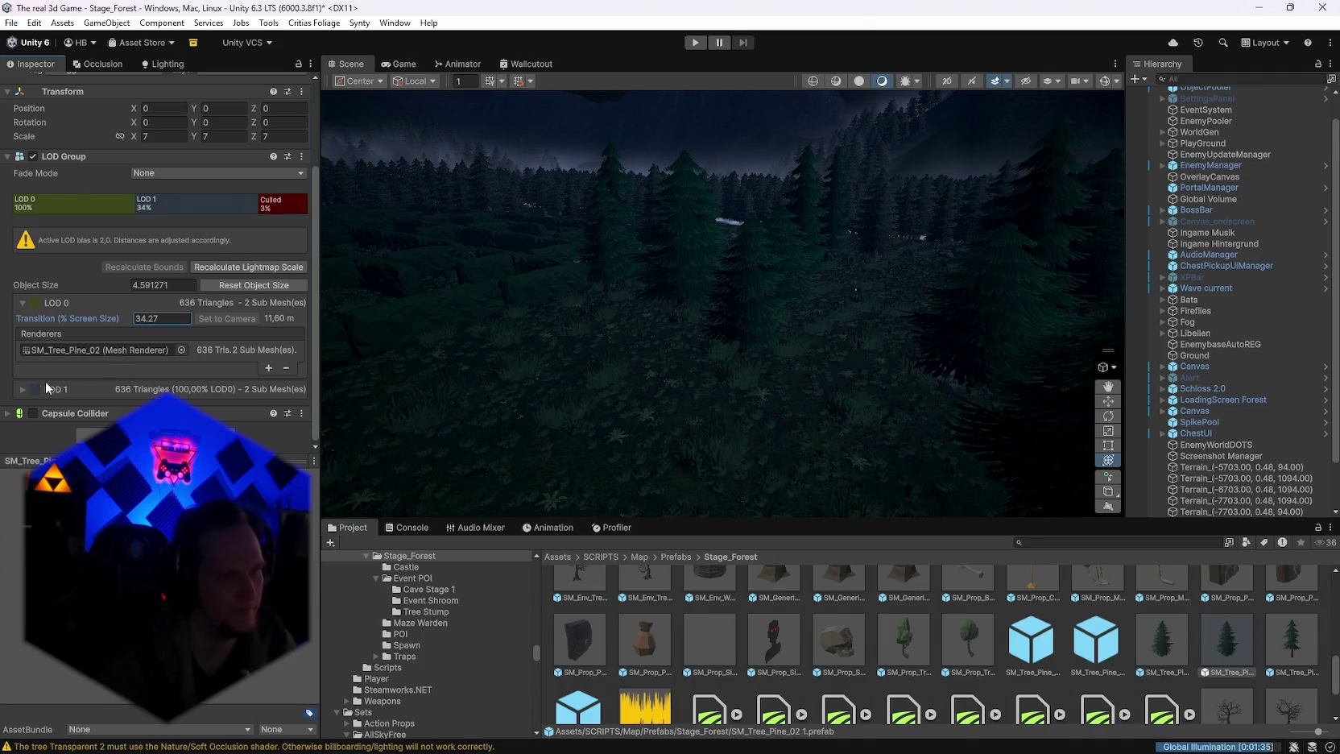
pyautogui.click(22, 390)
pyautogui.scroll(-2, 123, 358)
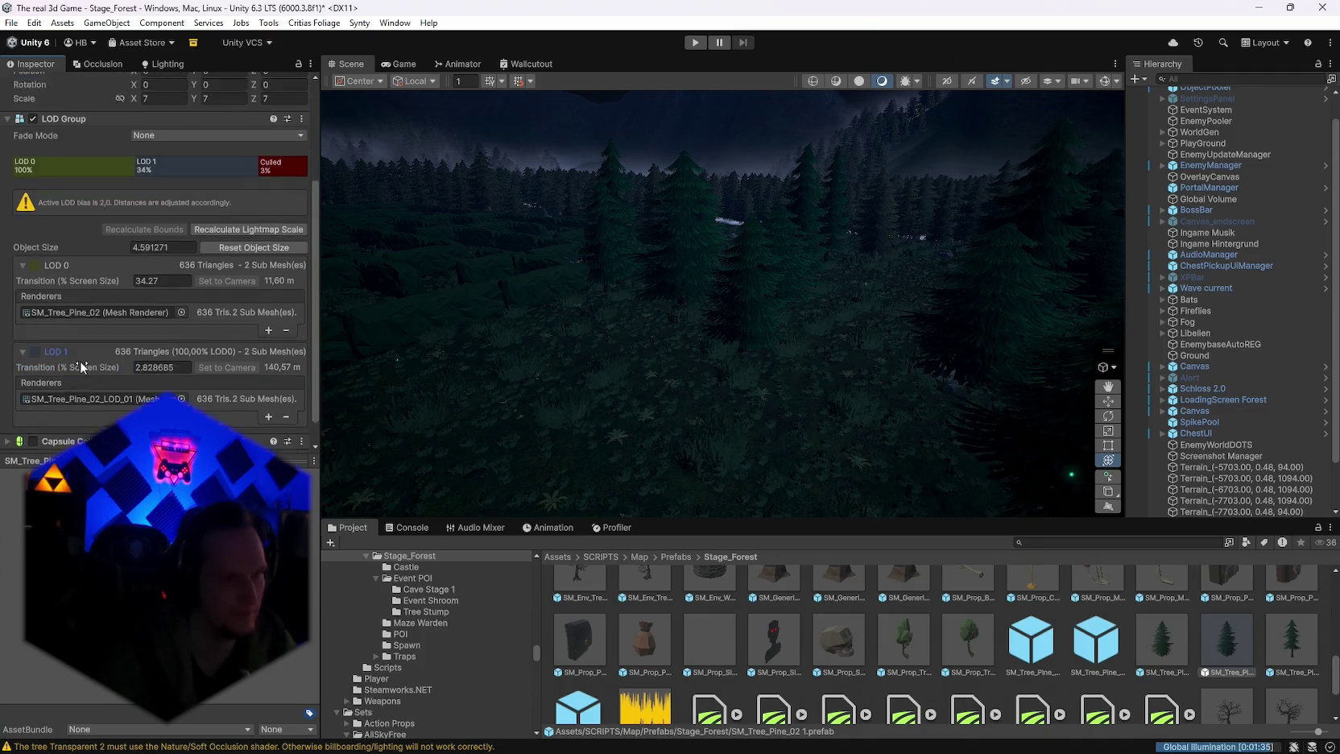
pyautogui.scroll(2, 125, 358)
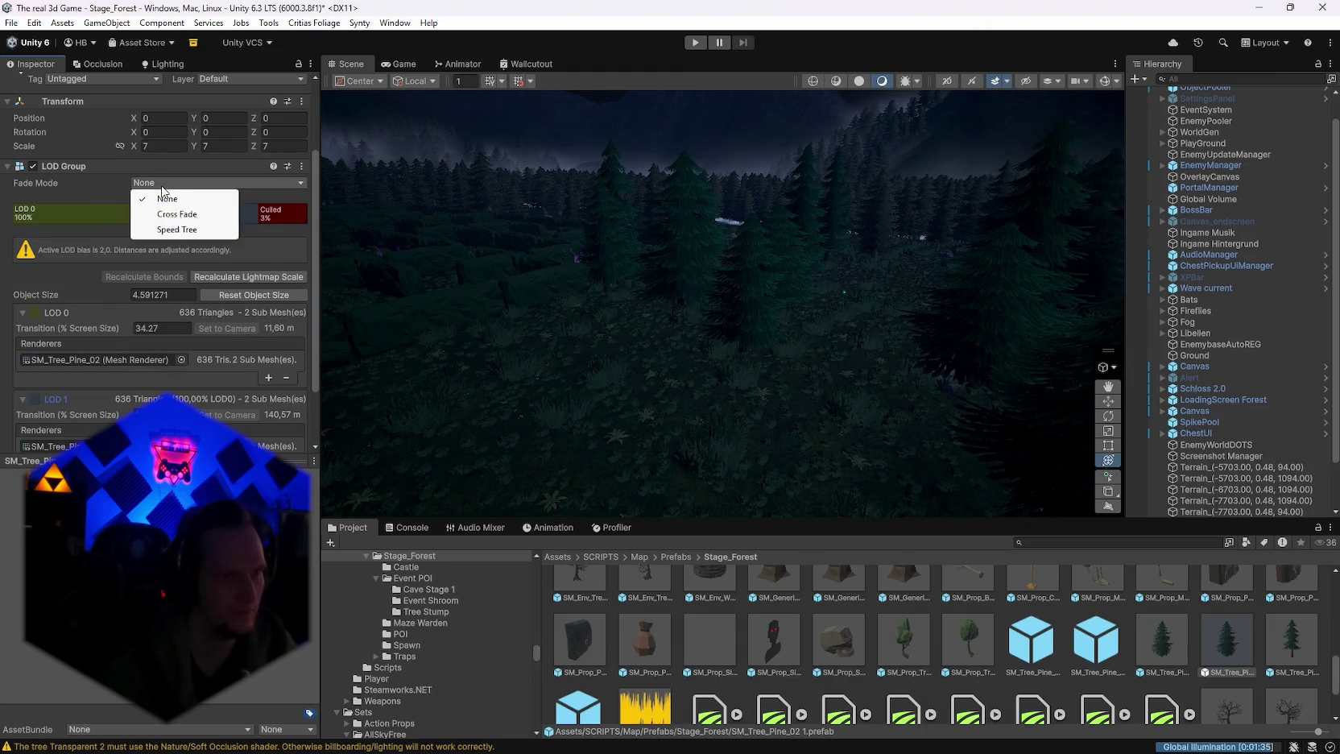
pyautogui.click(176, 215)
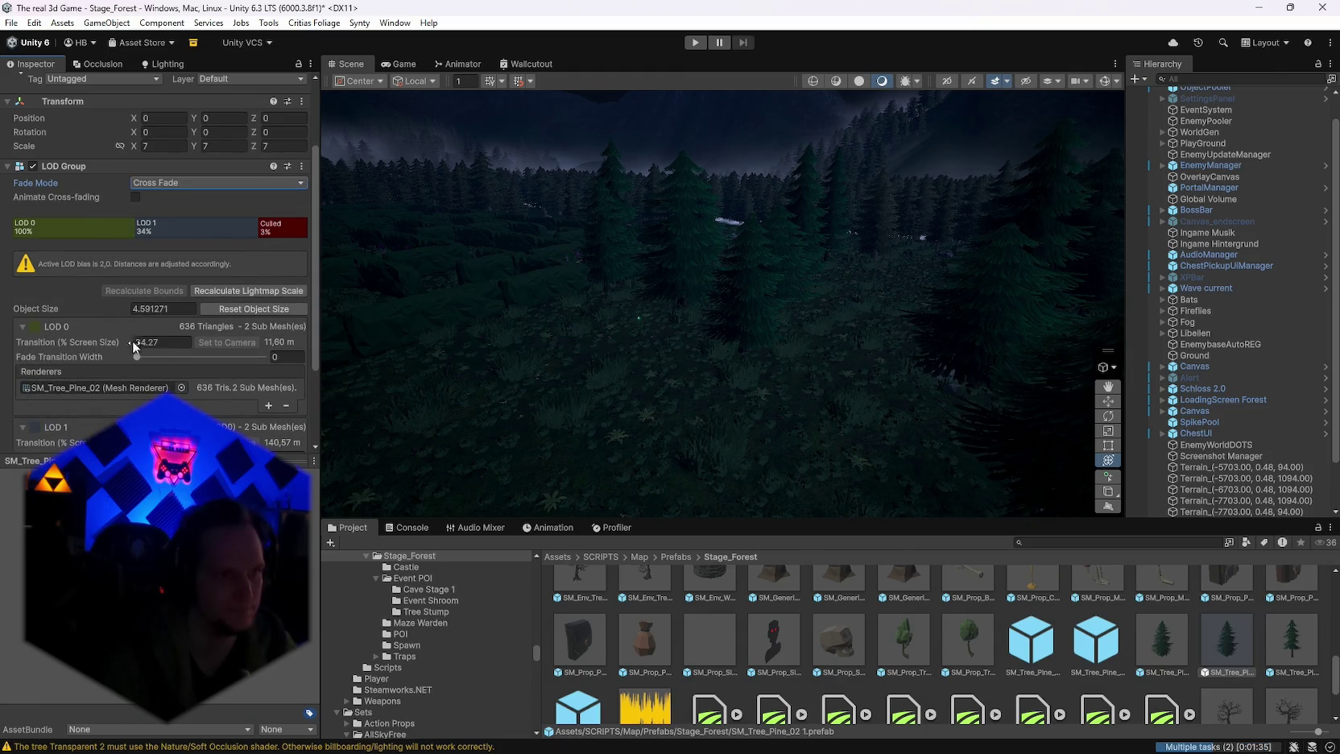
pyautogui.moveTo(137, 360); pyautogui.dragTo(212, 362)
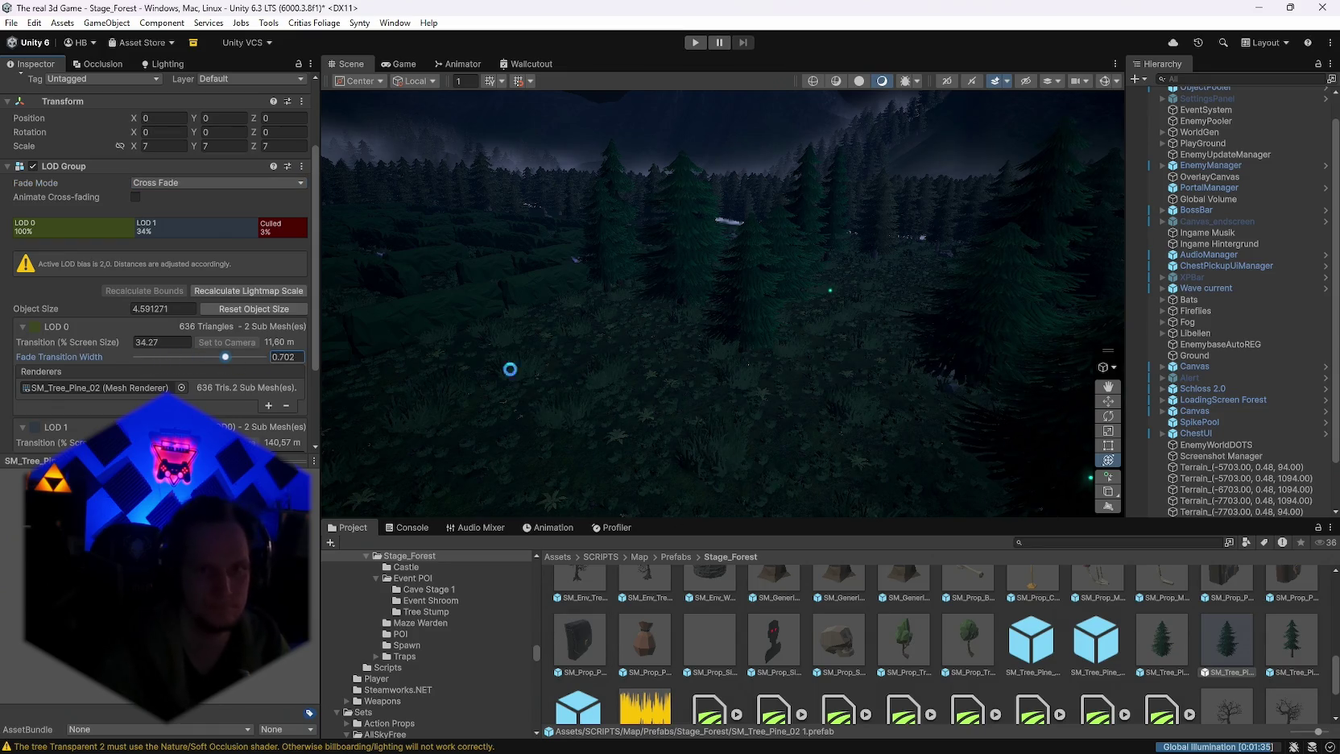
# Step: Fly the Scene camera around the forest to check the pine LOD transitions
pyautogui.moveTo(664, 374)
pyautogui.mouseDown()
pyautogui.moveTo(770, 354)
pyautogui.moveTo(691, 344)
pyautogui.mouseUp()
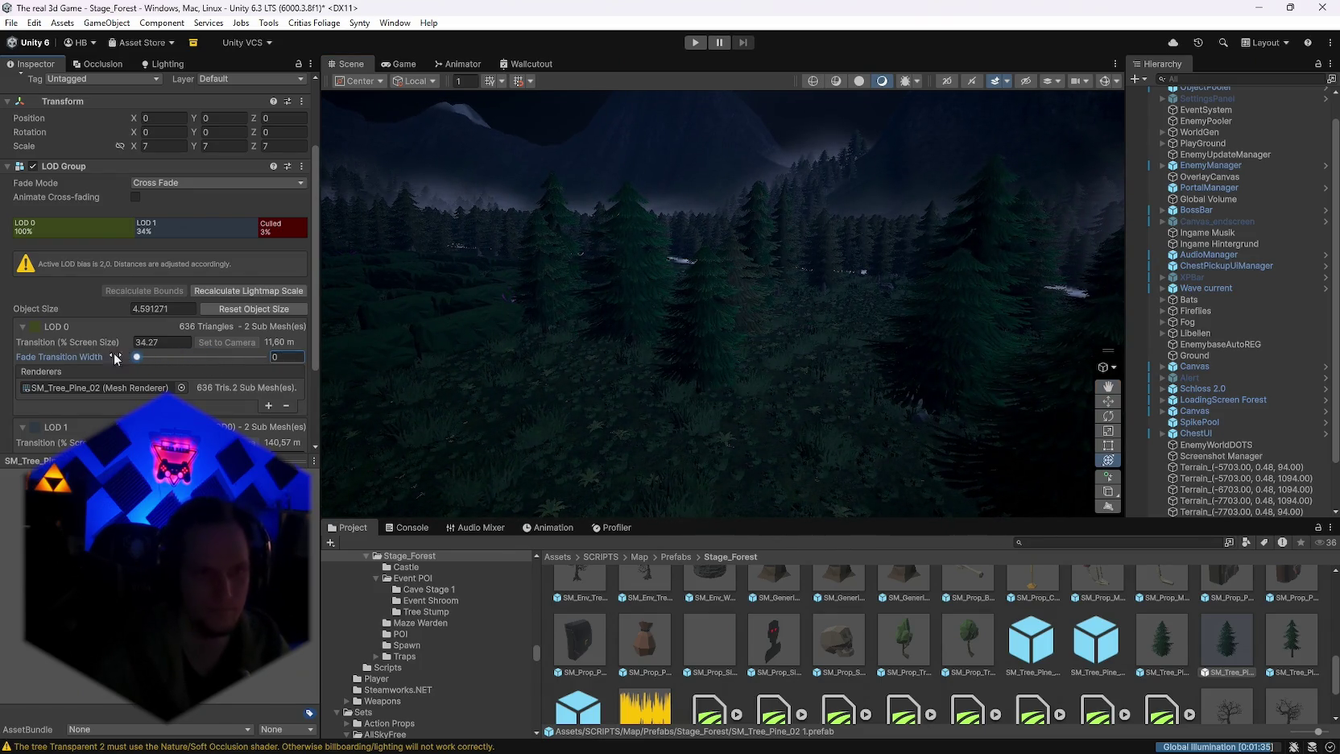
pyautogui.moveTo(595, 358)
pyautogui.mouseDown()
pyautogui.moveTo(634, 371)
pyautogui.moveTo(603, 360)
pyautogui.mouseUp()
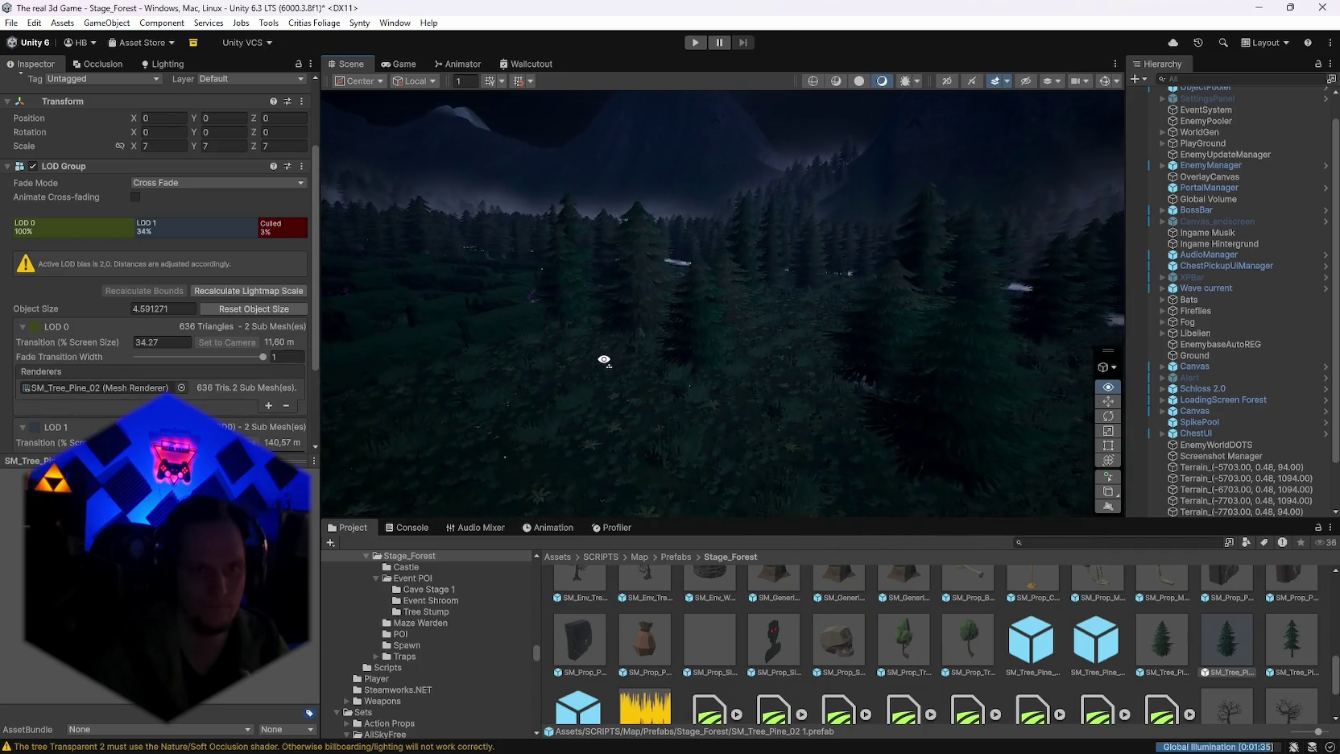
pyautogui.moveTo(608, 361)
pyautogui.mouseDown()
pyautogui.moveTo(682, 377)
pyautogui.moveTo(718, 368)
pyautogui.moveTo(631, 370)
pyautogui.moveTo(721, 367)
pyautogui.mouseUp()
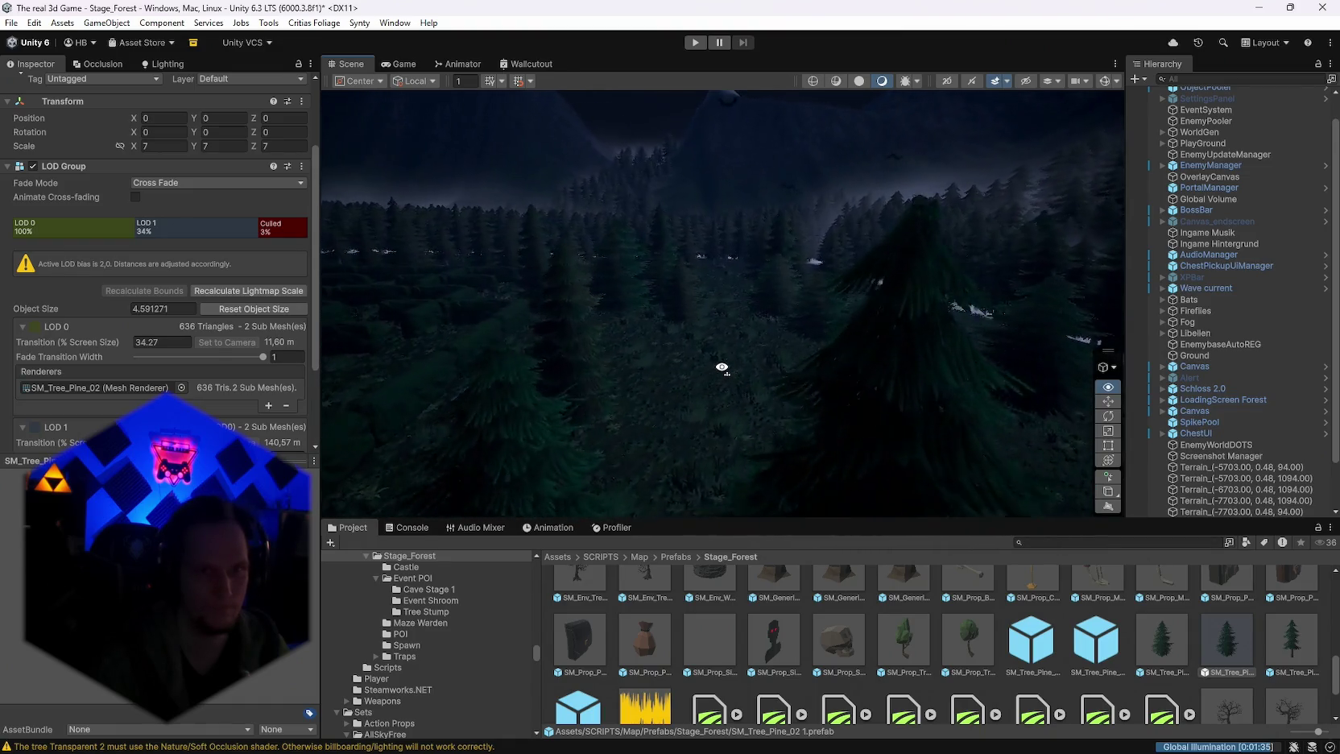
pyautogui.moveTo(651, 398); pyautogui.dragTo(653, 387)
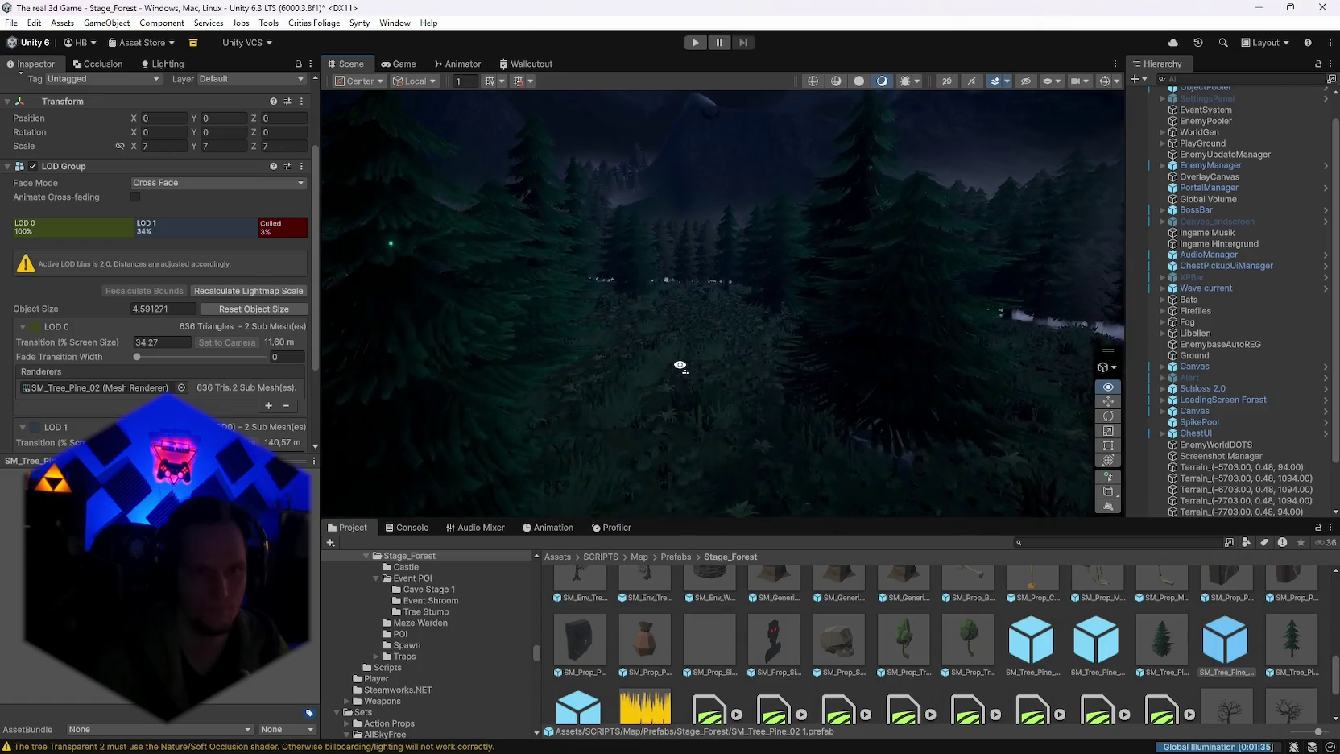
pyautogui.moveTo(679, 366)
pyautogui.mouseDown()
pyautogui.moveTo(665, 352)
pyautogui.moveTo(383, 356)
pyautogui.moveTo(464, 344)
pyautogui.moveTo(362, 362)
pyautogui.mouseUp()
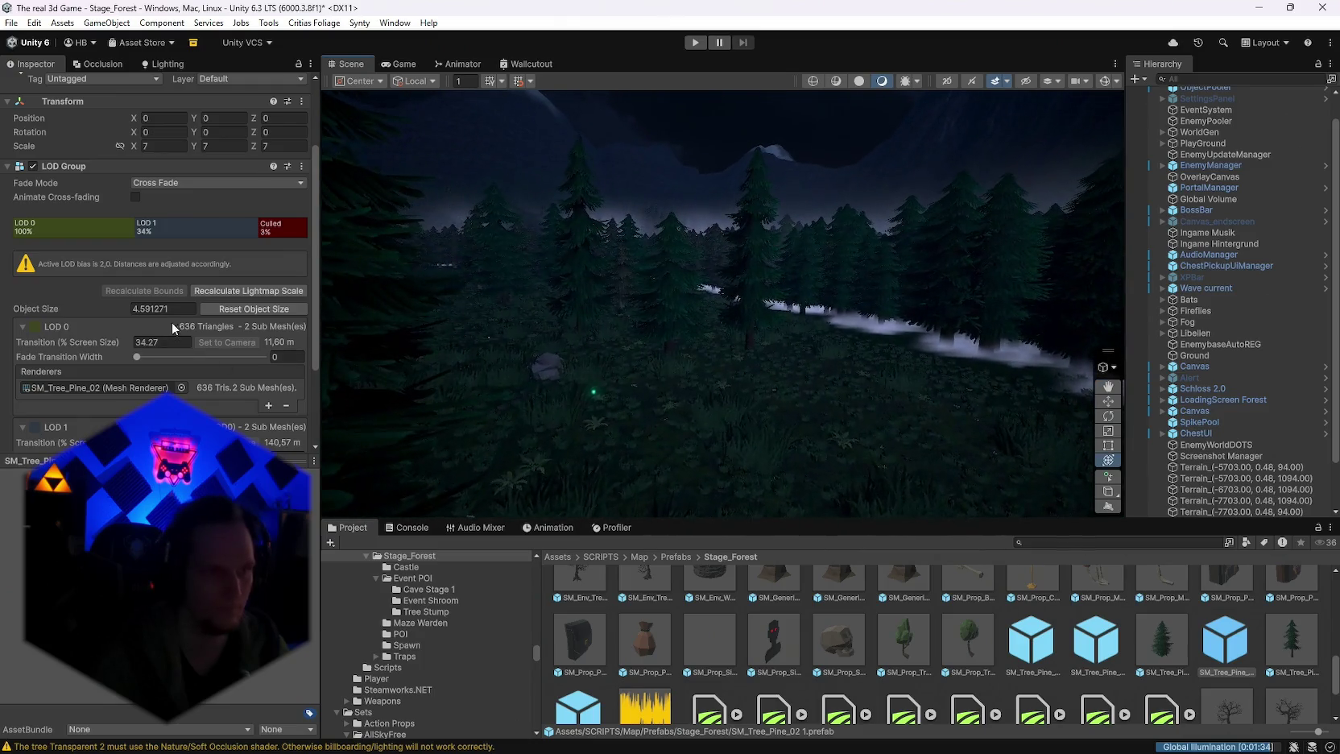
pyautogui.moveTo(656, 400)
pyautogui.mouseDown()
pyautogui.moveTo(724, 423)
pyautogui.moveTo(683, 428)
pyautogui.moveTo(627, 493)
pyautogui.moveTo(634, 422)
pyautogui.moveTo(664, 425)
pyautogui.moveTo(633, 392)
pyautogui.moveTo(586, 398)
pyautogui.moveTo(393, 340)
pyautogui.mouseUp()
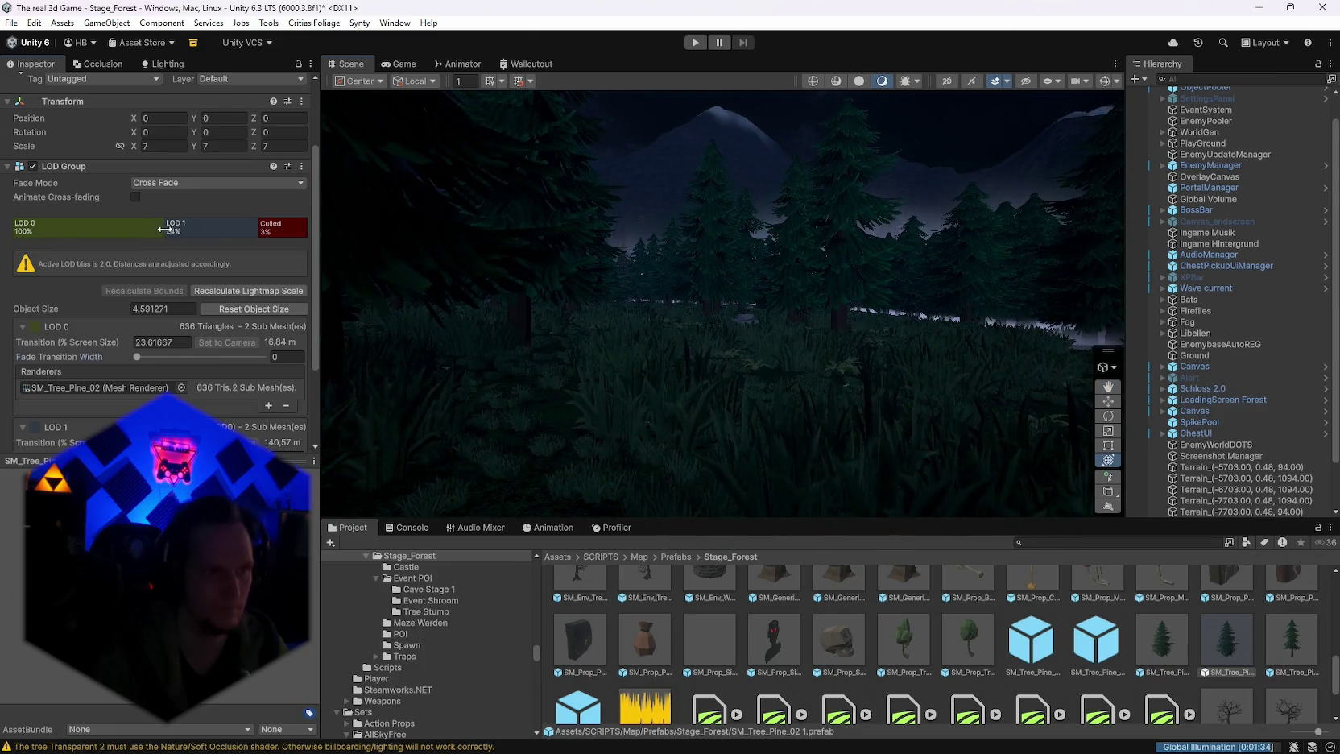
# Step: Fly the Scene camera toward the mountain, castle and treeline to view the pines
pyautogui.moveTo(718, 383)
pyautogui.mouseDown()
pyautogui.moveTo(622, 380)
pyautogui.moveTo(758, 387)
pyautogui.moveTo(683, 383)
pyautogui.moveTo(556, 428)
pyautogui.moveTo(589, 408)
pyautogui.moveTo(577, 395)
pyautogui.moveTo(652, 386)
pyautogui.moveTo(359, 374)
pyautogui.mouseUp()
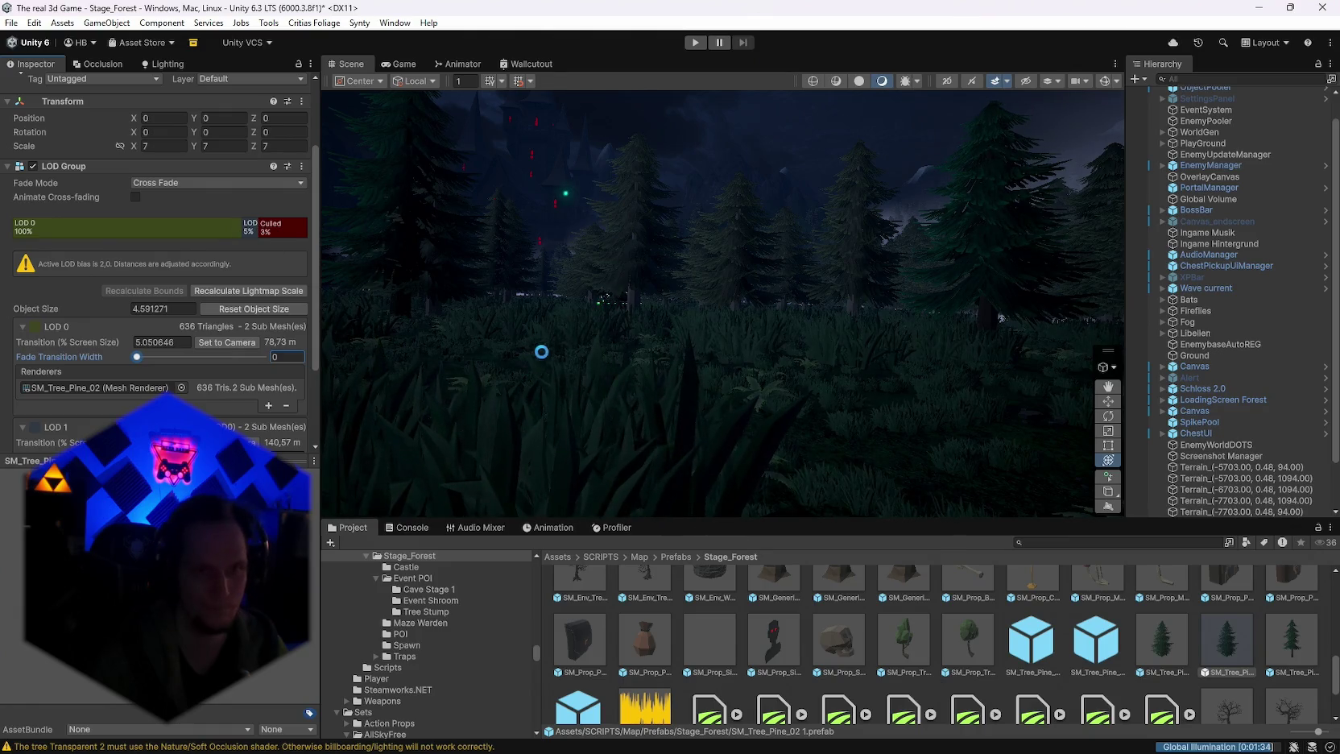
pyautogui.moveTo(541, 351)
pyautogui.mouseDown()
pyautogui.moveTo(631, 377)
pyautogui.moveTo(678, 365)
pyautogui.mouseUp()
pyautogui.moveTo(672, 364)
pyautogui.mouseDown()
pyautogui.moveTo(382, 365)
pyautogui.moveTo(227, 418)
pyautogui.moveTo(181, 471)
pyautogui.moveTo(97, 451)
pyautogui.moveTo(1333, 419)
pyautogui.moveTo(640, 303)
pyautogui.mouseUp()
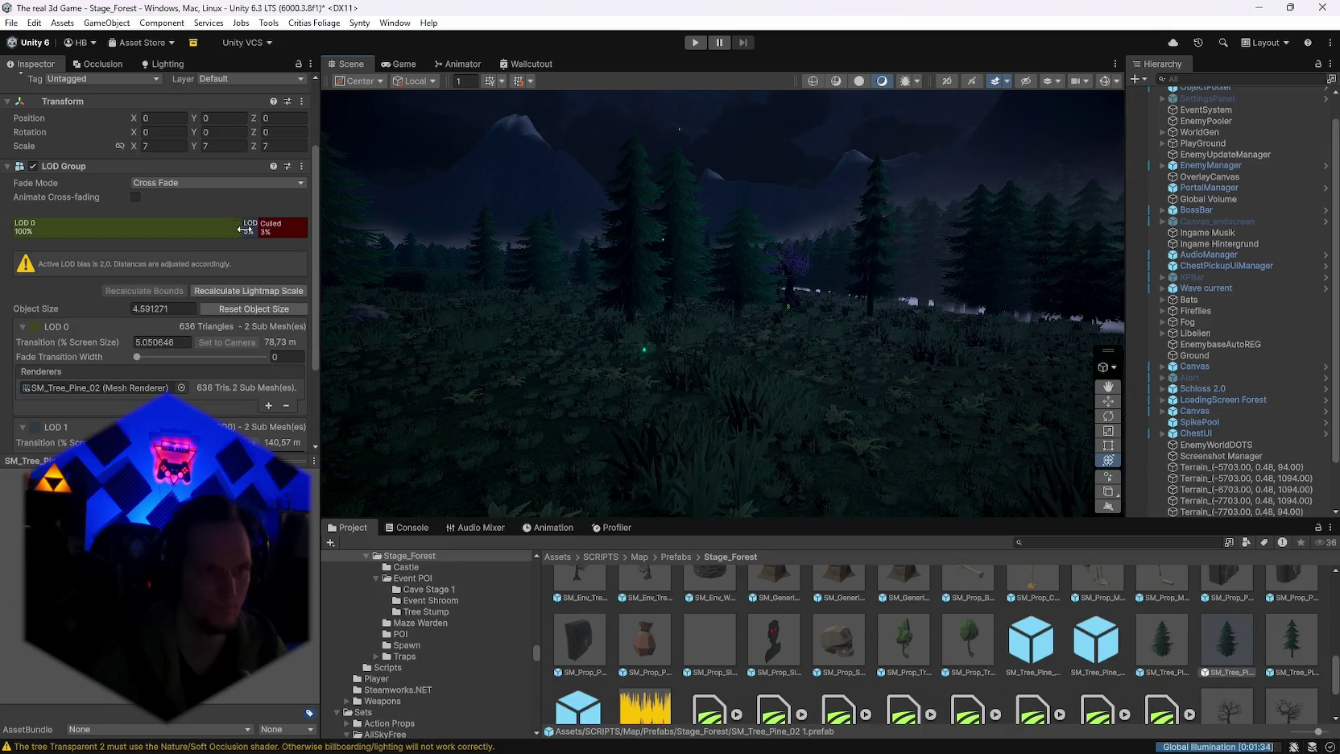
pyautogui.moveTo(693, 318)
pyautogui.mouseDown()
pyautogui.moveTo(746, 306)
pyautogui.moveTo(636, 305)
pyautogui.mouseUp()
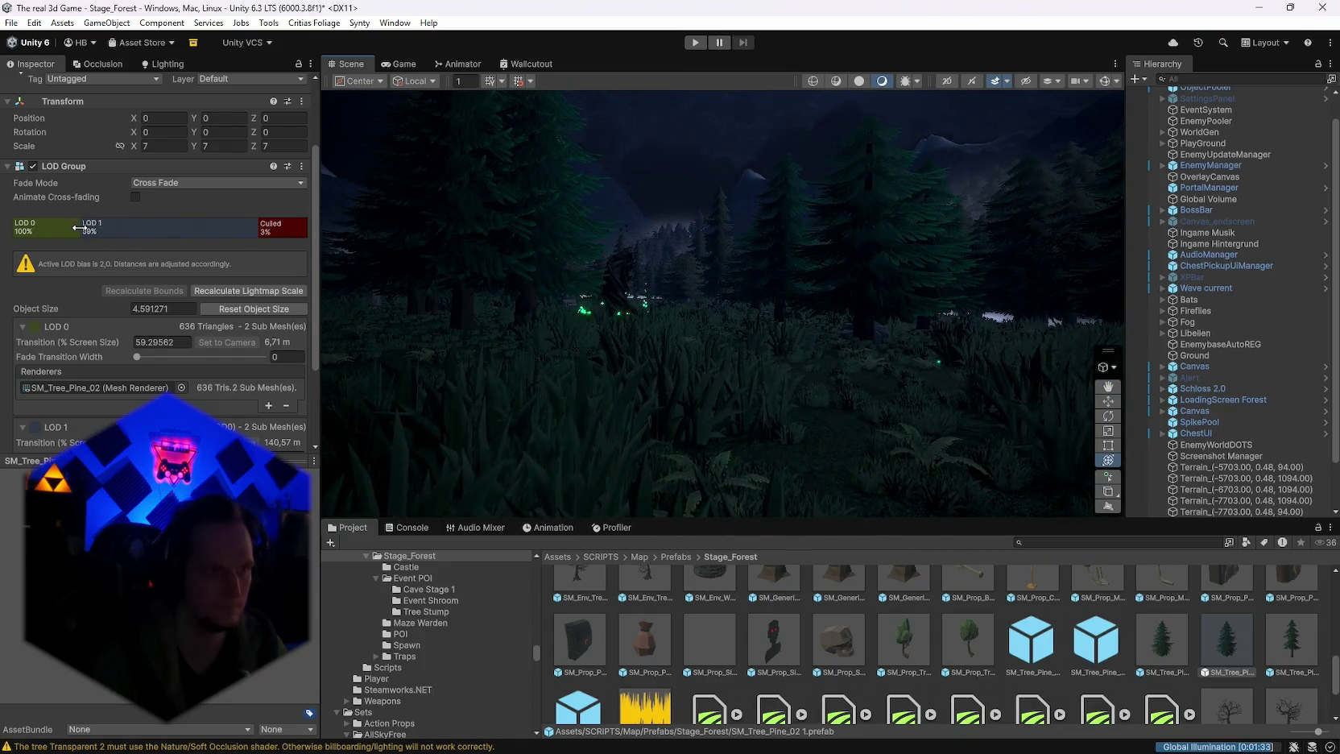
# Step: Set LOD 0 transition to 35.11%, toggle Animate Cross-fading off, and fade width about 0.31
pyautogui.moveTo(115, 229); pyautogui.dragTo(114, 229)
pyautogui.click(135, 197)
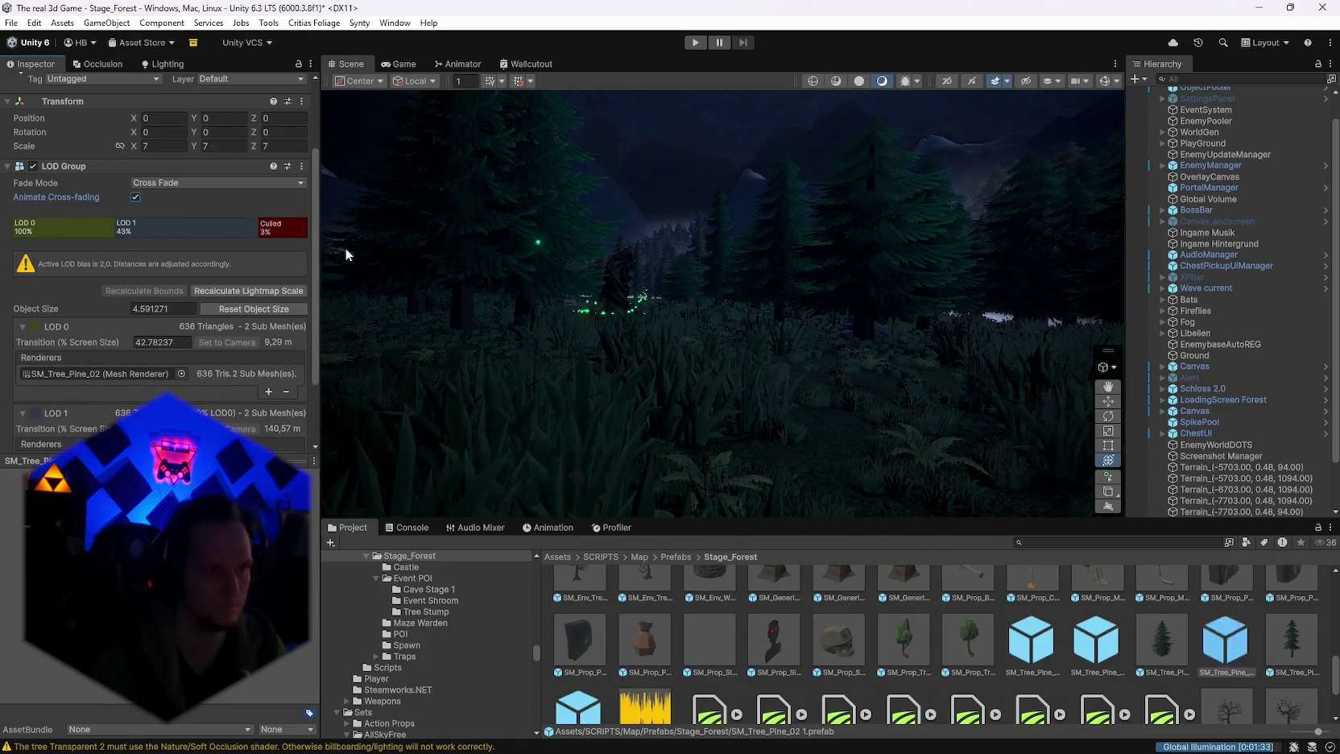
pyautogui.moveTo(346, 248)
pyautogui.mouseDown()
pyautogui.moveTo(743, 321)
pyautogui.moveTo(699, 311)
pyautogui.moveTo(695, 325)
pyautogui.mouseUp()
pyautogui.press('w')
pyautogui.click(138, 199)
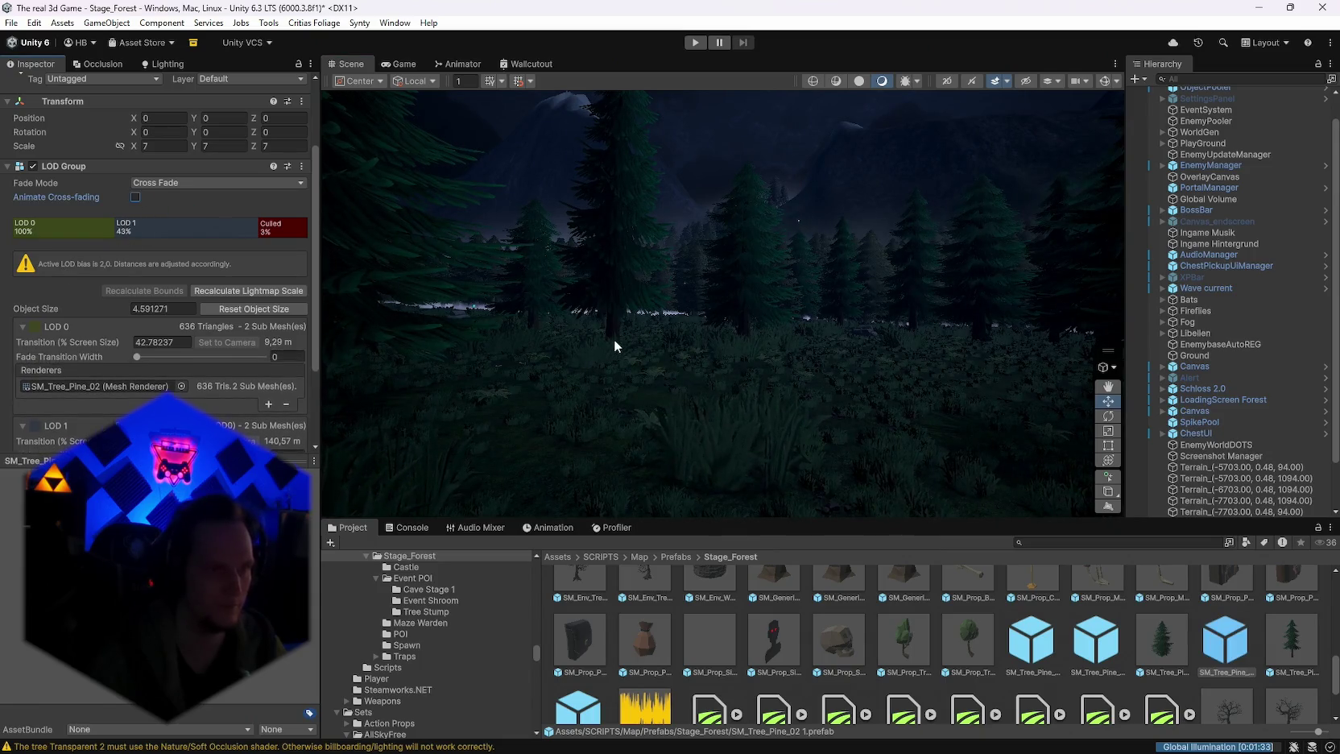
pyautogui.moveTo(614, 339)
pyautogui.mouseDown()
pyautogui.moveTo(490, 356)
pyautogui.moveTo(338, 345)
pyautogui.mouseUp()
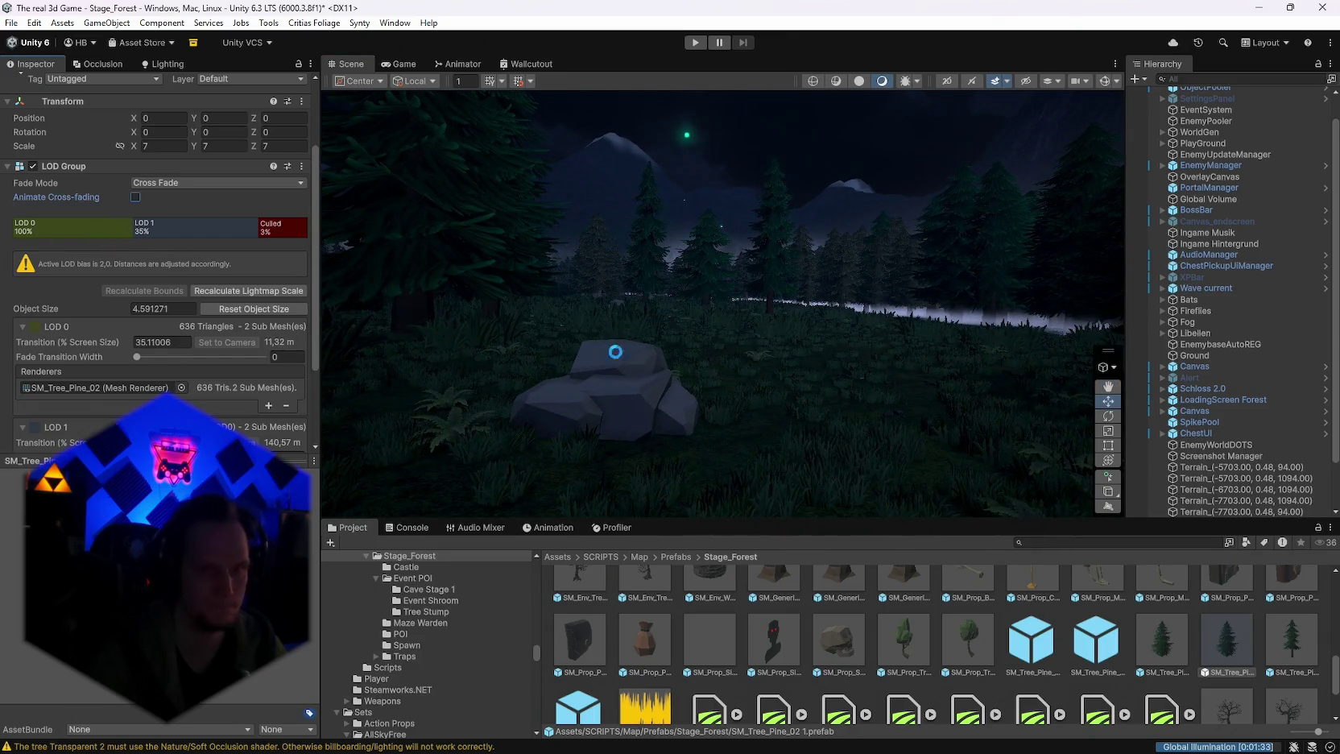
pyautogui.moveTo(615, 352)
pyautogui.mouseDown()
pyautogui.moveTo(657, 357)
pyautogui.moveTo(637, 350)
pyautogui.moveTo(650, 342)
pyautogui.moveTo(697, 362)
pyautogui.moveTo(690, 341)
pyautogui.moveTo(644, 348)
pyautogui.mouseUp()
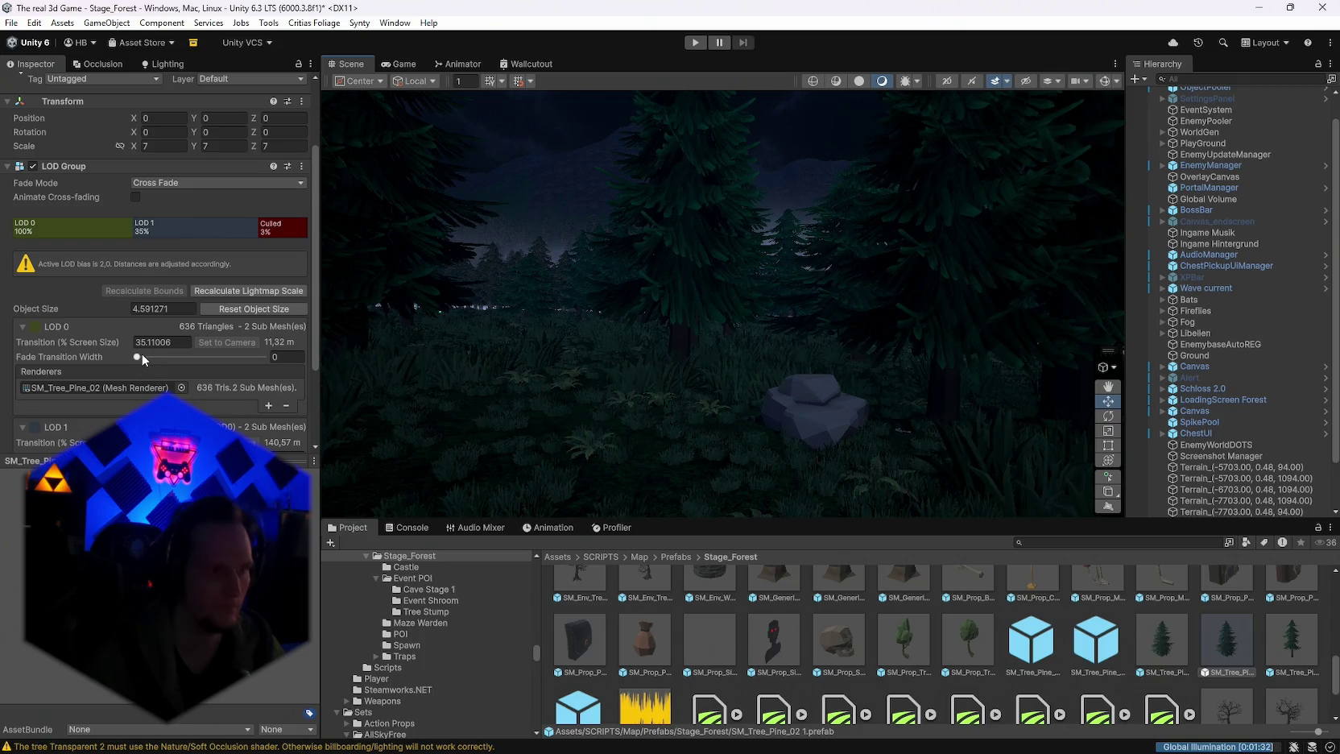
pyautogui.moveTo(142, 353); pyautogui.dragTo(191, 355)
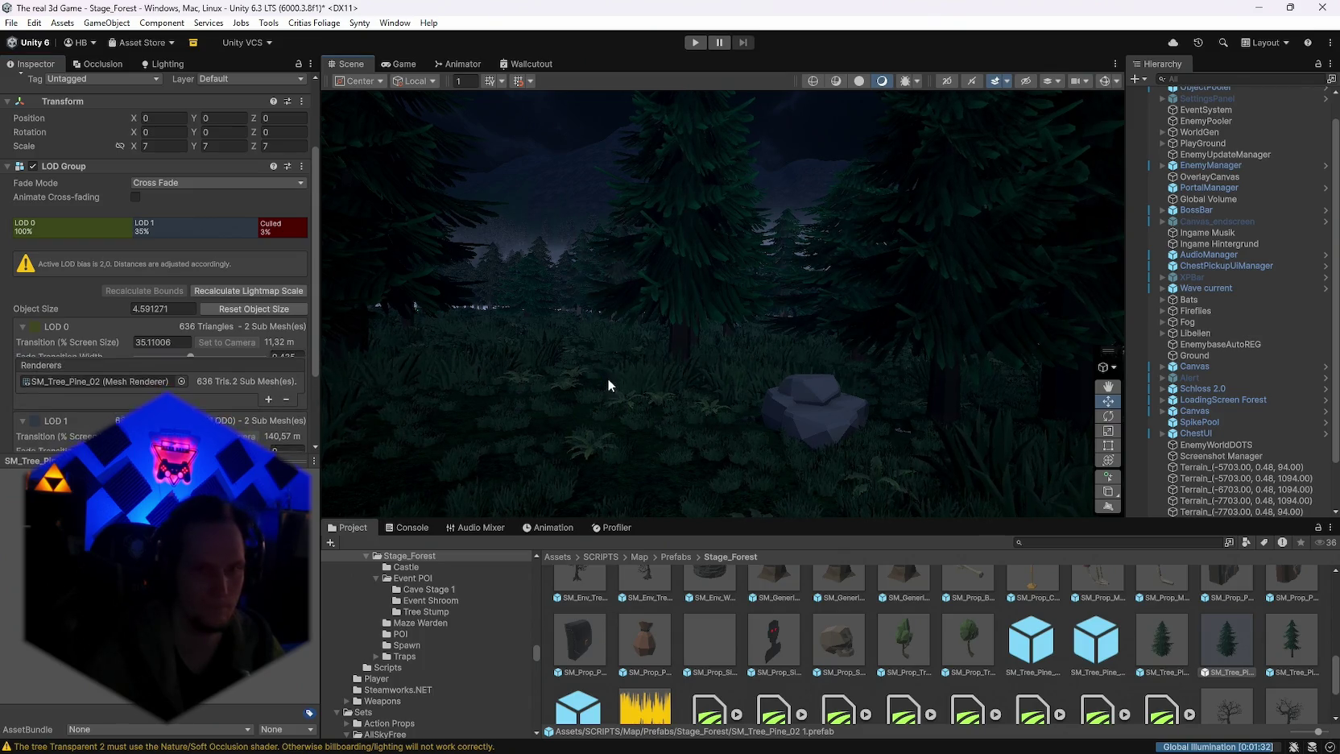
pyautogui.moveTo(607, 382)
pyautogui.mouseDown()
pyautogui.moveTo(589, 369)
pyautogui.moveTo(444, 375)
pyautogui.mouseUp()
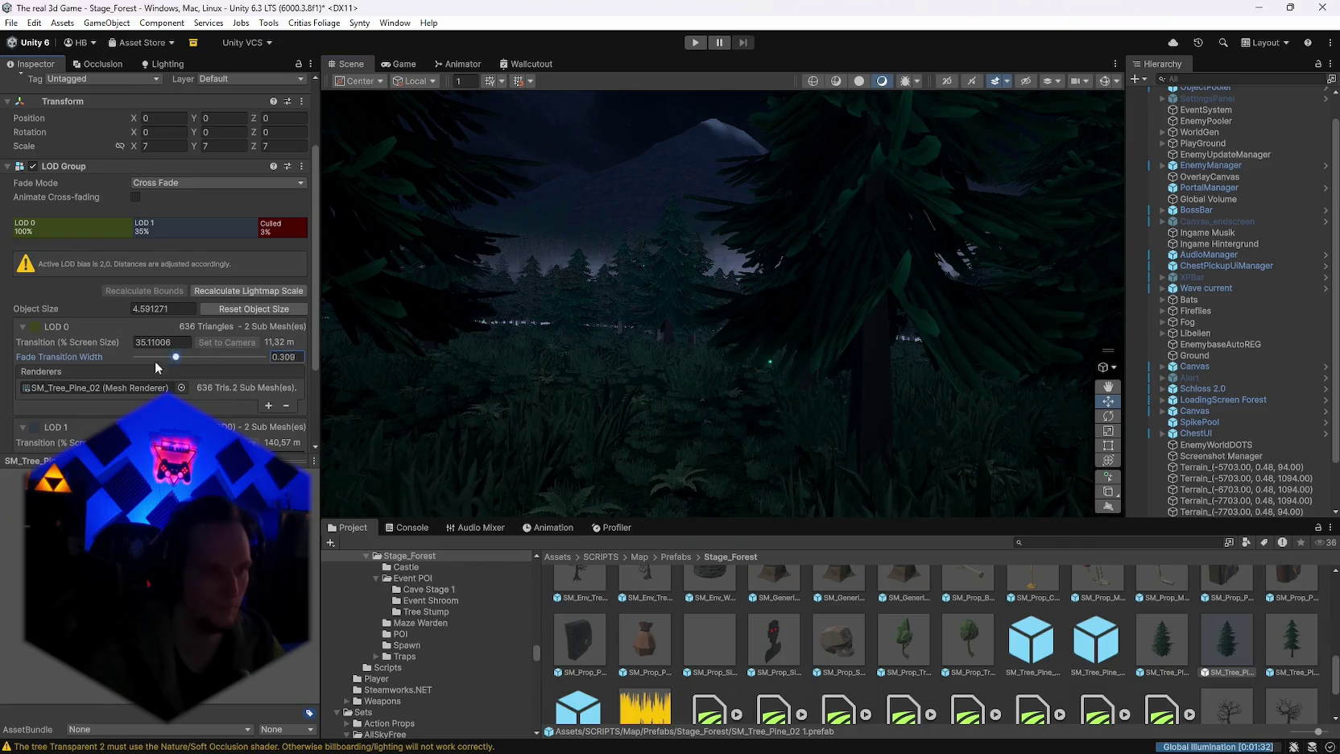
# Step: Reset the pine LOD's Fade Transition Width to 0 and try the Speed Tree fade mode
pyautogui.moveTo(155, 360); pyautogui.dragTo(129, 357)
pyautogui.click(160, 184)
pyautogui.click(175, 229)
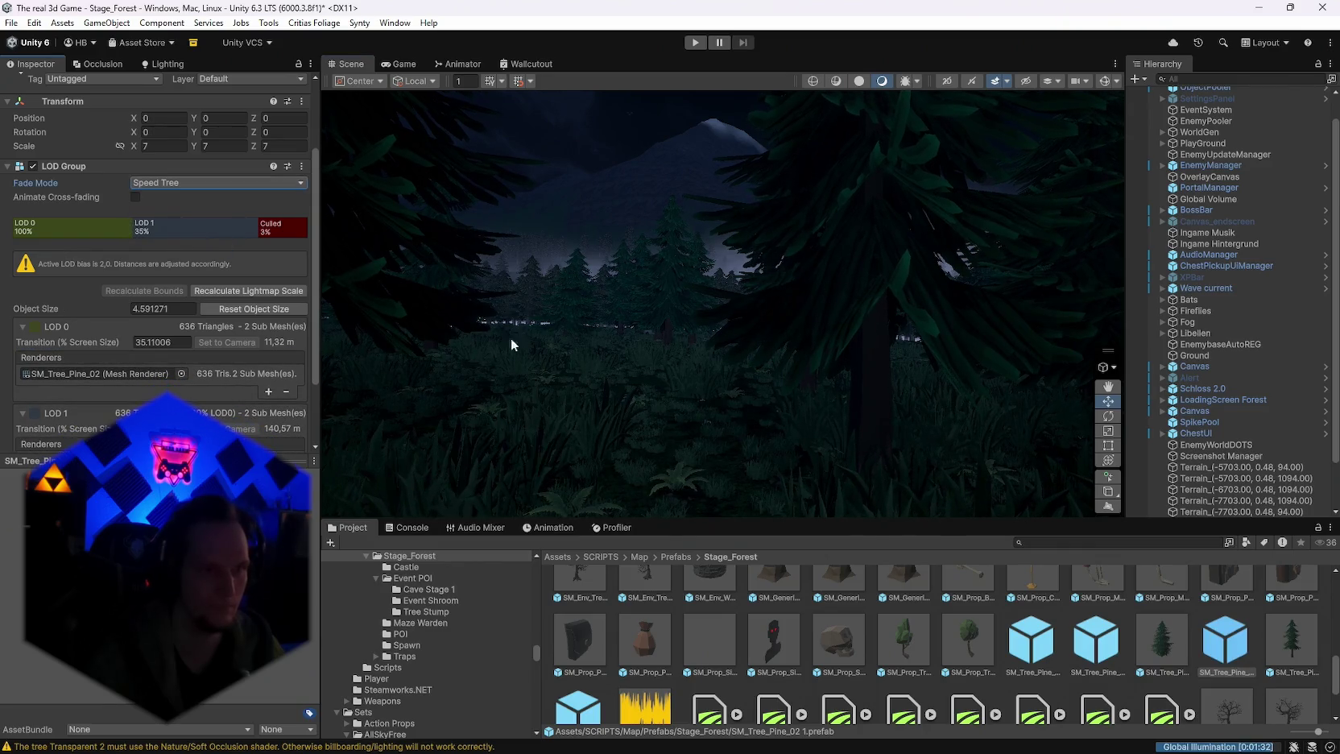
# Step: Fly from the castle through the forest past fireflies, rocks, ferns and pines, then select FX_Fog_01 (2)
pyautogui.moveTo(511, 338); pyautogui.dragTo(564, 369)
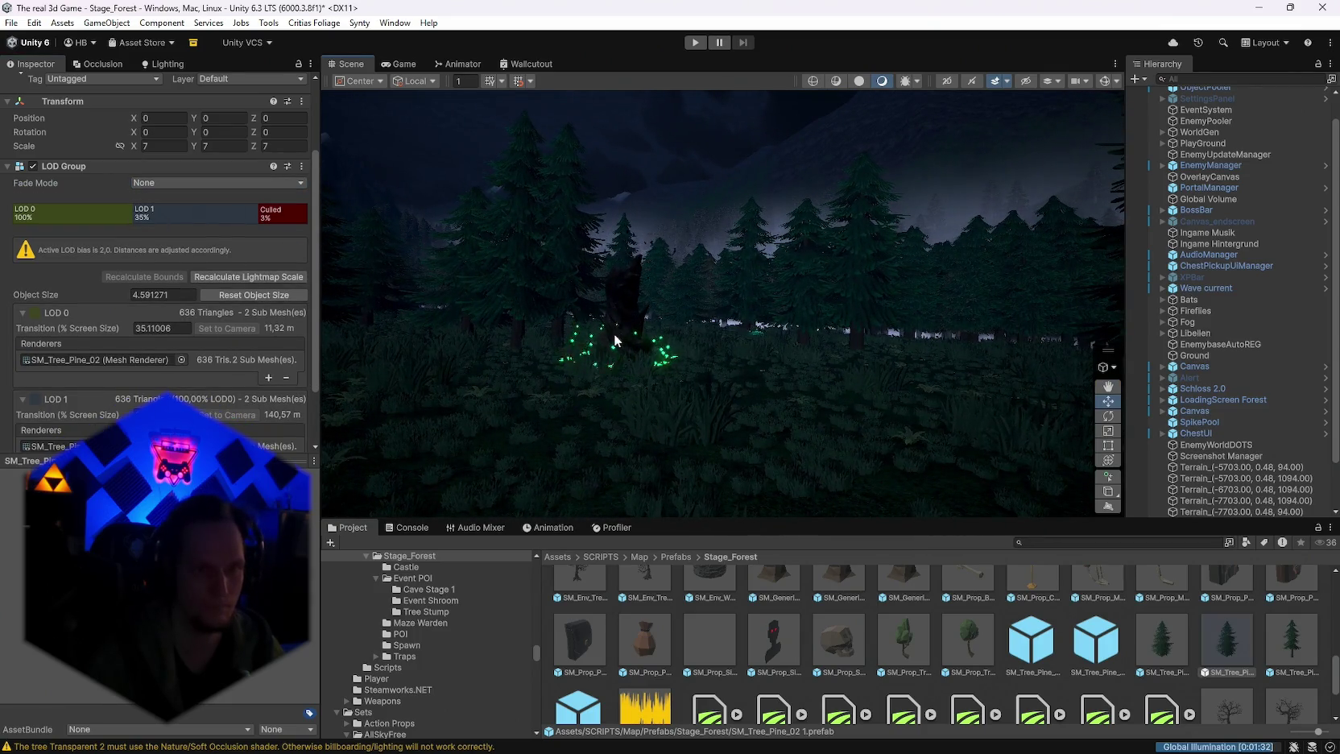
pyautogui.moveTo(375, 284)
pyautogui.mouseDown()
pyautogui.moveTo(567, 337)
pyautogui.moveTo(434, 343)
pyautogui.mouseUp()
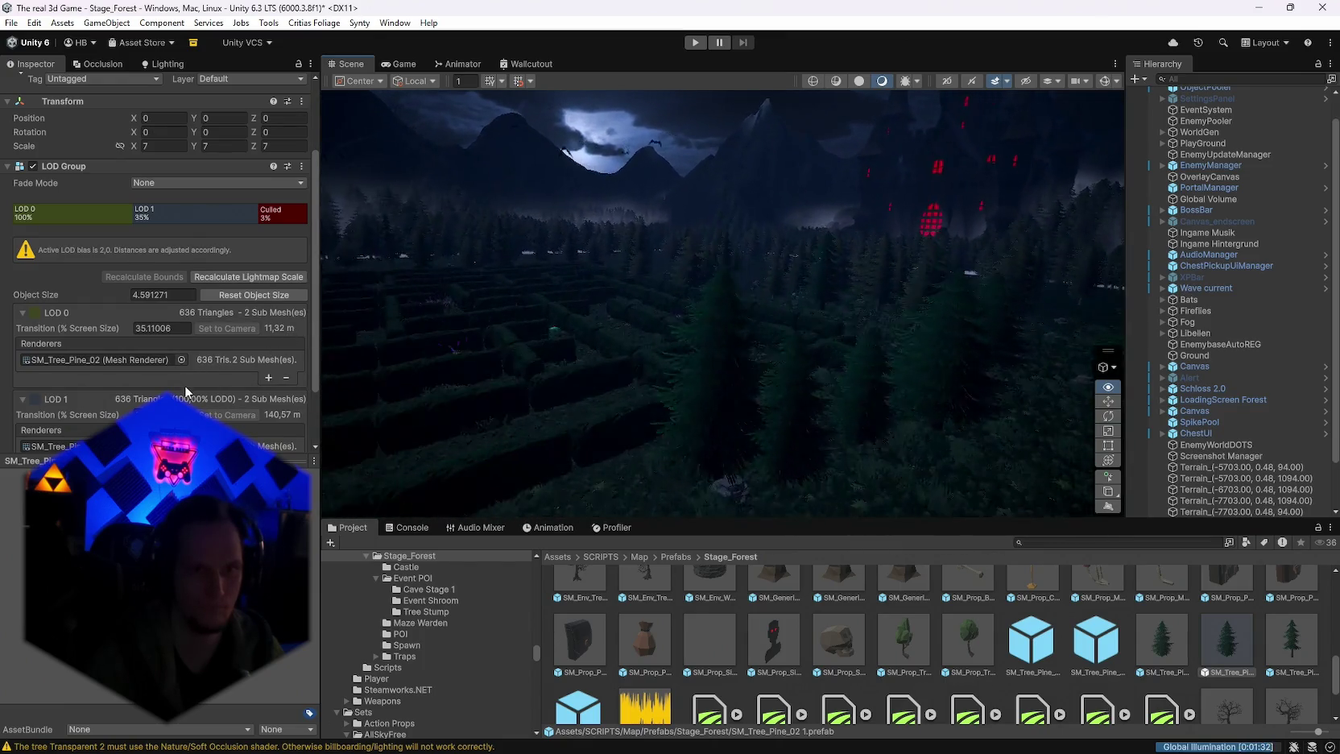
pyautogui.moveTo(330, 378)
pyautogui.mouseDown()
pyautogui.moveTo(521, 391)
pyautogui.moveTo(589, 339)
pyautogui.moveTo(884, 332)
pyautogui.moveTo(915, 307)
pyautogui.moveTo(578, 337)
pyautogui.moveTo(495, 487)
pyautogui.mouseUp()
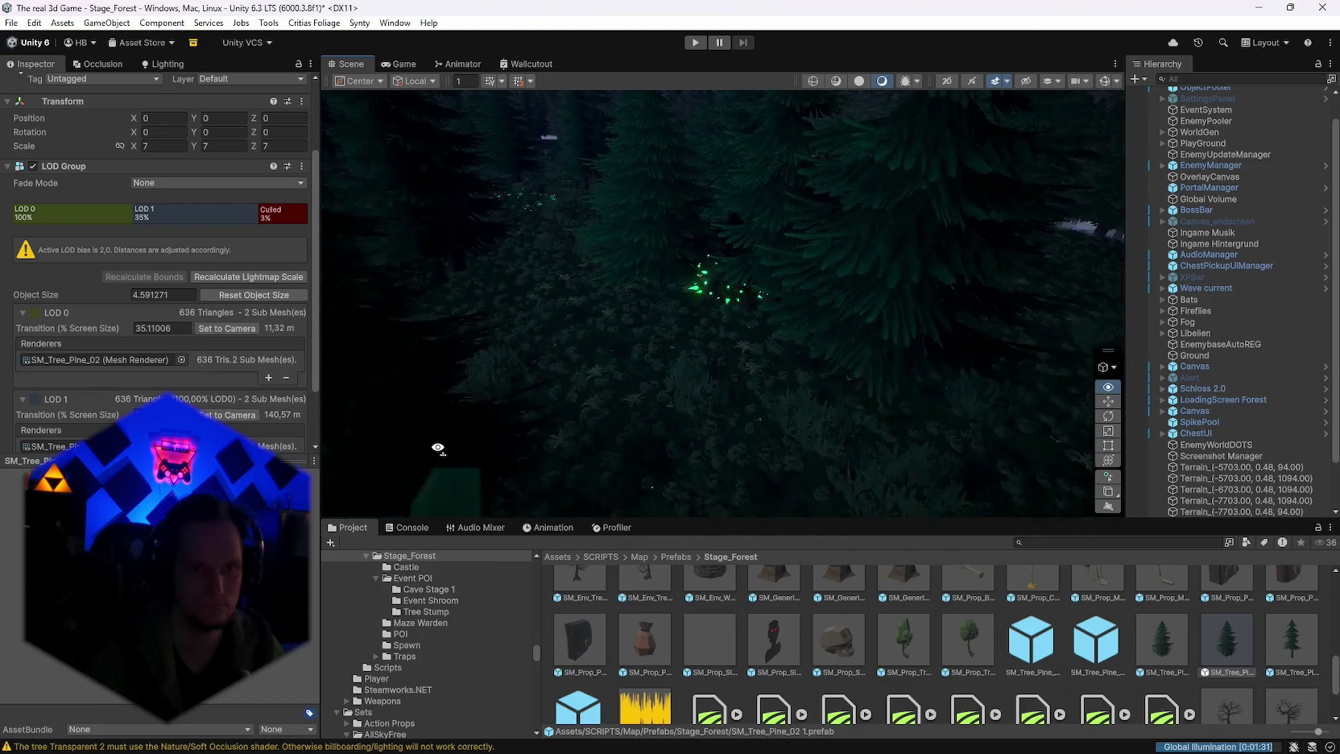
pyautogui.moveTo(356, 417)
pyautogui.mouseDown()
pyautogui.moveTo(365, 383)
pyautogui.moveTo(411, 369)
pyautogui.mouseUp()
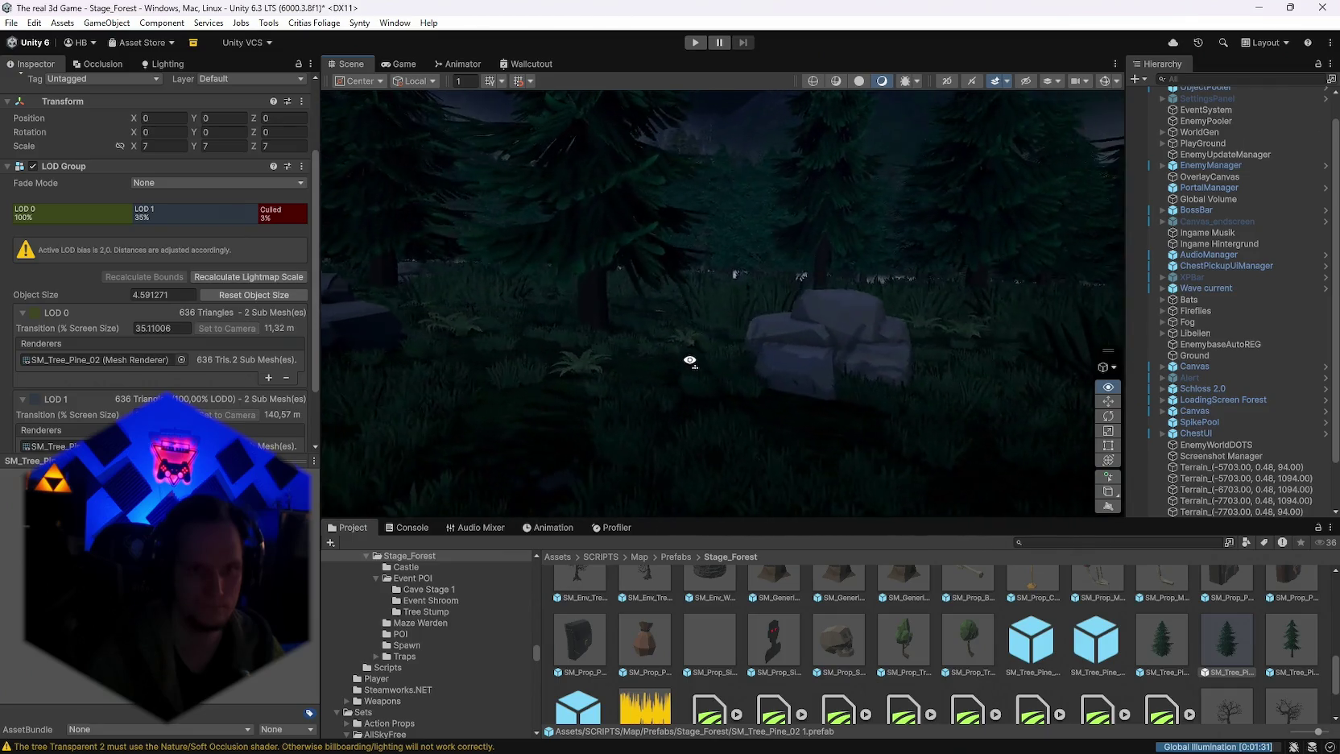
pyautogui.moveTo(689, 360); pyautogui.dragTo(521, 376)
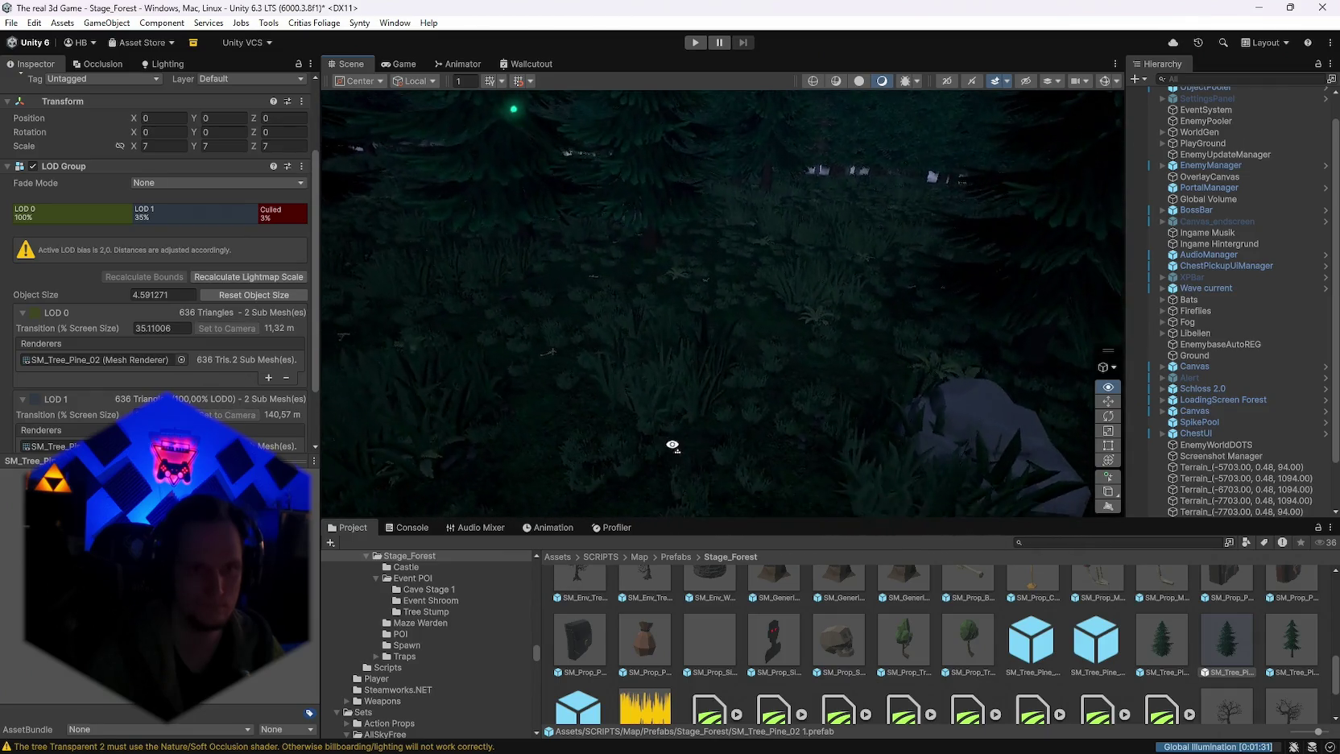
pyautogui.moveTo(922, 448)
pyautogui.mouseDown()
pyautogui.moveTo(490, 439)
pyautogui.moveTo(812, 440)
pyautogui.moveTo(464, 374)
pyautogui.moveTo(502, 340)
pyautogui.moveTo(565, 380)
pyautogui.moveTo(778, 403)
pyautogui.moveTo(592, 350)
pyautogui.moveTo(347, 350)
pyautogui.moveTo(563, 359)
pyautogui.mouseUp()
pyautogui.moveTo(1078, 352)
pyautogui.mouseDown()
pyautogui.moveTo(38, 355)
pyautogui.moveTo(141, 348)
pyautogui.moveTo(325, 270)
pyautogui.moveTo(451, 300)
pyautogui.mouseUp()
pyautogui.click(843, 402)
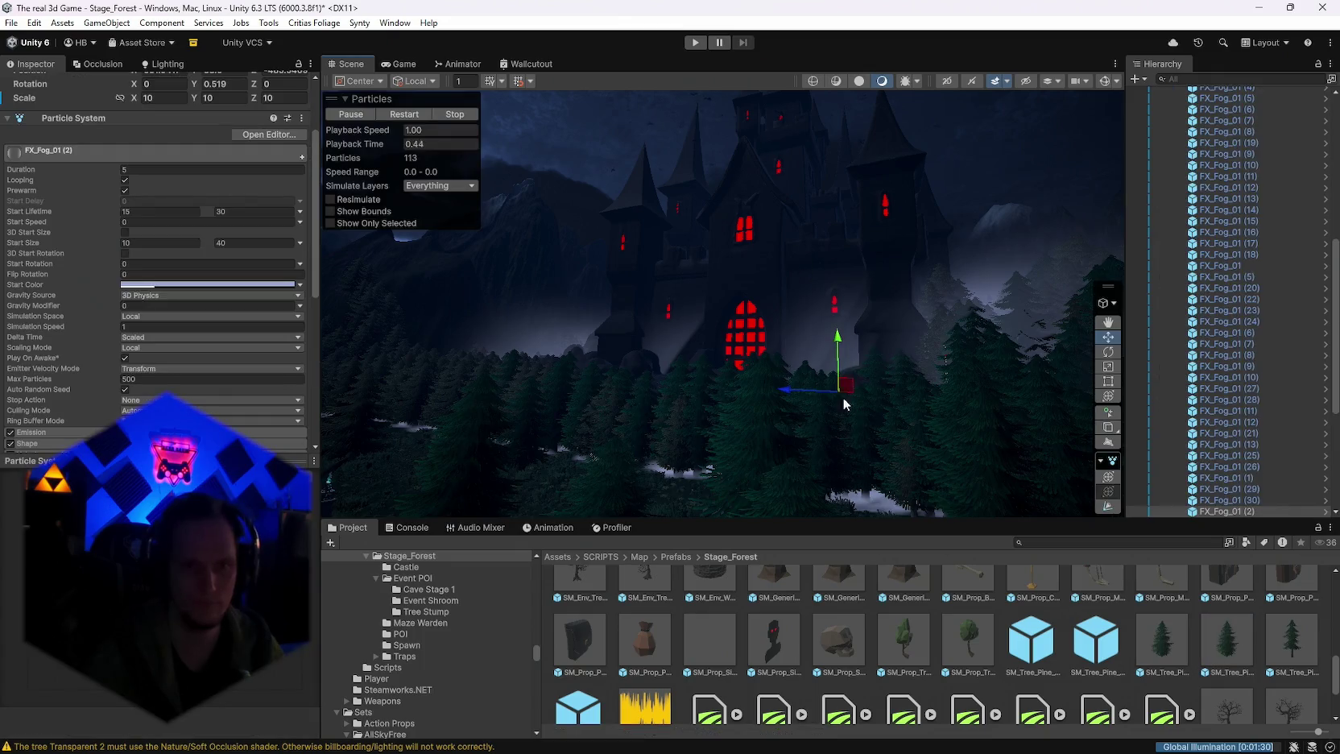
# Step: Pan around the castle and fog, and select the FX_Fog_01 emitter to view its properties
pyautogui.press('q')
pyautogui.moveTo(917, 319); pyautogui.dragTo(756, 441)
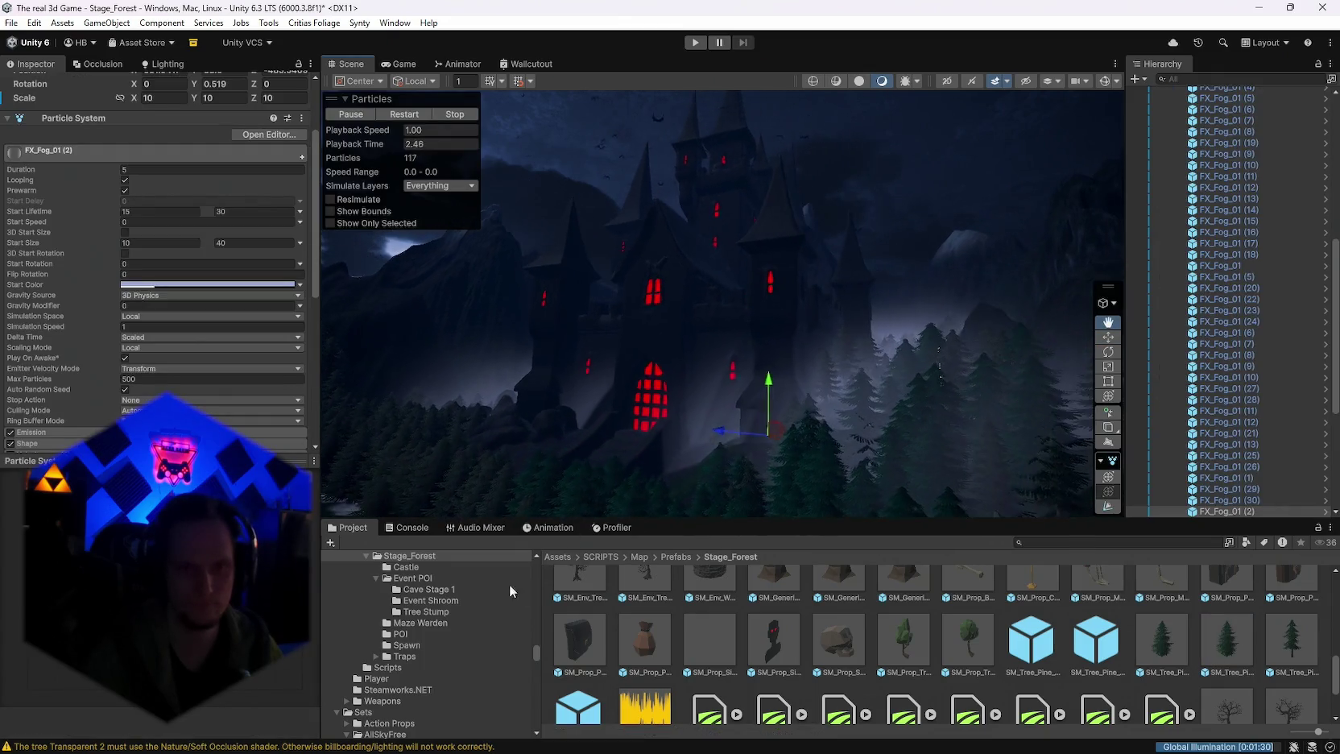
pyautogui.press('w')
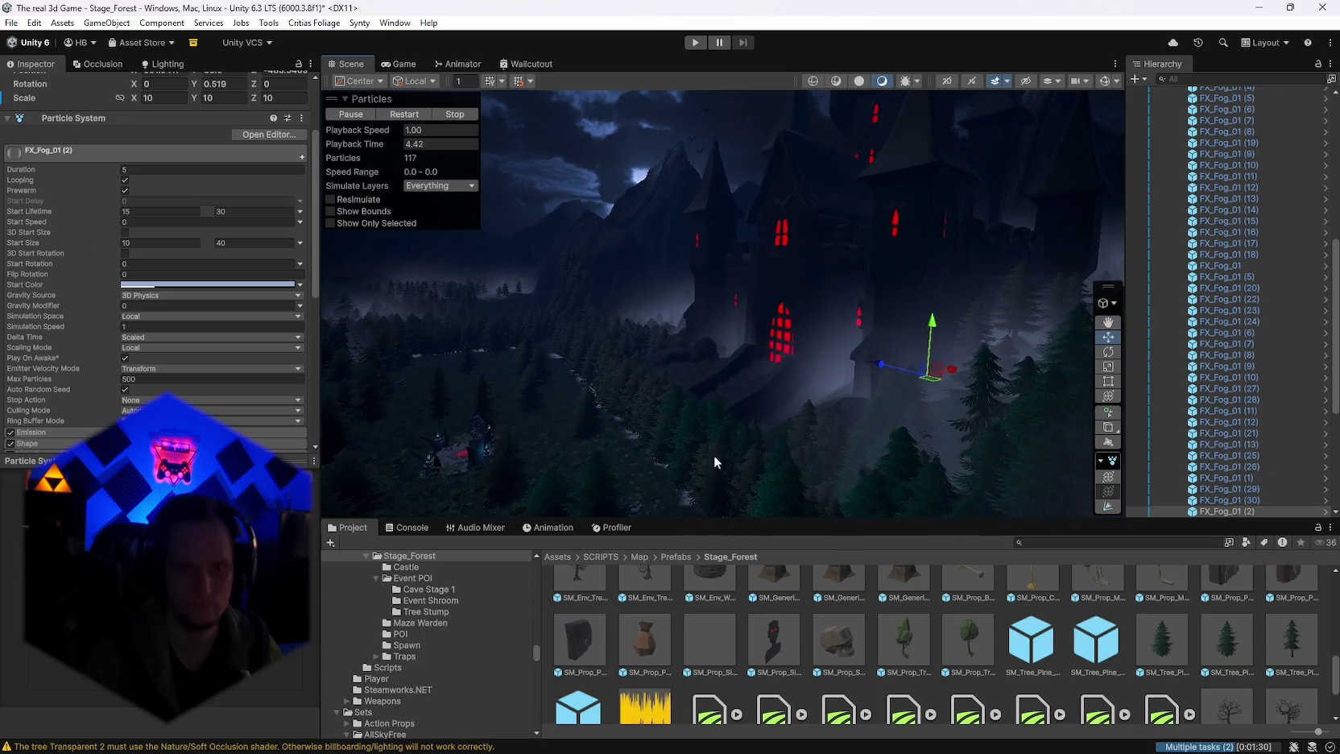
pyautogui.moveTo(714, 456); pyautogui.dragTo(829, 408)
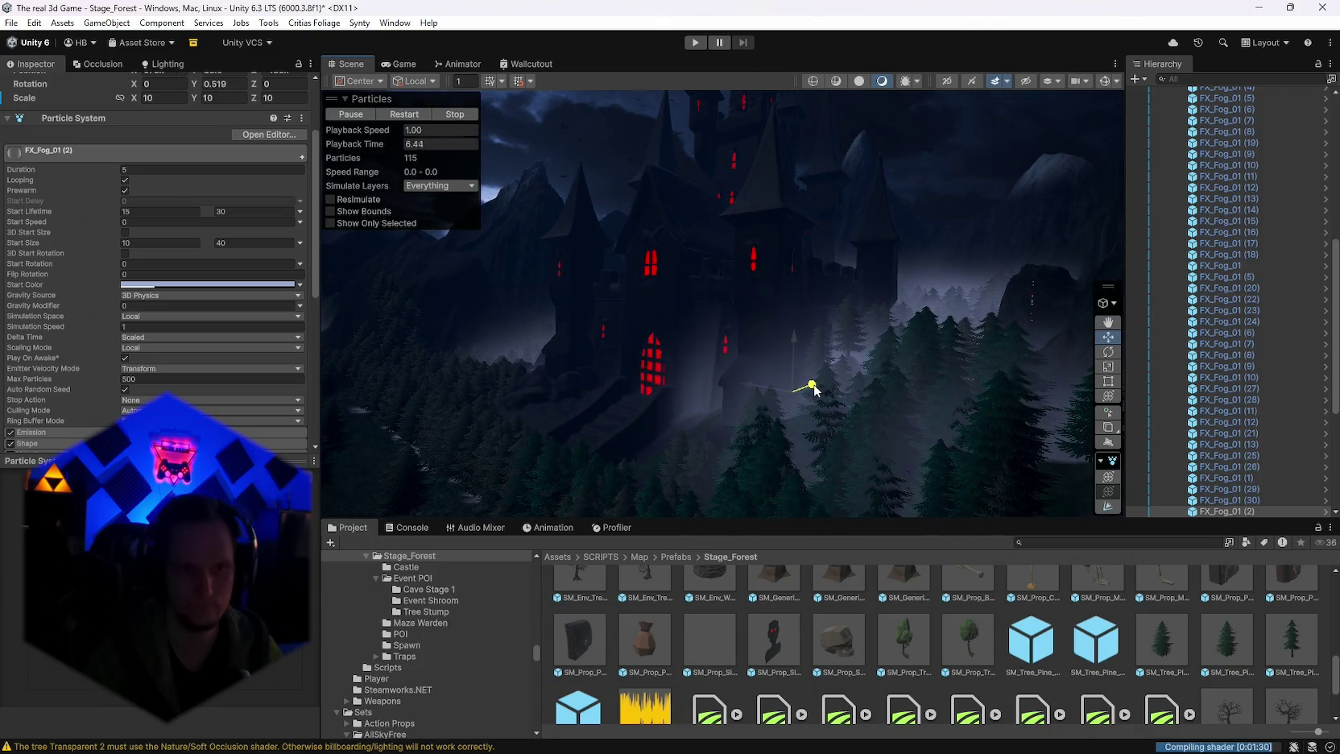
pyautogui.click(777, 209)
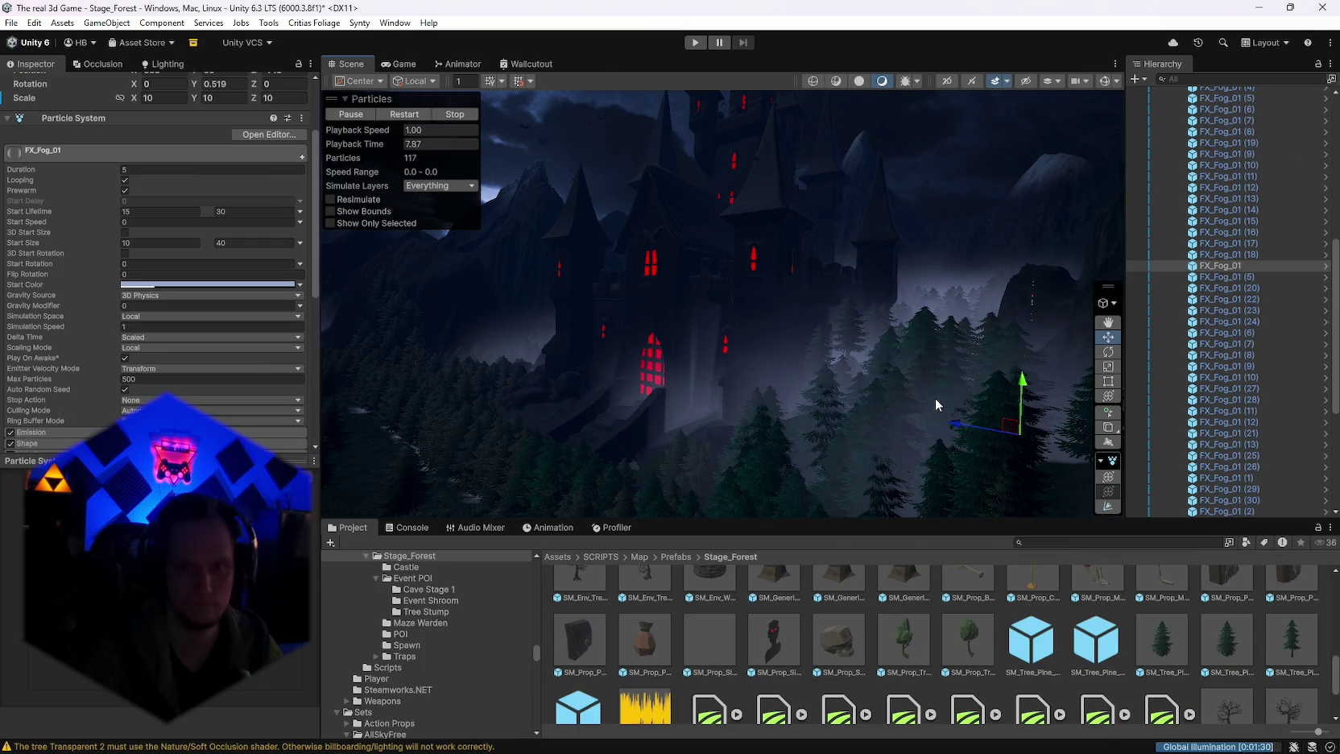
pyautogui.moveTo(765, 188)
pyautogui.mouseDown()
pyautogui.moveTo(717, 284)
pyautogui.moveTo(743, 270)
pyautogui.mouseUp()
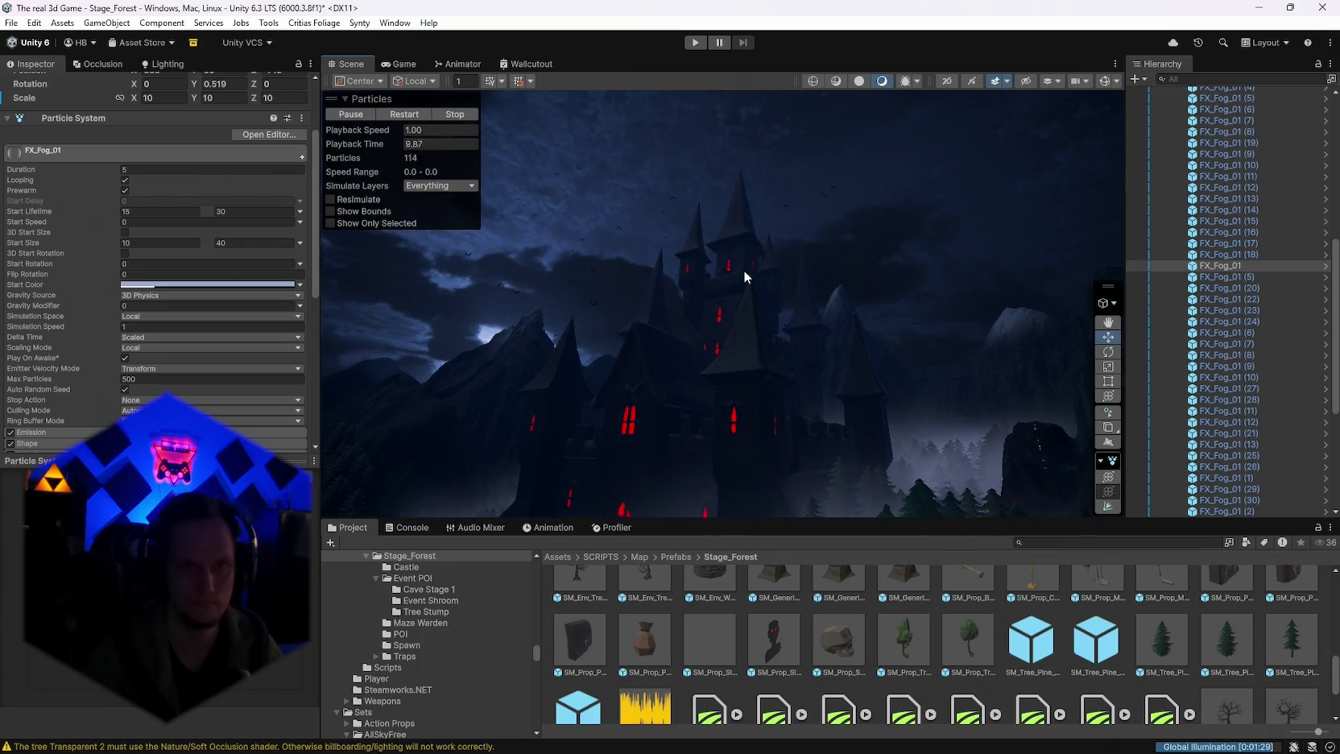
pyautogui.click(702, 401)
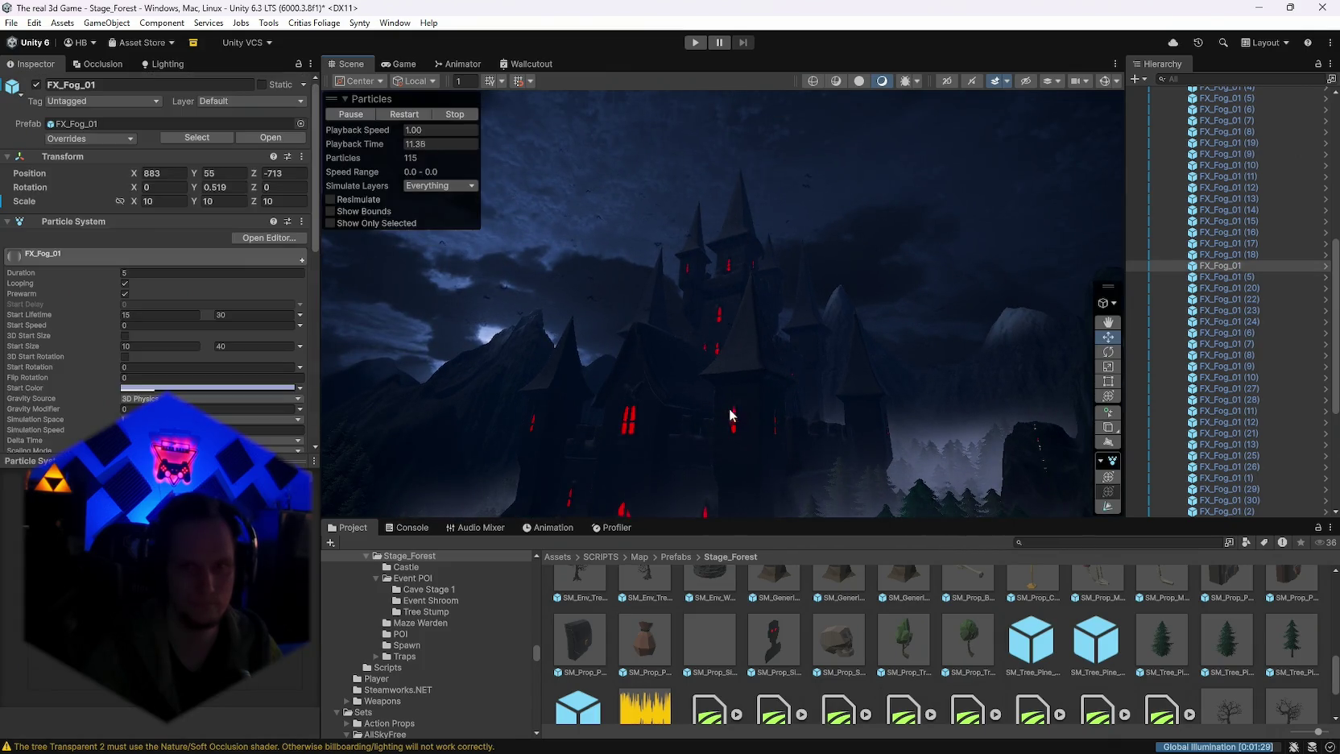
pyautogui.moveTo(727, 418); pyautogui.dragTo(820, 380)
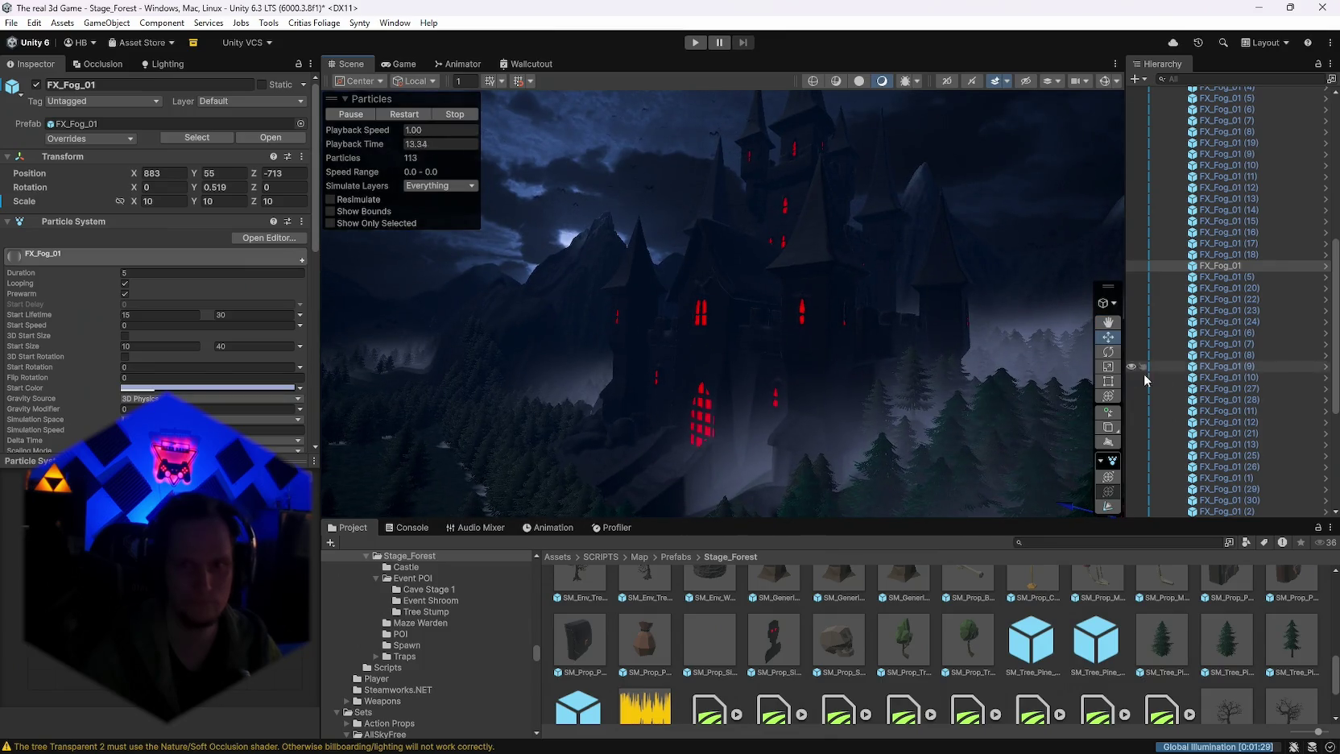
# Step: Expand the PlayGround group in the Hierarchy and select its Schloss plane
pyautogui.scroll(10, 1300, 356)
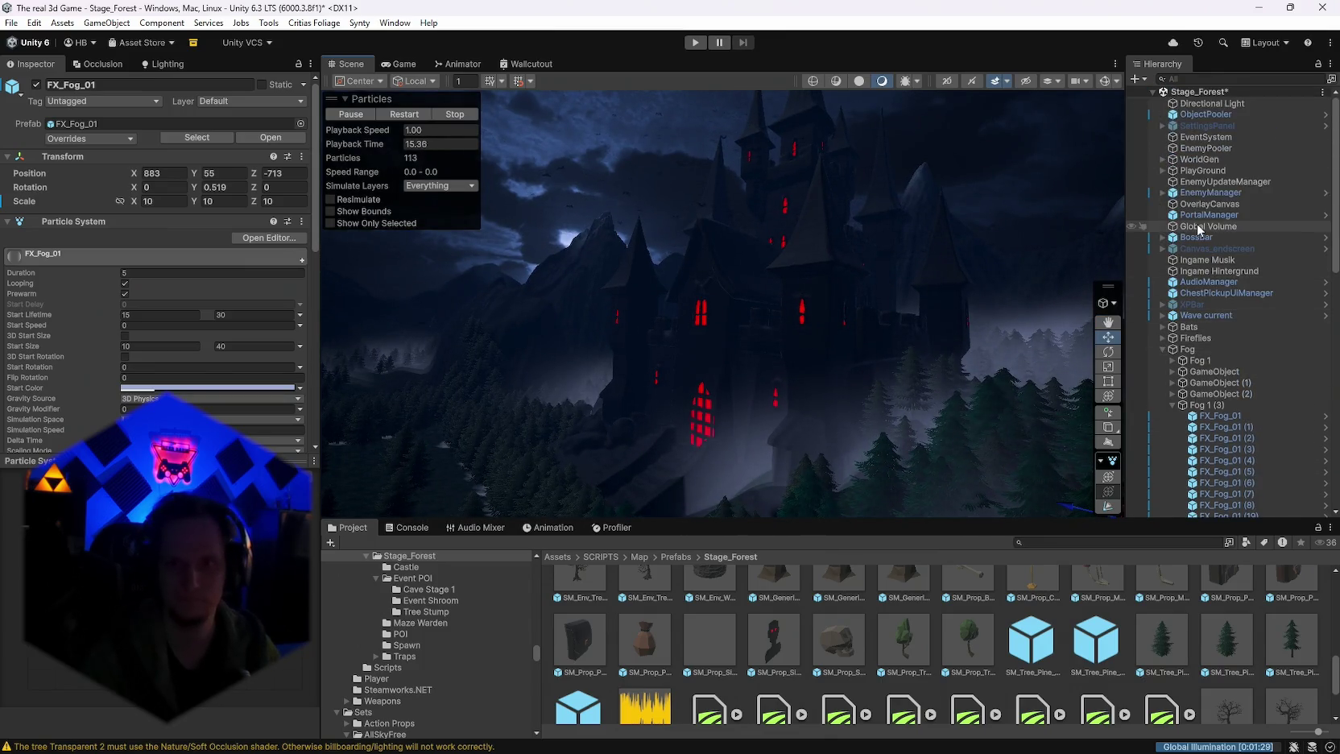
pyautogui.click(1162, 171)
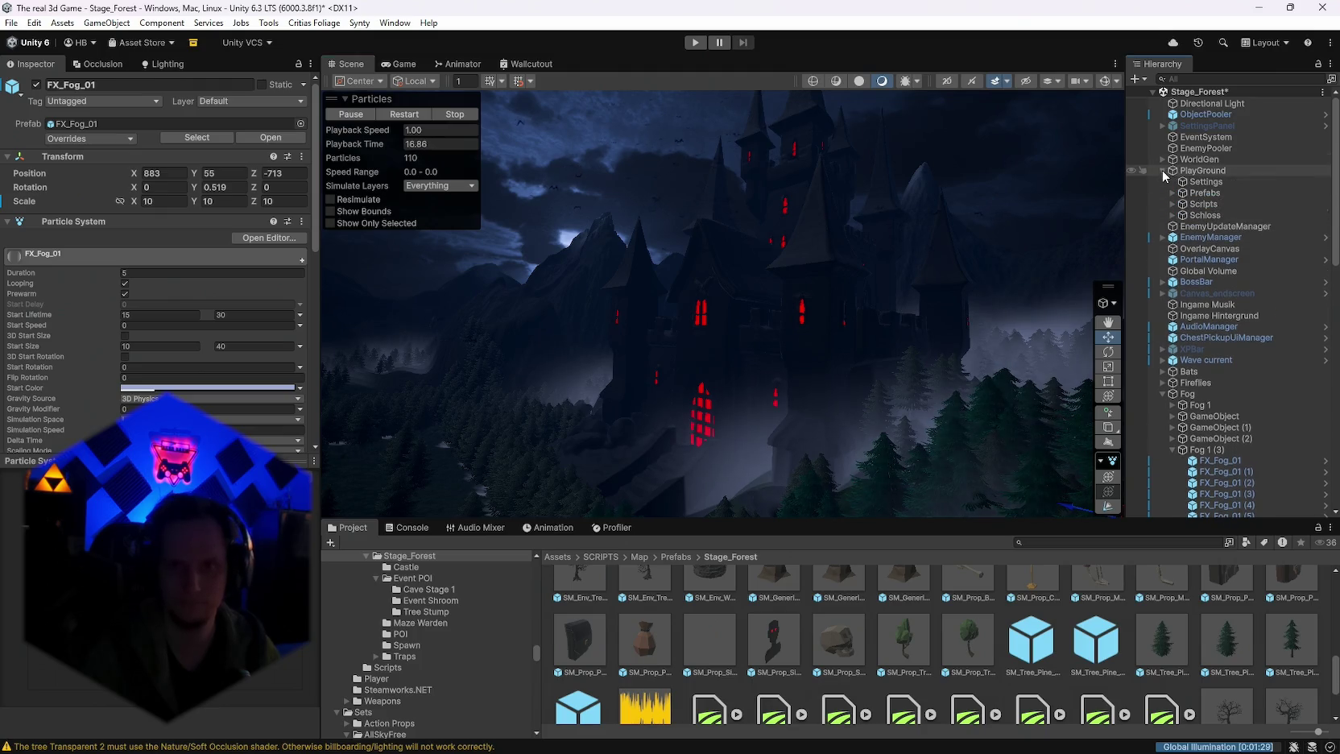
pyautogui.click(1202, 216)
pyautogui.moveTo(805, 331)
pyautogui.mouseDown()
pyautogui.moveTo(960, 327)
pyautogui.moveTo(891, 347)
pyautogui.moveTo(901, 345)
pyautogui.moveTo(490, 383)
pyautogui.moveTo(590, 385)
pyautogui.mouseUp()
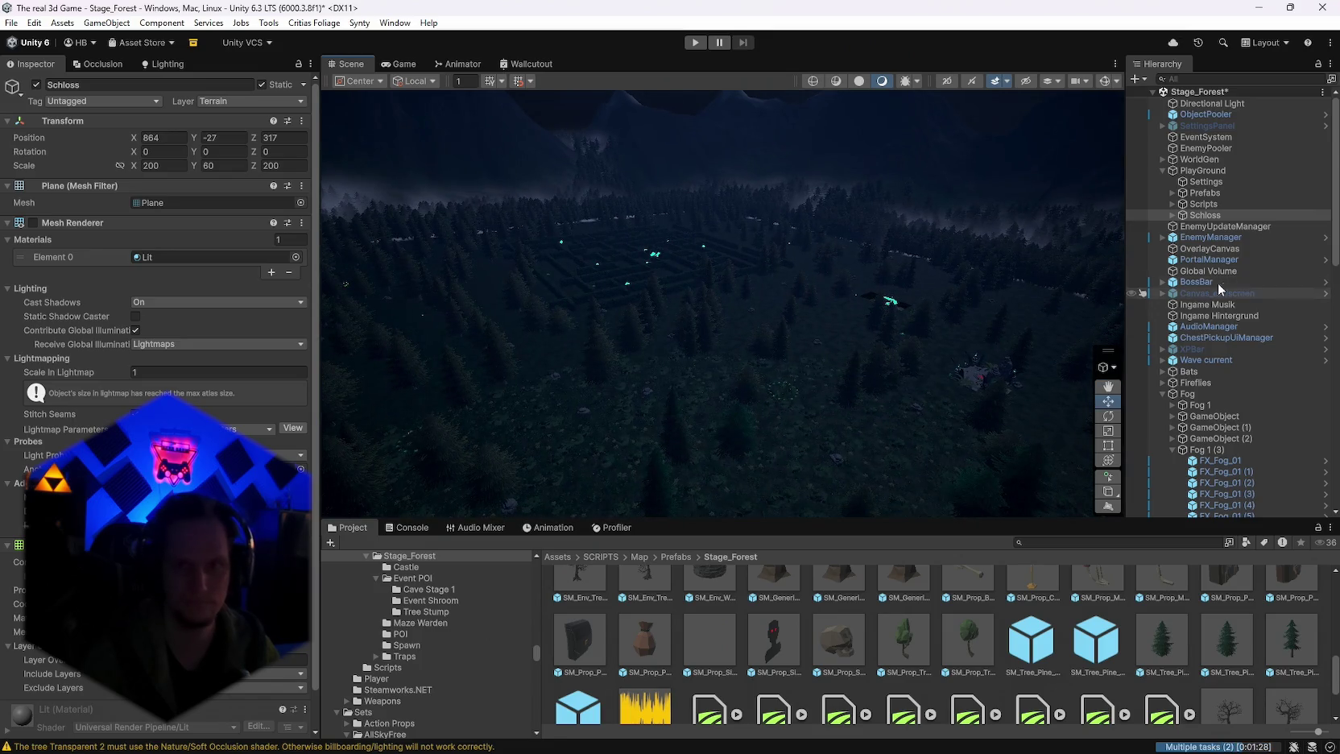
# Step: Expand Prefabs and Schloss to inspect Full schloss, then delete the whole PlayGround group
pyautogui.click(1206, 183)
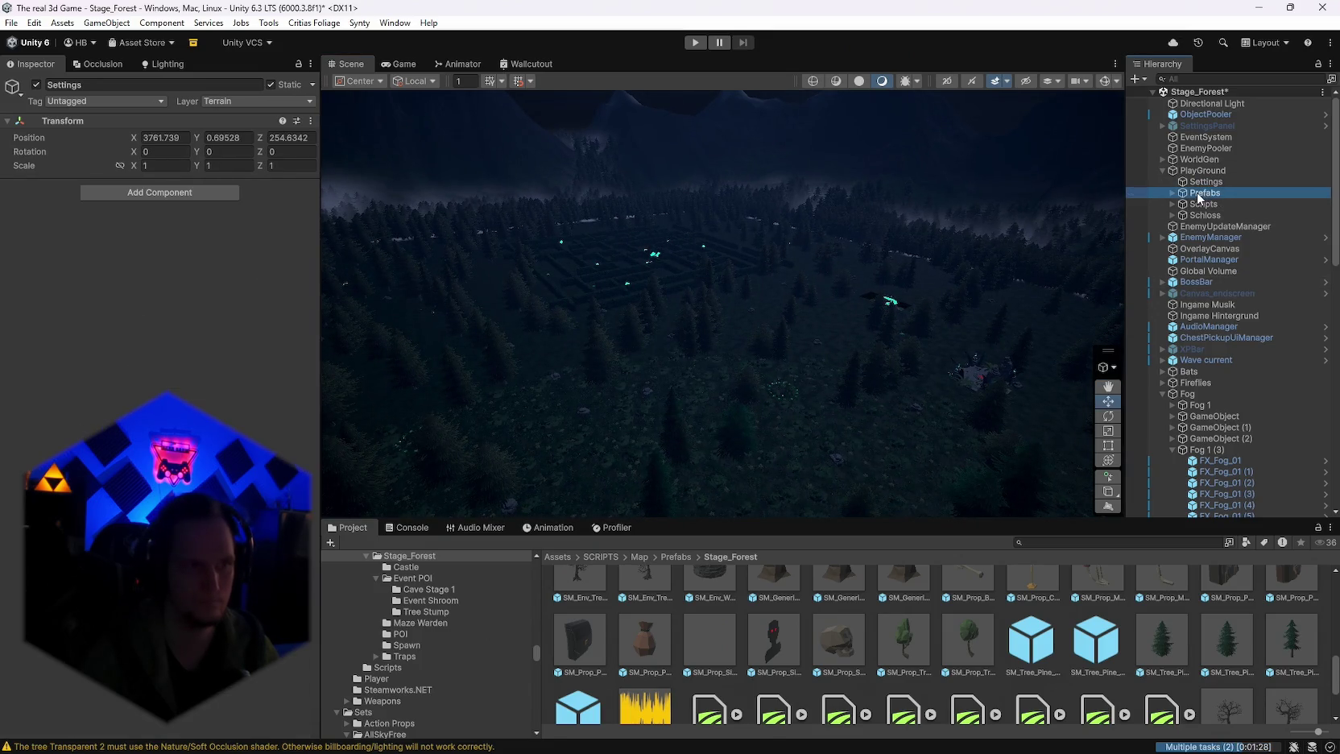
pyautogui.click(1173, 194)
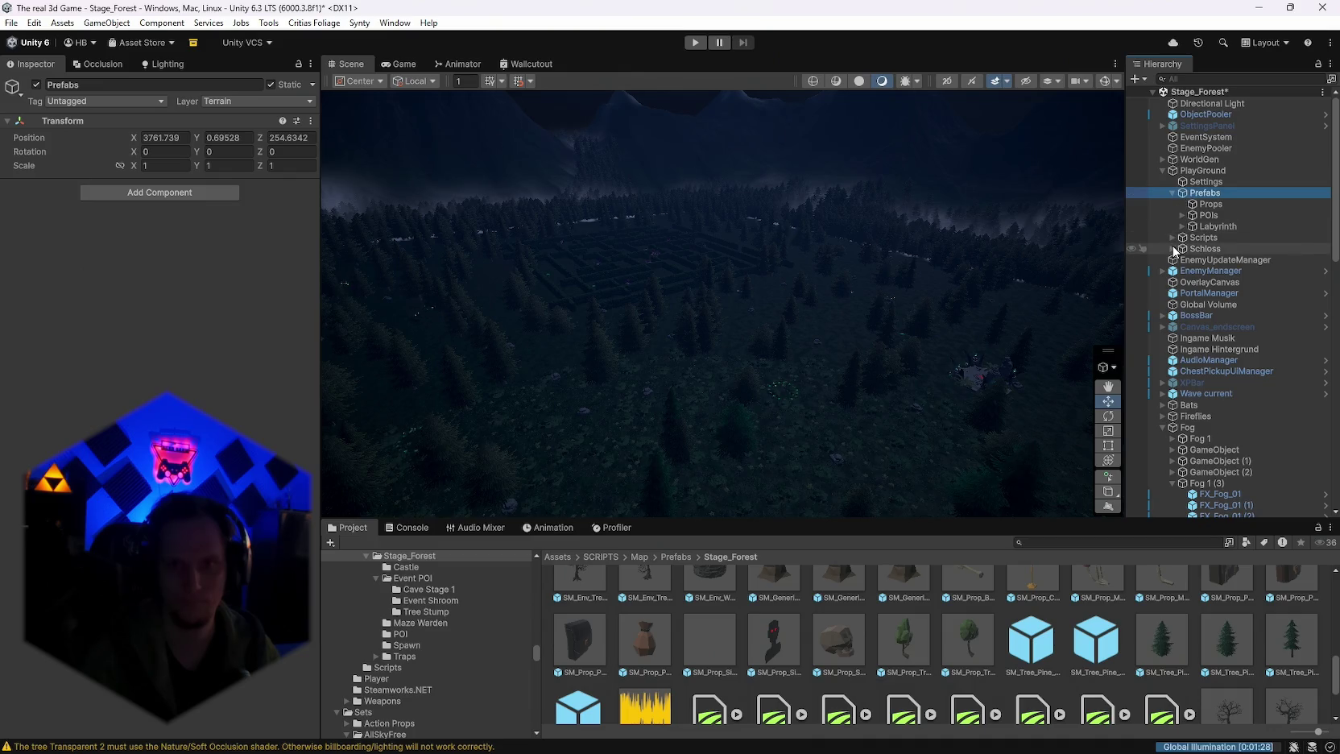
pyautogui.click(1172, 248)
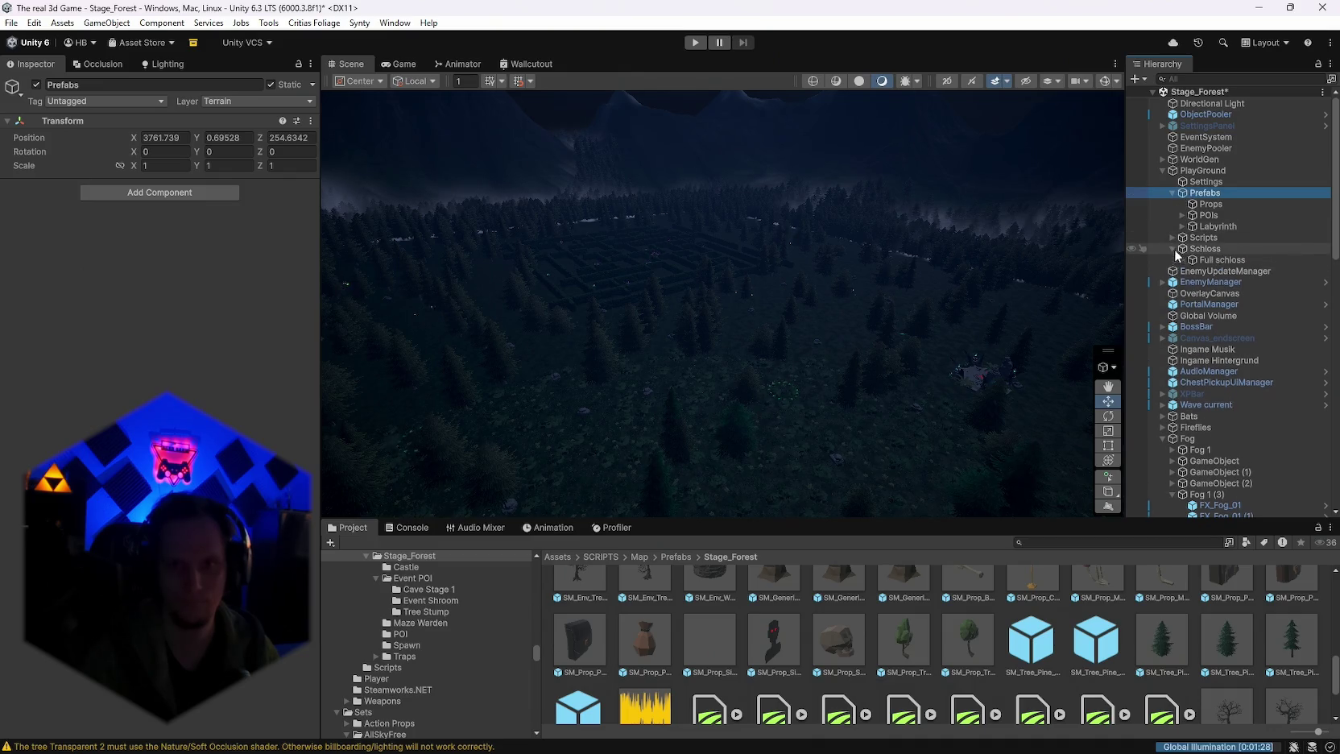
pyautogui.doubleClick(1199, 249)
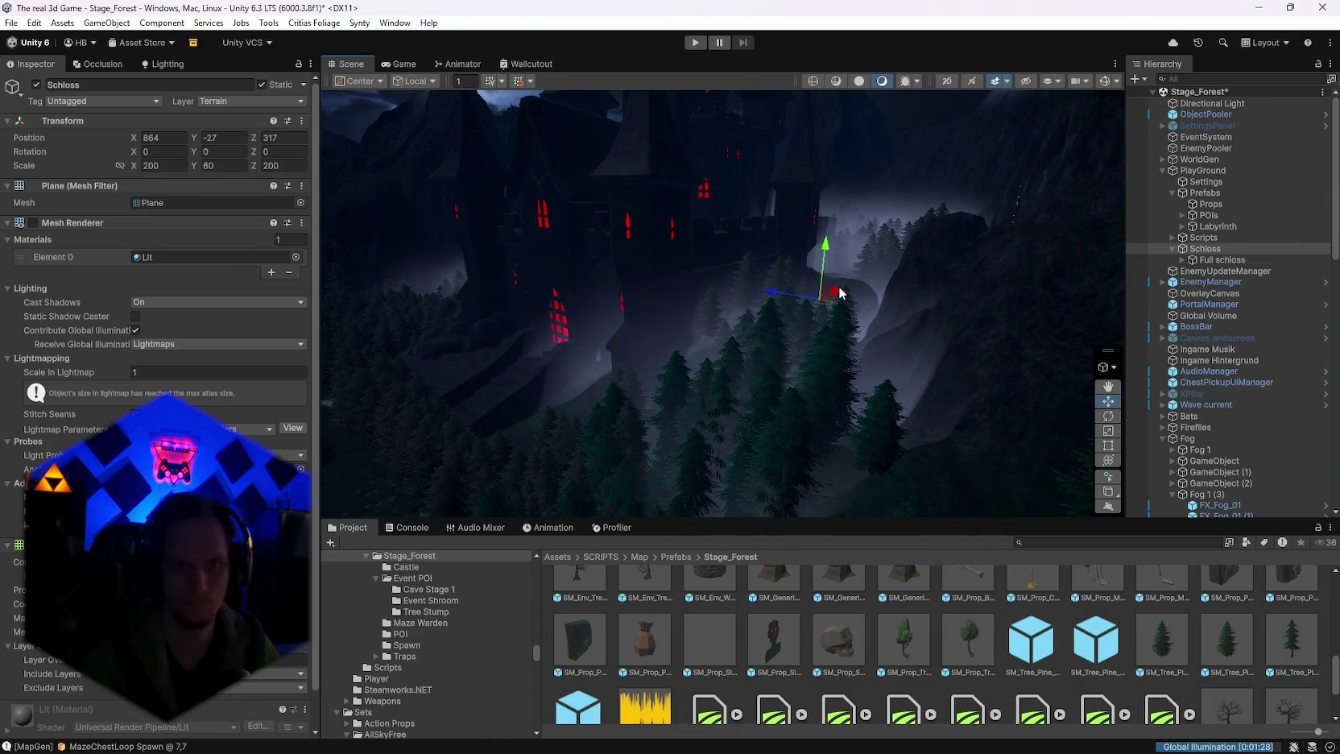
pyautogui.click(1218, 261)
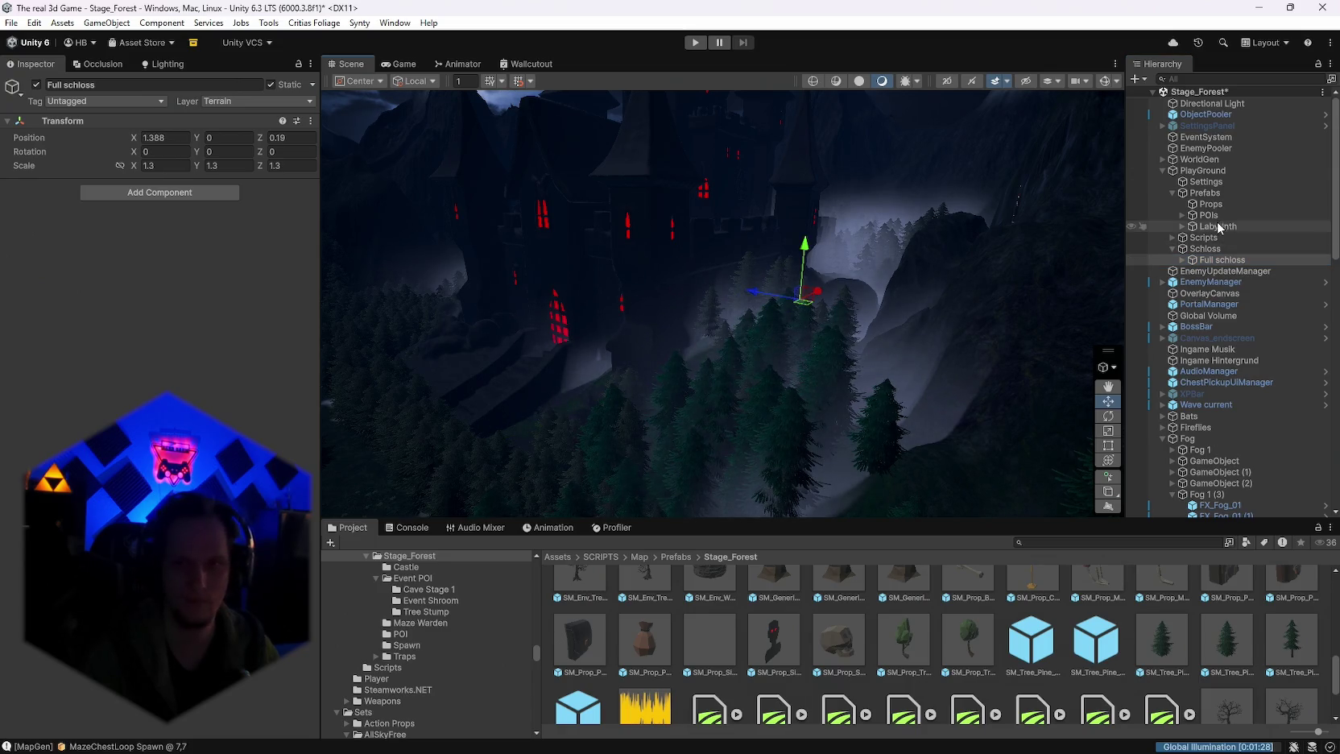
pyautogui.moveTo(918, 297); pyautogui.dragTo(969, 268)
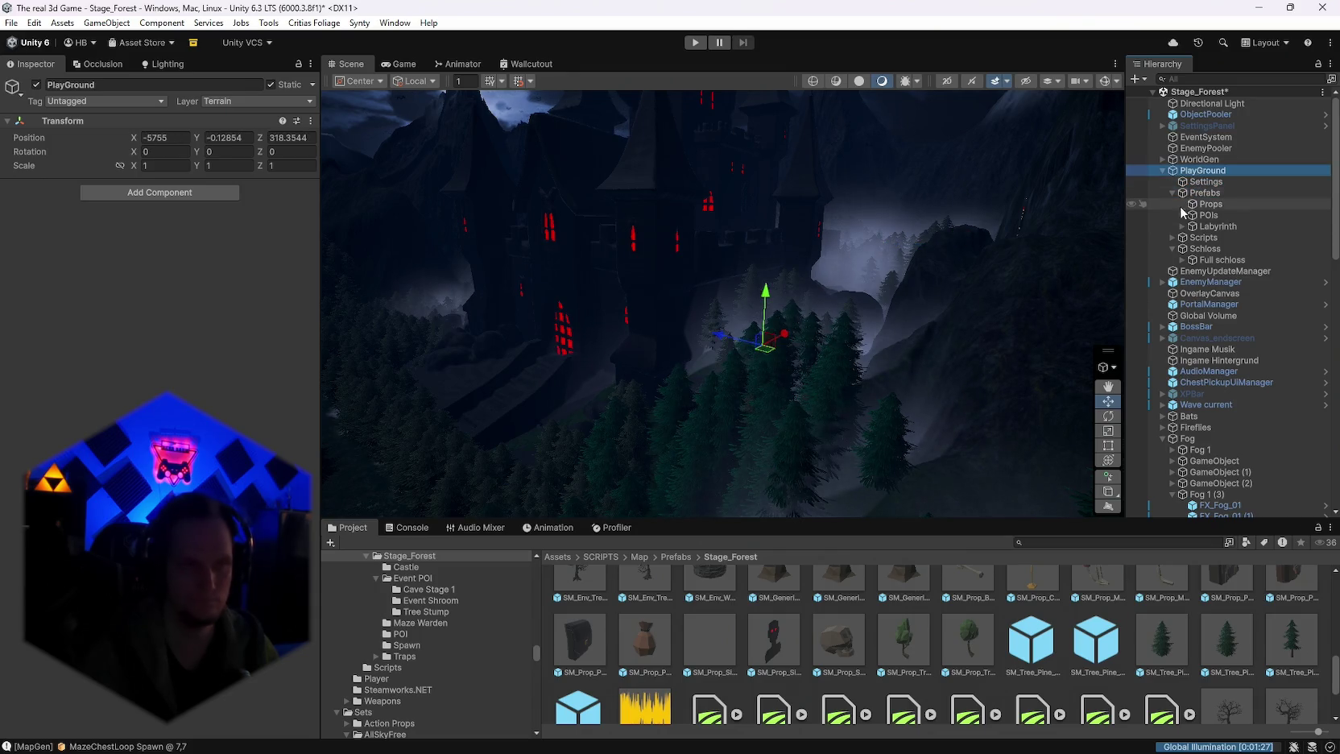
pyautogui.press('Delete')
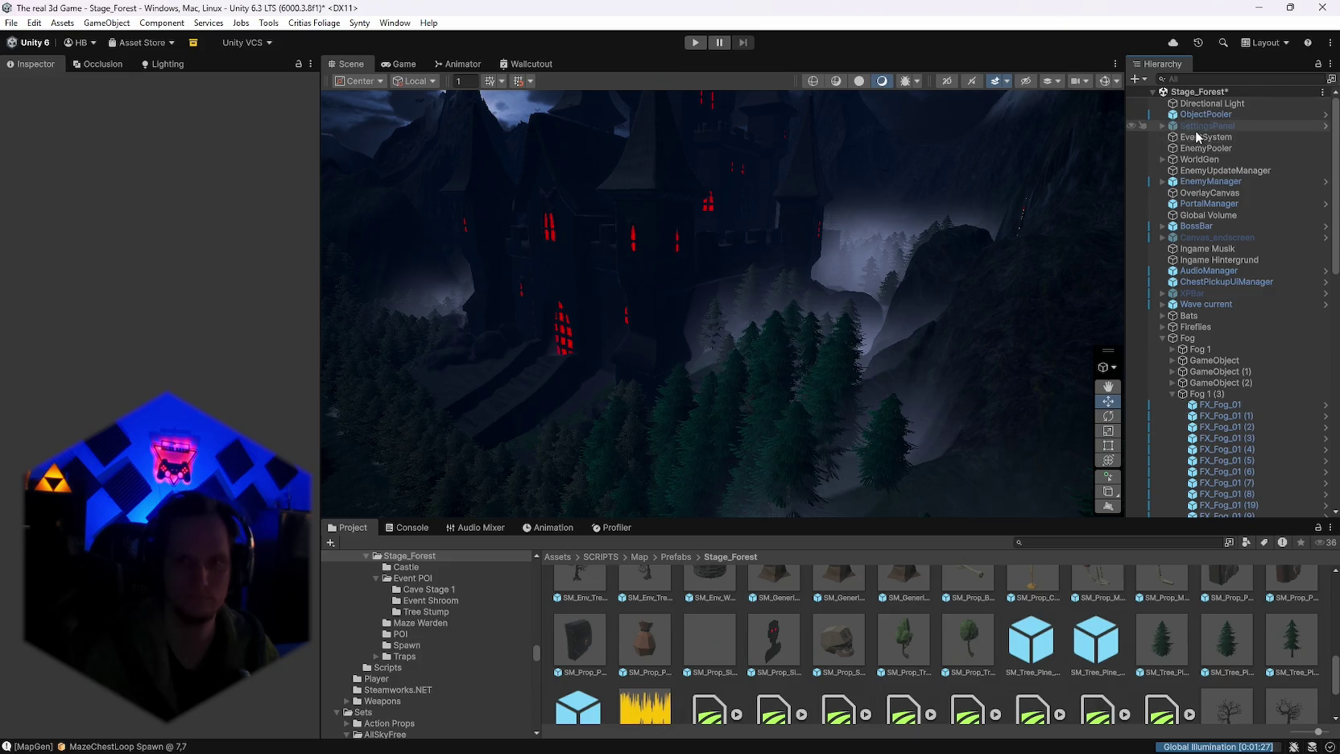
# Step: Select WorldGen and run Generate World from the Map Generator component's menu
pyautogui.doubleClick(1242, 162)
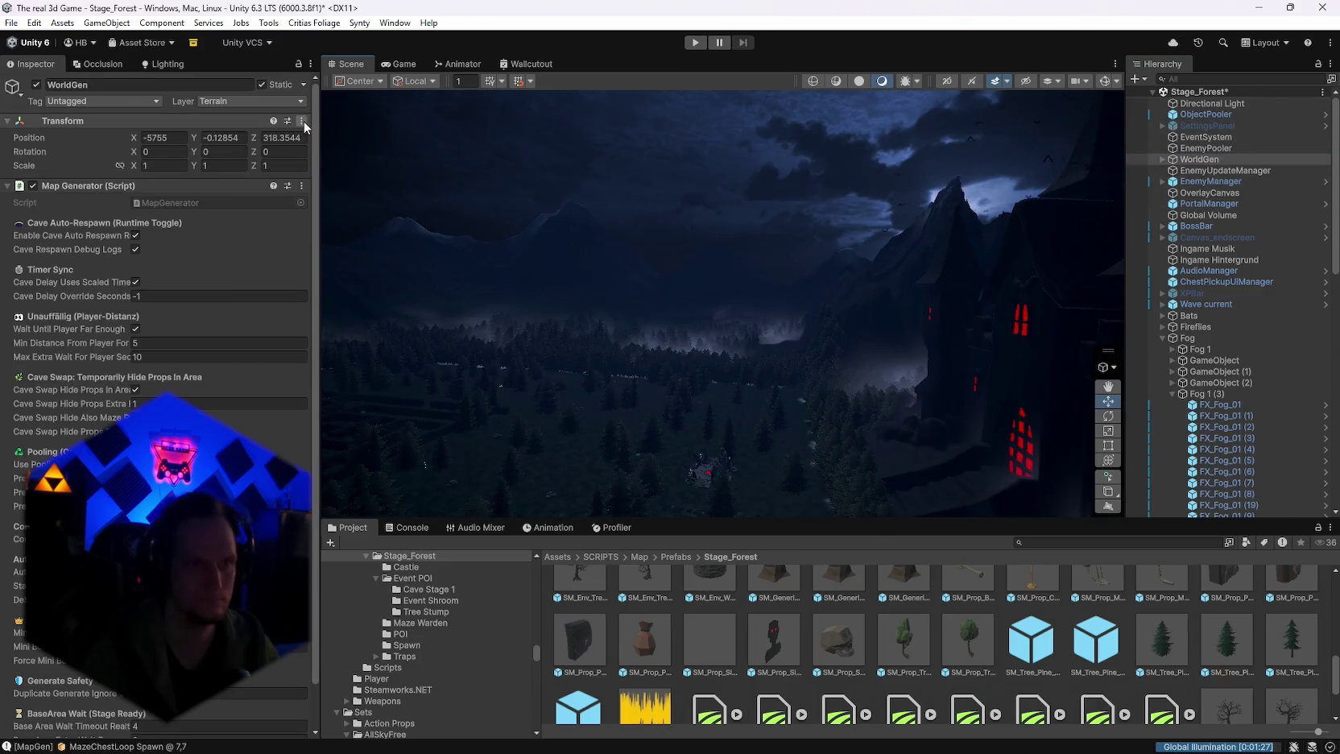
pyautogui.click(302, 121)
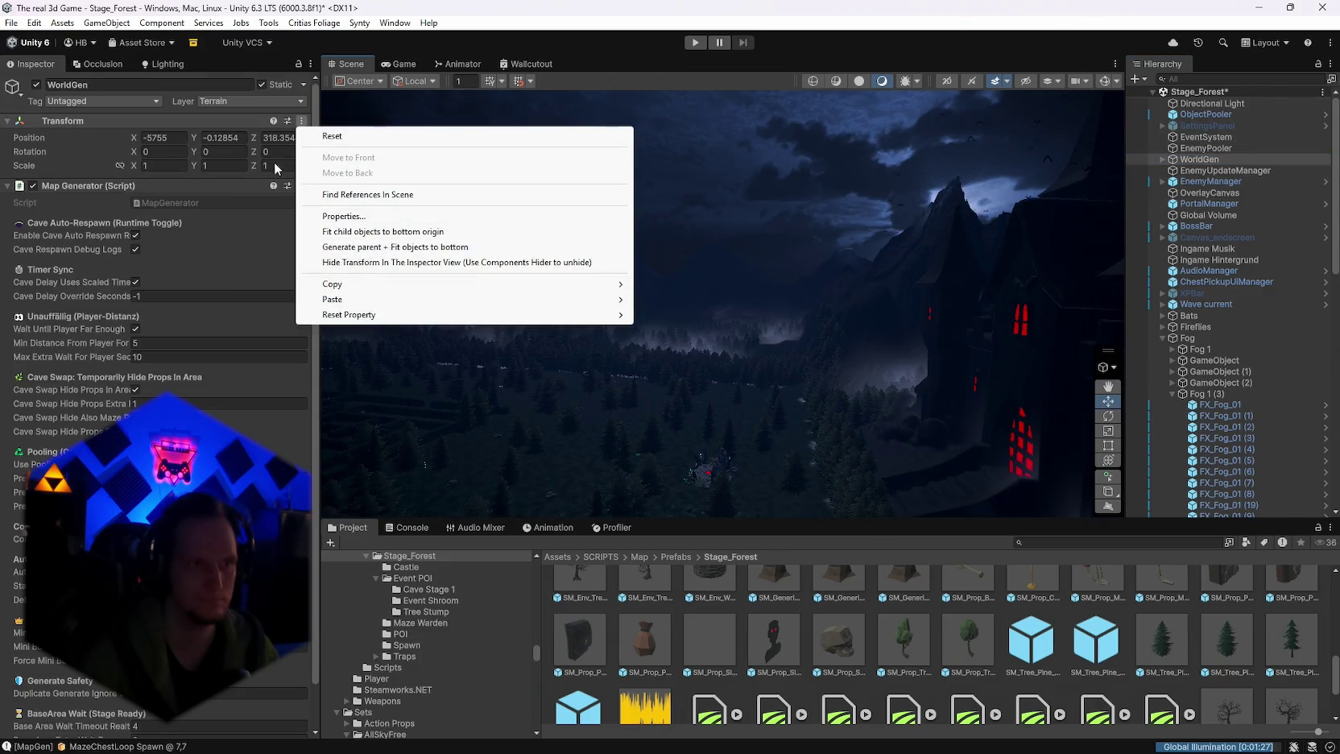
pyautogui.click(240, 229)
pyautogui.click(302, 186)
pyautogui.click(350, 431)
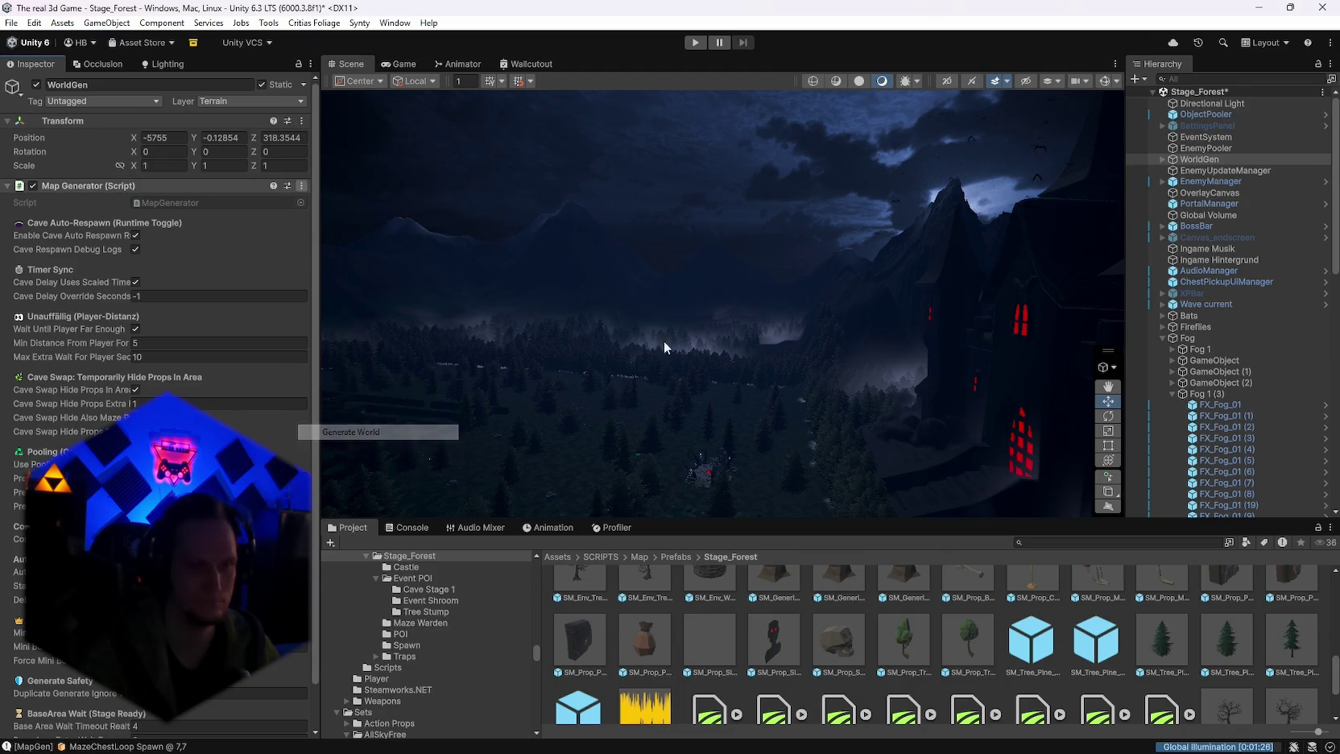
# Step: Fly the Scene camera down to the forest floor among the ferns and a rock
pyautogui.moveTo(842, 222)
pyautogui.mouseDown()
pyautogui.moveTo(682, 329)
pyautogui.moveTo(616, 350)
pyautogui.moveTo(602, 377)
pyautogui.moveTo(384, 330)
pyautogui.moveTo(642, 337)
pyautogui.moveTo(696, 323)
pyautogui.moveTo(624, 343)
pyautogui.moveTo(617, 367)
pyautogui.moveTo(640, 362)
pyautogui.moveTo(667, 302)
pyautogui.moveTo(727, 251)
pyautogui.moveTo(762, 254)
pyautogui.moveTo(807, 230)
pyautogui.moveTo(861, 245)
pyautogui.moveTo(859, 233)
pyautogui.moveTo(807, 239)
pyautogui.moveTo(822, 254)
pyautogui.moveTo(789, 272)
pyautogui.moveTo(786, 255)
pyautogui.moveTo(821, 243)
pyautogui.moveTo(696, 185)
pyautogui.moveTo(644, 185)
pyautogui.mouseUp()
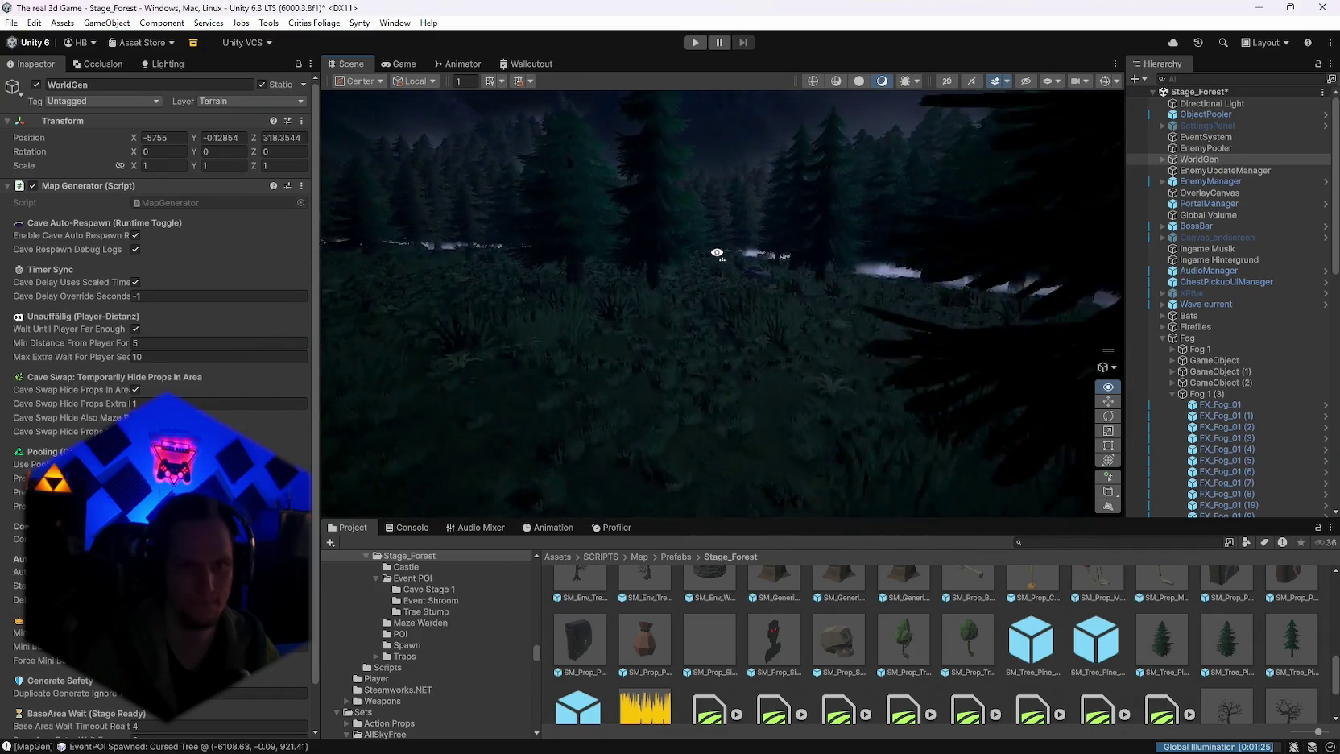
pyautogui.moveTo(682, 277)
pyautogui.mouseDown()
pyautogui.moveTo(934, 326)
pyautogui.moveTo(843, 296)
pyautogui.moveTo(916, 329)
pyautogui.moveTo(746, 329)
pyautogui.moveTo(921, 299)
pyautogui.moveTo(939, 314)
pyautogui.moveTo(885, 329)
pyautogui.mouseUp()
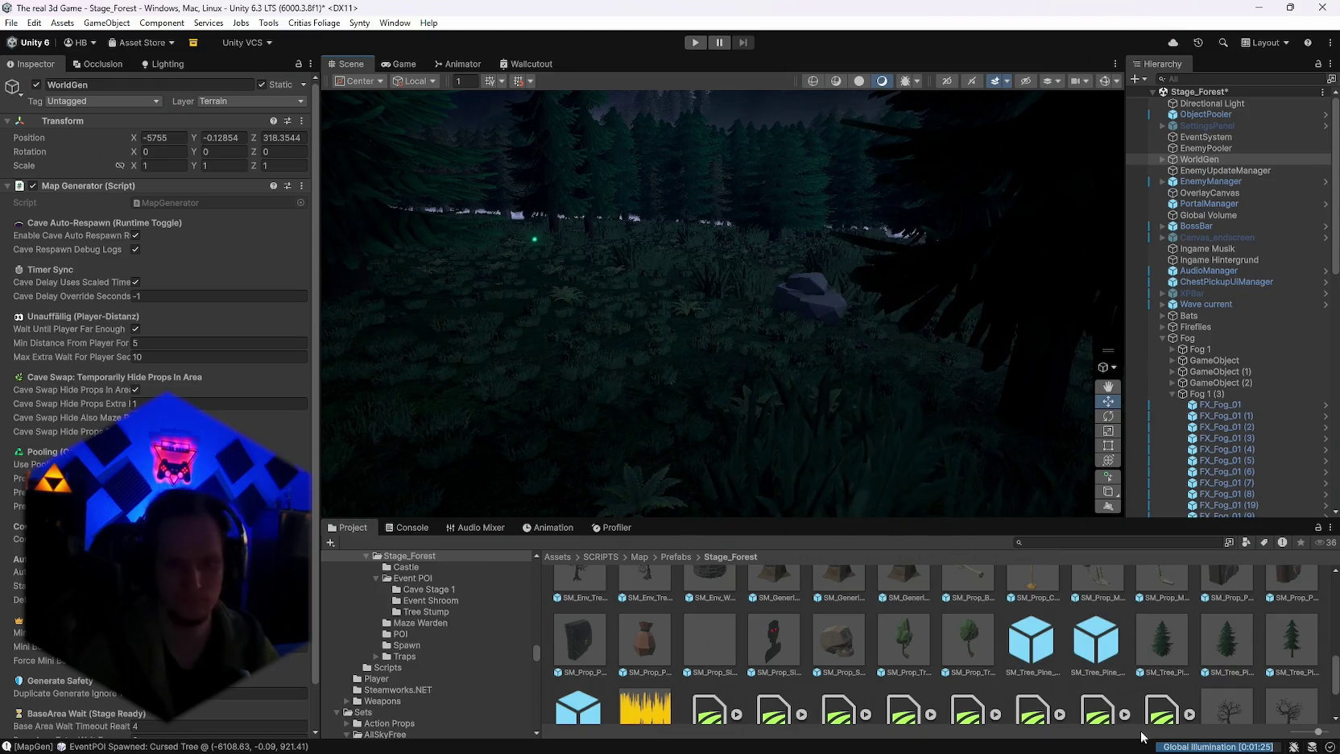
pyautogui.scroll(3, 1024, 674)
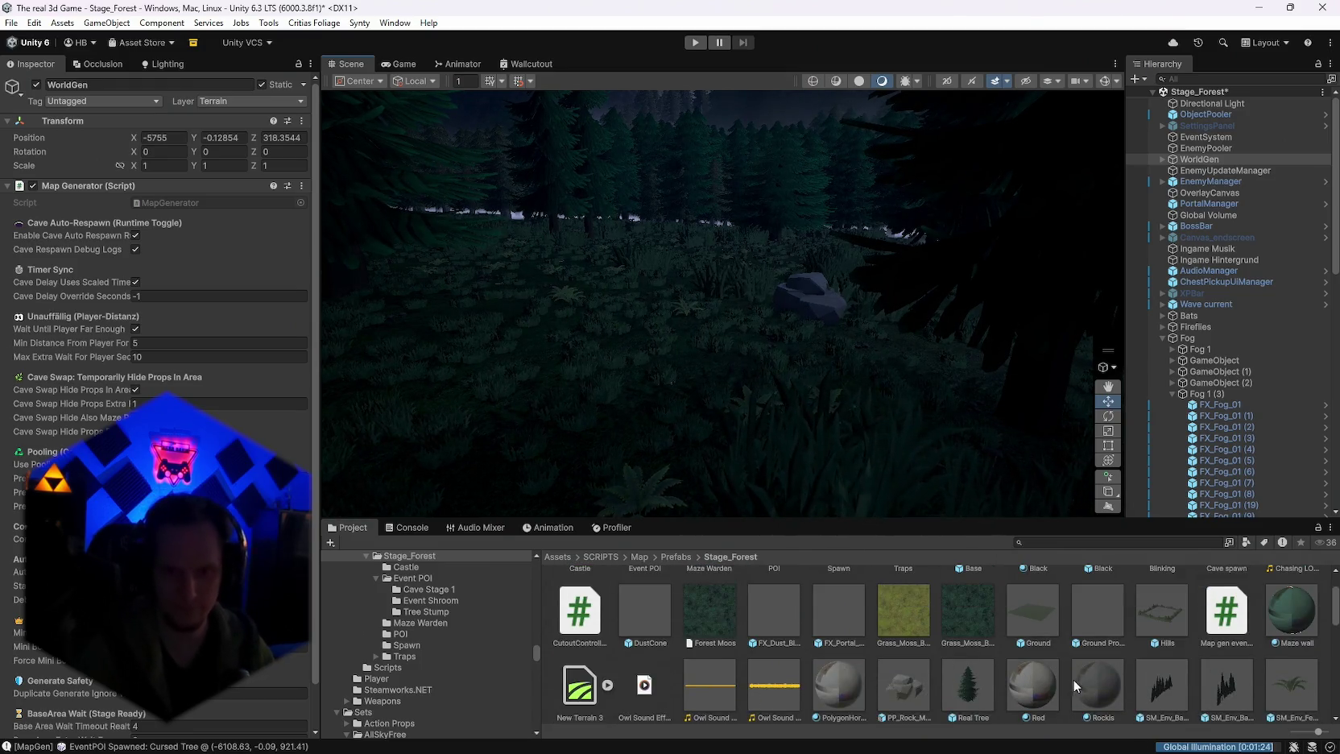
# Step: Duplicate Rockis as Rockis 1 and assign it to the moss rock prefab's Element 0
pyautogui.click(1101, 681)
pyautogui.hotkey('ctrl', 'd')
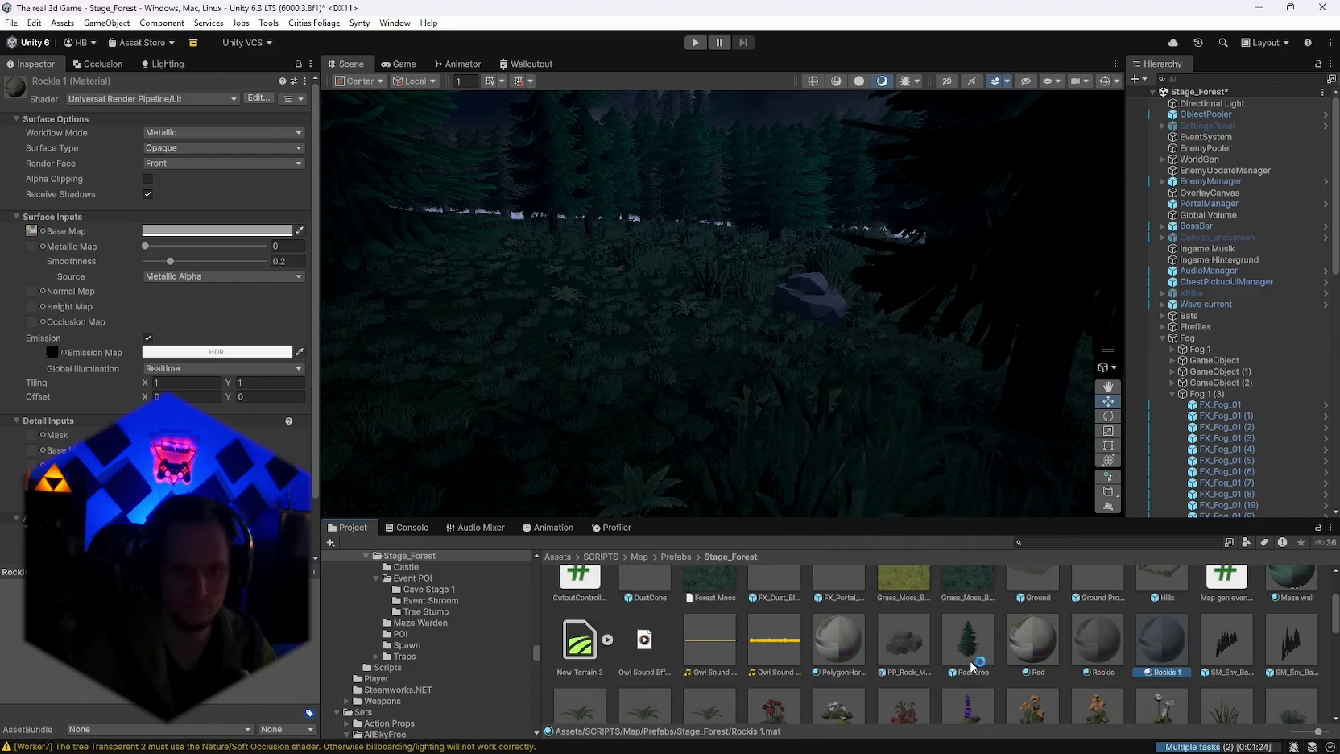
pyautogui.click(902, 640)
pyautogui.moveTo(1147, 650); pyautogui.dragTo(170, 355)
# Step: Brighten Rockis 1's Base Map colour to a lighter grey
pyautogui.doubleClick(174, 366)
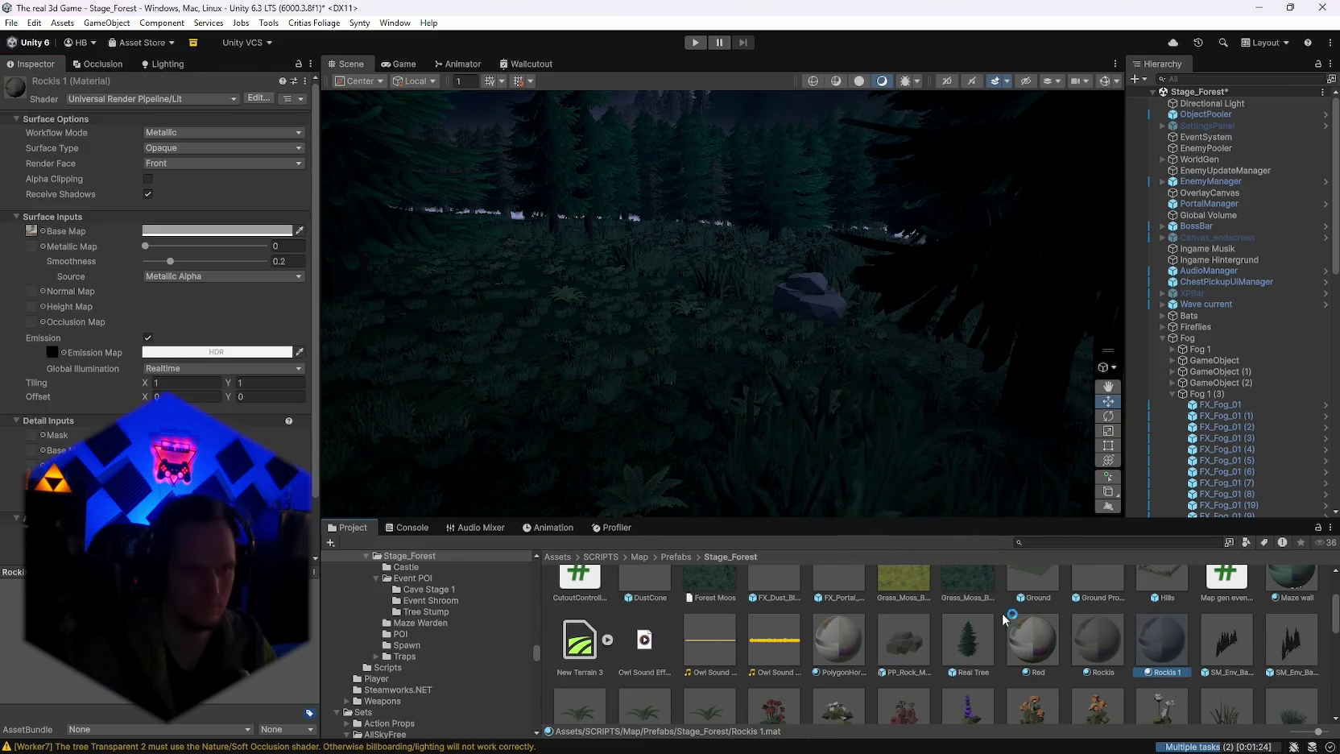
pyautogui.click(169, 231)
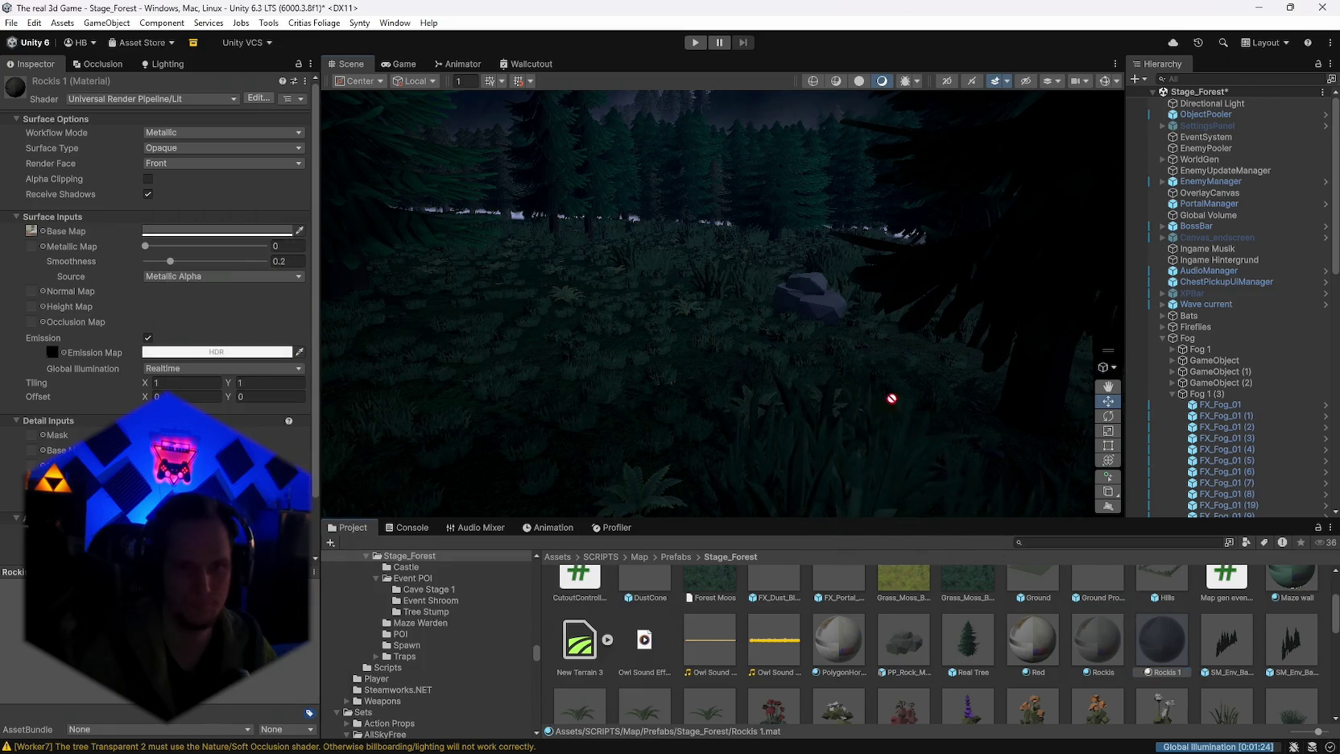
pyautogui.moveTo(888, 392)
pyautogui.mouseDown()
pyautogui.moveTo(822, 311)
pyautogui.moveTo(822, 350)
pyautogui.moveTo(936, 361)
pyautogui.moveTo(1040, 314)
pyautogui.moveTo(846, 338)
pyautogui.moveTo(466, 264)
pyautogui.mouseUp()
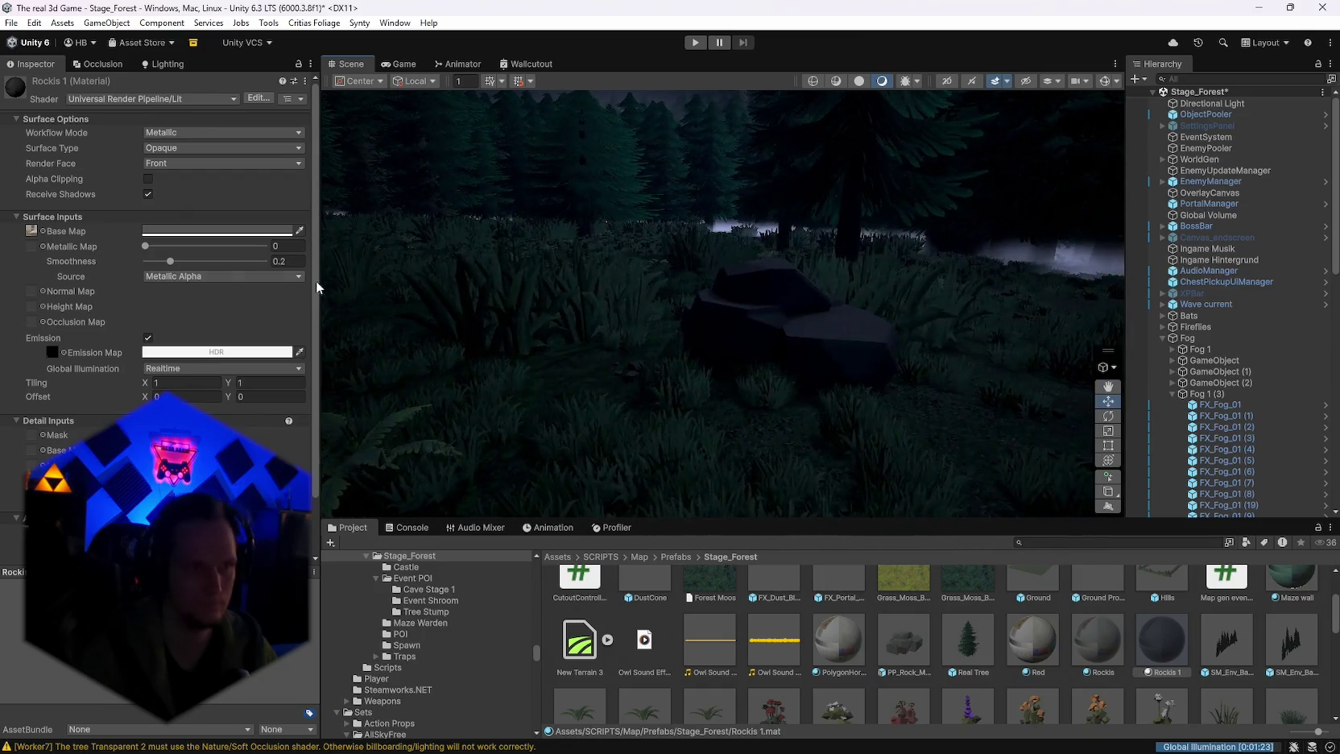
pyautogui.click(173, 231)
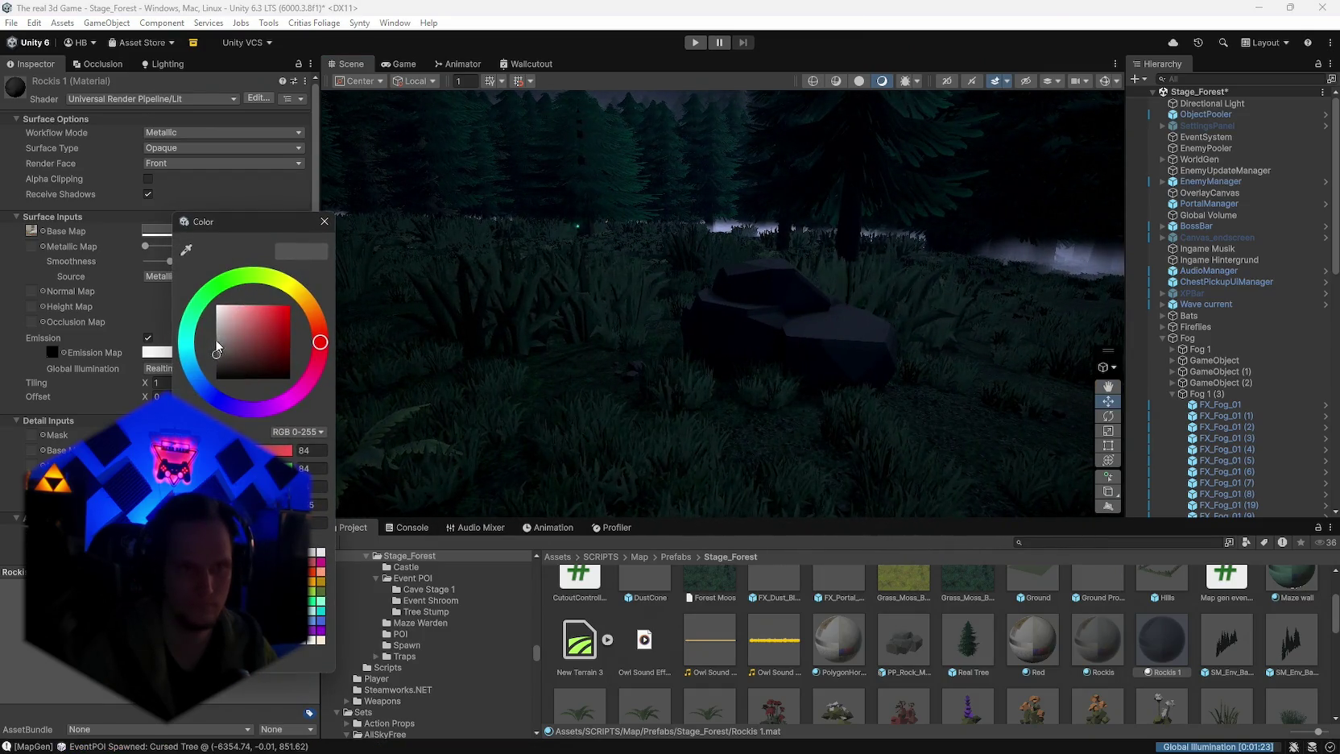
pyautogui.moveTo(214, 352); pyautogui.dragTo(211, 344)
# Step: Select the Ground terrain and switch to Paint Details
pyautogui.moveTo(553, 278)
pyautogui.mouseDown()
pyautogui.moveTo(823, 296)
pyautogui.moveTo(556, 197)
pyautogui.moveTo(180, 285)
pyautogui.moveTo(283, 311)
pyautogui.moveTo(243, 357)
pyautogui.moveTo(231, 309)
pyautogui.moveTo(97, 275)
pyautogui.moveTo(563, 338)
pyautogui.mouseUp()
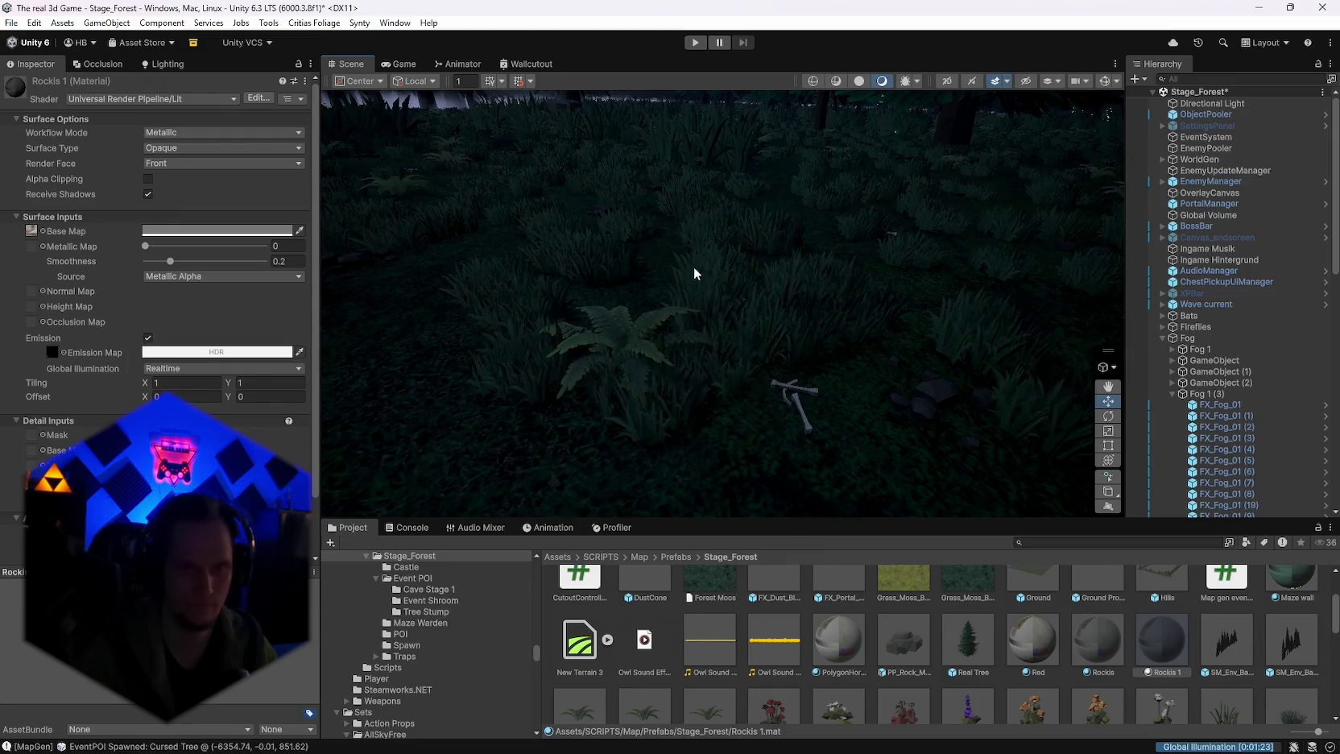
pyautogui.click(617, 310)
pyautogui.click(182, 204)
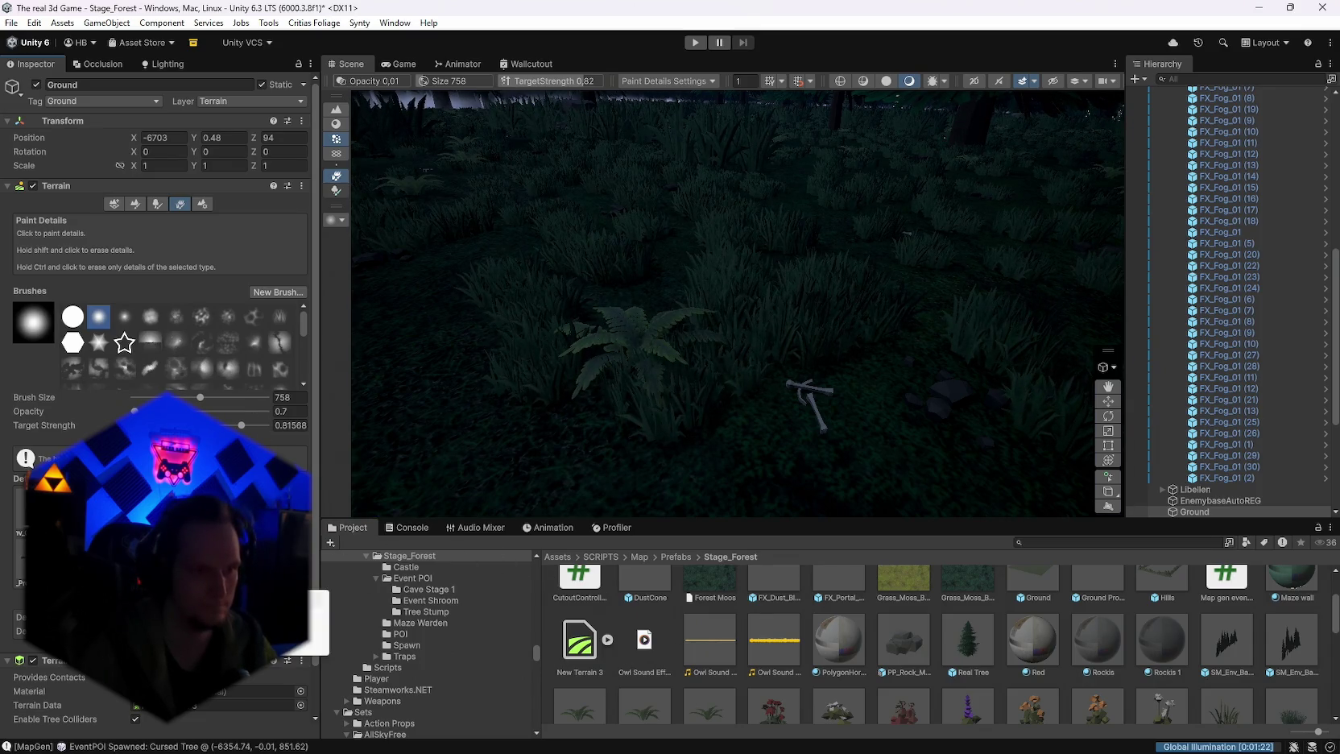
# Step: Edit the fern detail mesh, ping SM_Env_Fern_01_LOD0, and open its Fern_Mat_02 material
pyautogui.doubleClick(316, 630)
pyautogui.click(1021, 170)
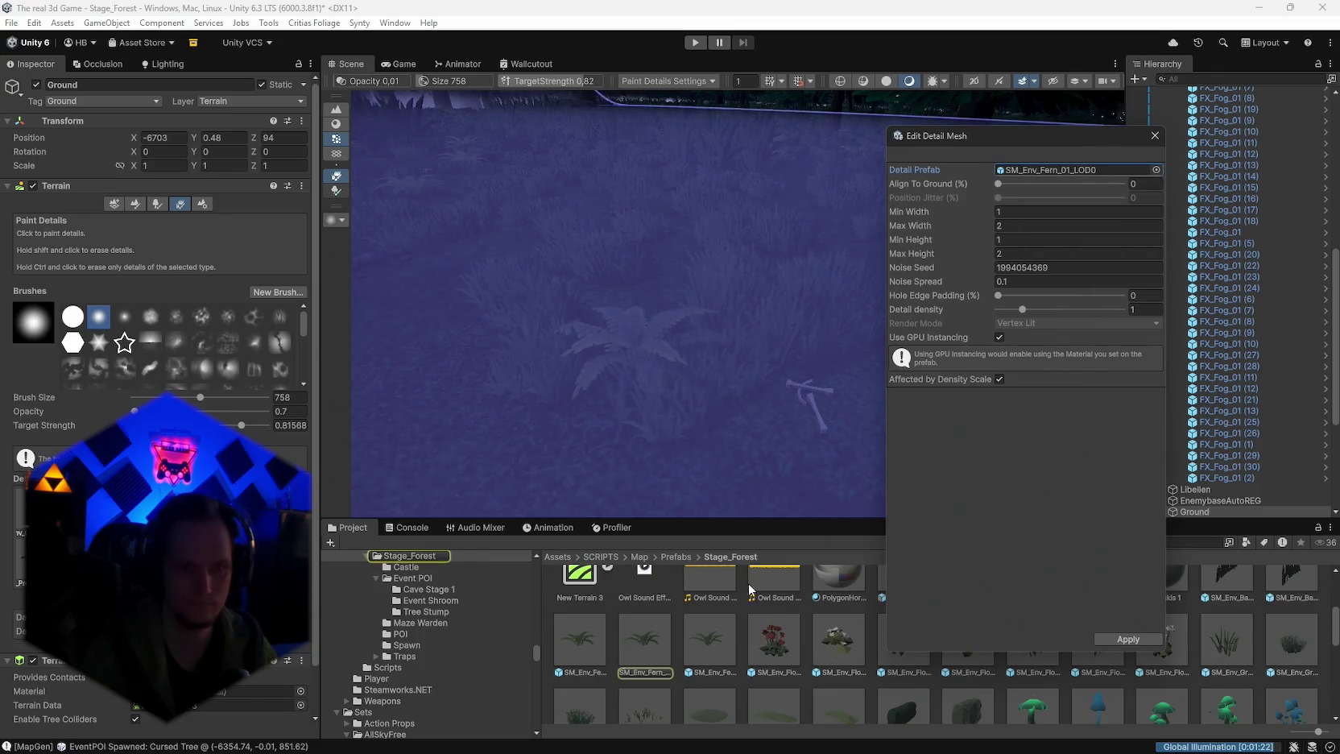
pyautogui.click(631, 654)
pyautogui.click(171, 339)
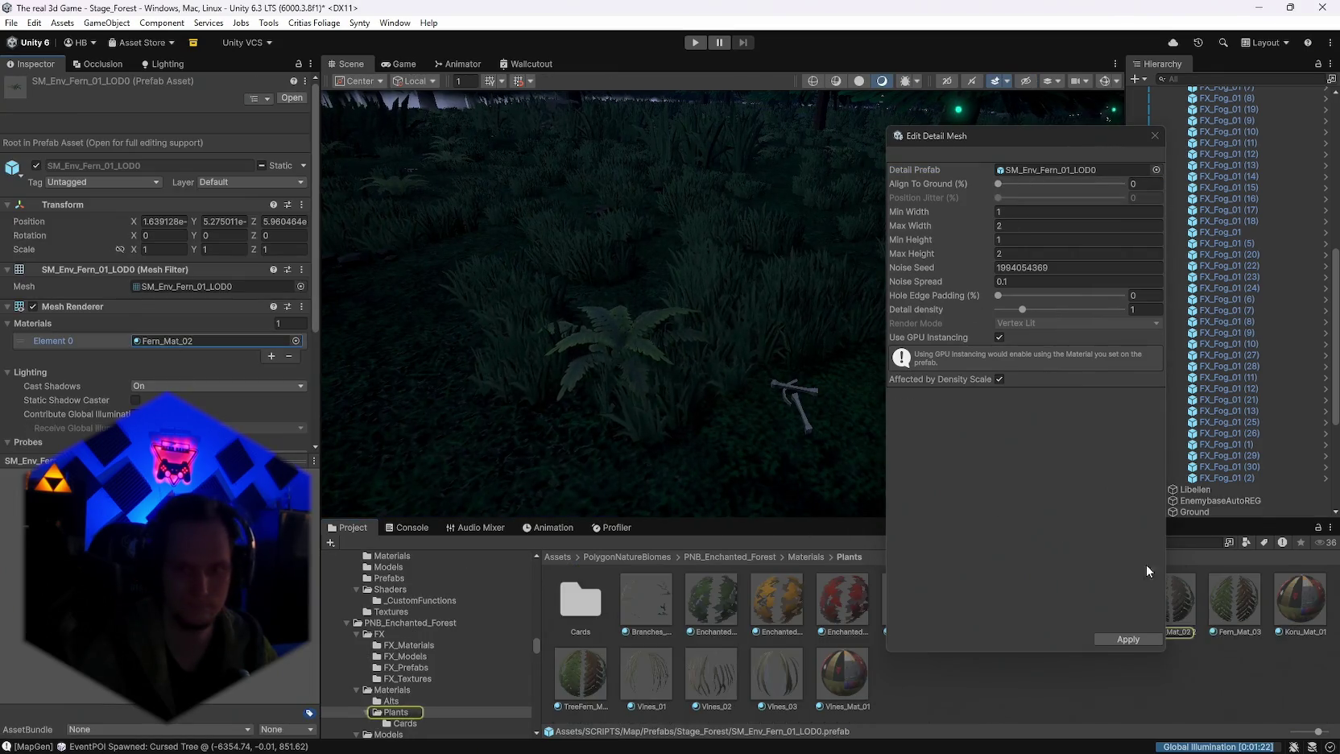
pyautogui.click(1172, 603)
pyautogui.scroll(-10, 161, 241)
pyautogui.scroll(-2, 161, 241)
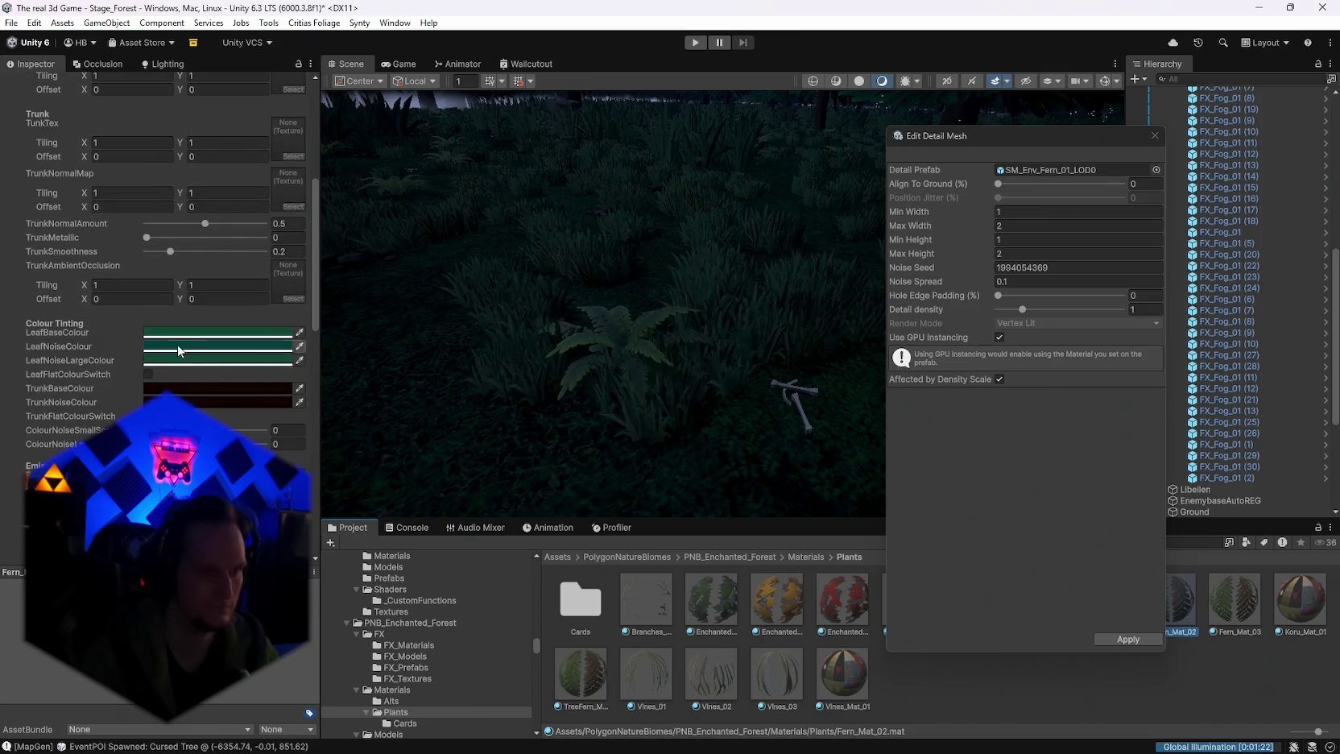
# Step: Preview a brighter teal LeafBaseColour and the LeafNoiseLargeColour tint, then cancel the edits
pyautogui.click(217, 332)
pyautogui.moveTo(239, 406)
pyautogui.mouseDown()
pyautogui.moveTo(275, 414)
pyautogui.moveTo(275, 446)
pyautogui.moveTo(244, 421)
pyautogui.moveTo(229, 454)
pyautogui.mouseUp()
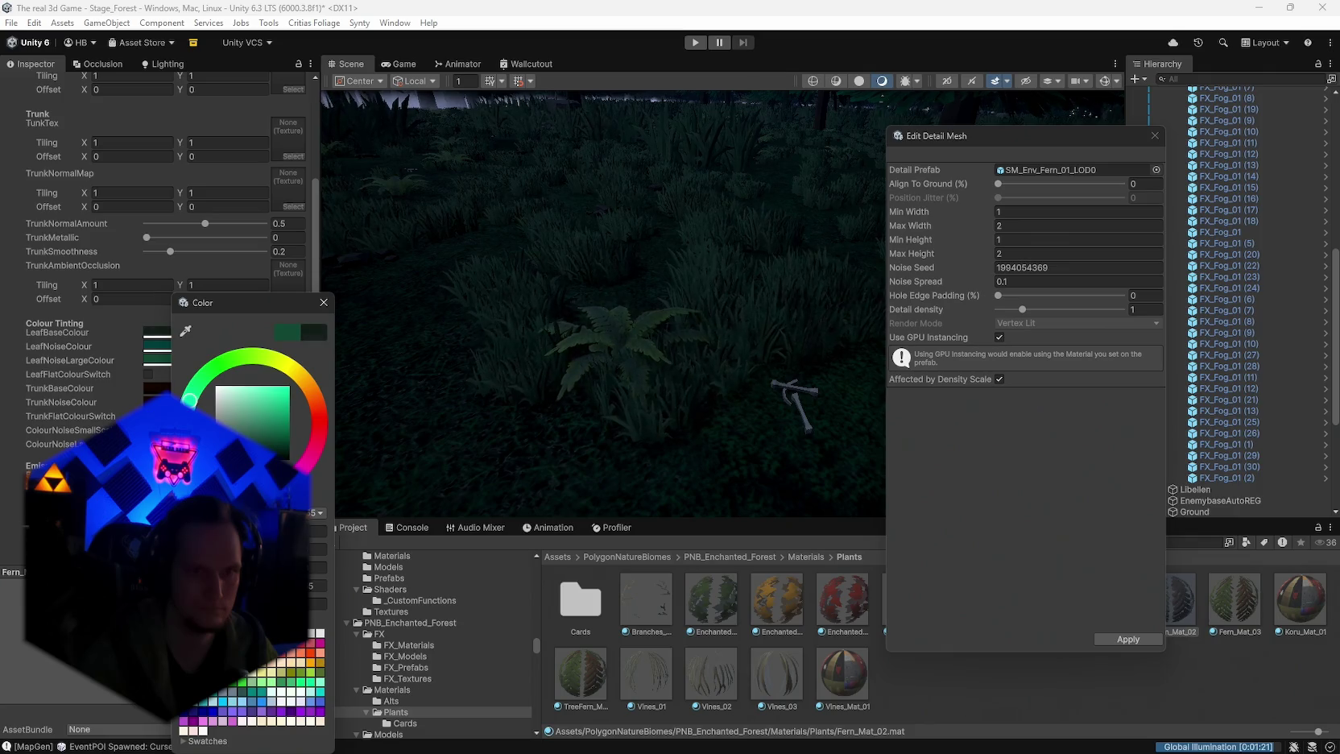
pyautogui.click(191, 366)
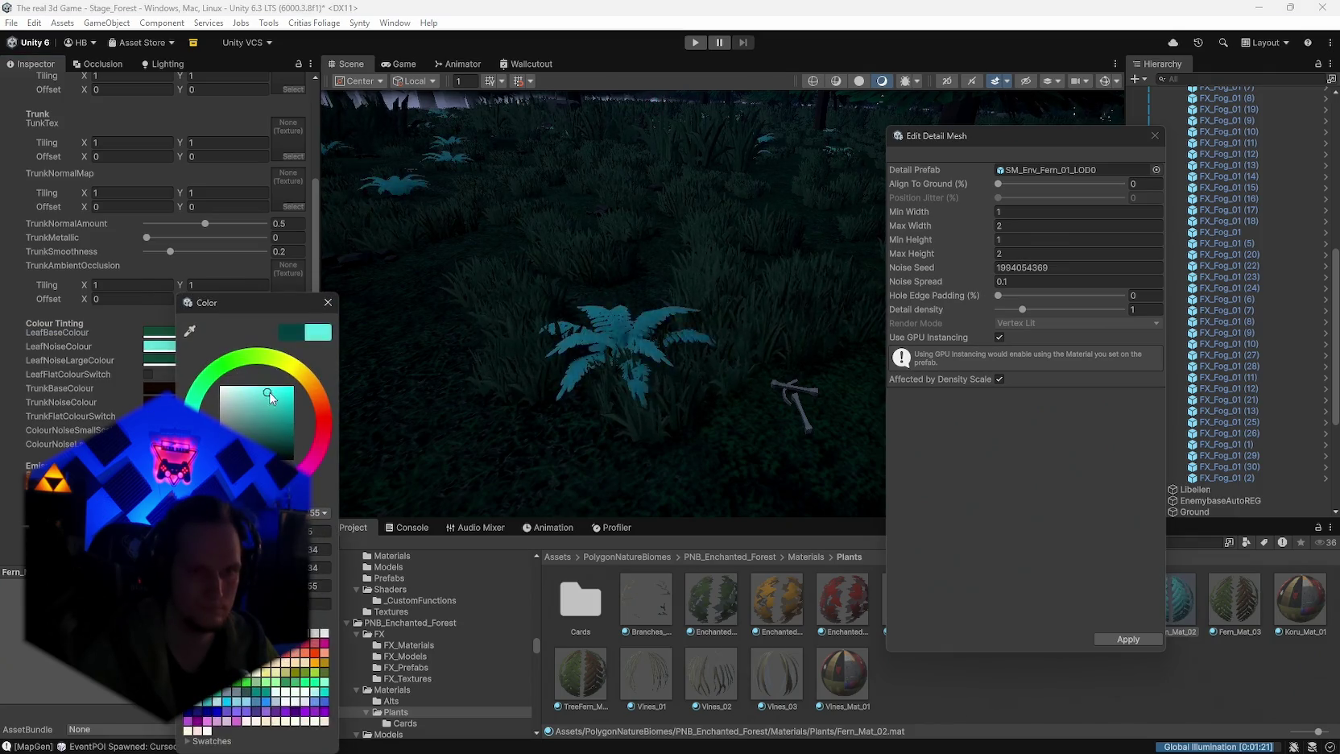
pyautogui.moveTo(241, 451)
pyautogui.mouseDown()
pyautogui.moveTo(277, 427)
pyautogui.moveTo(292, 457)
pyautogui.moveTo(290, 423)
pyautogui.moveTo(294, 437)
pyautogui.mouseUp()
pyautogui.click(170, 361)
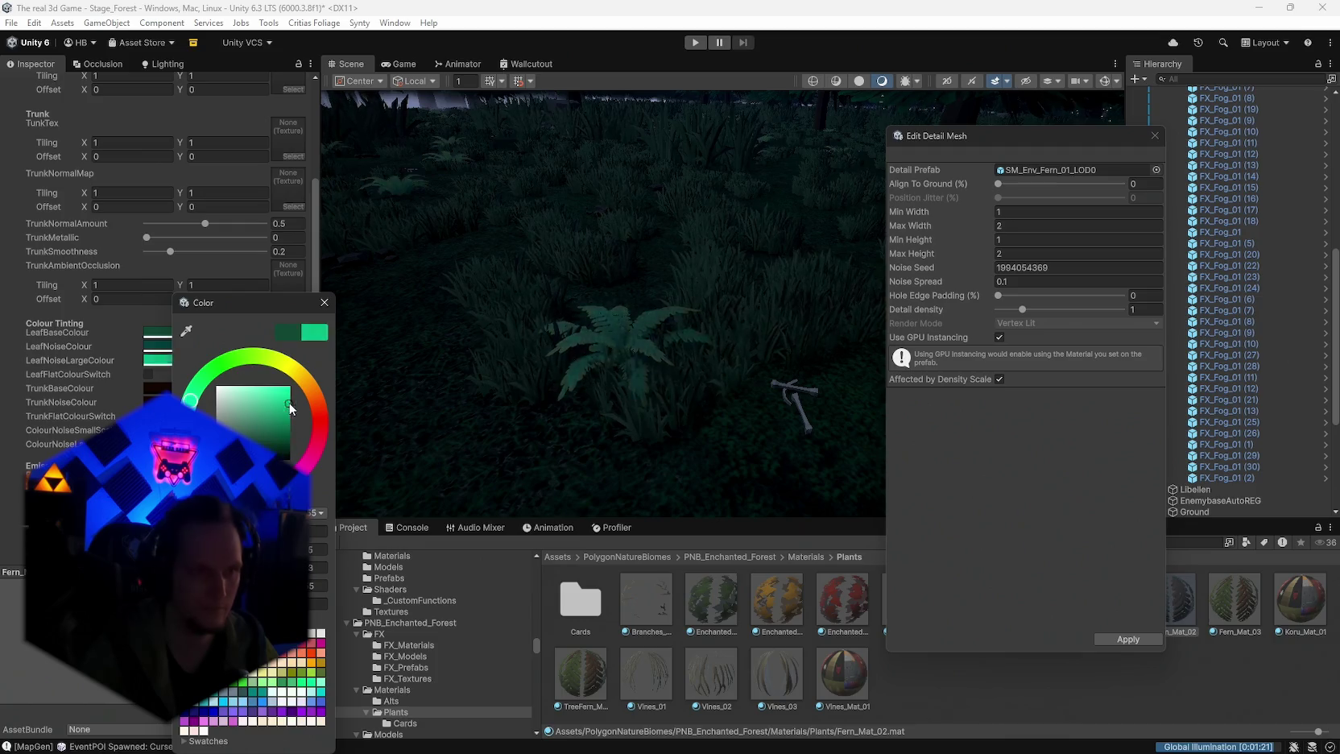
pyautogui.press('Escape')
# Step: Inspect the TrunkBaseColour and TrunkNoiseColour tints, cancelling each without changes
pyautogui.scroll(-3, 121, 363)
pyautogui.scroll(-1, 149, 230)
pyautogui.click(150, 237)
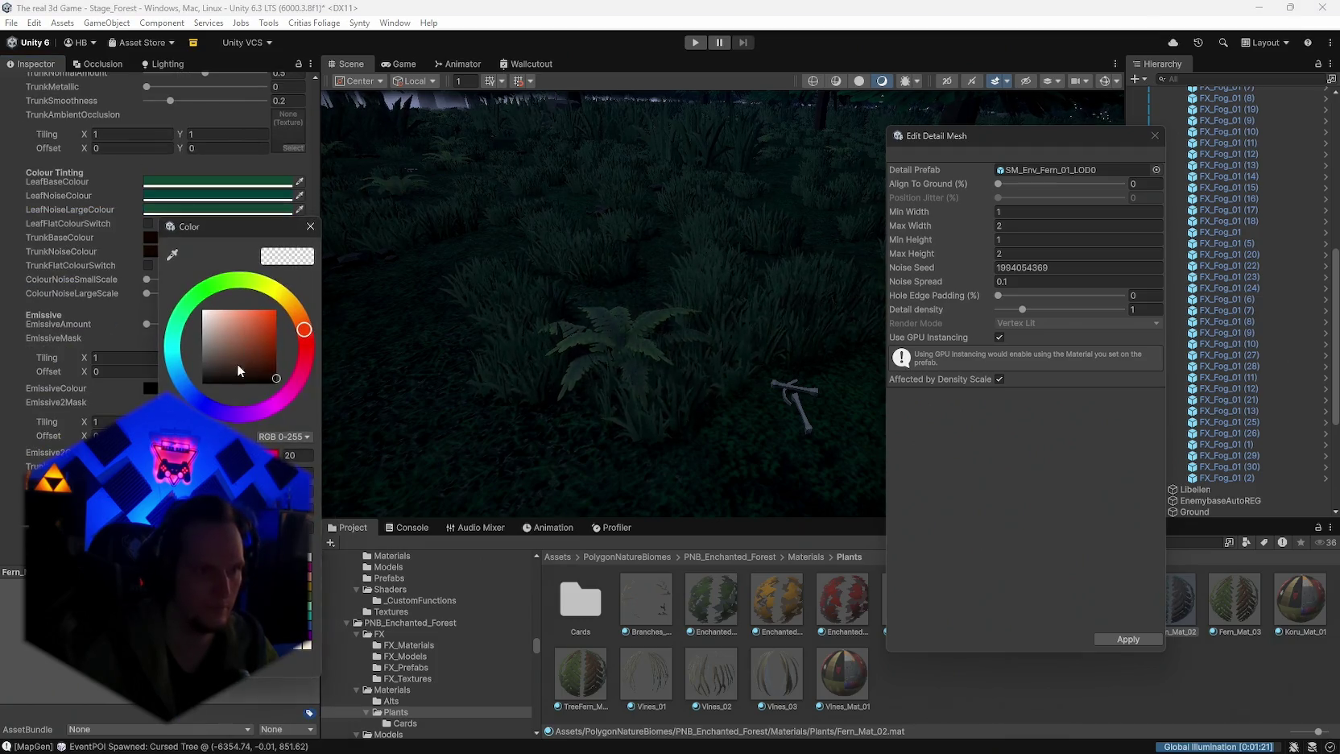
pyautogui.press('Escape')
pyautogui.click(150, 252)
pyautogui.press('Escape')
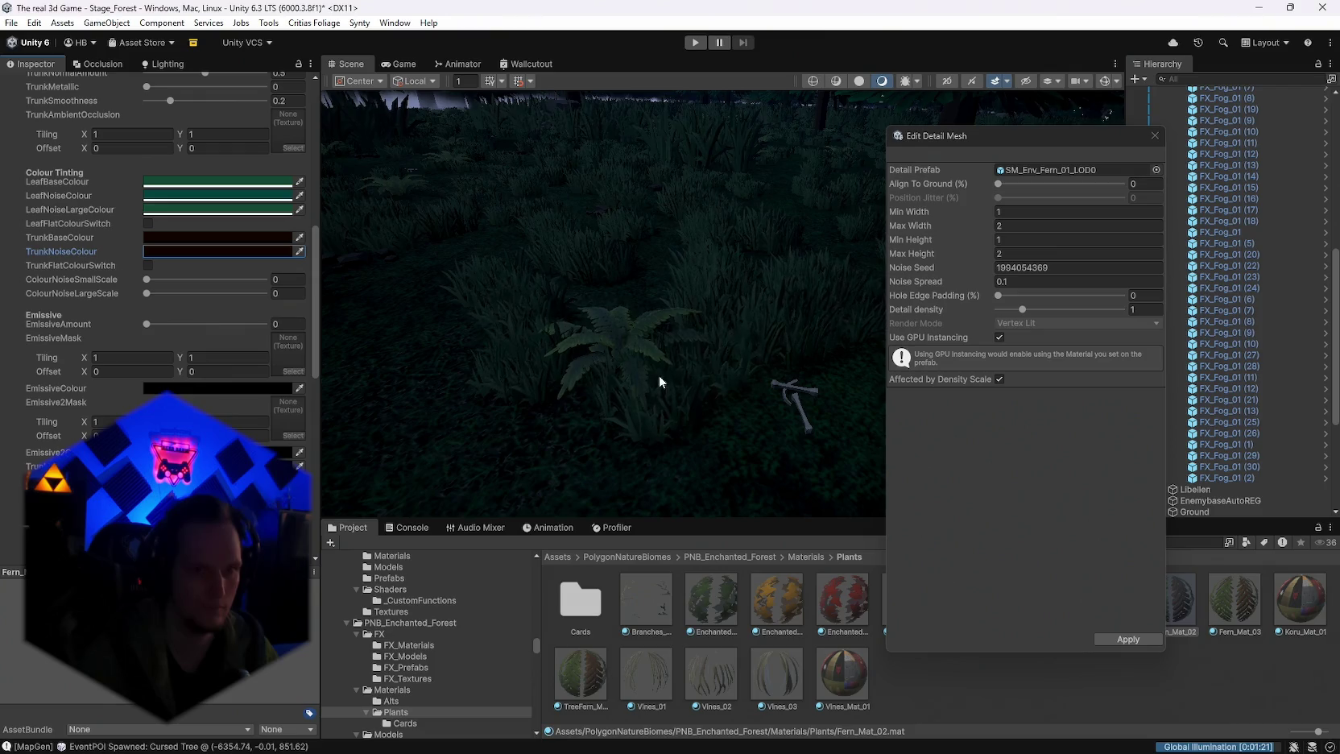
pyautogui.scroll(12, 161, 265)
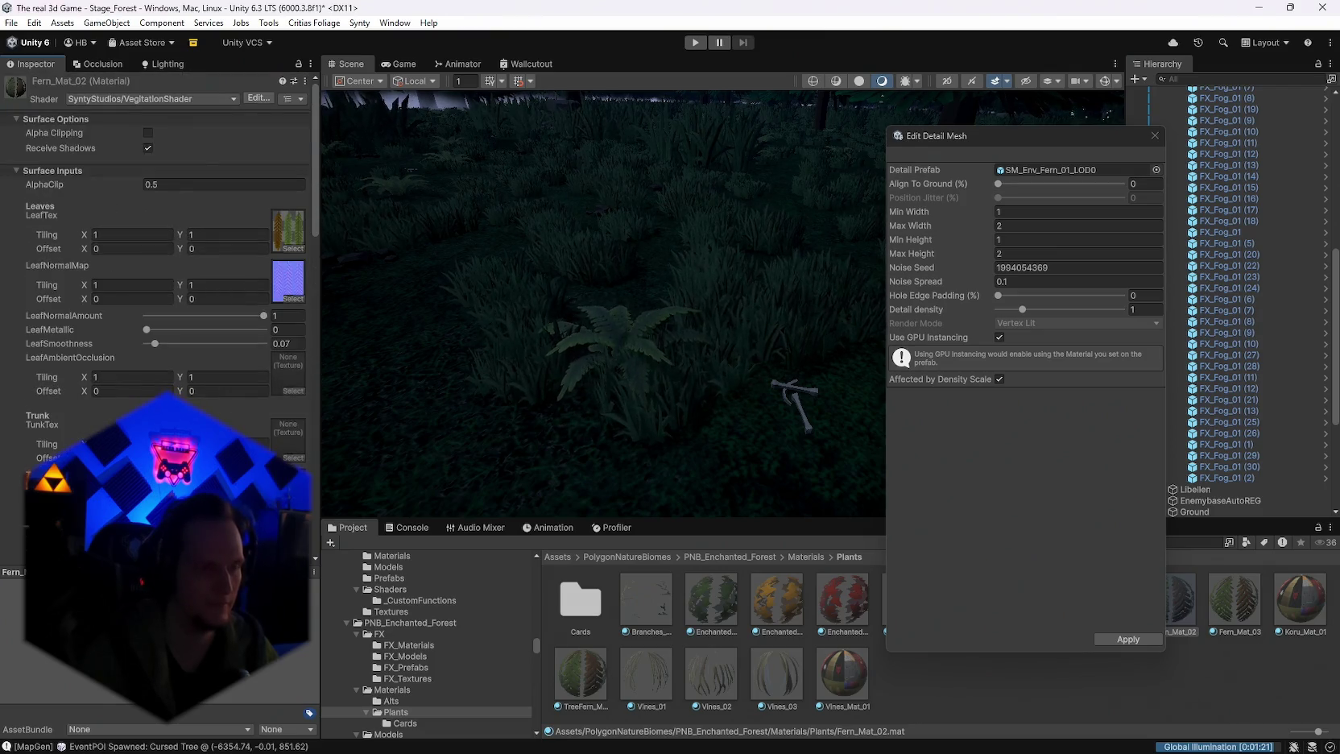
# Step: Preview vivid green fern leaves, cancel back to dark green, and view the LeafNoiseColour tint
pyautogui.scroll(-6, 214, 409)
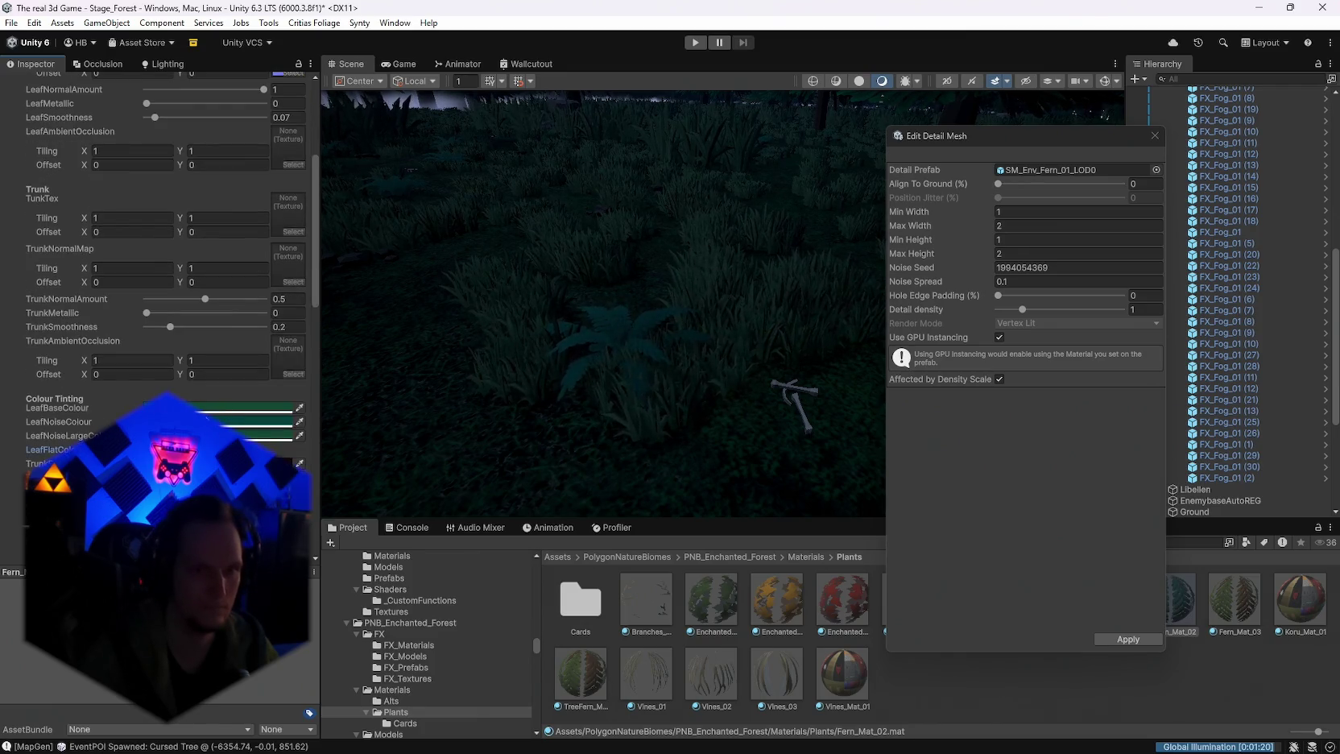
pyautogui.click(203, 406)
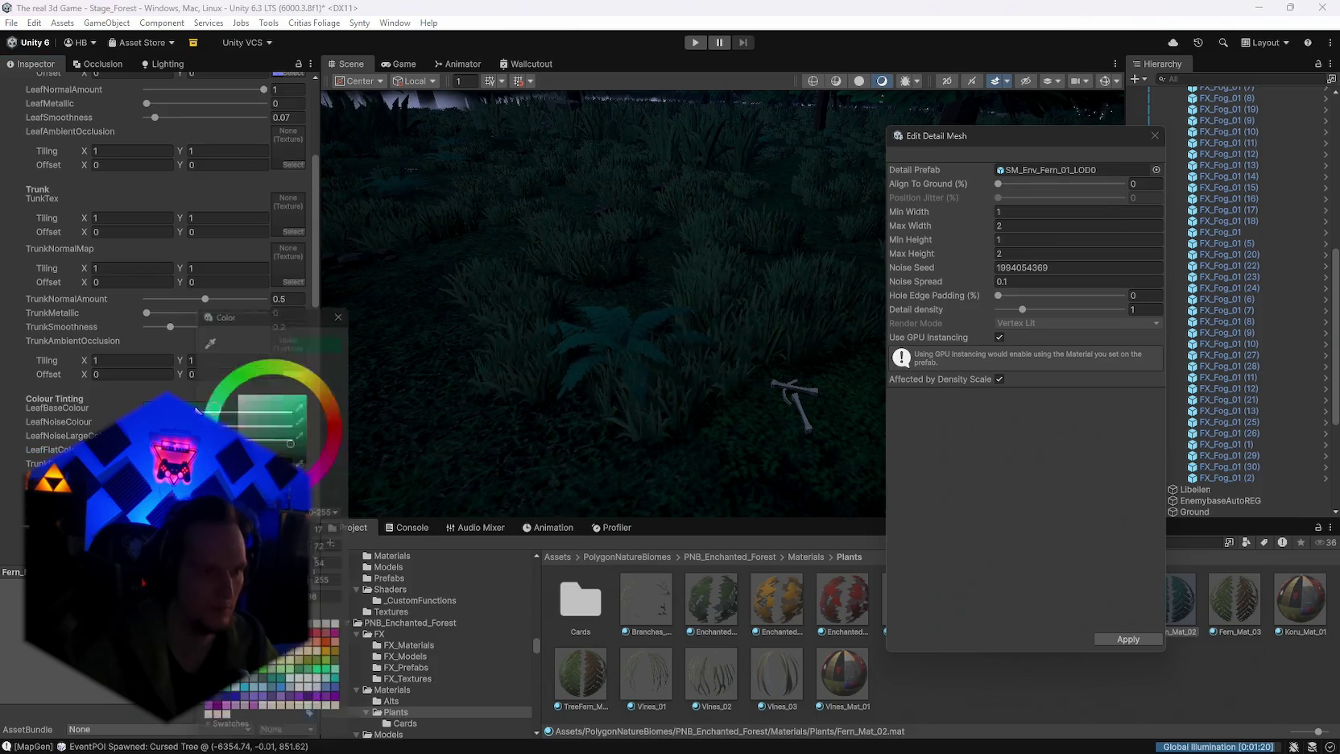
pyautogui.moveTo(273, 415)
pyautogui.mouseDown()
pyautogui.moveTo(259, 387)
pyautogui.moveTo(328, 388)
pyautogui.mouseUp()
pyautogui.press('Escape')
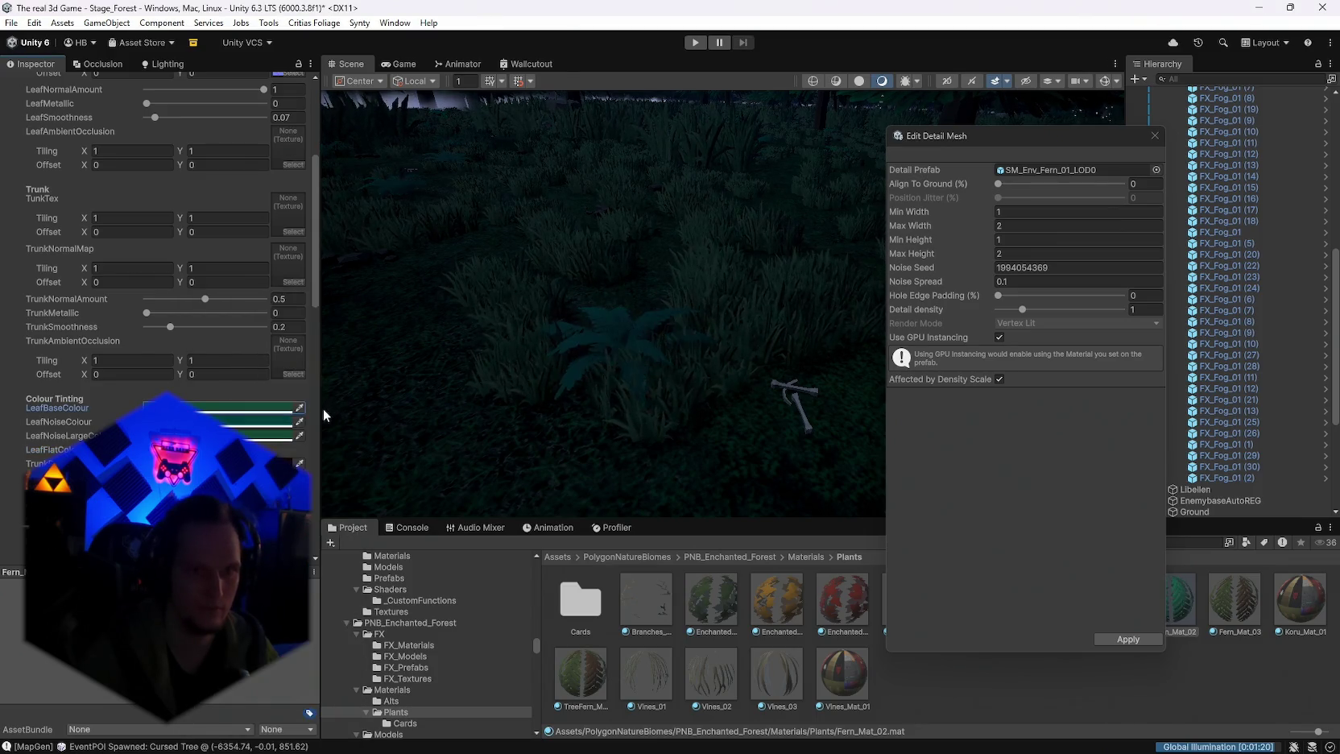
pyautogui.click(273, 421)
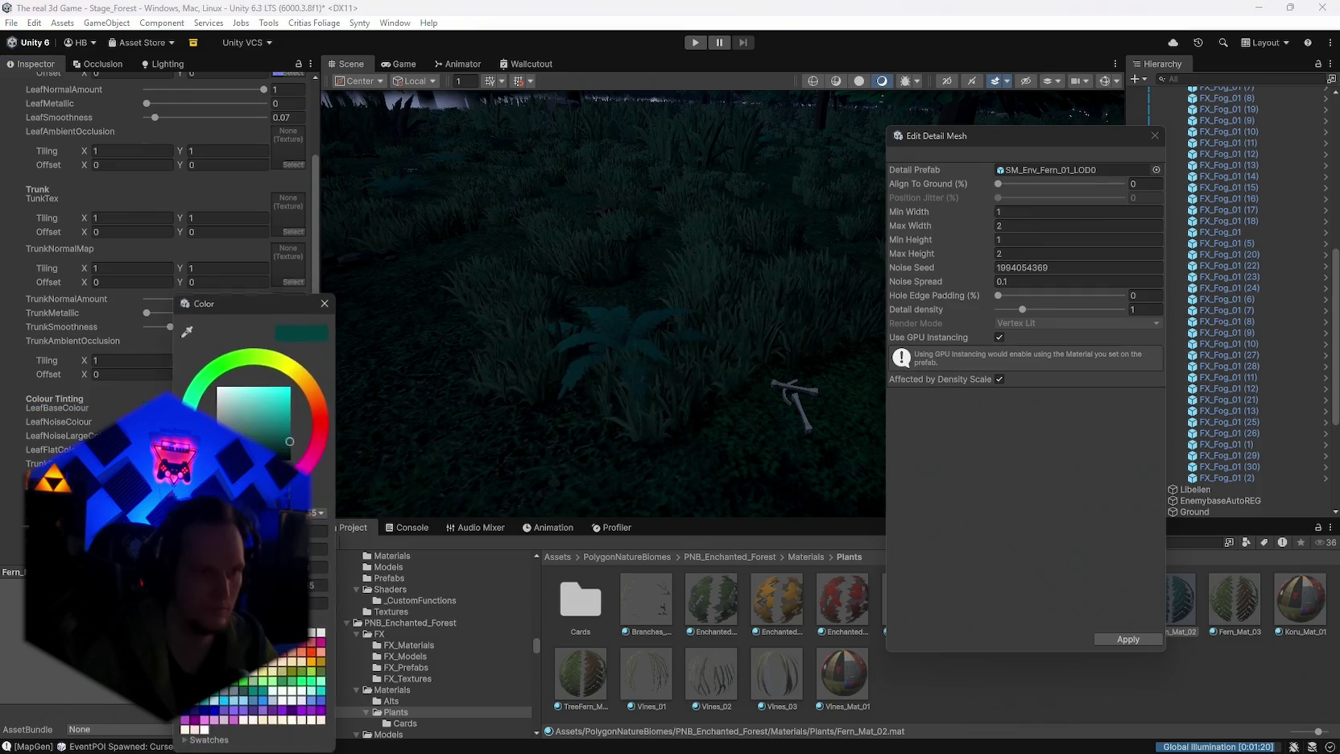
pyautogui.click(324, 302)
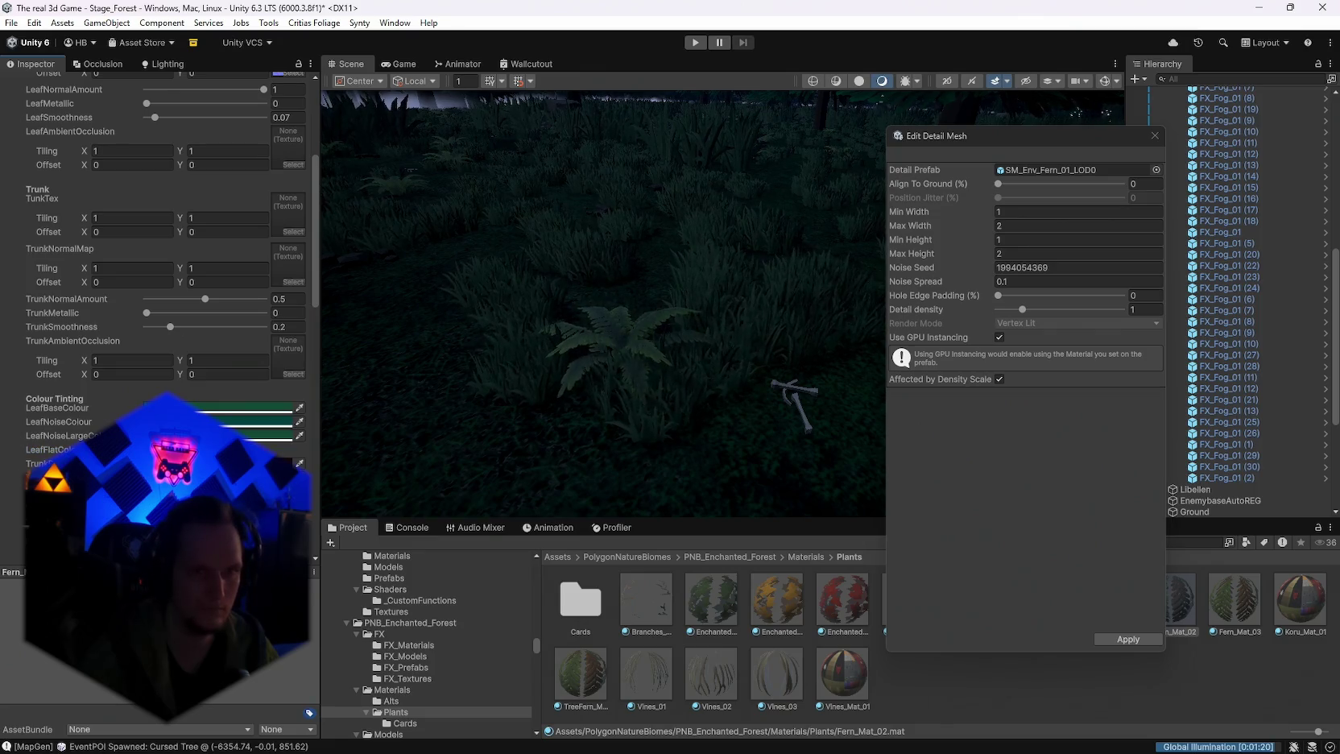
# Step: Test a higher LeafBigNoiseScale, then undo it back to 5.3
pyautogui.scroll(-3, 145, 418)
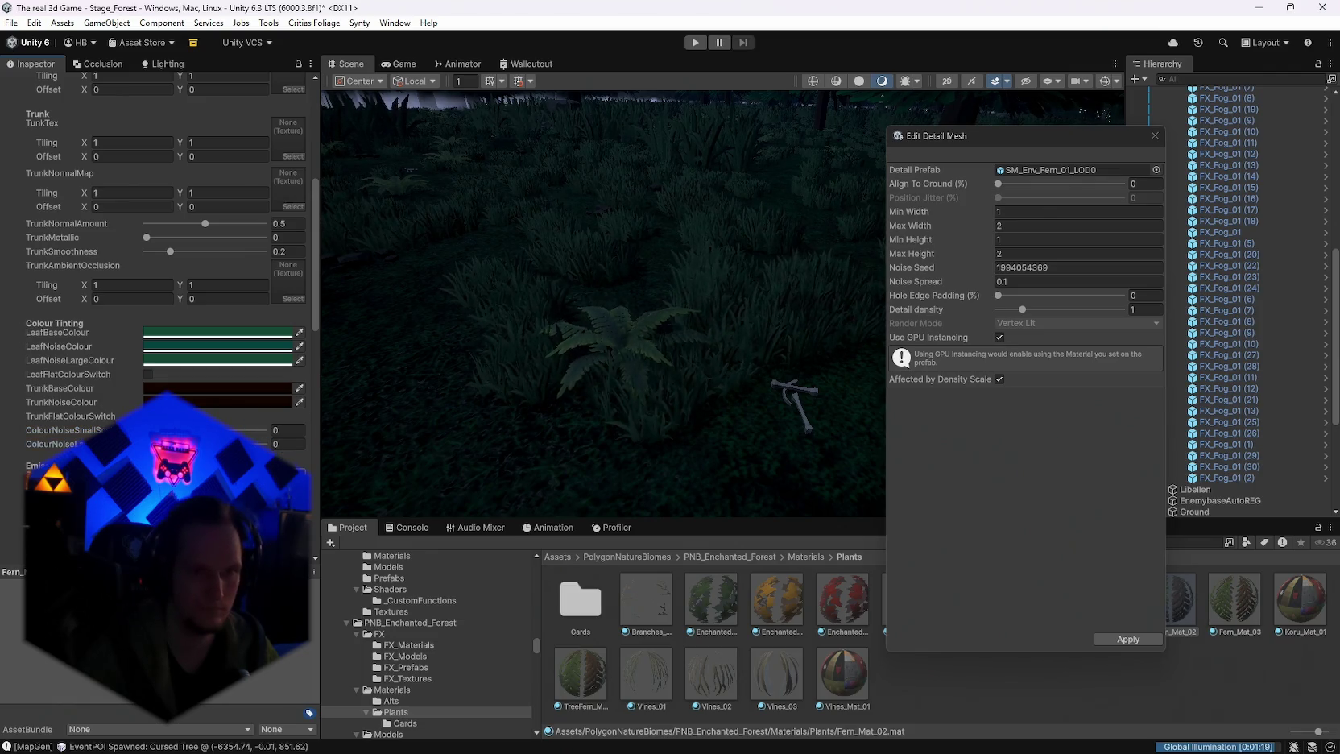
pyautogui.scroll(-10, 162, 392)
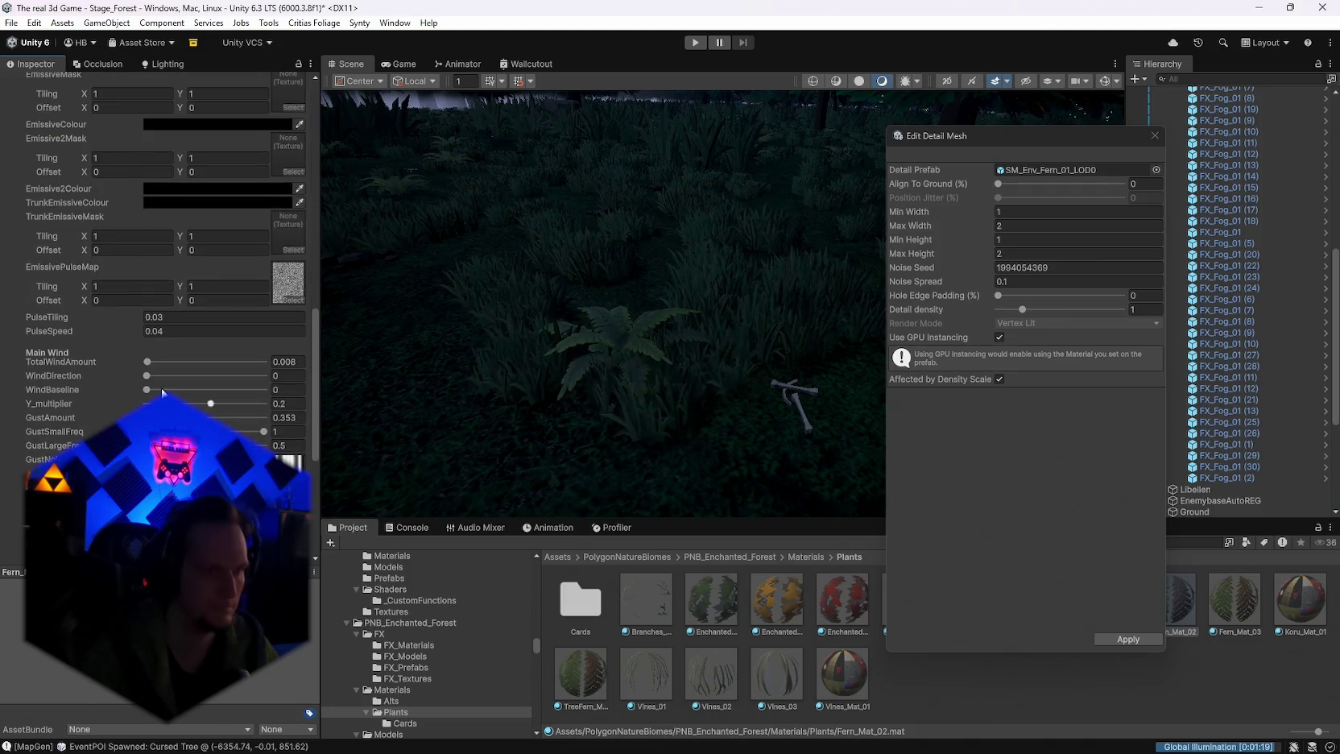
pyautogui.scroll(-7, 177, 386)
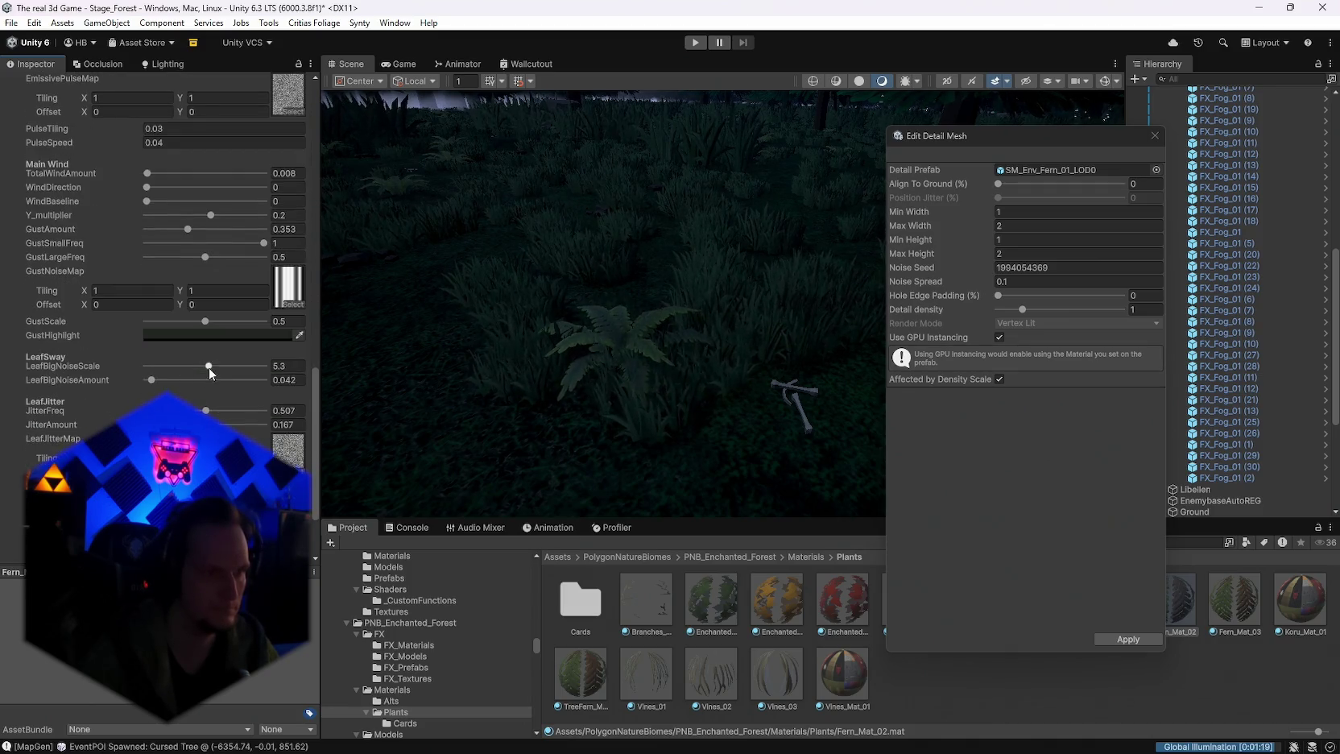
pyautogui.moveTo(209, 367); pyautogui.dragTo(218, 367)
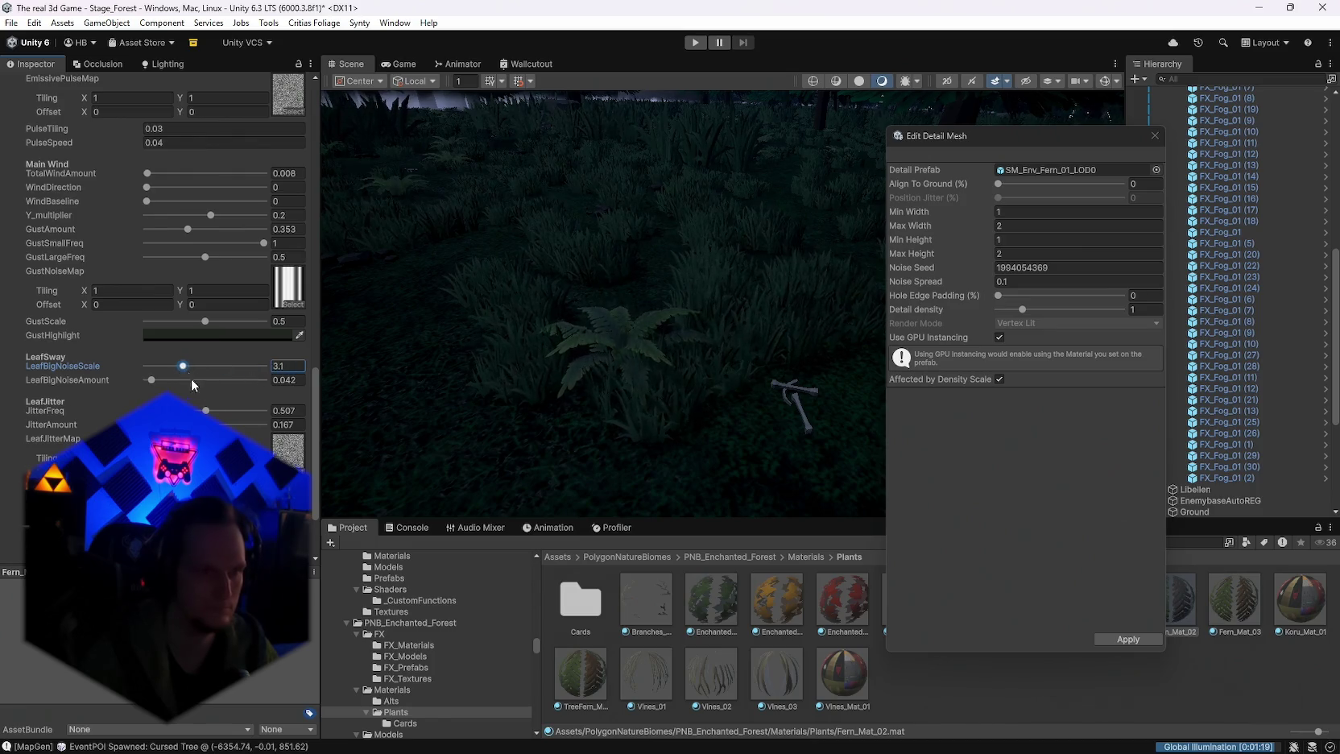
pyautogui.hotkey('ctrl', 'z')
pyautogui.scroll(-4, 197, 389)
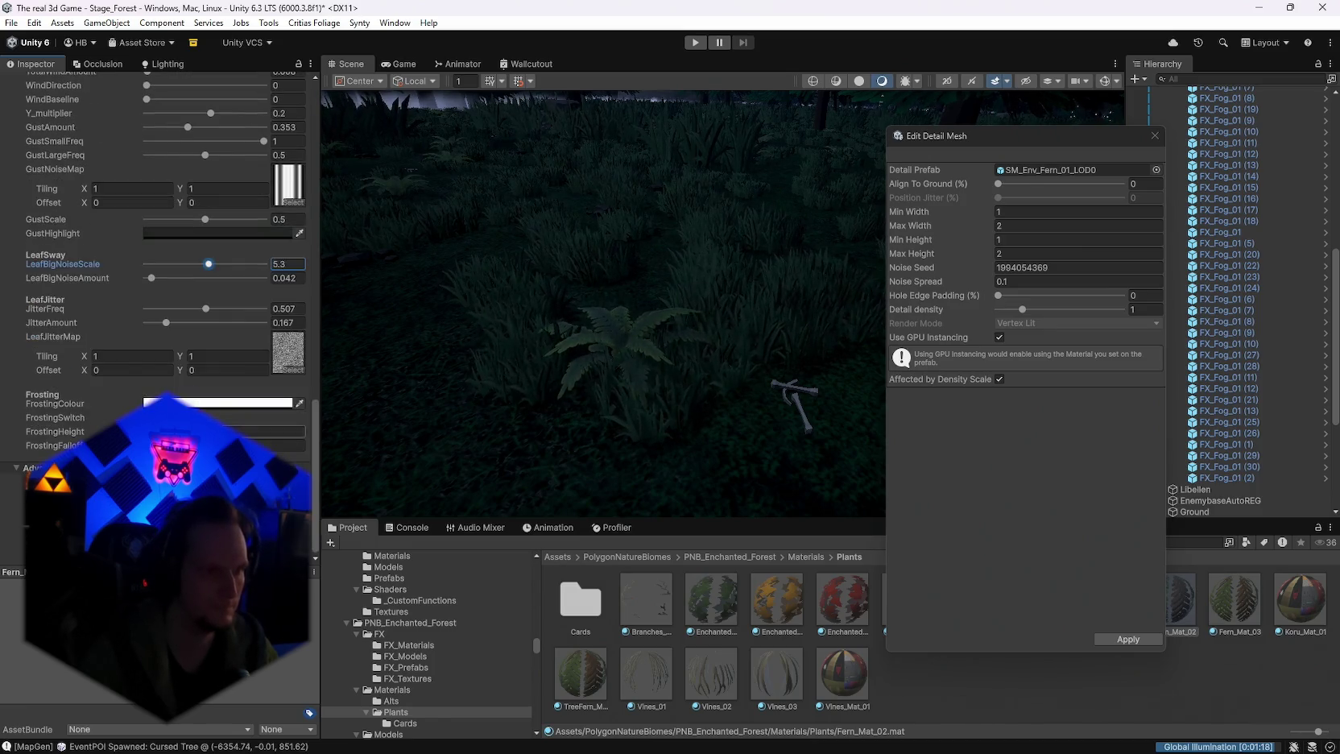
pyautogui.scroll(20, 161, 274)
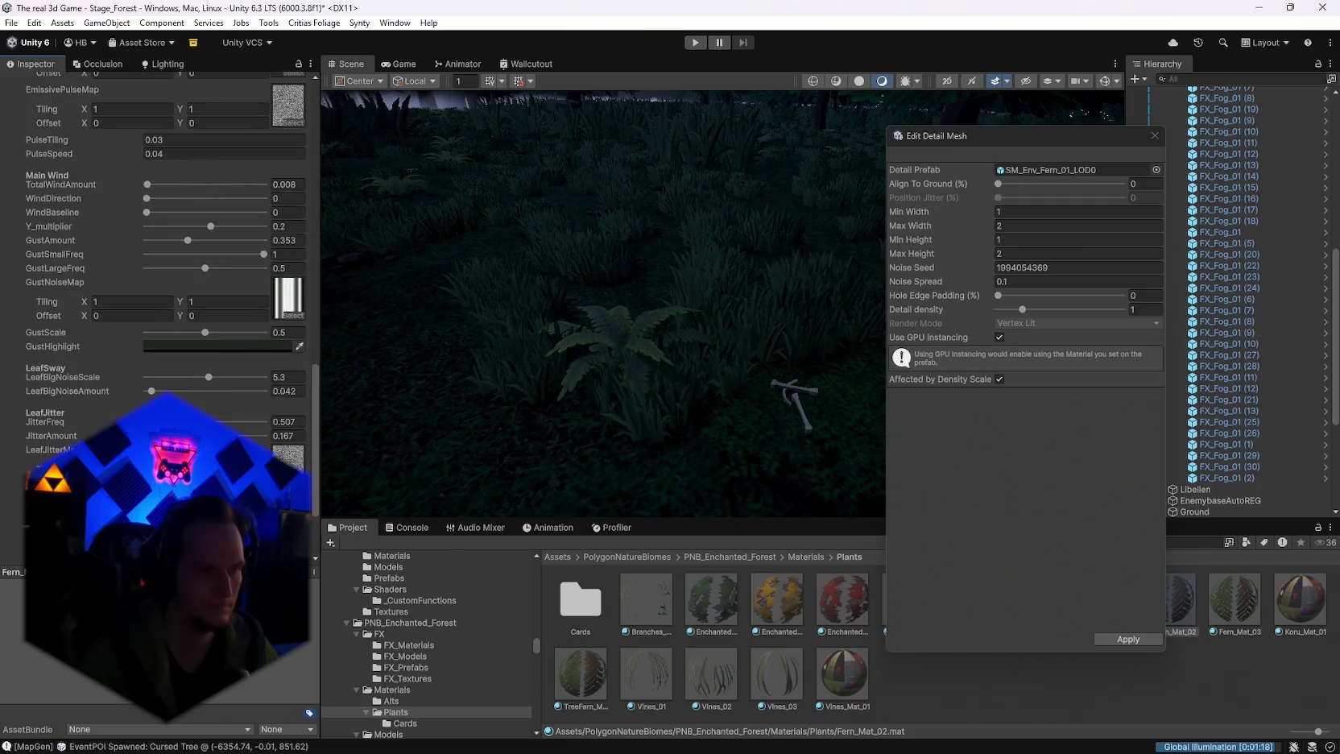
pyautogui.scroll(3, 161, 274)
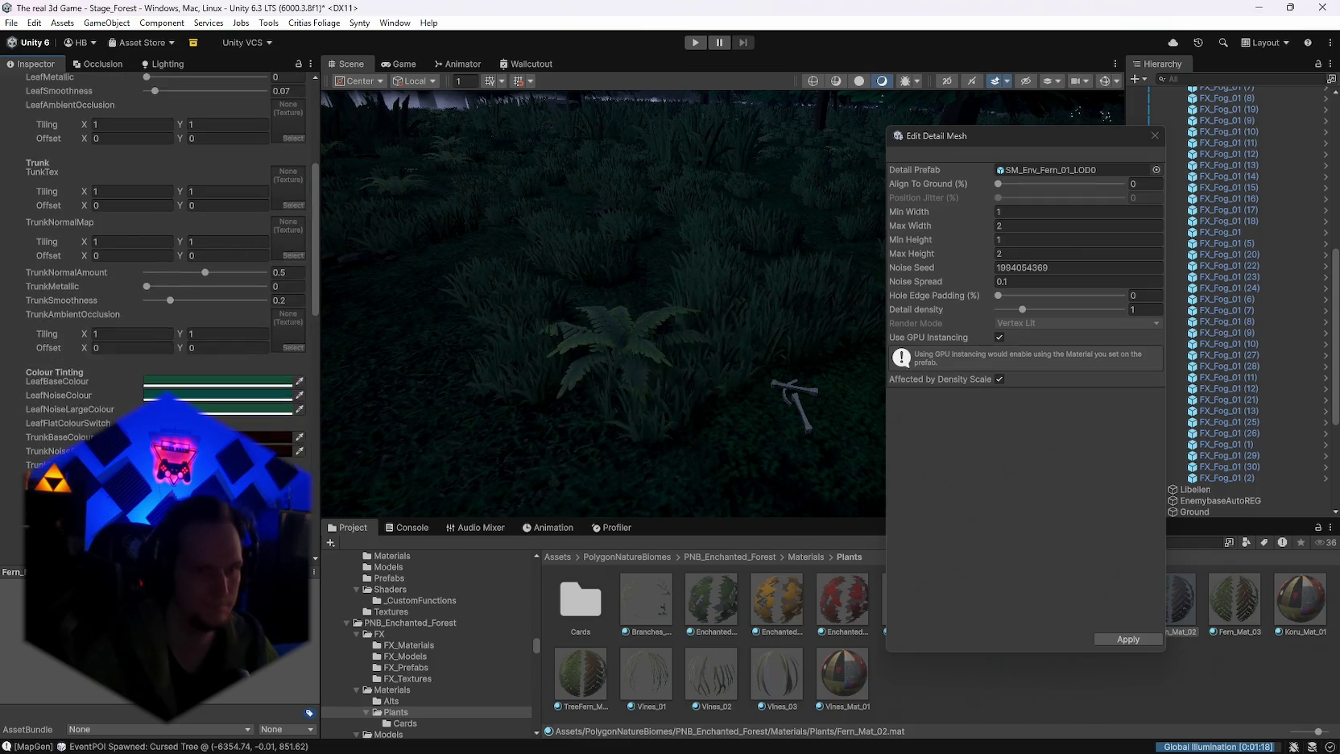
pyautogui.scroll(9, 161, 273)
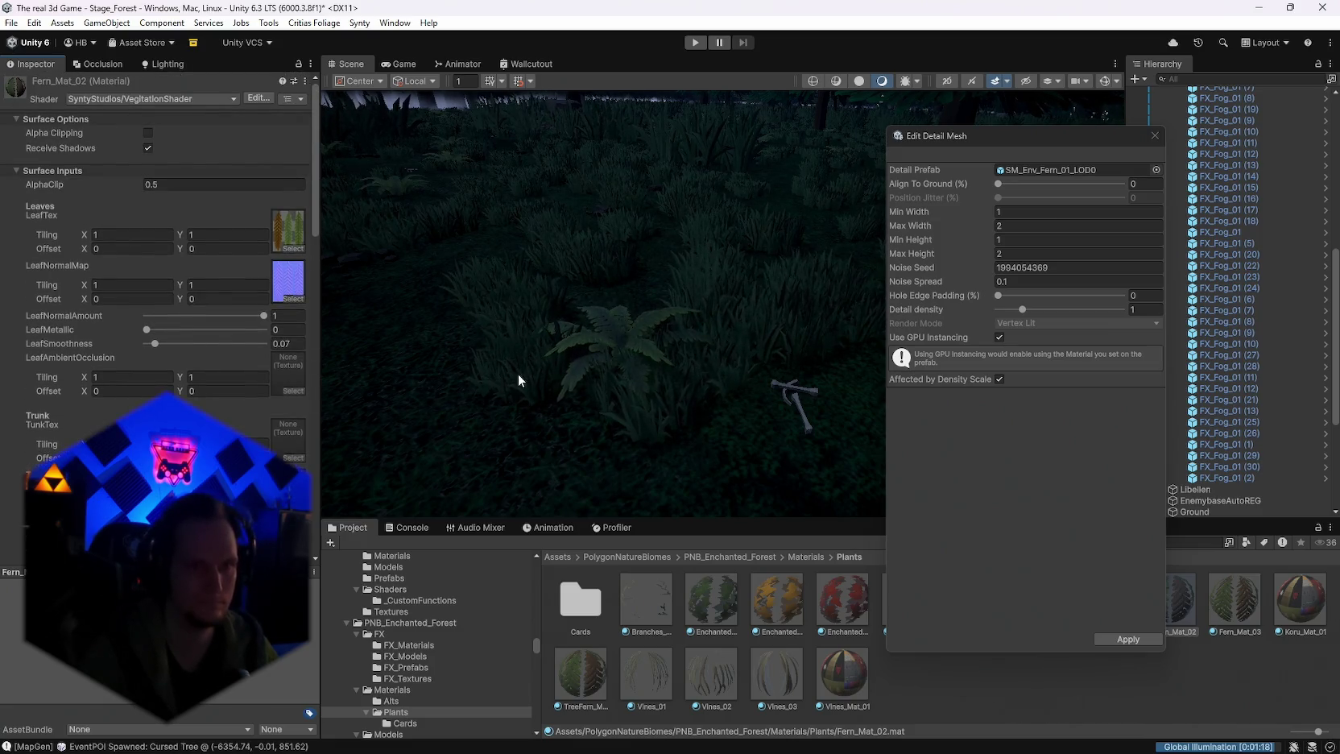
pyautogui.moveTo(677, 353)
pyautogui.mouseDown()
pyautogui.moveTo(479, 302)
pyautogui.moveTo(616, 257)
pyautogui.moveTo(896, 239)
pyautogui.moveTo(822, 248)
pyautogui.moveTo(725, 318)
pyautogui.moveTo(565, 277)
pyautogui.moveTo(593, 287)
pyautogui.mouseUp()
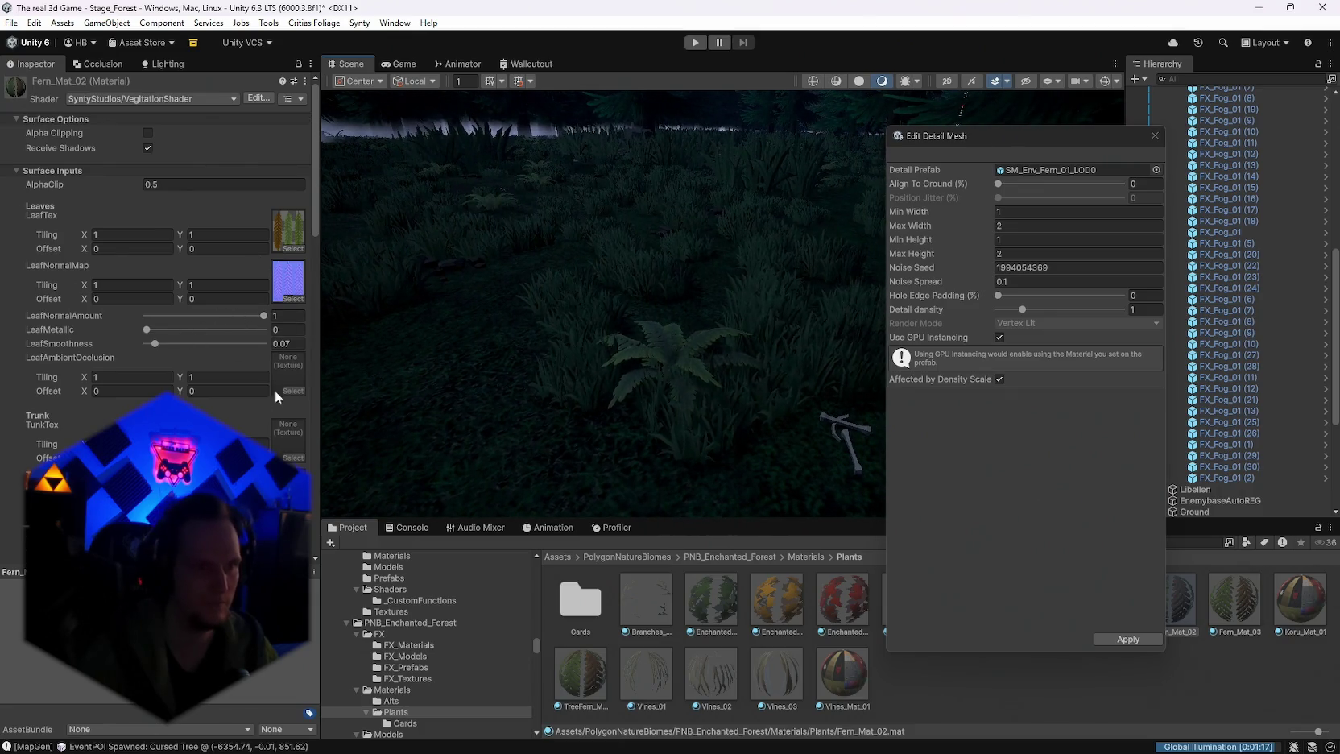
pyautogui.scroll(-8, 274, 390)
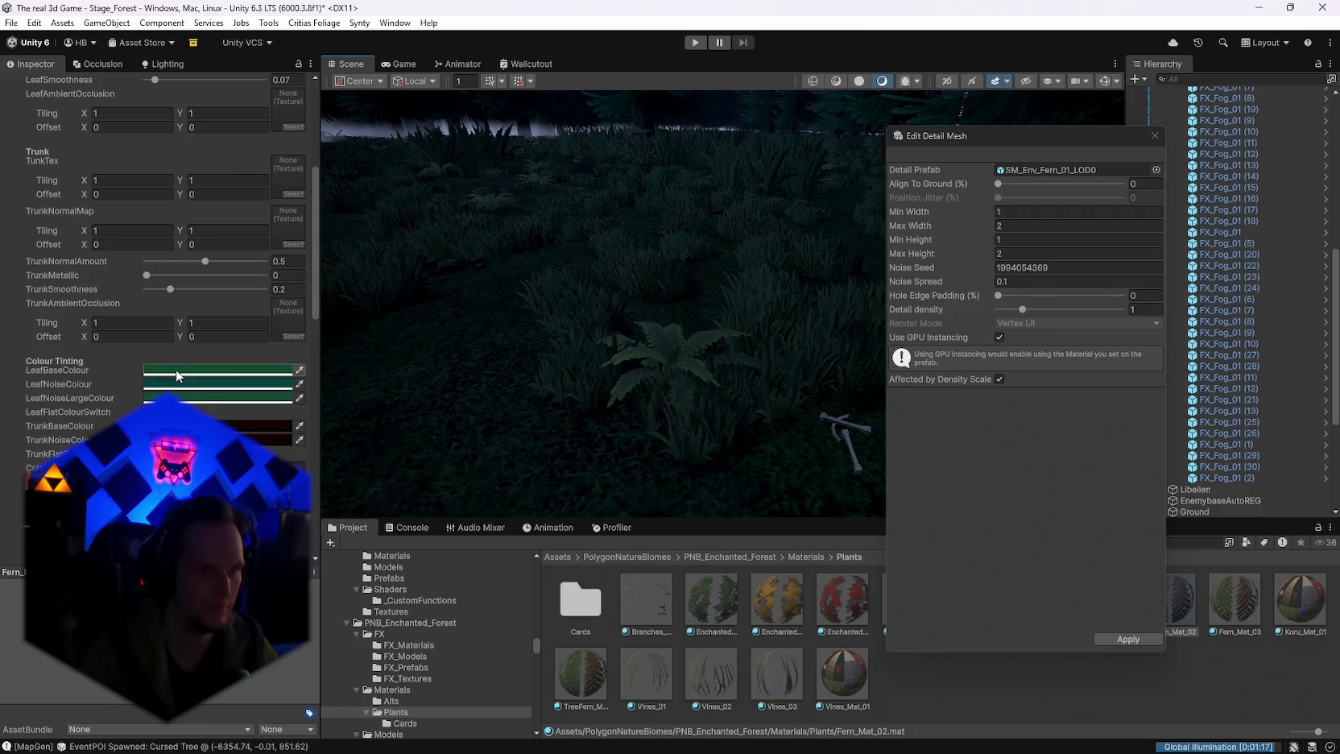
# Step: Set the fern's LeafBaseColour to a deeper dark teal and keep it
pyautogui.click(176, 369)
pyautogui.moveTo(258, 404)
pyautogui.mouseDown()
pyautogui.moveTo(231, 425)
pyautogui.moveTo(231, 458)
pyautogui.moveTo(326, 379)
pyautogui.mouseUp()
pyautogui.moveTo(314, 303); pyautogui.dragTo(311, 302)
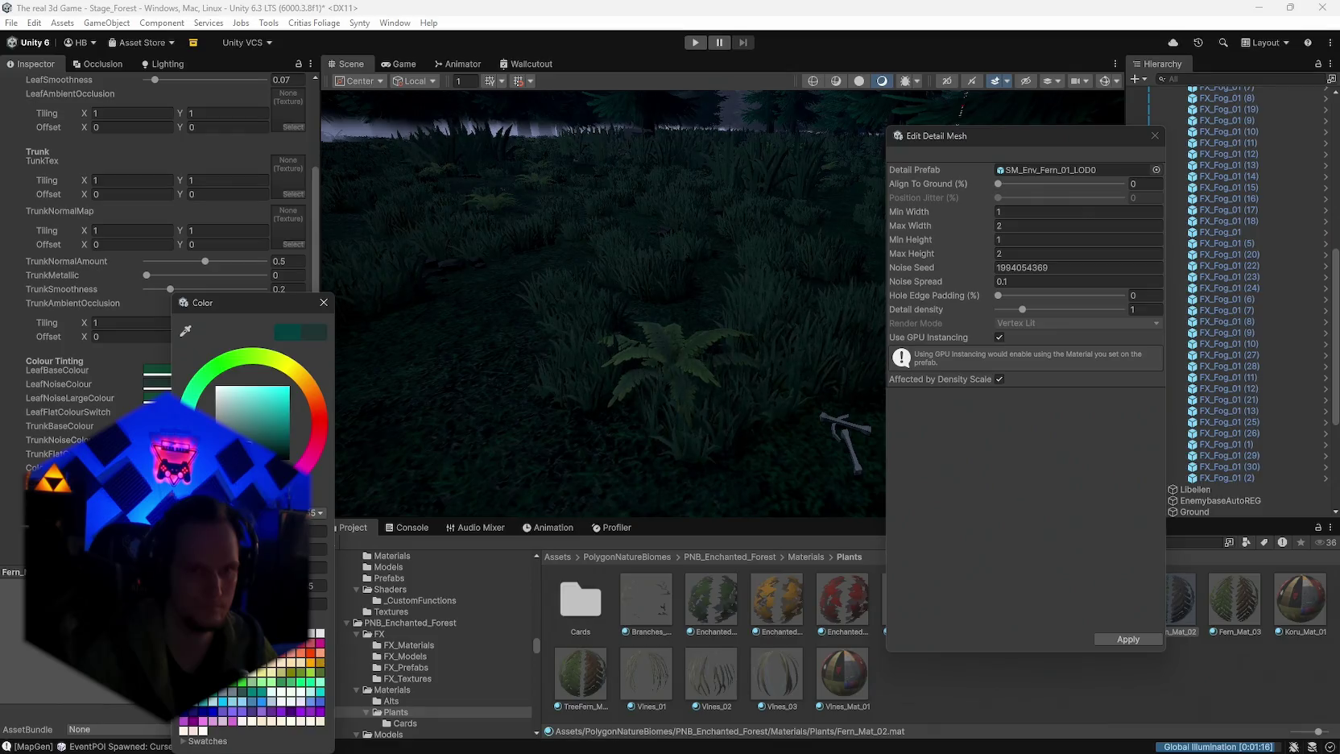
pyautogui.moveTo(274, 435); pyautogui.dragTo(274, 451)
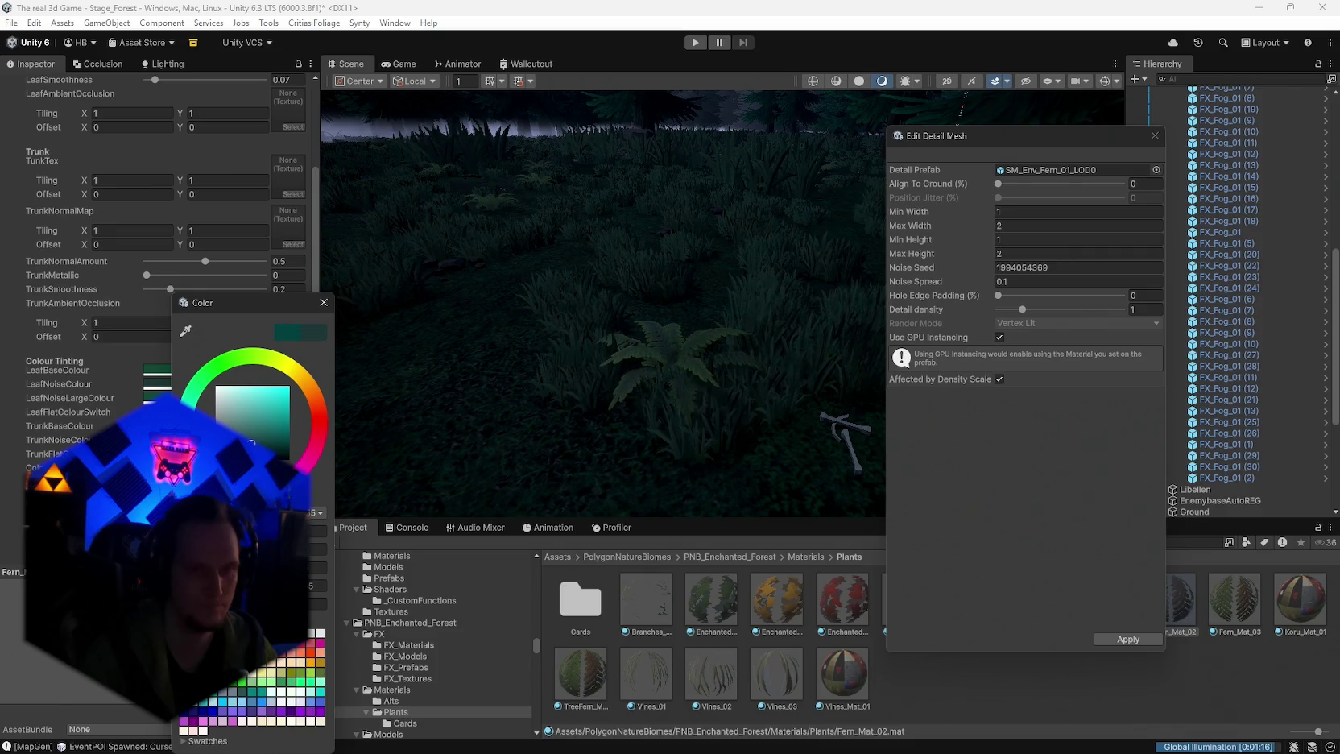
pyautogui.click(325, 302)
# Step: Change LeafNoiseLargeColour to a slightly darker mid green
pyautogui.click(207, 397)
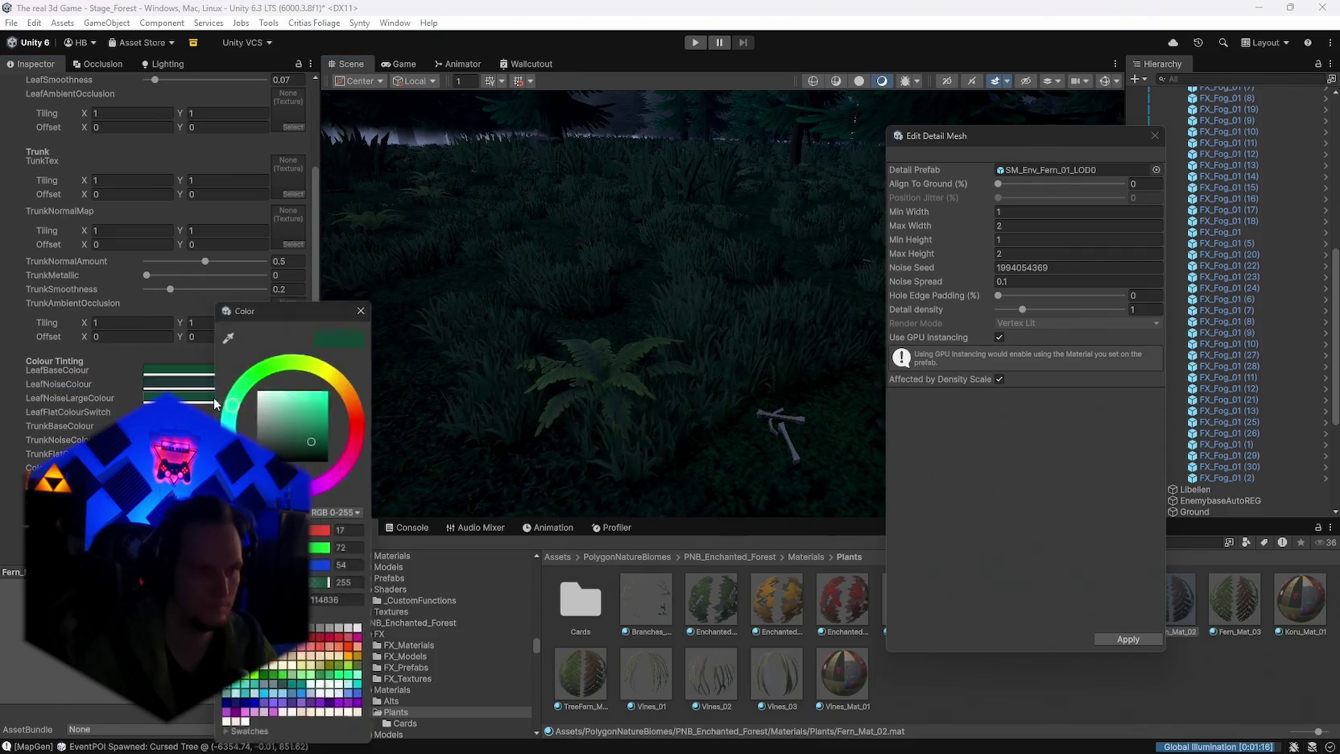
pyautogui.click(294, 430)
pyautogui.moveTo(297, 430)
pyautogui.mouseDown()
pyautogui.moveTo(327, 436)
pyautogui.moveTo(307, 436)
pyautogui.moveTo(317, 447)
pyautogui.mouseUp()
pyautogui.moveTo(636, 403)
pyautogui.mouseDown()
pyautogui.moveTo(612, 412)
pyautogui.moveTo(660, 399)
pyautogui.moveTo(634, 382)
pyautogui.moveTo(508, 377)
pyautogui.mouseUp()
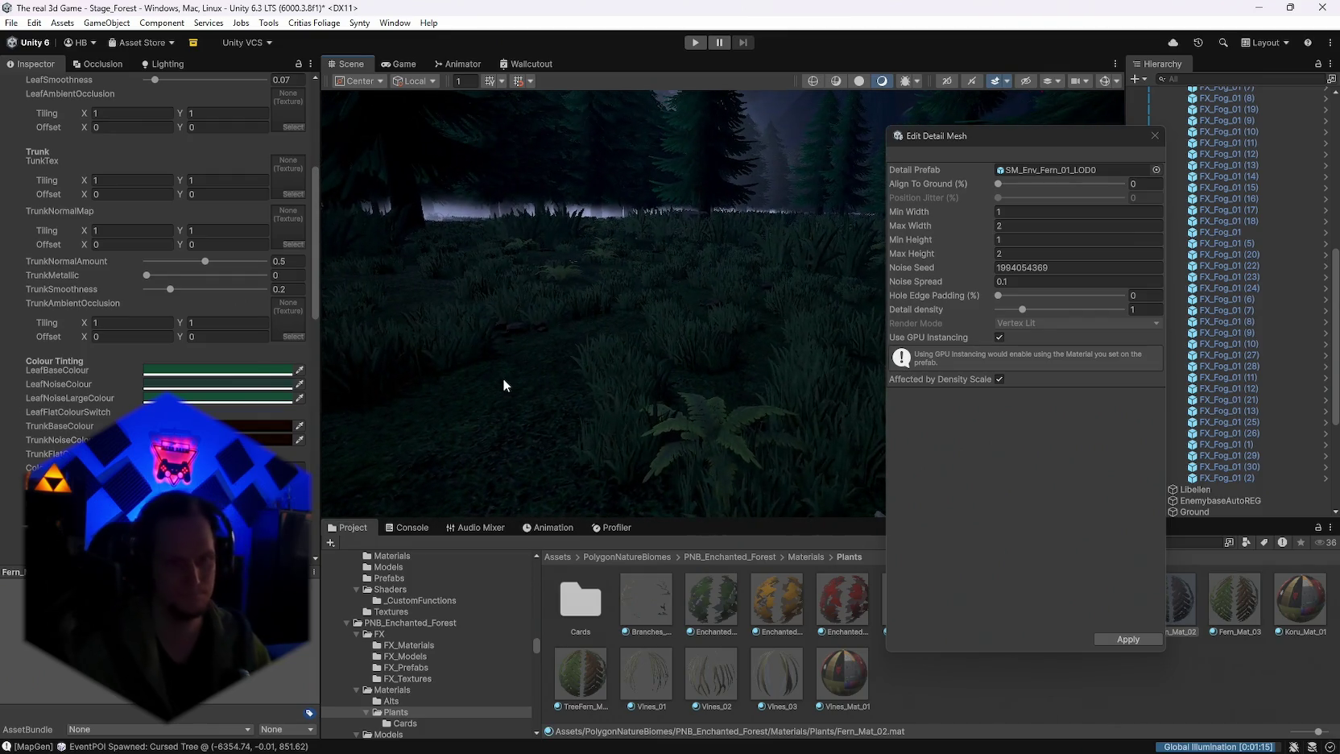
# Step: Try a bright green GustHighlight, revert it to black, and close the colour picker
pyautogui.scroll(-10, 279, 437)
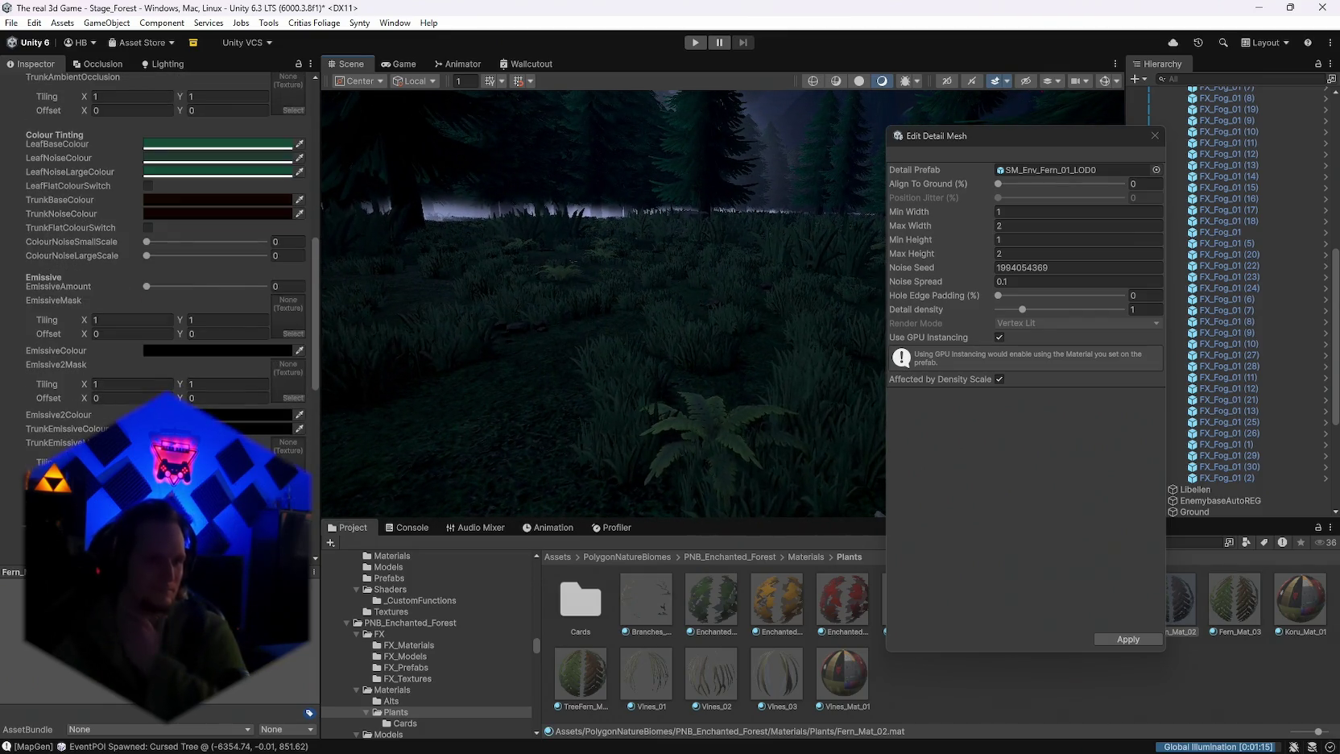
pyautogui.scroll(-5, 279, 437)
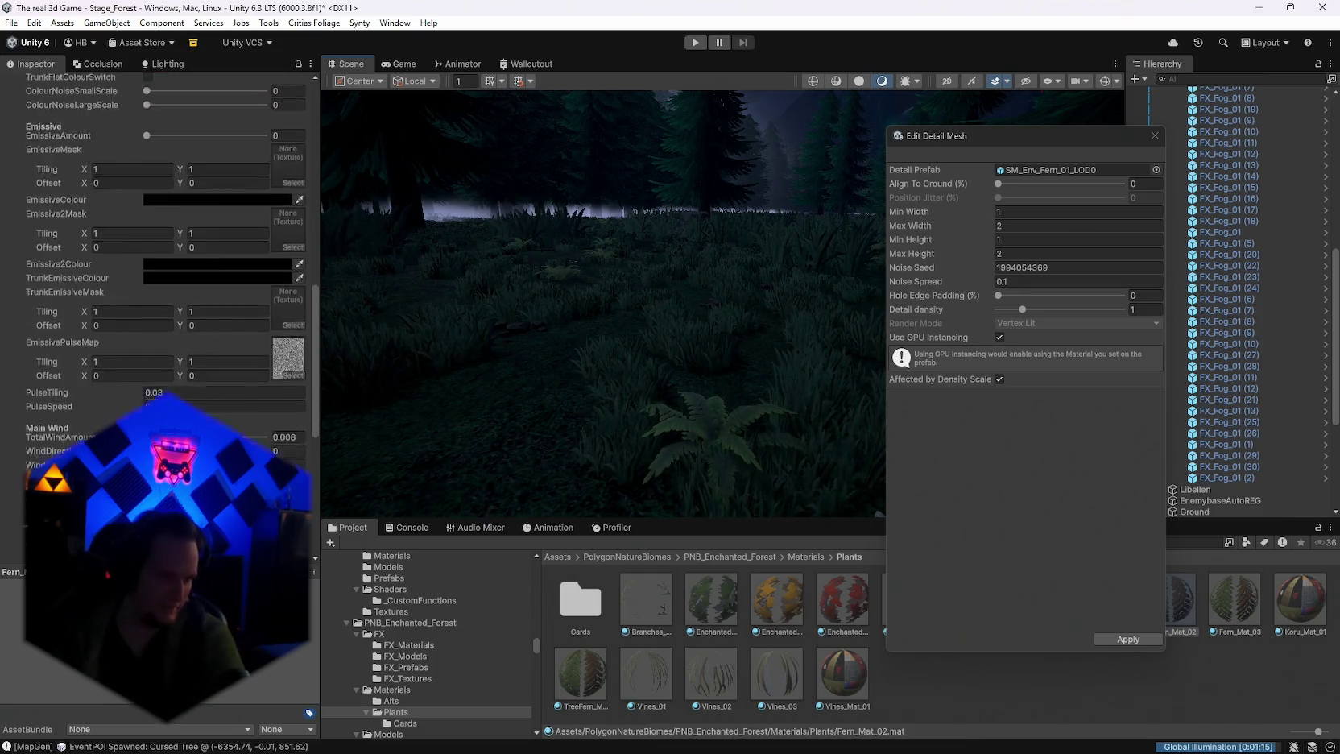
pyautogui.scroll(-5, 279, 437)
pyautogui.click(286, 448)
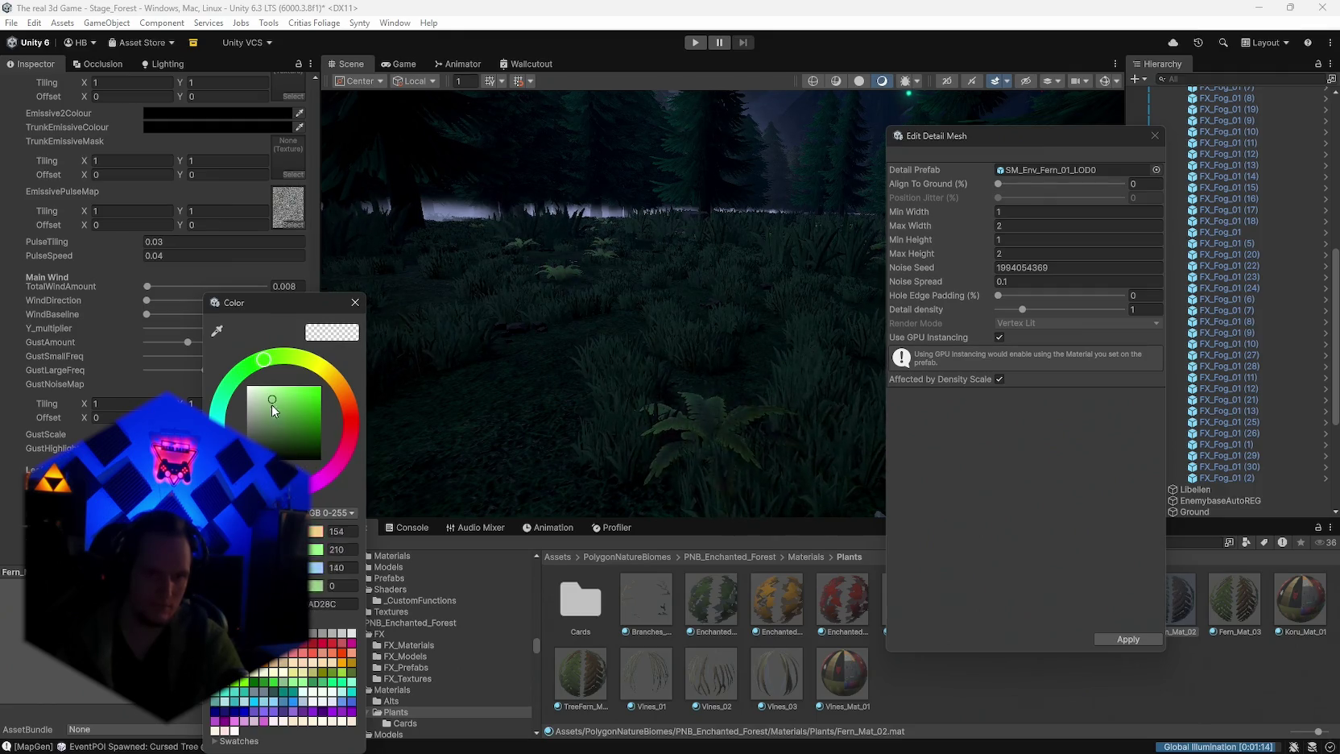
pyautogui.click(303, 386)
pyautogui.click(306, 327)
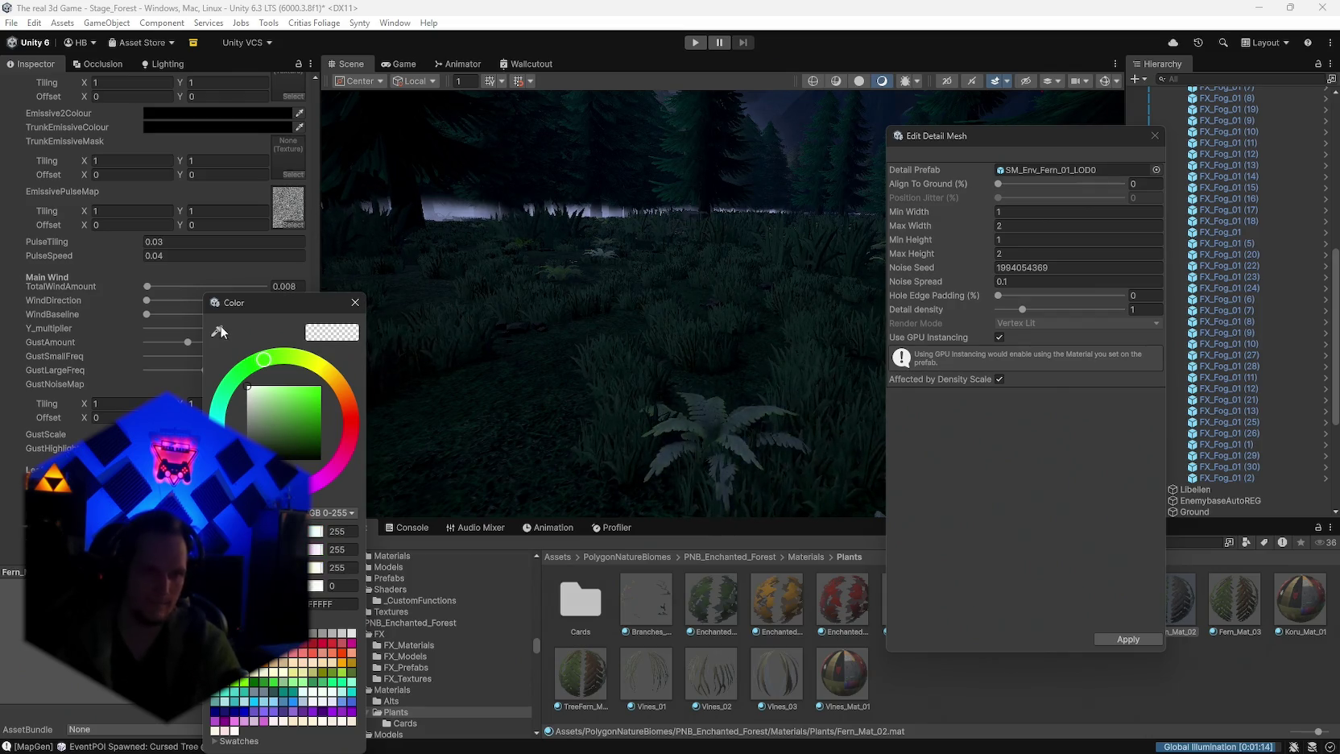
pyautogui.click(356, 302)
pyautogui.scroll(-15, 178, 388)
pyautogui.scroll(5, 260, 441)
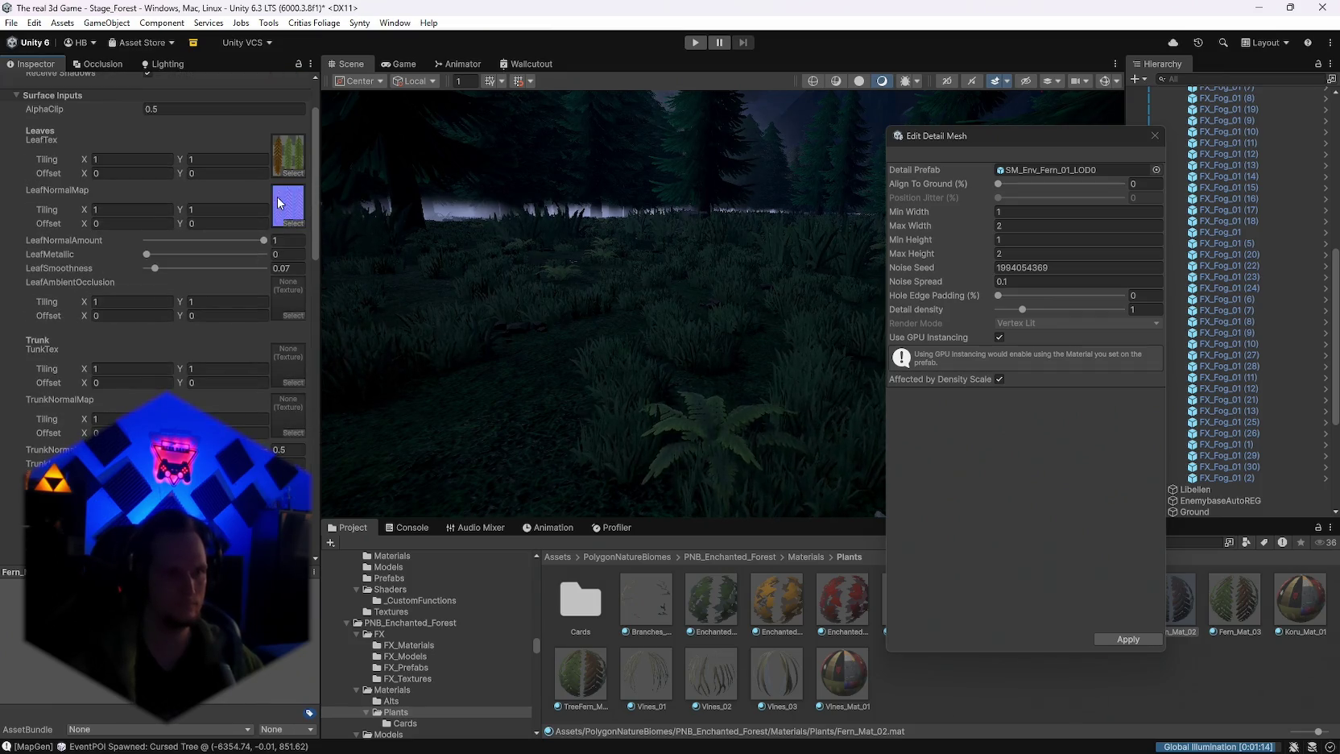
# Step: Ping the current leaf texture and preview the blue enchanted leaves on LeafTex, undoing the swap
pyautogui.click(288, 164)
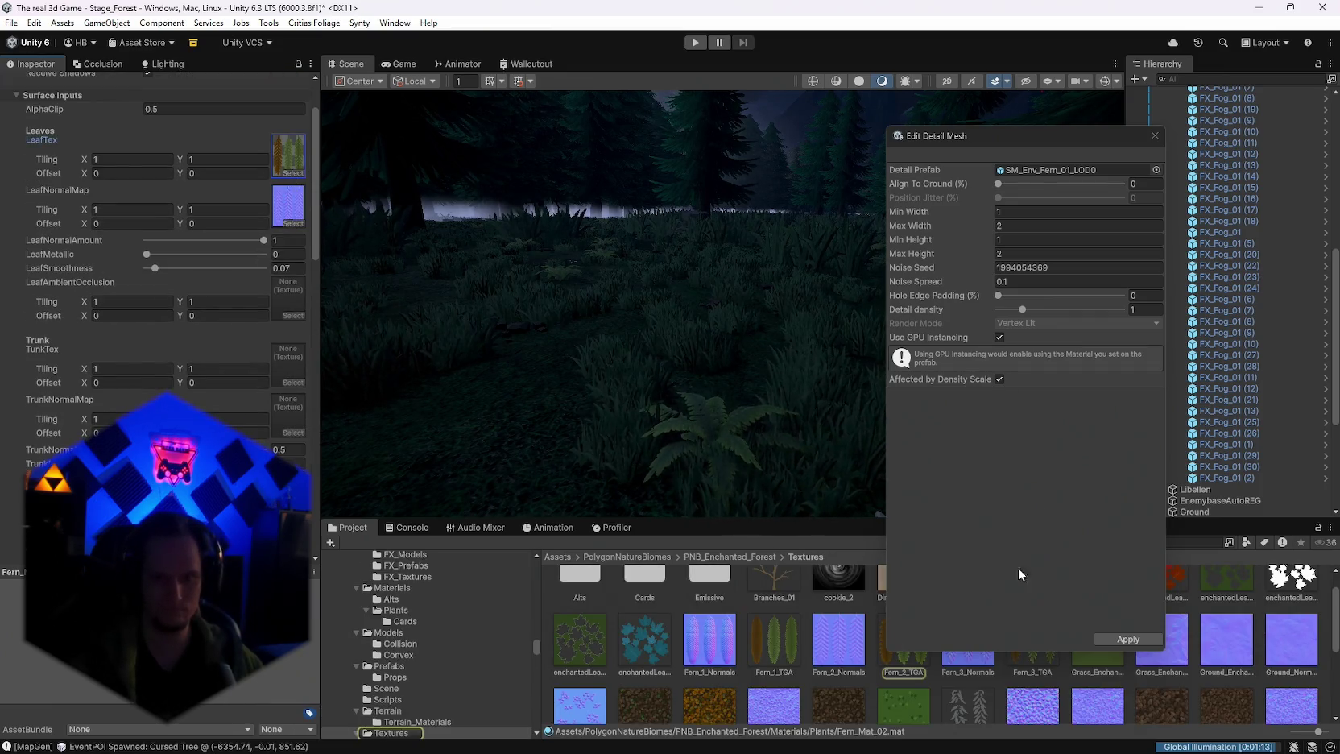
pyautogui.moveTo(1008, 135)
pyautogui.mouseDown()
pyautogui.moveTo(400, 125)
pyautogui.moveTo(850, 171)
pyautogui.moveTo(974, 153)
pyautogui.mouseUp()
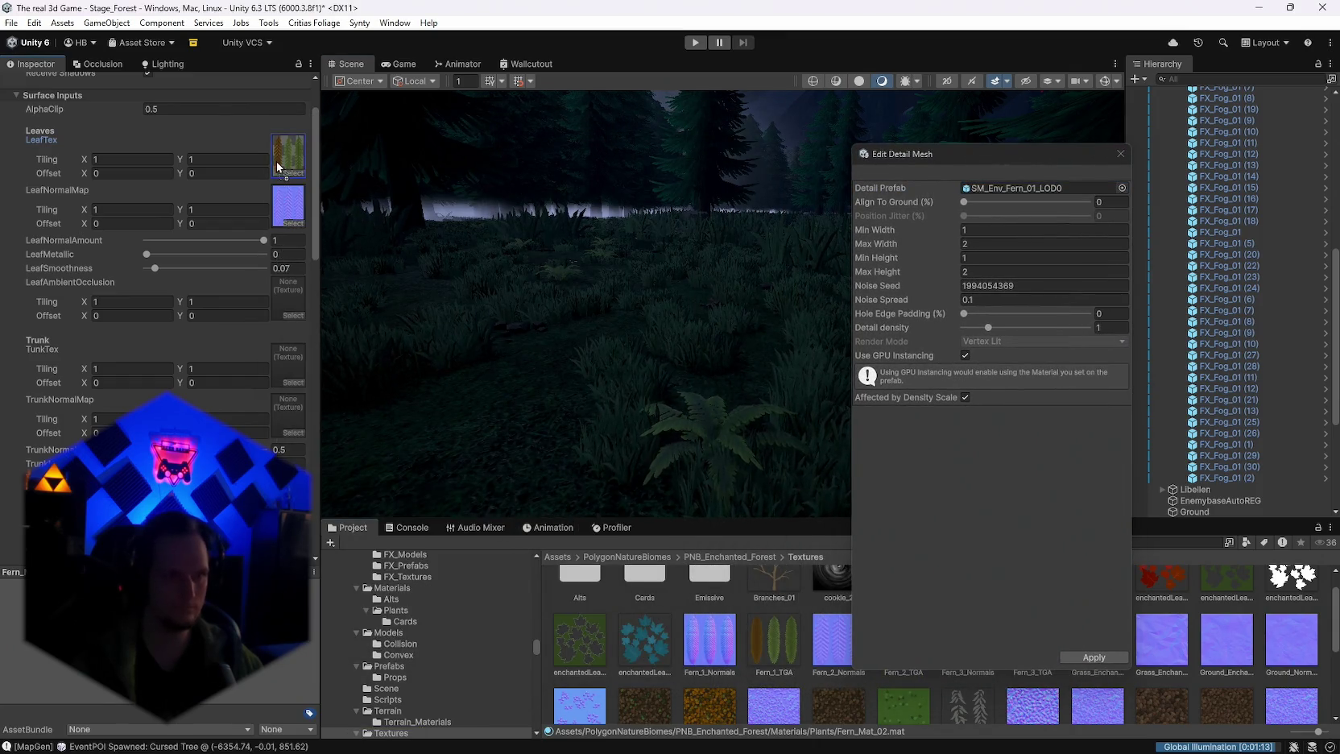
pyautogui.moveTo(278, 167); pyautogui.dragTo(278, 167)
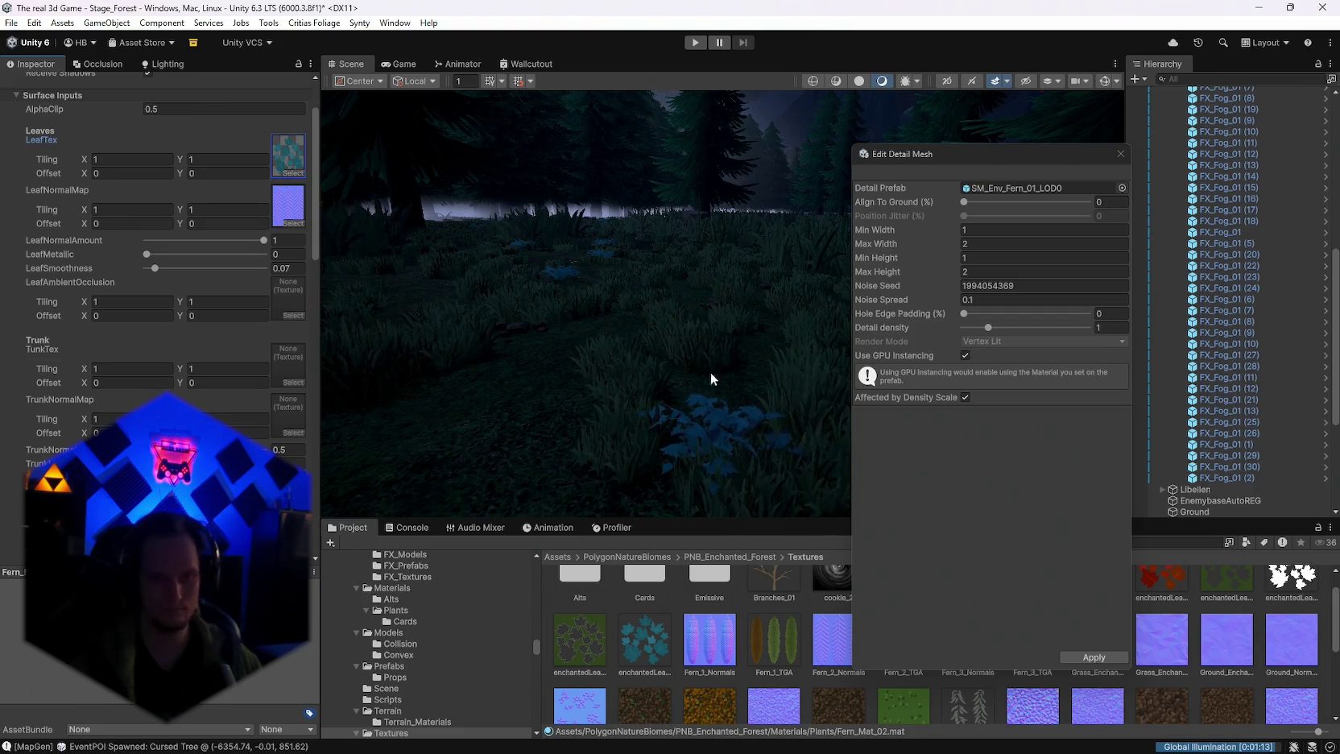
pyautogui.hotkey('ctrl', 'z')
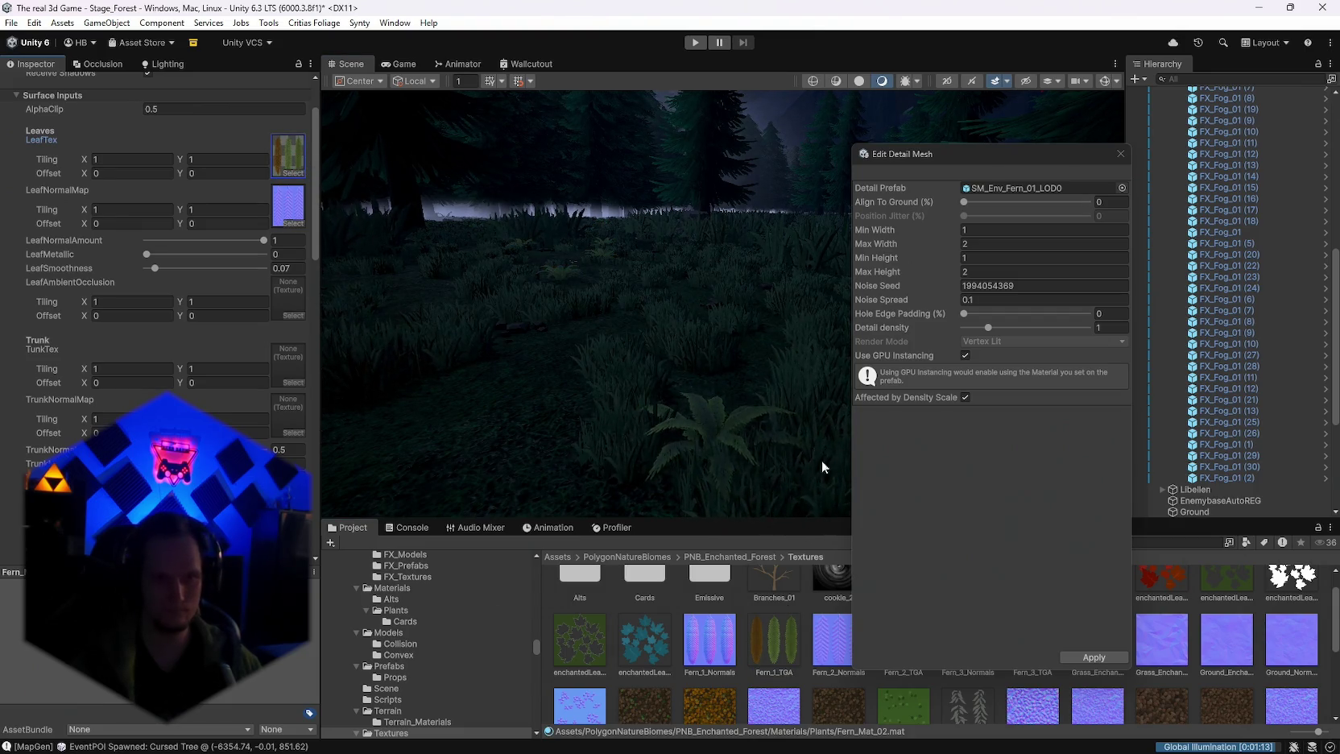
pyautogui.scroll(1, 1213, 614)
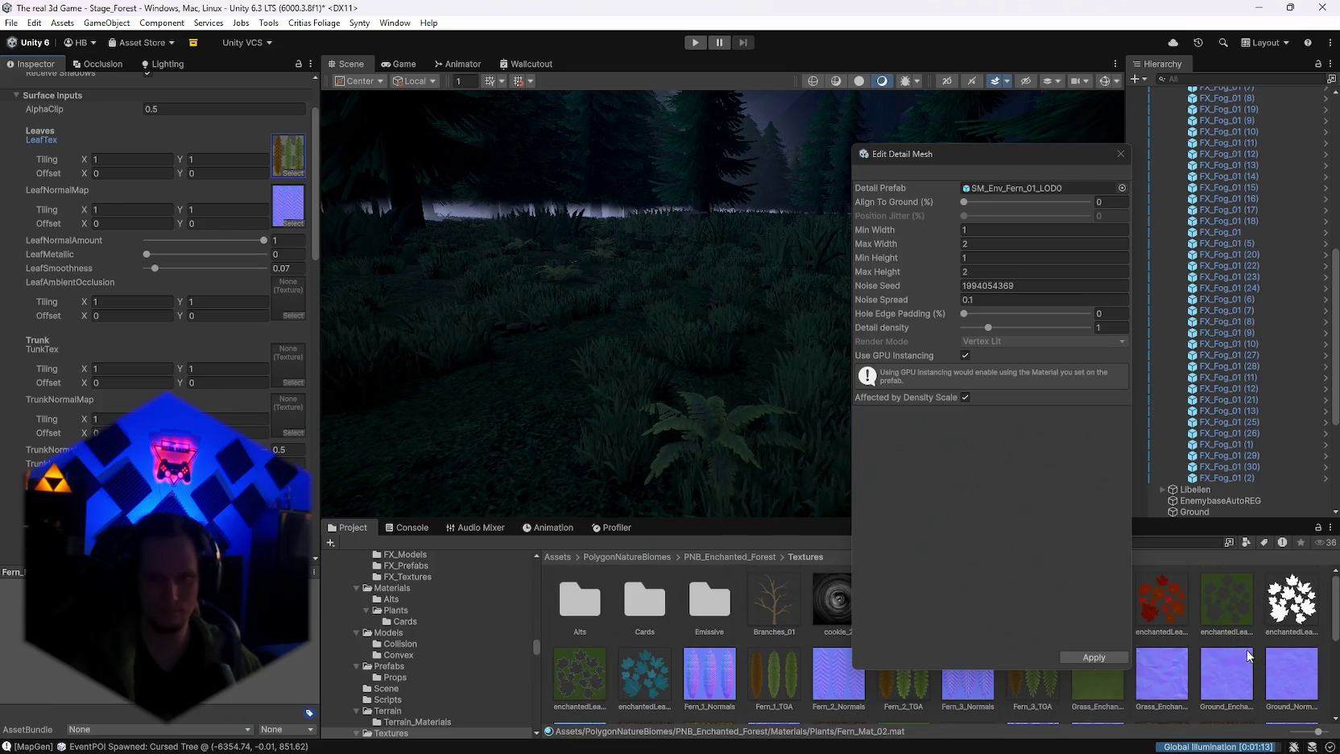
pyautogui.moveTo(1069, 727)
pyautogui.mouseDown()
pyautogui.moveTo(286, 158)
pyautogui.moveTo(265, 223)
pyautogui.mouseUp()
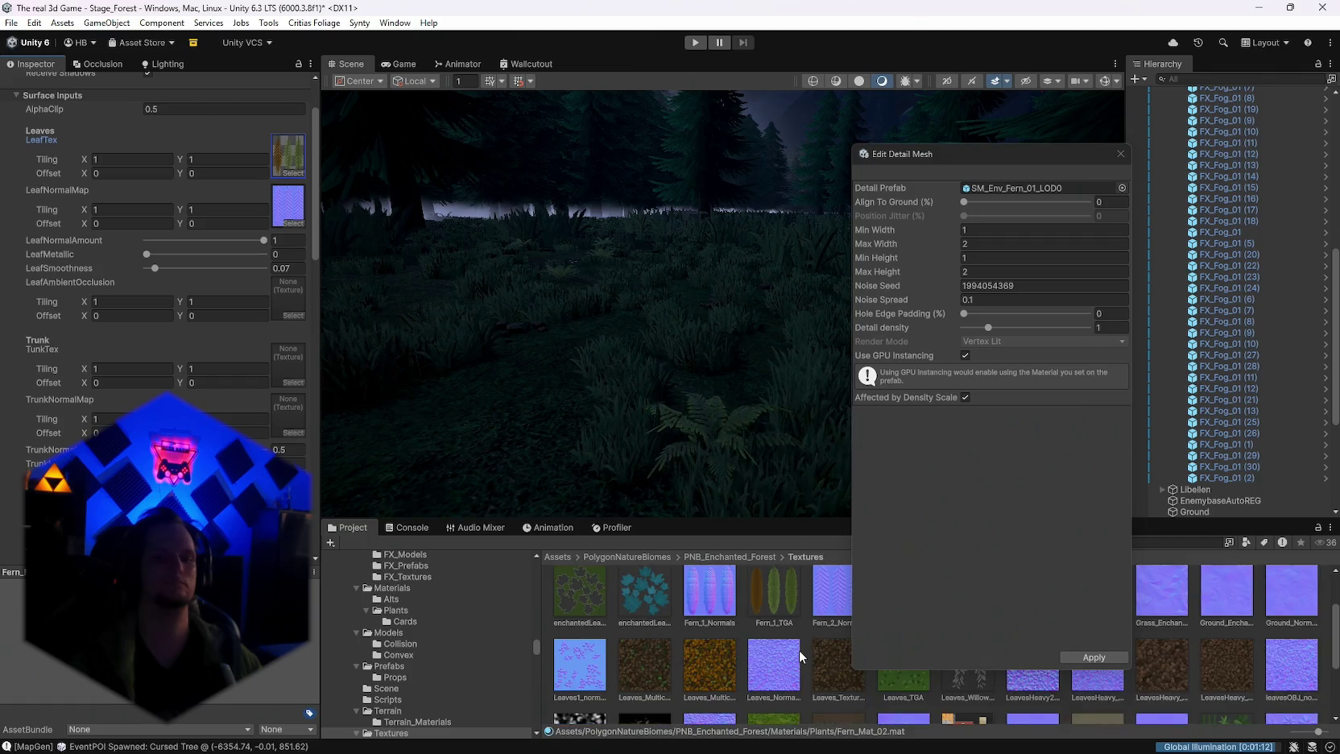
# Step: Preview Undergrowth and red enchanted leaf textures, restore Fern_2_TGA, and close Edit Detail Mesh
pyautogui.scroll(-2, 801, 651)
pyautogui.scroll(-2, 971, 712)
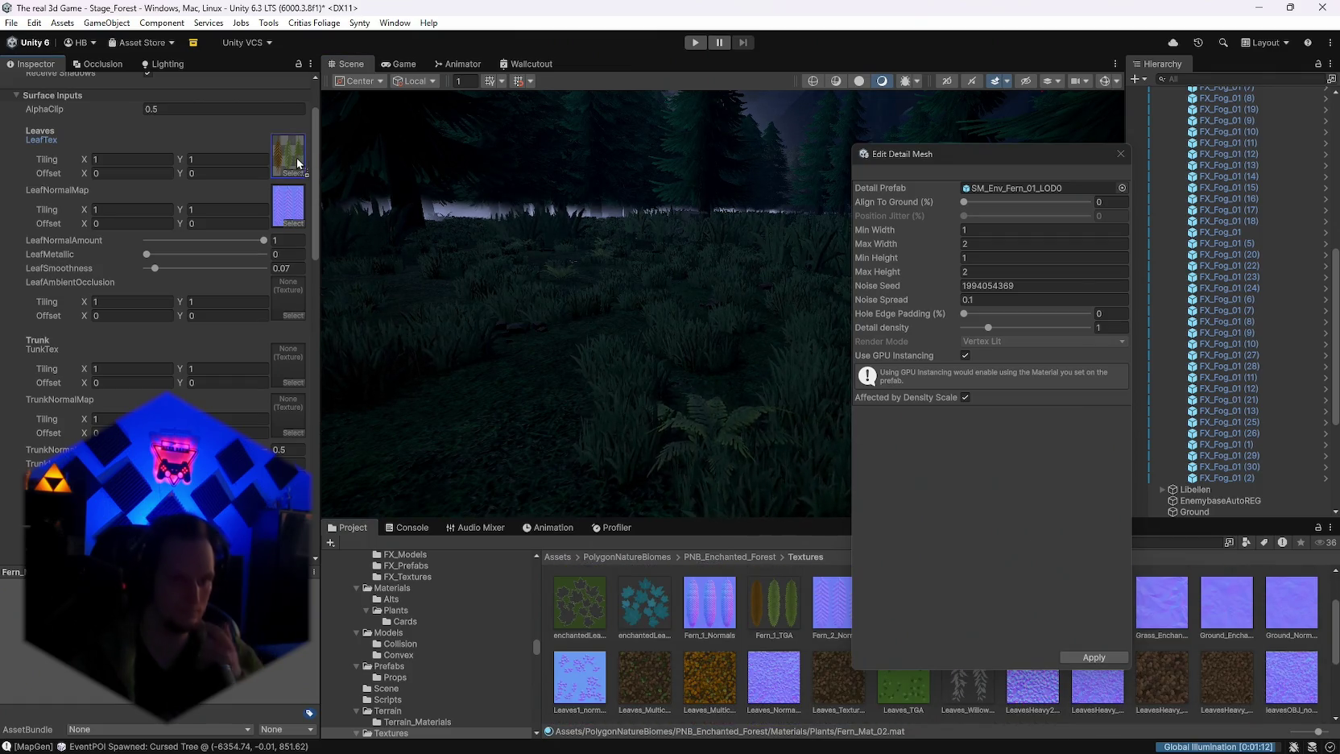
pyautogui.scroll(-3, 781, 649)
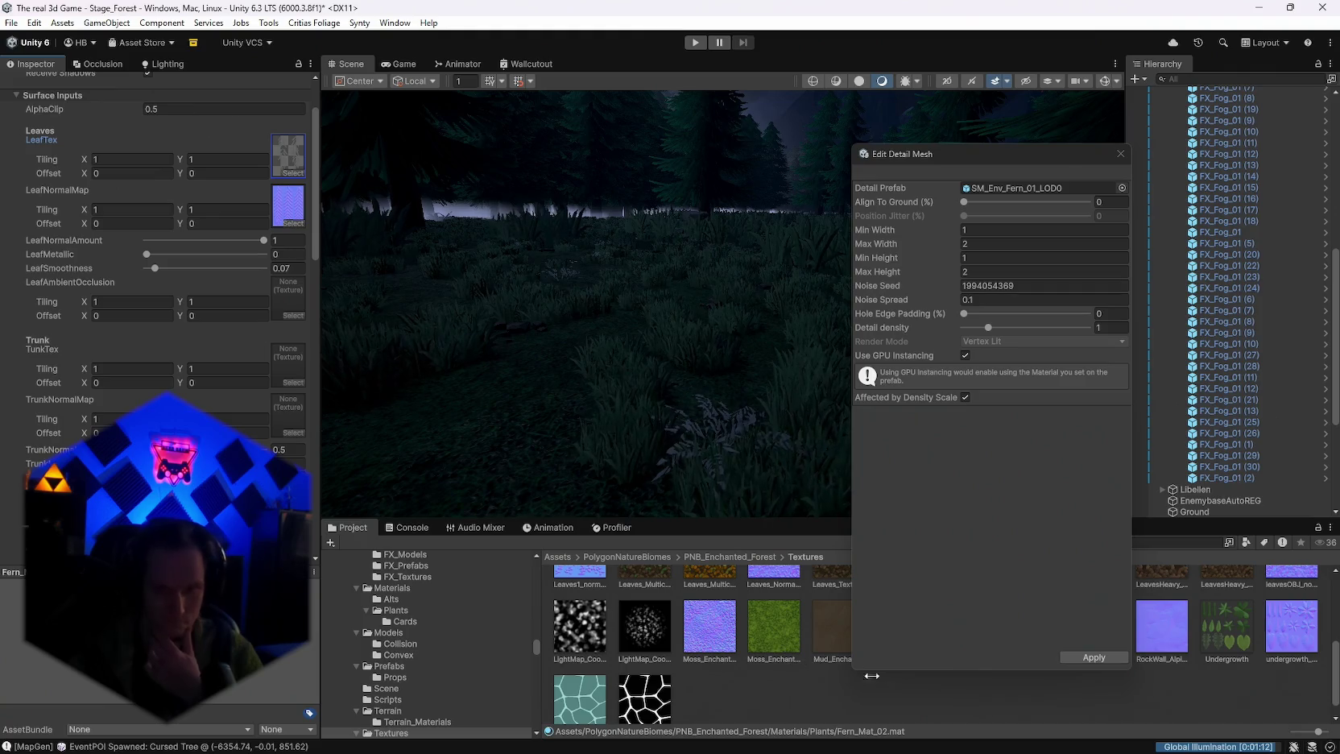
pyautogui.moveTo(1225, 624); pyautogui.dragTo(289, 160)
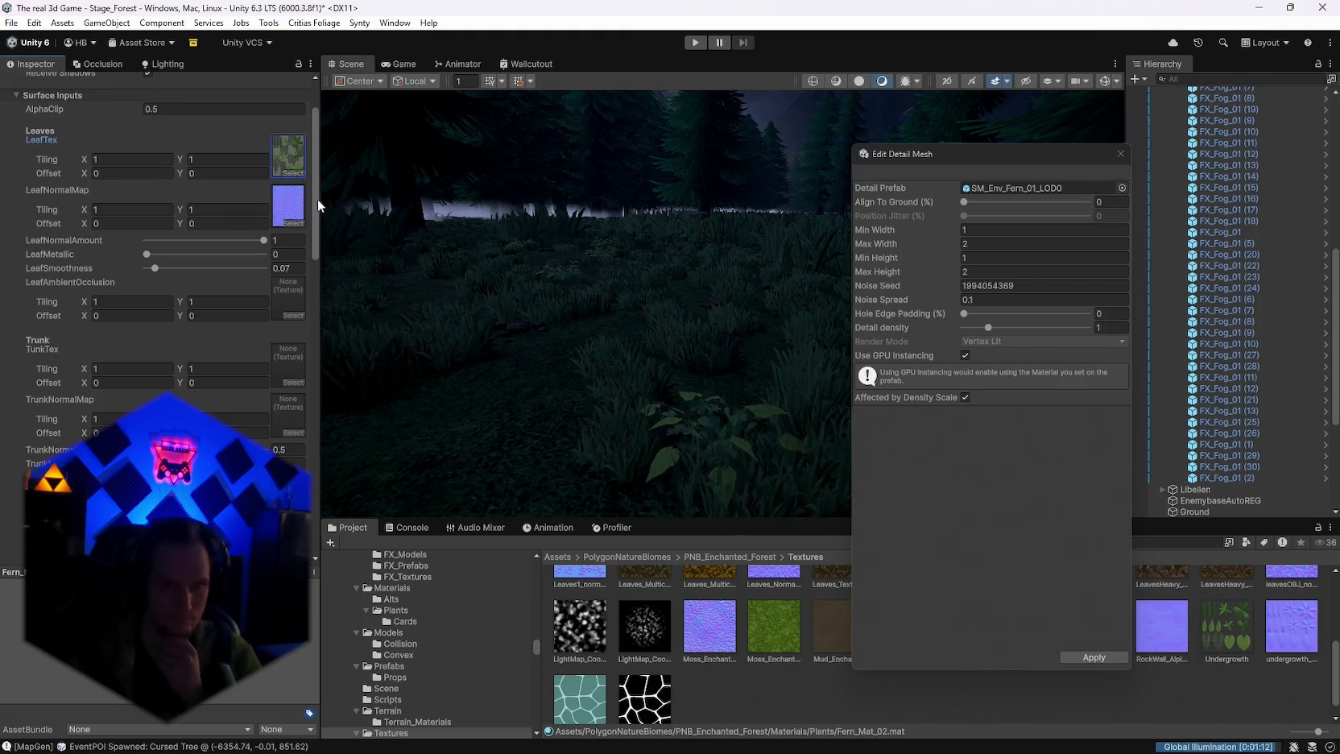
pyautogui.scroll(5, 662, 662)
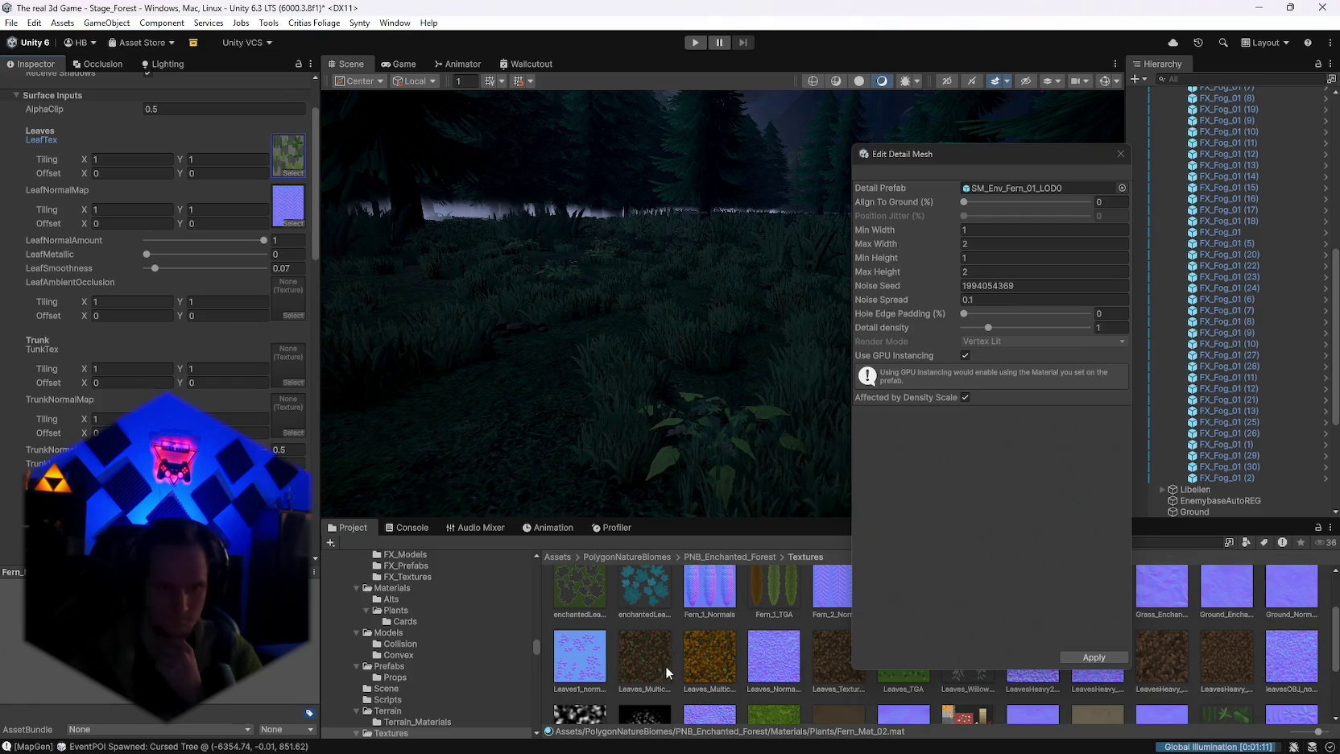
pyautogui.scroll(1, 769, 691)
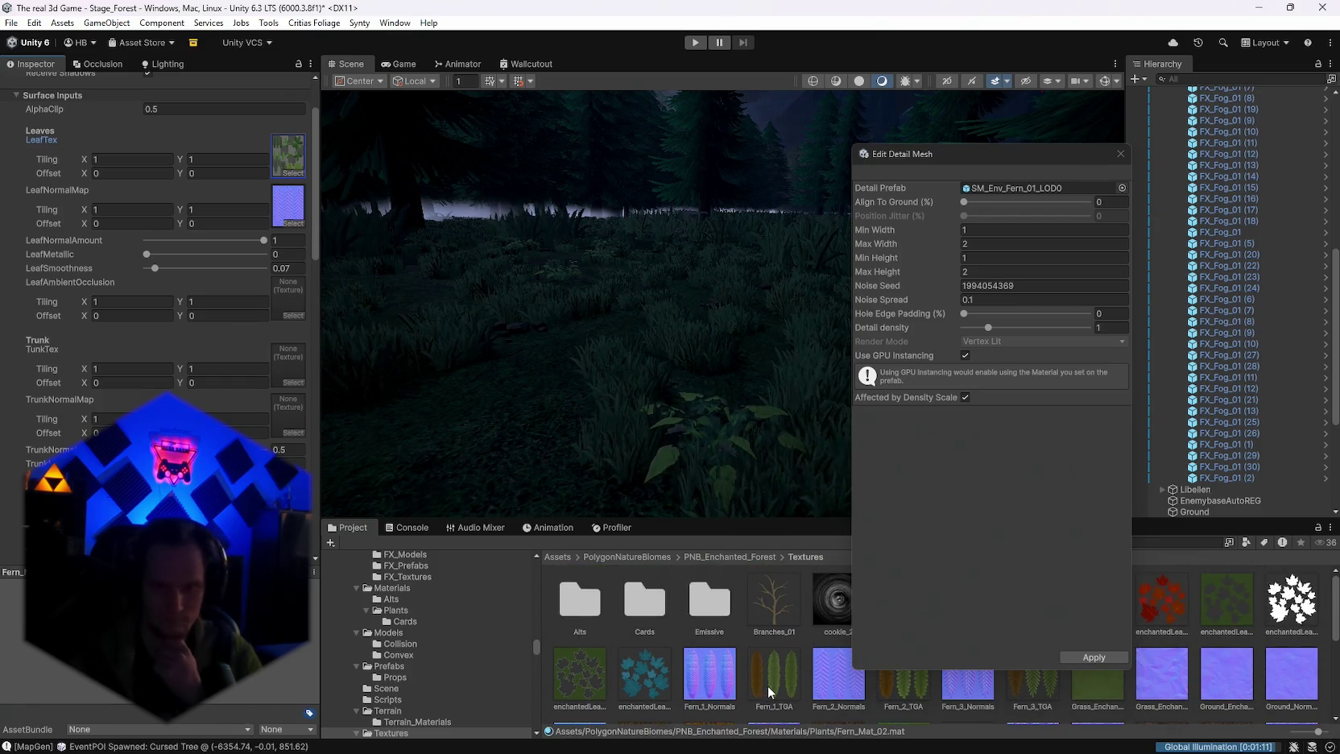
pyautogui.moveTo(1162, 600)
pyautogui.mouseDown()
pyautogui.moveTo(383, 377)
pyautogui.moveTo(257, 164)
pyautogui.moveTo(286, 165)
pyautogui.mouseUp()
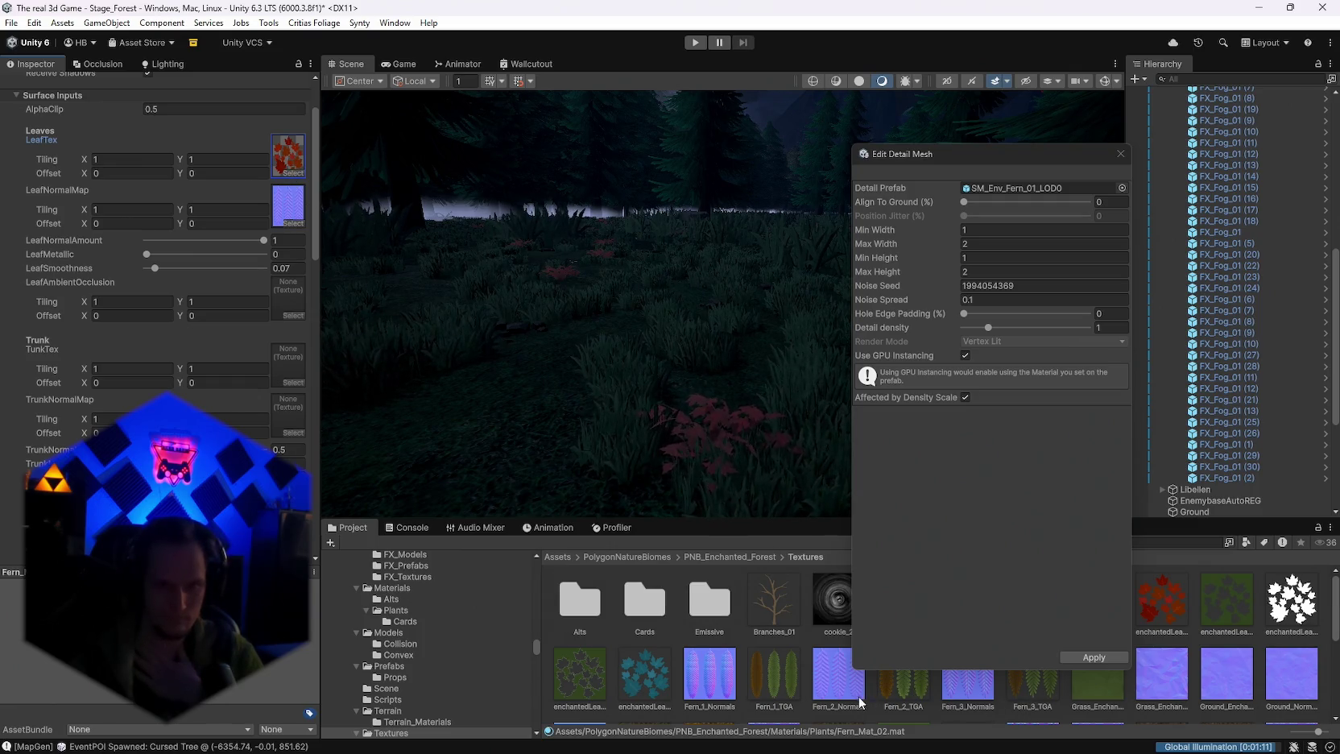
pyautogui.moveTo(901, 684); pyautogui.dragTo(287, 154)
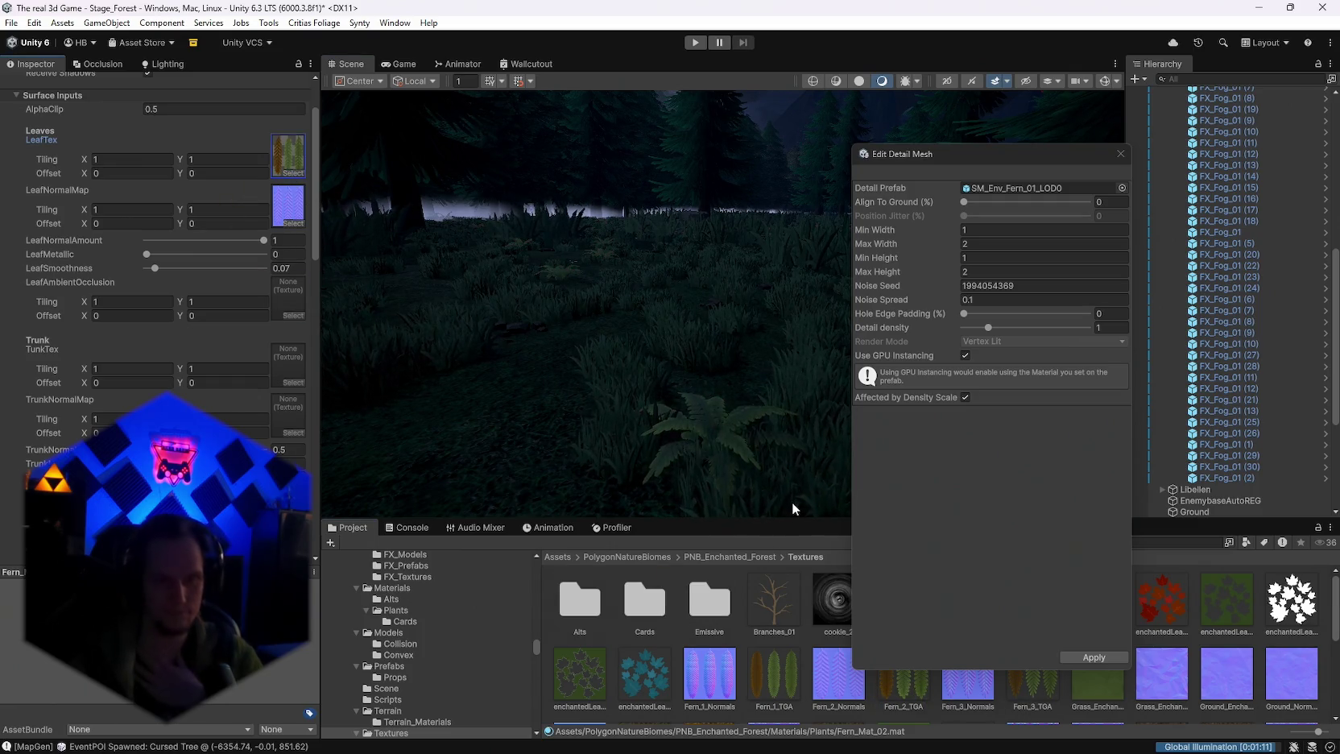
pyautogui.click(1119, 160)
pyautogui.moveTo(1064, 243)
pyautogui.mouseDown()
pyautogui.moveTo(783, 335)
pyautogui.moveTo(789, 359)
pyautogui.moveTo(953, 331)
pyautogui.moveTo(1006, 291)
pyautogui.mouseUp()
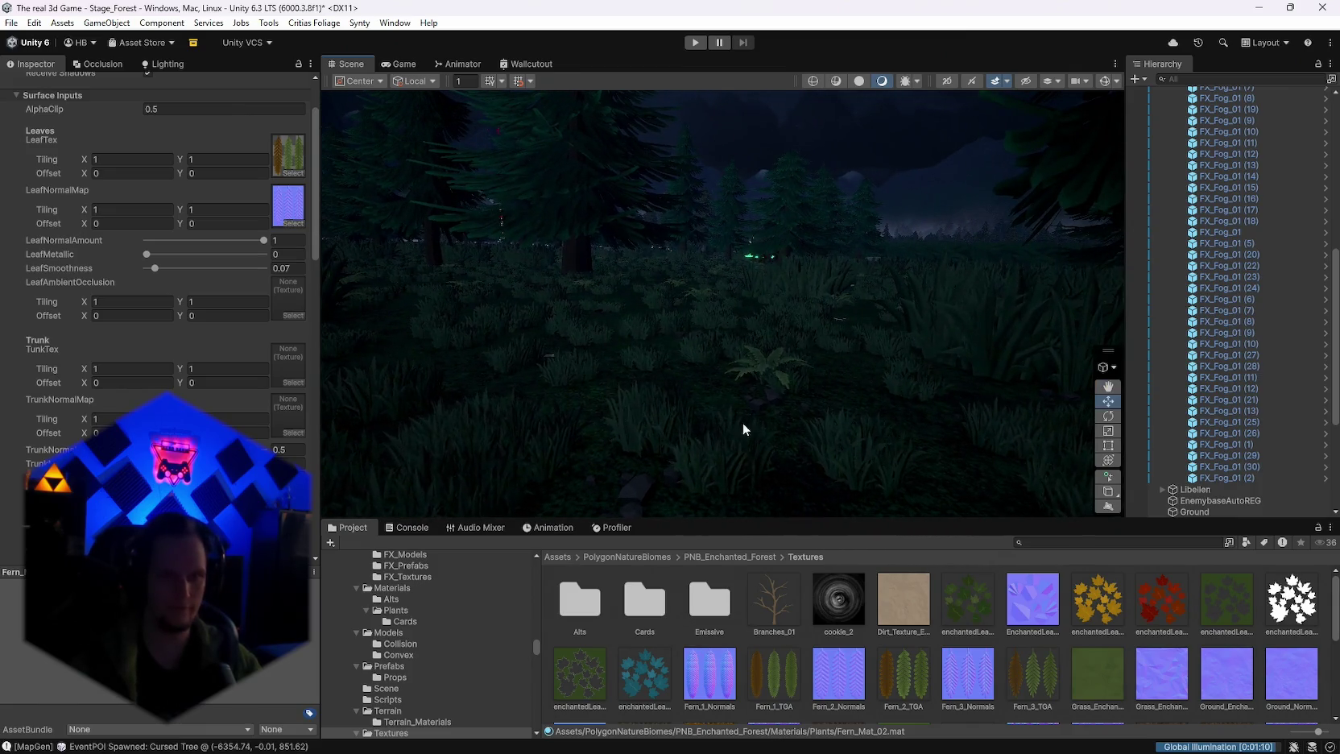
# Step: Orbit to a new forest angle, select the Ground terrain, and edit the bones detail mesh
pyautogui.moveTo(743, 429)
pyautogui.mouseDown()
pyautogui.moveTo(787, 371)
pyautogui.moveTo(871, 371)
pyautogui.mouseUp()
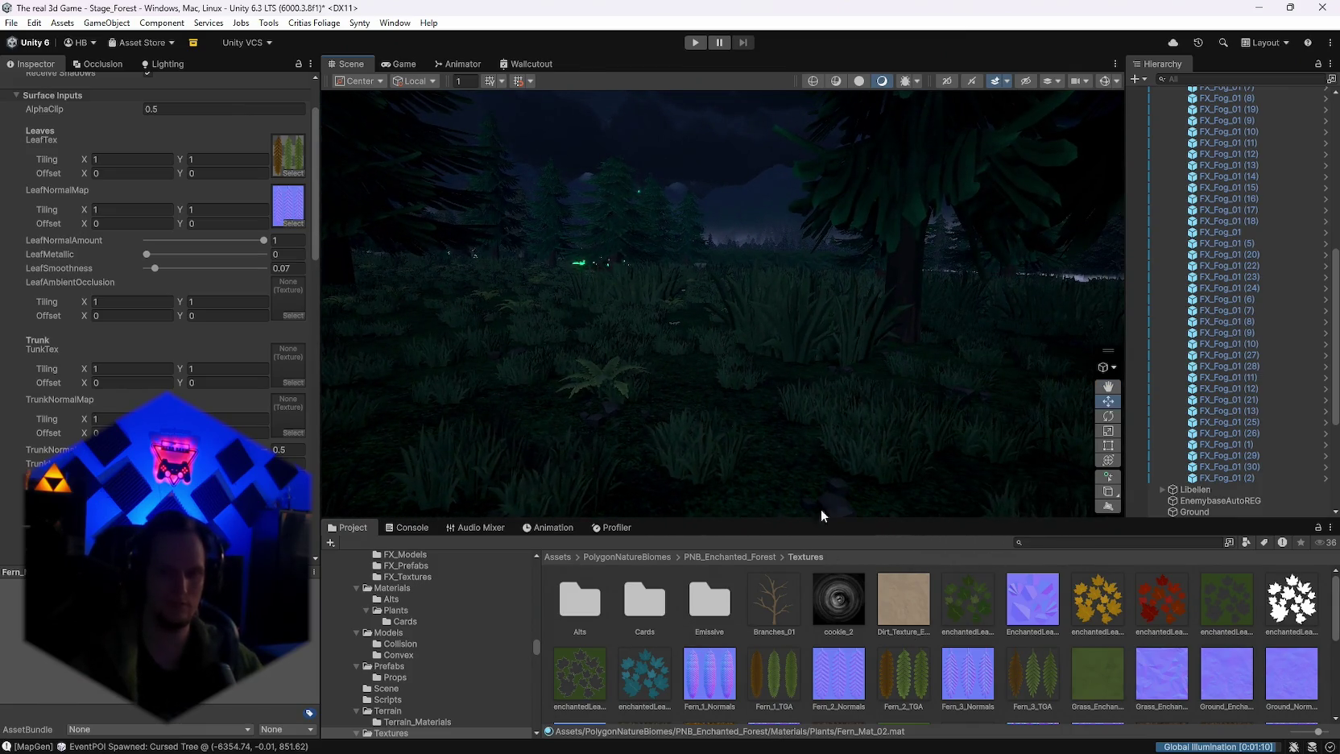
pyautogui.moveTo(821, 515)
pyautogui.mouseDown()
pyautogui.moveTo(598, 332)
pyautogui.moveTo(352, 332)
pyautogui.moveTo(571, 345)
pyautogui.moveTo(735, 448)
pyautogui.moveTo(587, 397)
pyautogui.mouseUp()
pyautogui.scroll(3, 241, 414)
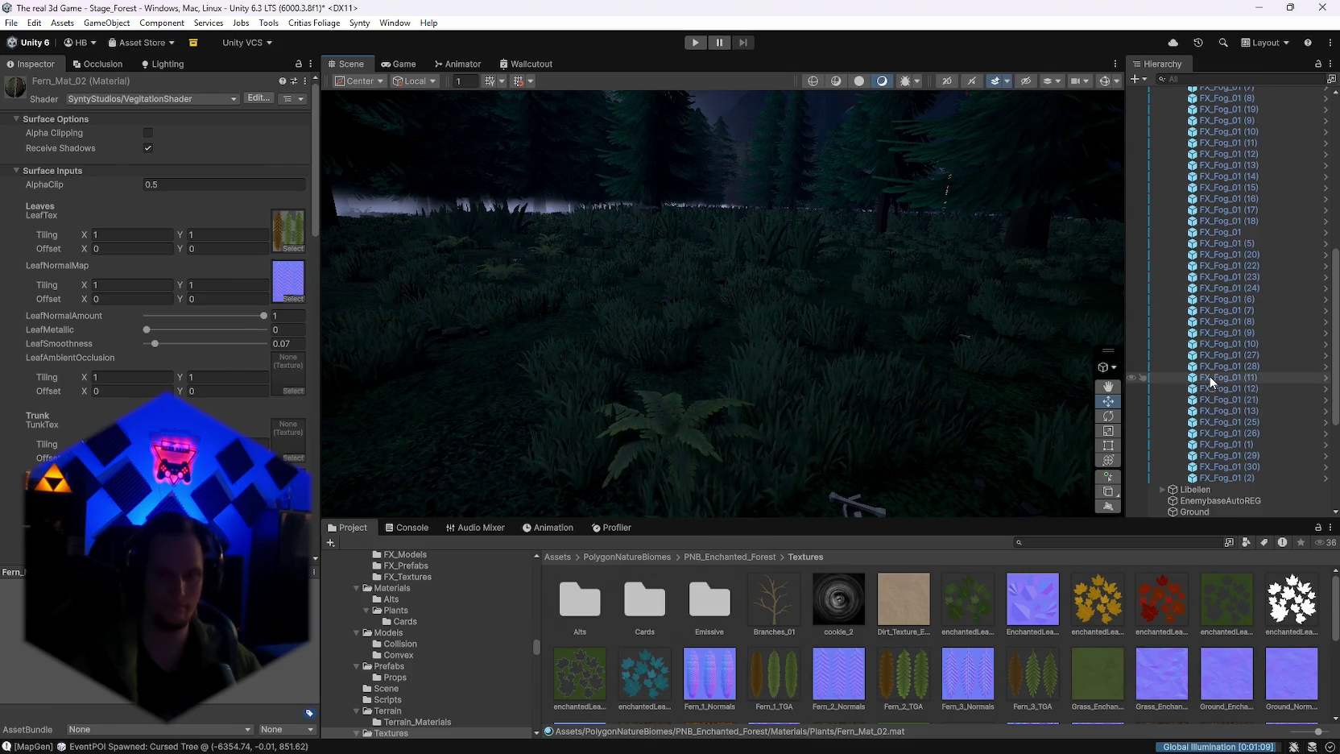
pyautogui.scroll(-3, 1210, 376)
pyautogui.click(508, 388)
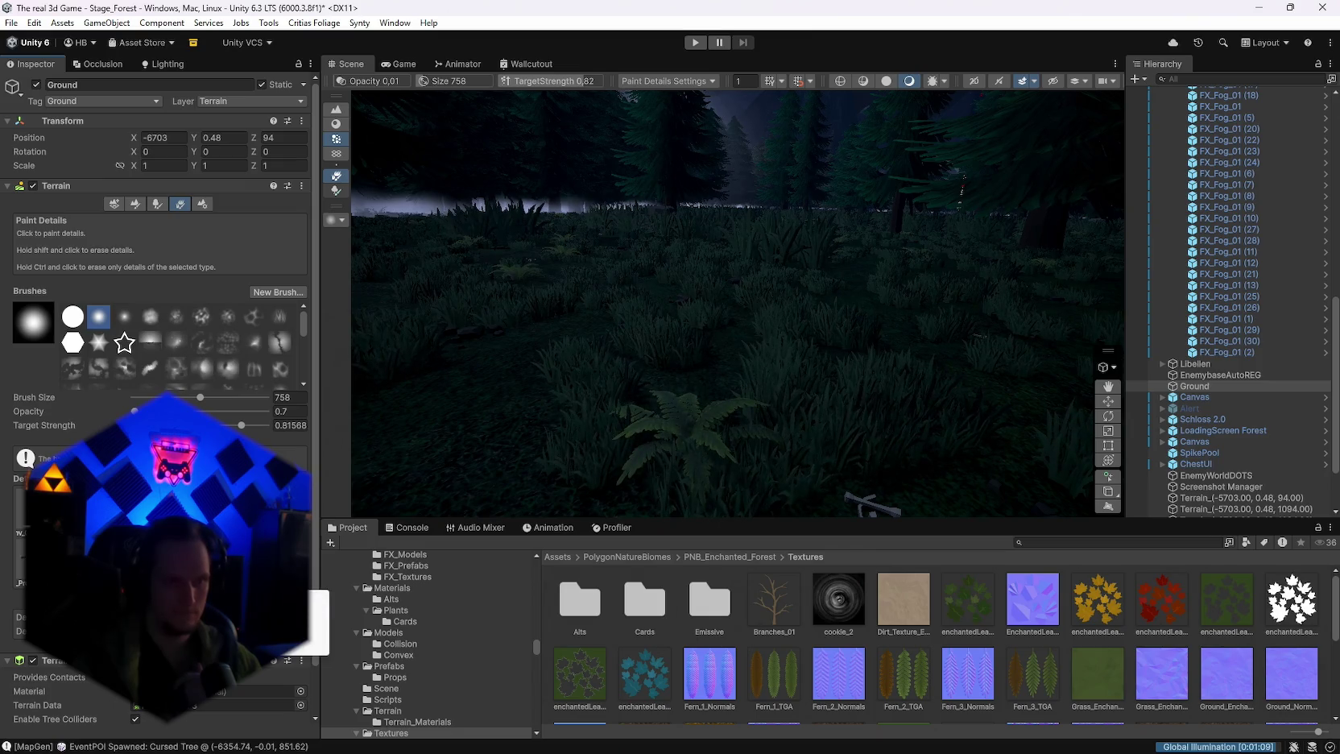
pyautogui.click(318, 630)
# Step: Give SM_Prop_Bones_01's Mesh Renderer Element 0 the Rockis material and apply the detail mesh edit
pyautogui.click(991, 190)
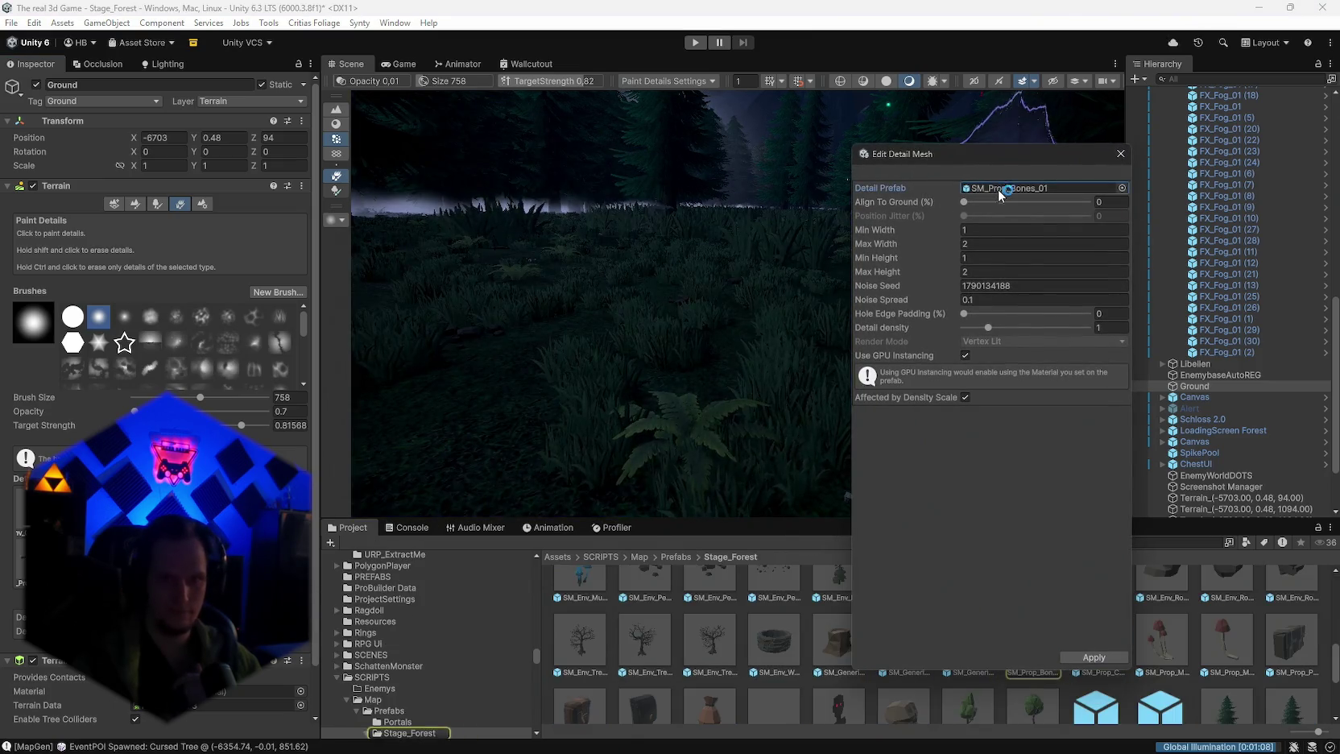
pyautogui.moveTo(973, 172); pyautogui.dragTo(721, 166)
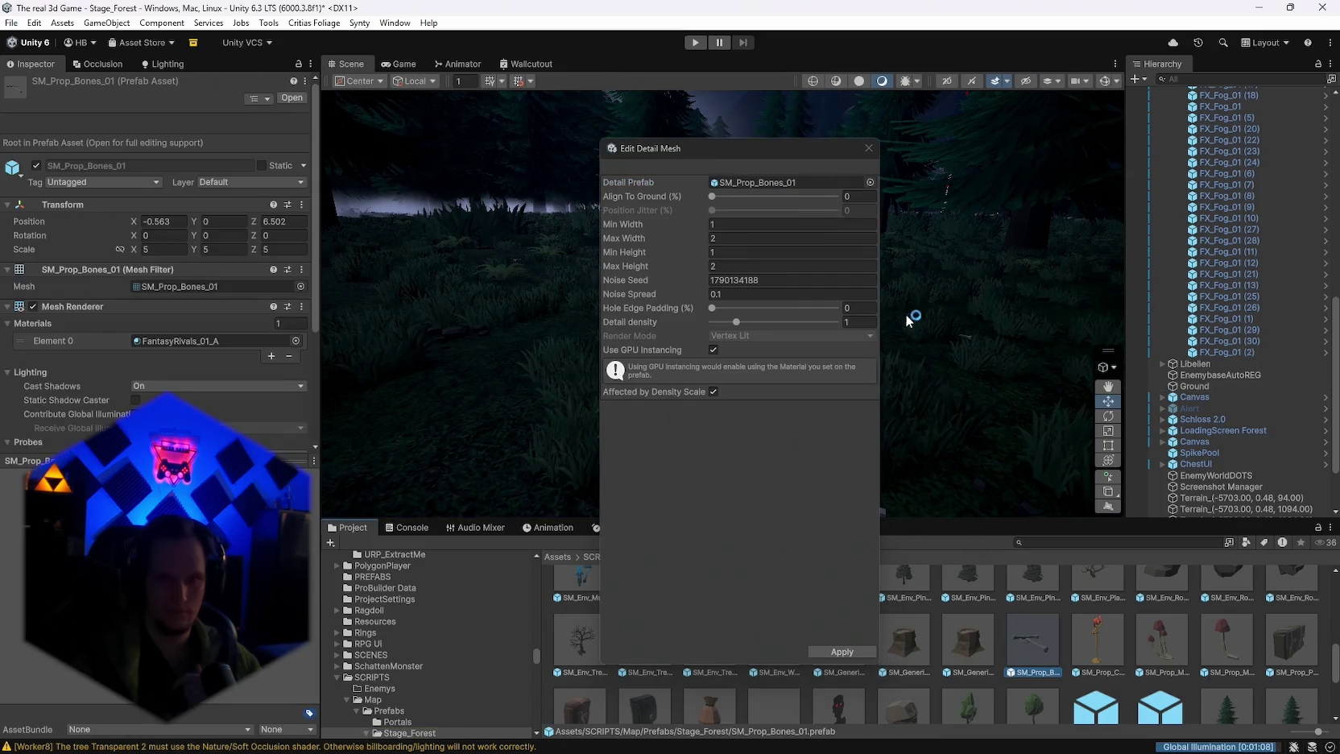
pyautogui.moveTo(822, 150); pyautogui.dragTo(471, 115)
pyautogui.scroll(3, 1078, 632)
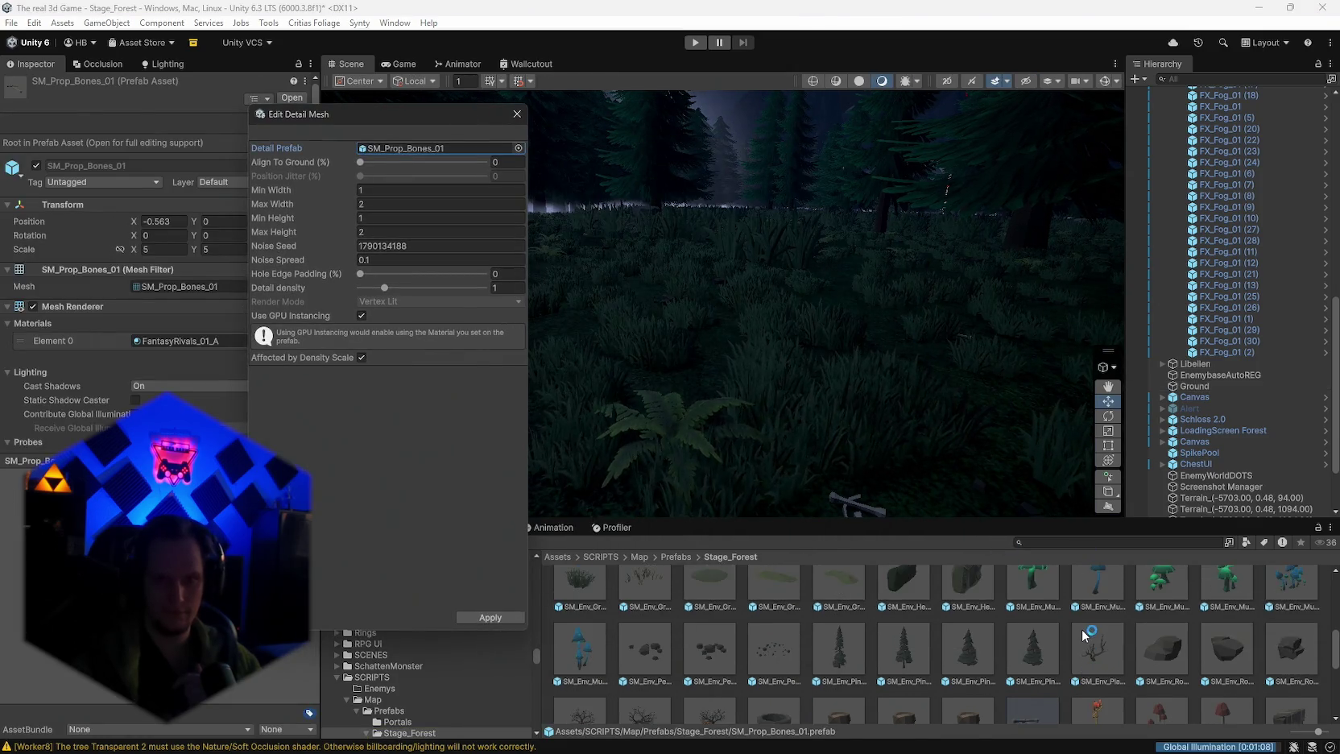
pyautogui.scroll(2, 1074, 640)
pyautogui.moveTo(1098, 636)
pyautogui.mouseDown()
pyautogui.moveTo(1063, 640)
pyautogui.moveTo(165, 289)
pyautogui.moveTo(159, 339)
pyautogui.mouseUp()
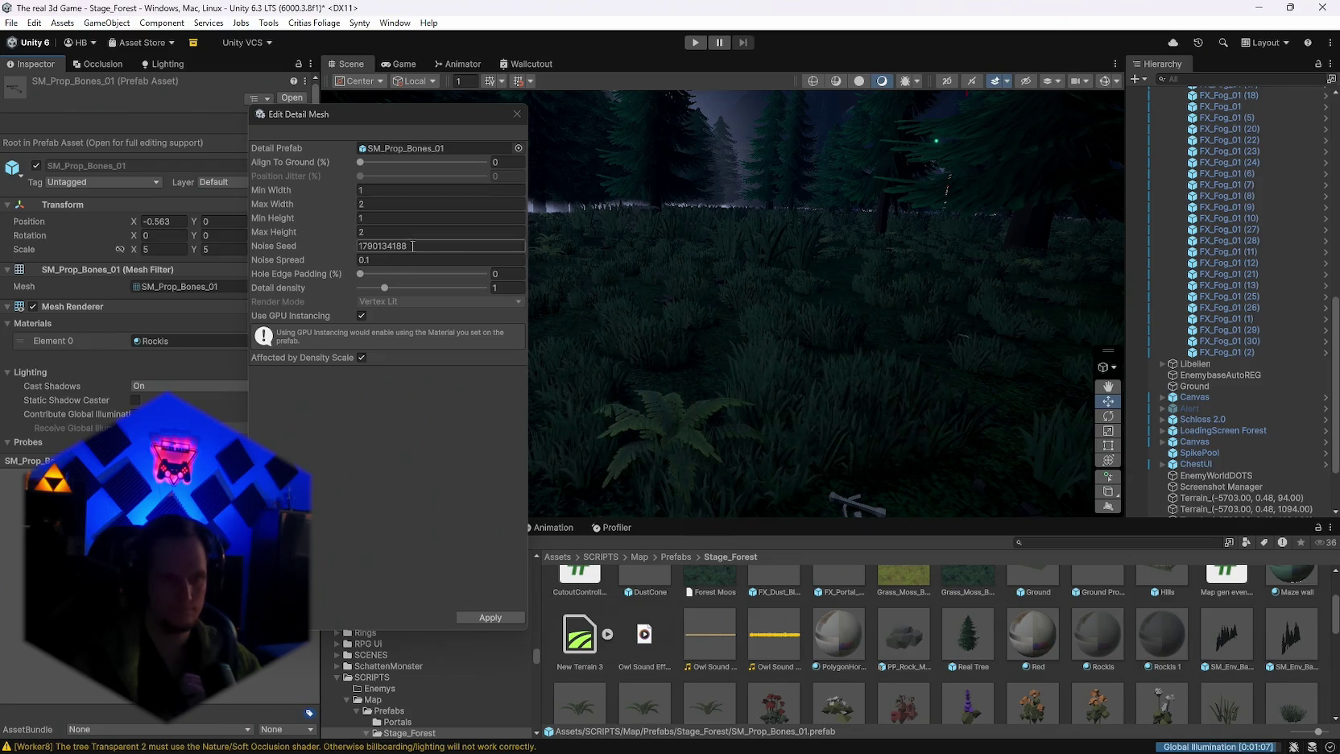
pyautogui.click(489, 617)
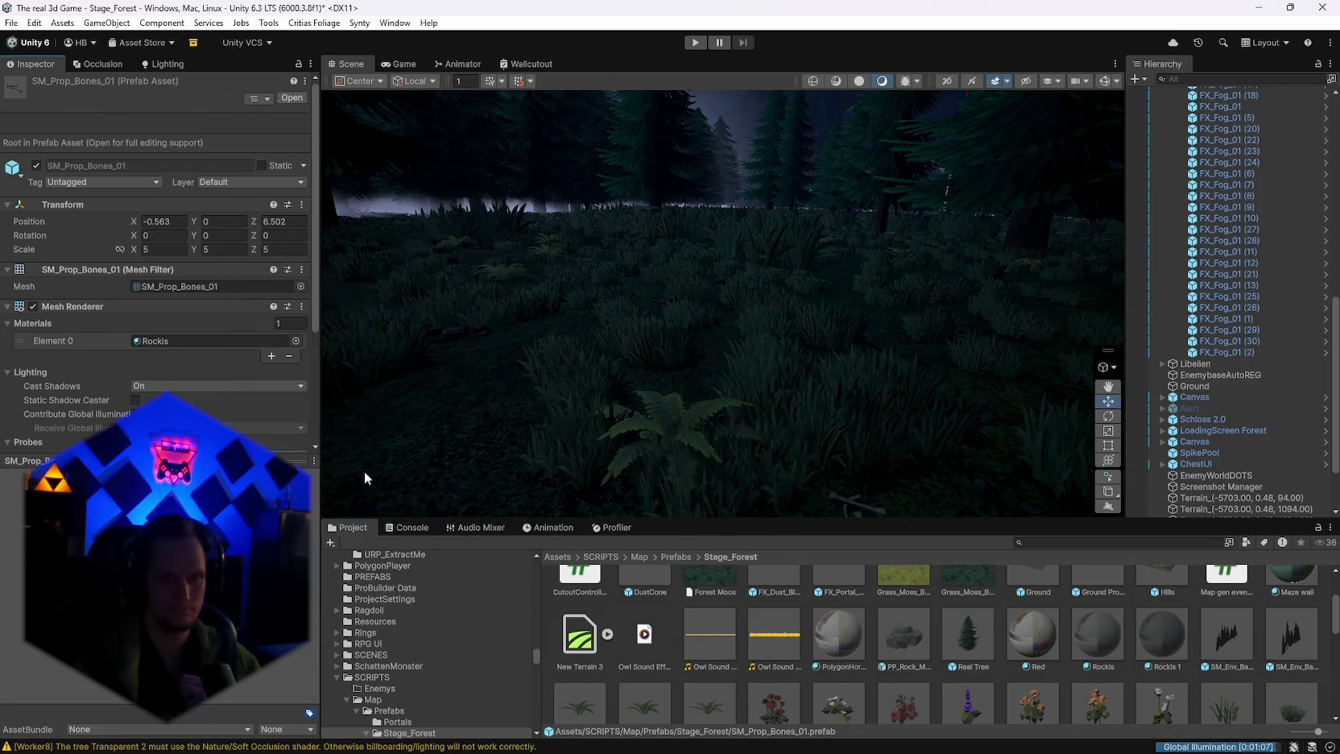
pyautogui.moveTo(364, 471)
pyautogui.mouseDown()
pyautogui.moveTo(987, 400)
pyautogui.moveTo(324, 356)
pyautogui.moveTo(533, 296)
pyautogui.moveTo(918, 325)
pyautogui.moveTo(758, 303)
pyautogui.moveTo(470, 383)
pyautogui.moveTo(598, 398)
pyautogui.mouseUp()
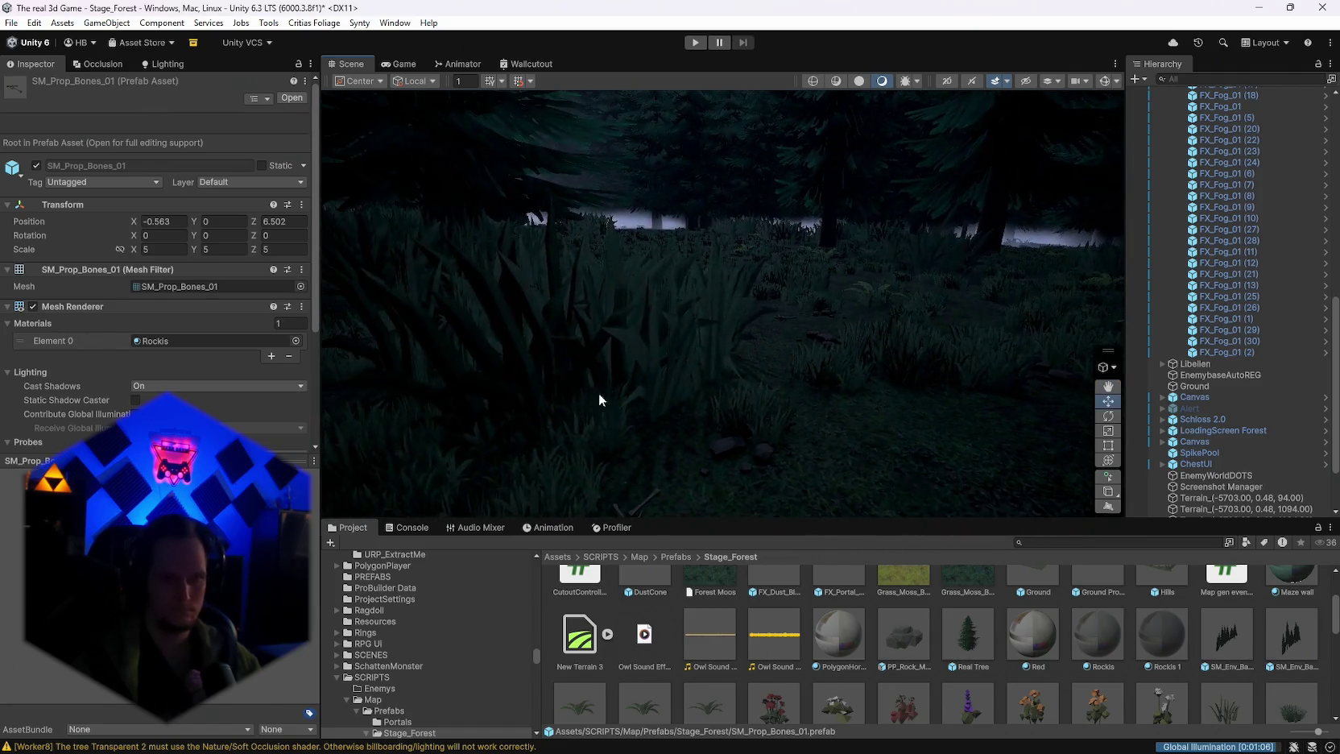
# Step: Swing the Scene view to wider forest angles, then reselect the Ground terrain to show Paint Details
pyautogui.scroll(2, 723, 642)
pyautogui.scroll(1, 723, 642)
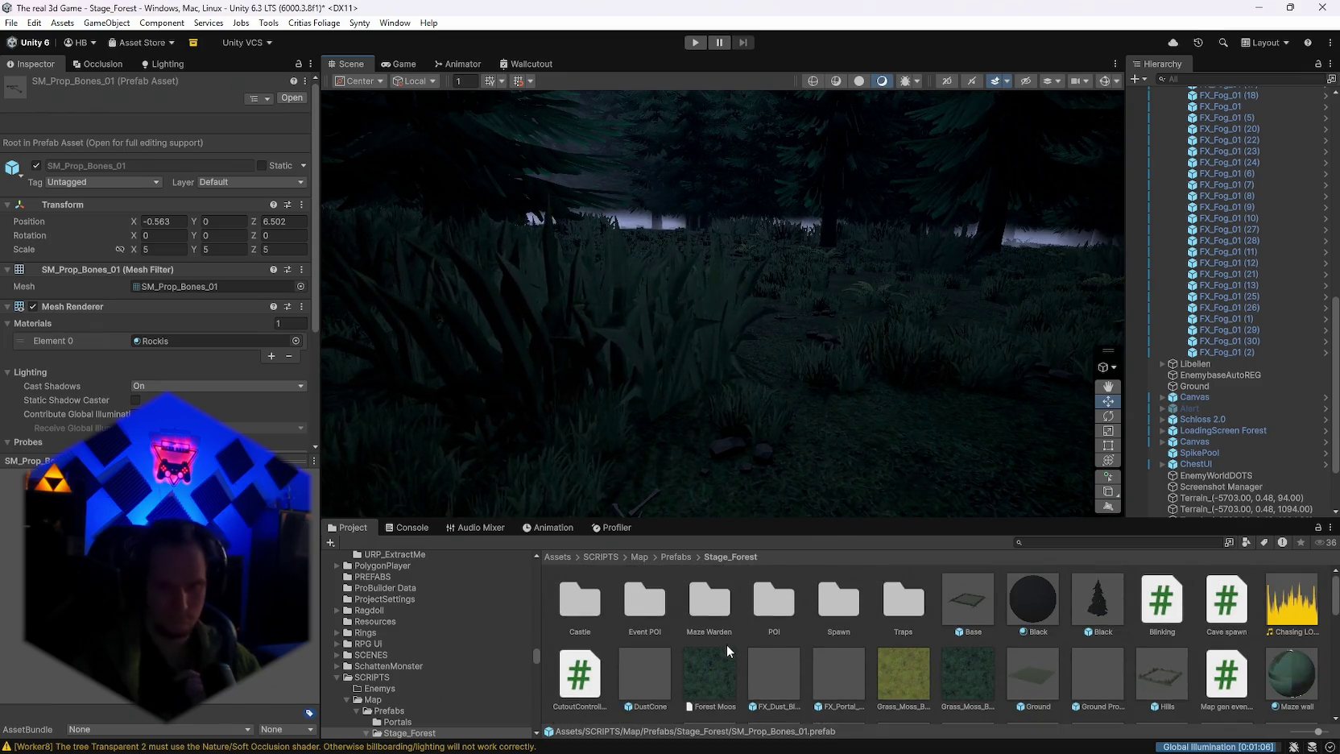
pyautogui.moveTo(625, 460)
pyautogui.mouseDown()
pyautogui.moveTo(481, 371)
pyautogui.moveTo(254, 324)
pyautogui.moveTo(47, 317)
pyautogui.moveTo(826, 333)
pyautogui.moveTo(945, 323)
pyautogui.moveTo(945, 287)
pyautogui.moveTo(578, 308)
pyautogui.mouseUp()
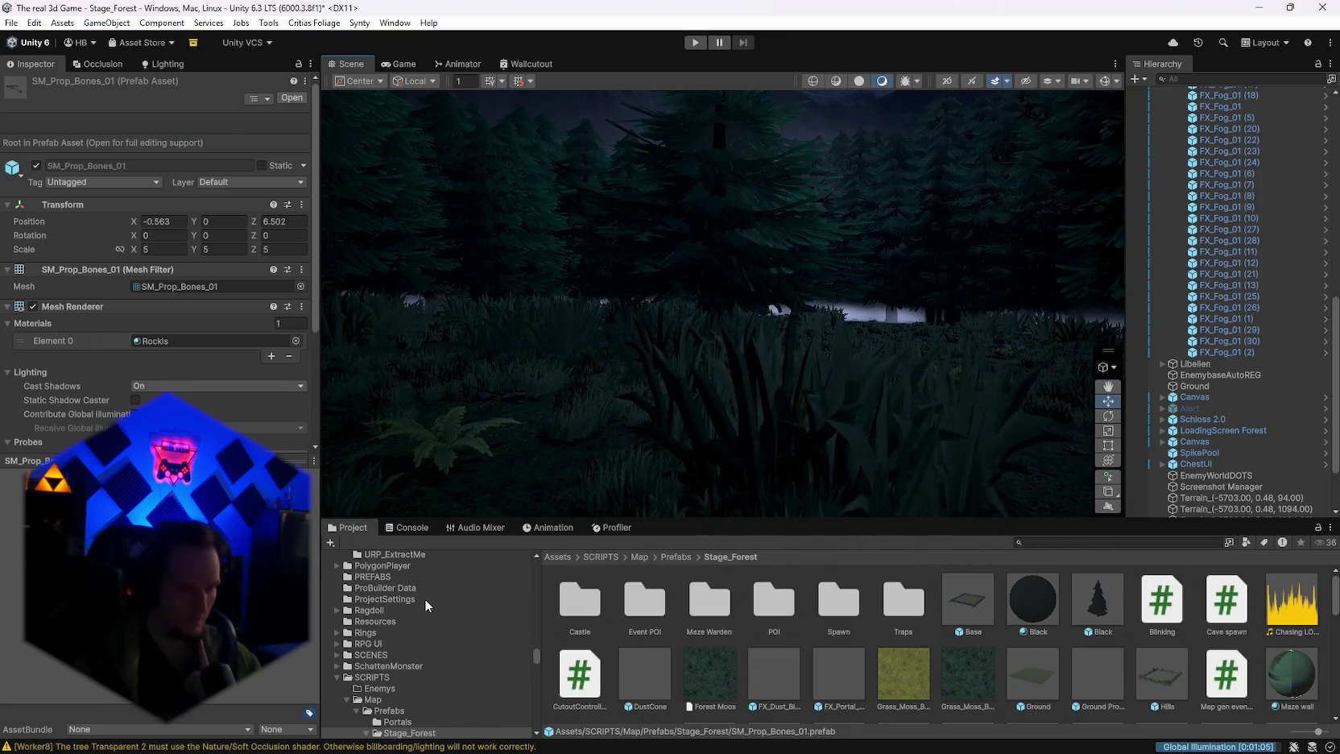
pyautogui.moveTo(727, 400)
pyautogui.mouseDown()
pyautogui.moveTo(602, 419)
pyautogui.moveTo(839, 391)
pyautogui.moveTo(797, 314)
pyautogui.mouseUp()
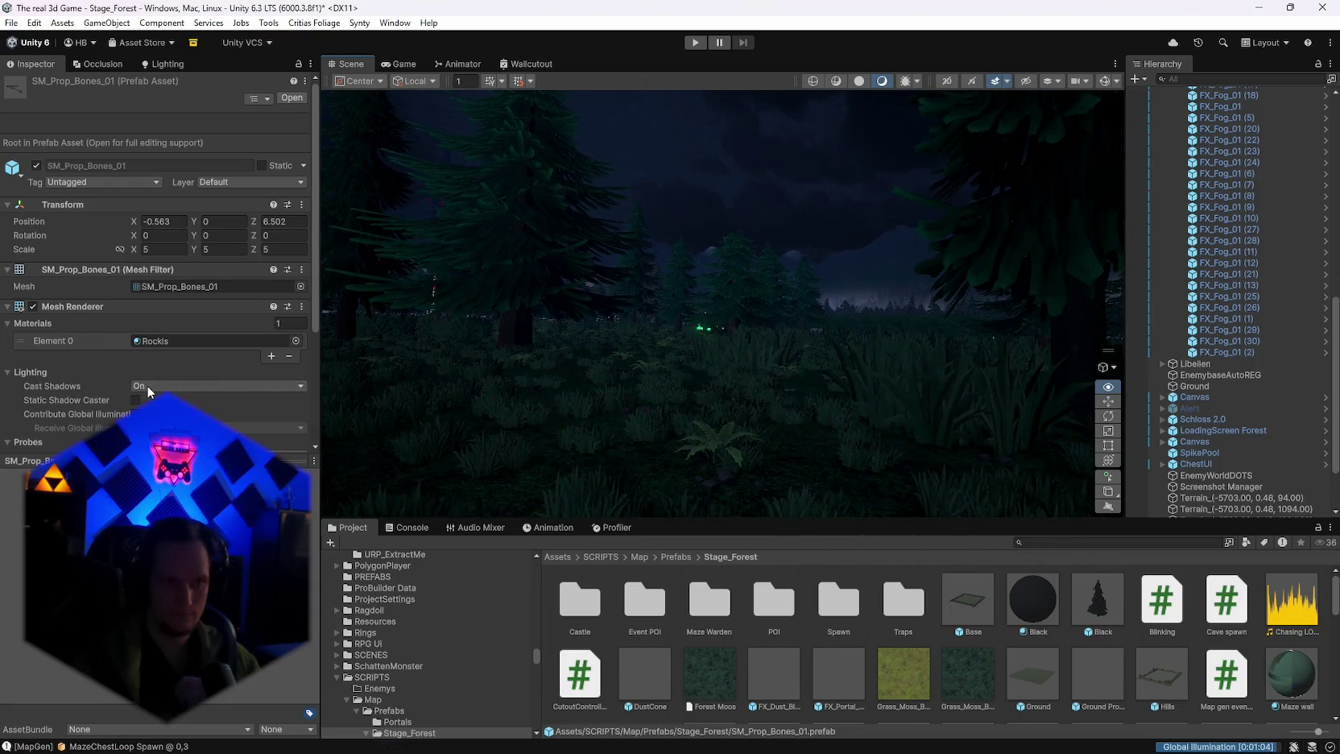
pyautogui.click(502, 436)
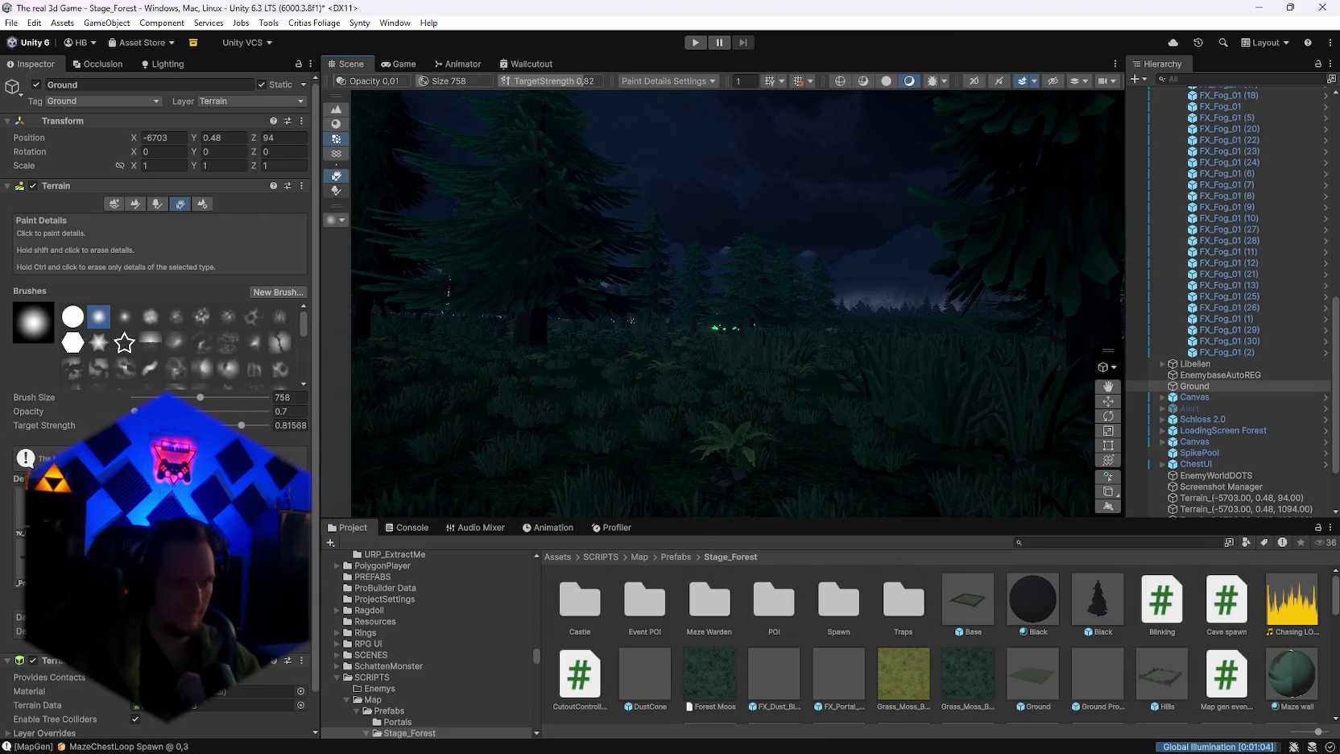
# Step: Check the Rockis material, then open the grass detail's mesh settings and inspect Grass_Mat_01
pyautogui.scroll(-2, 1057, 704)
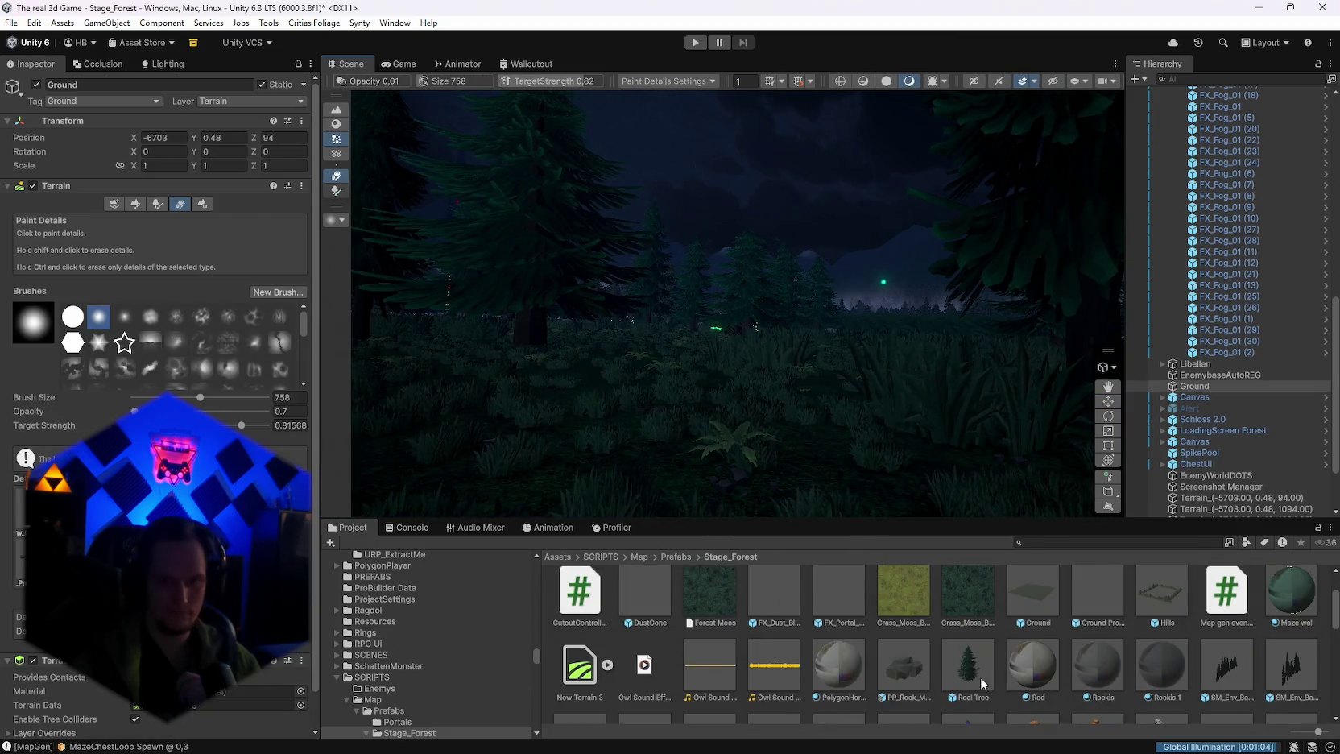
pyautogui.click(1089, 667)
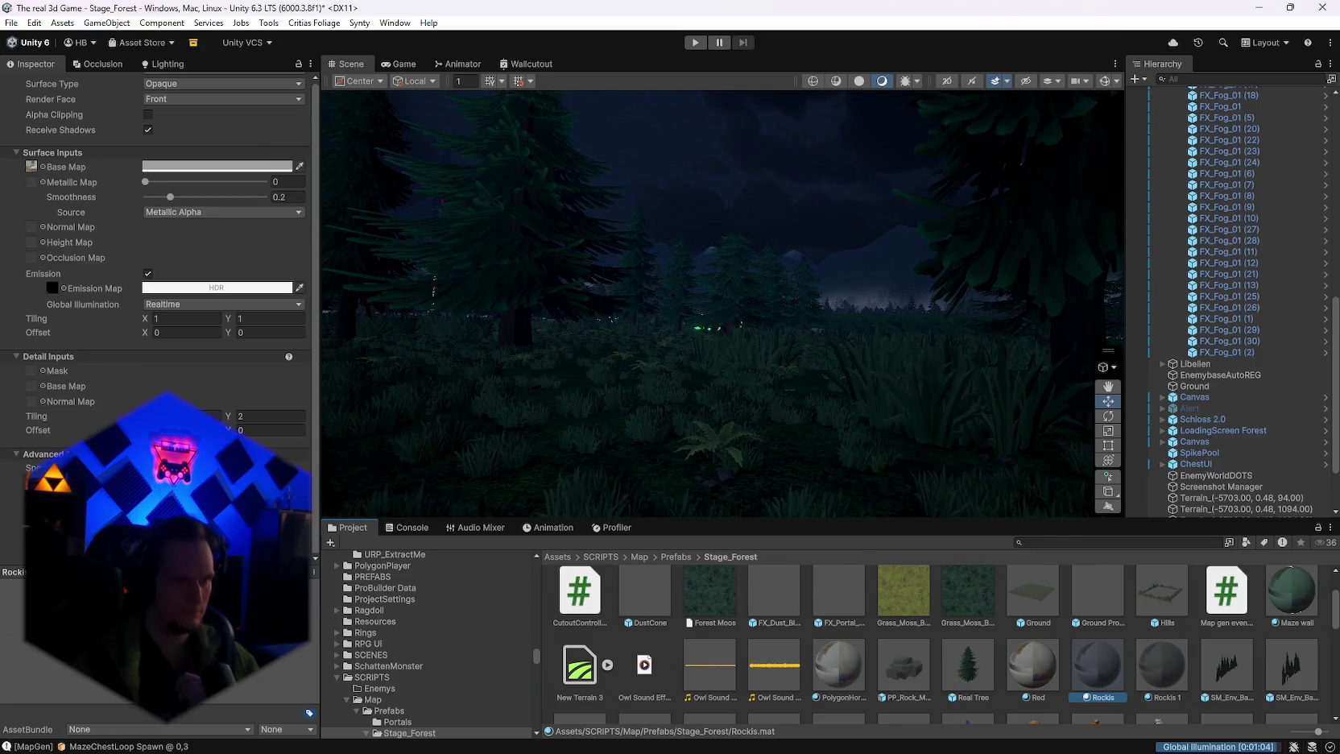
pyautogui.click(620, 436)
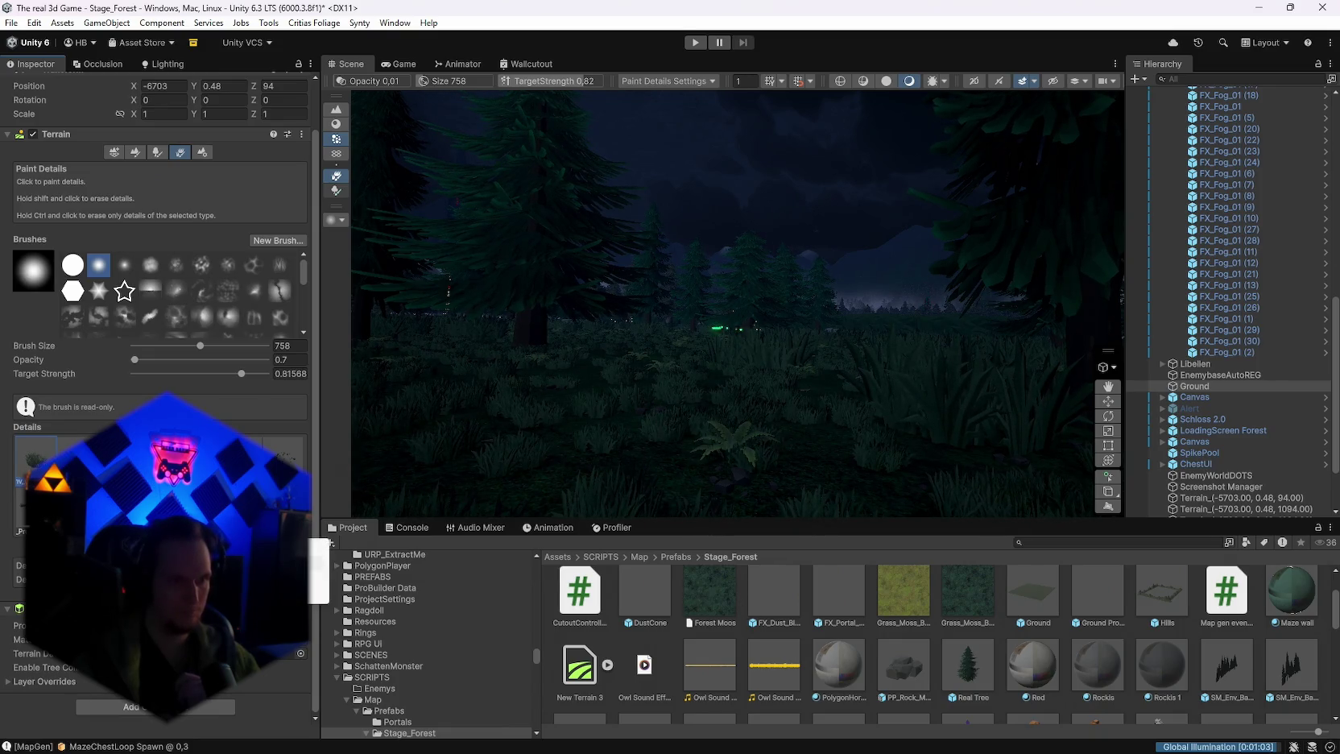
pyautogui.doubleClick(35, 481)
pyautogui.doubleClick(404, 151)
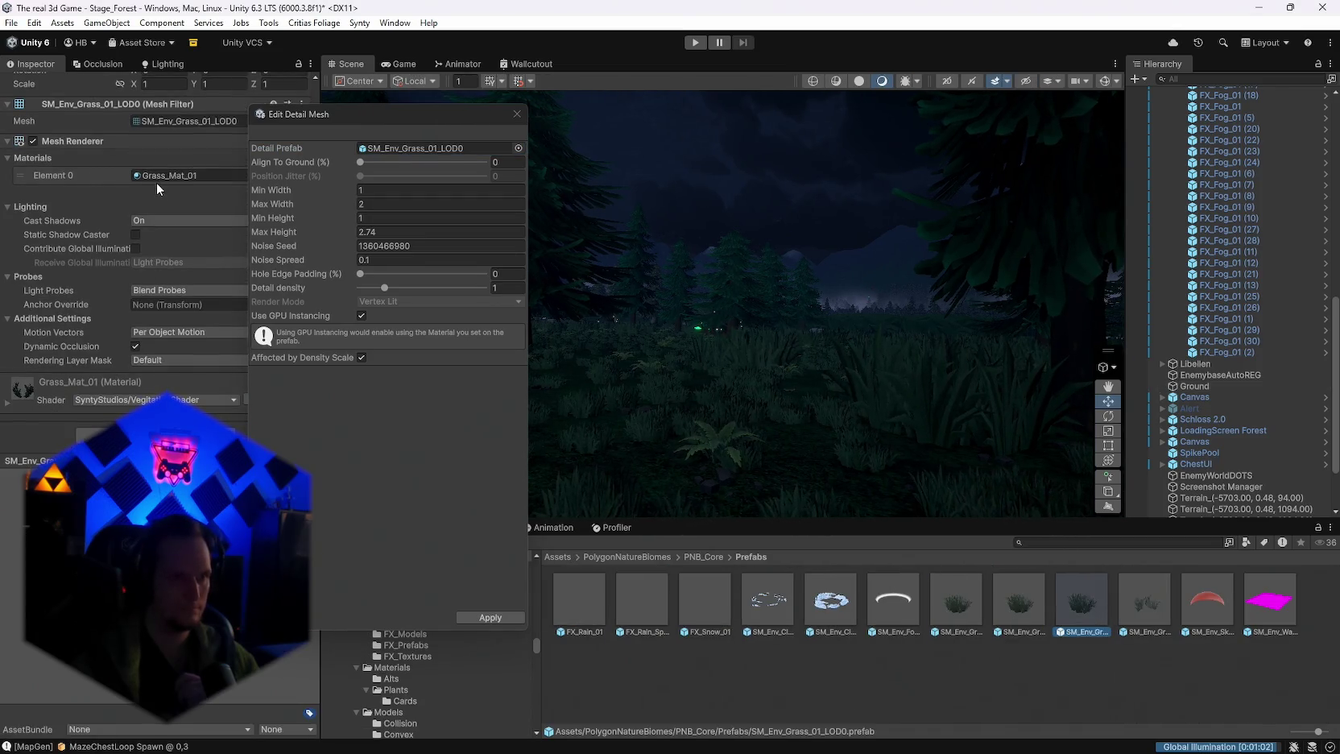
pyautogui.click(158, 175)
pyautogui.click(830, 613)
pyautogui.scroll(-10, 125, 242)
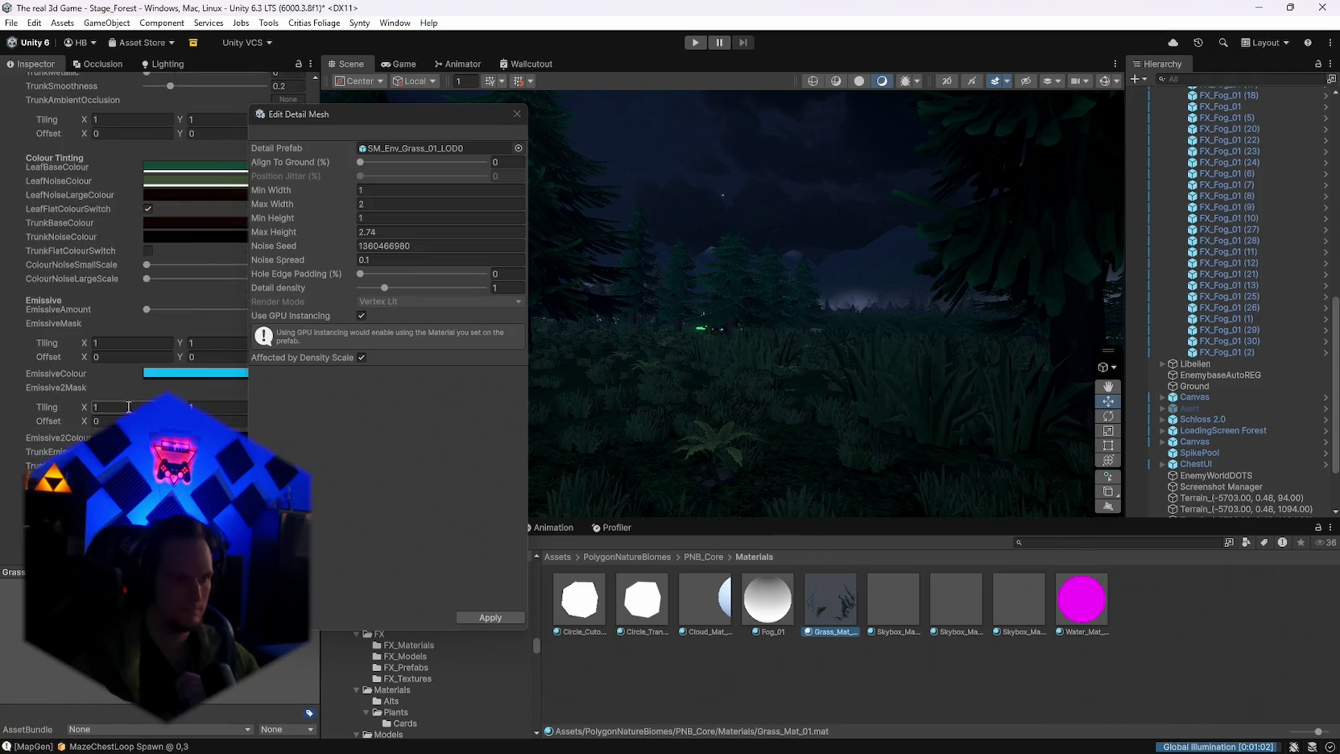
pyautogui.scroll(-1, 125, 242)
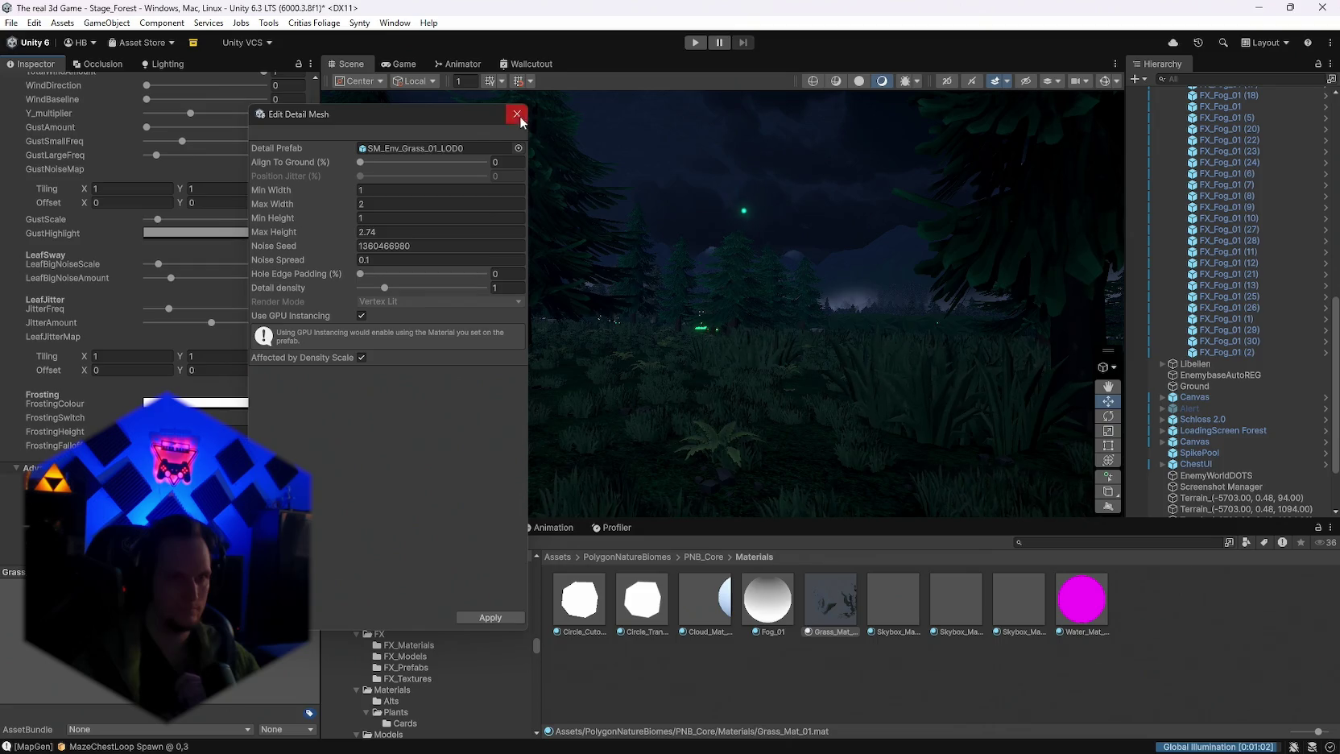
# Step: Return to Ground and re-trace the grass prefab to its Grass_Mat_01 material settings
pyautogui.click(779, 441)
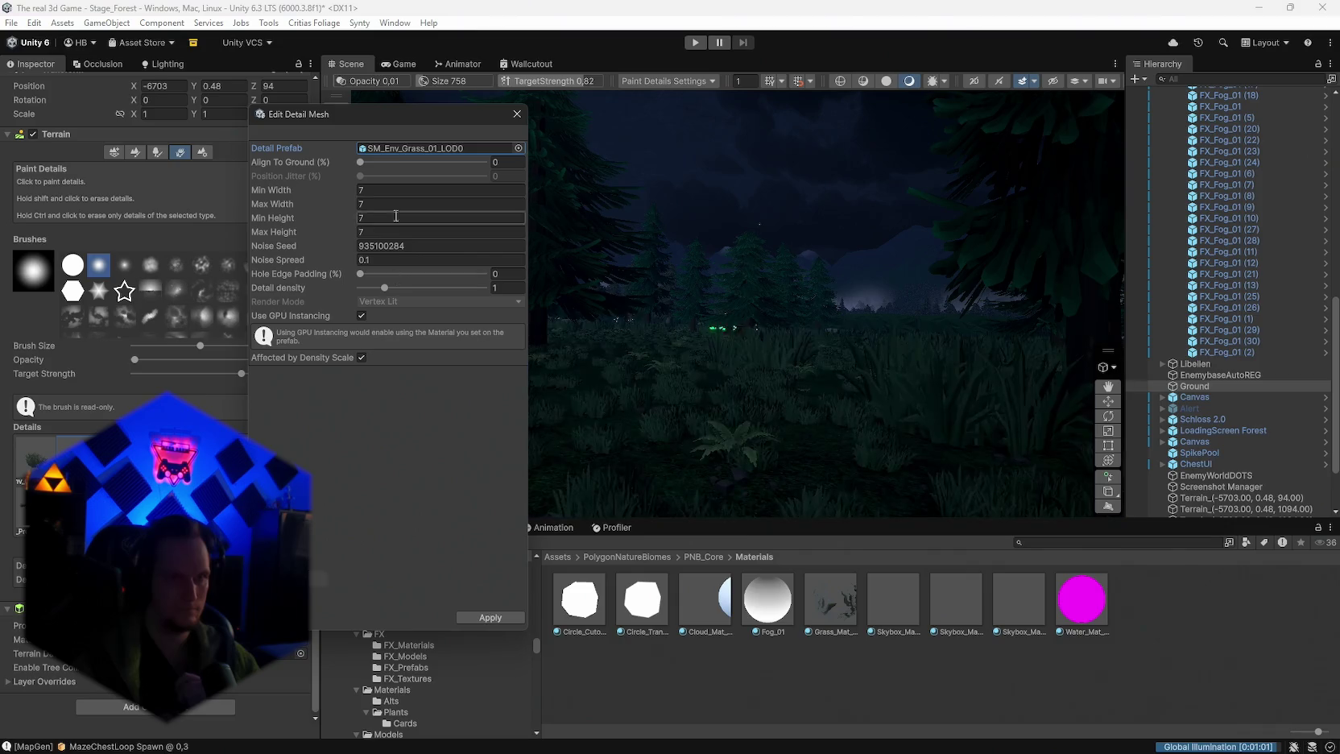
pyautogui.click(410, 149)
pyautogui.click(590, 669)
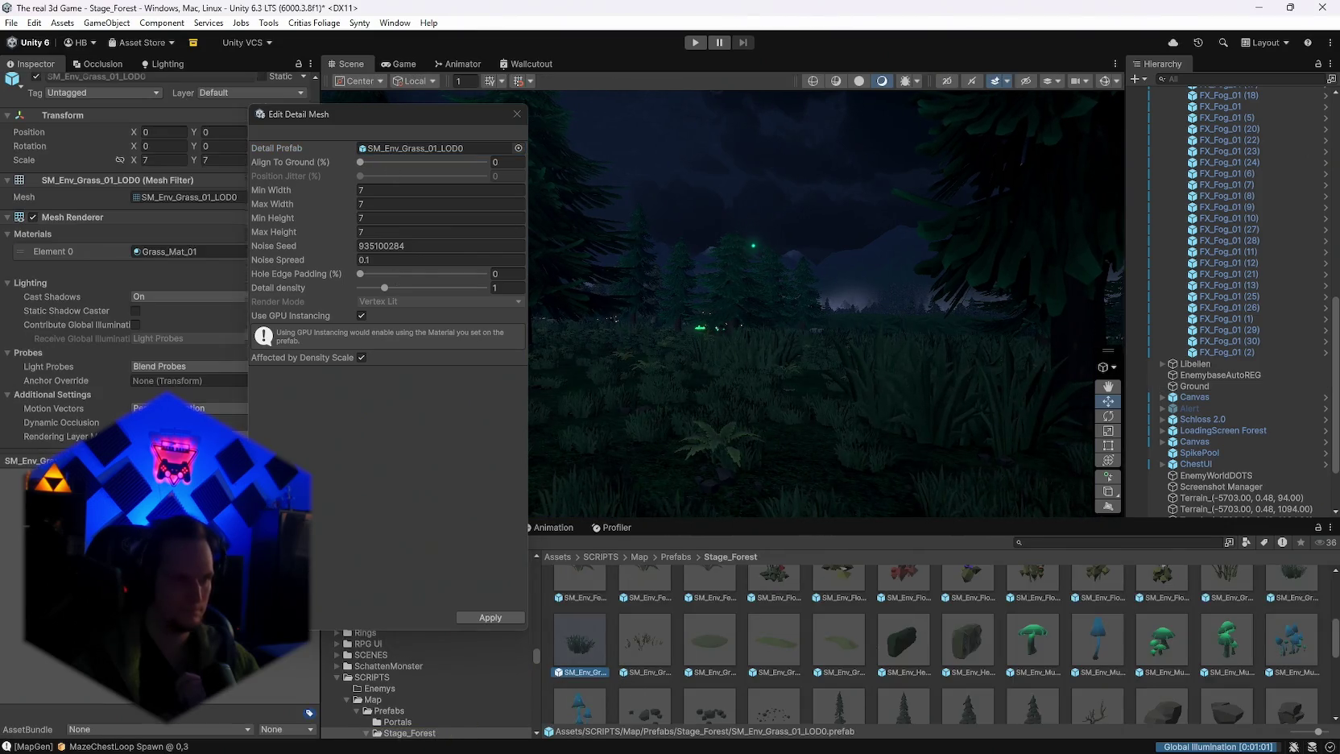
pyautogui.click(157, 254)
pyautogui.doubleClick(156, 258)
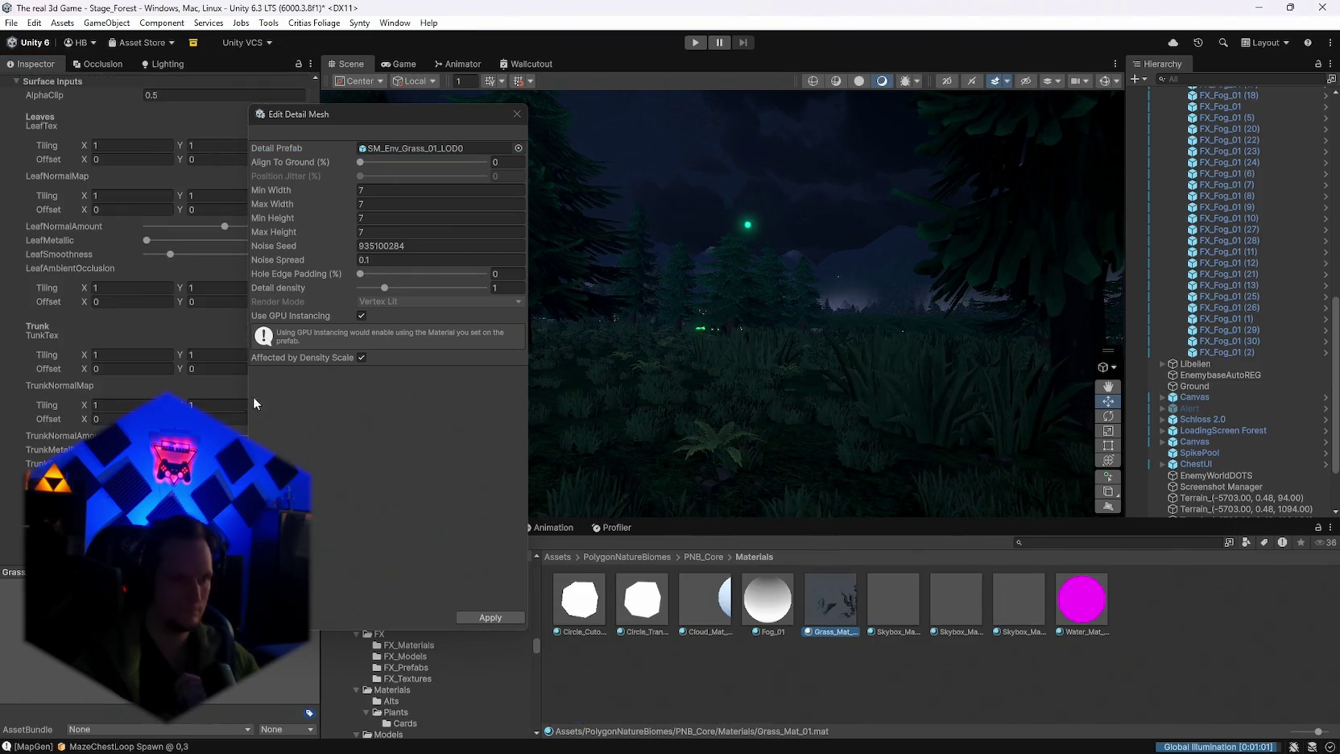
pyautogui.scroll(-10, 203, 412)
pyautogui.scroll(-8, 203, 412)
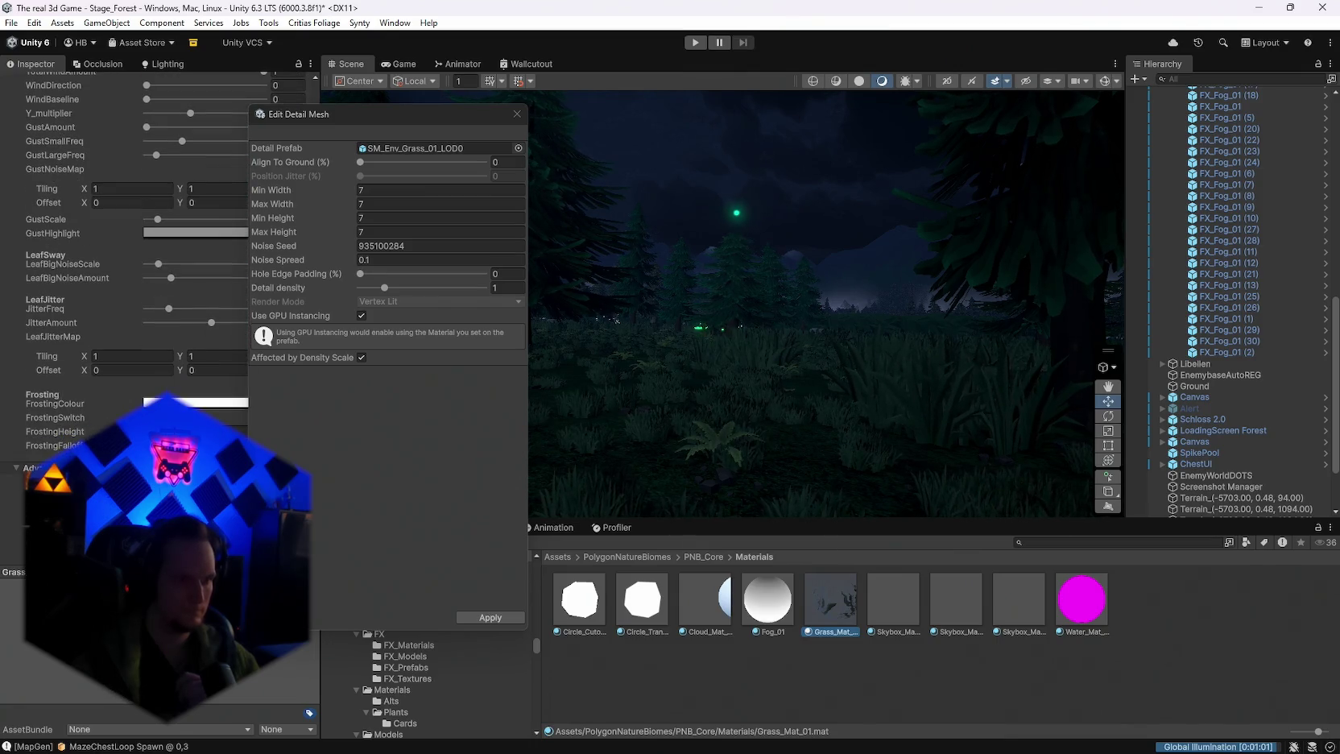
# Step: Review the grass prefab's Grass_Mat_01 material once more before going back to Ground's detail painting
pyautogui.click(788, 445)
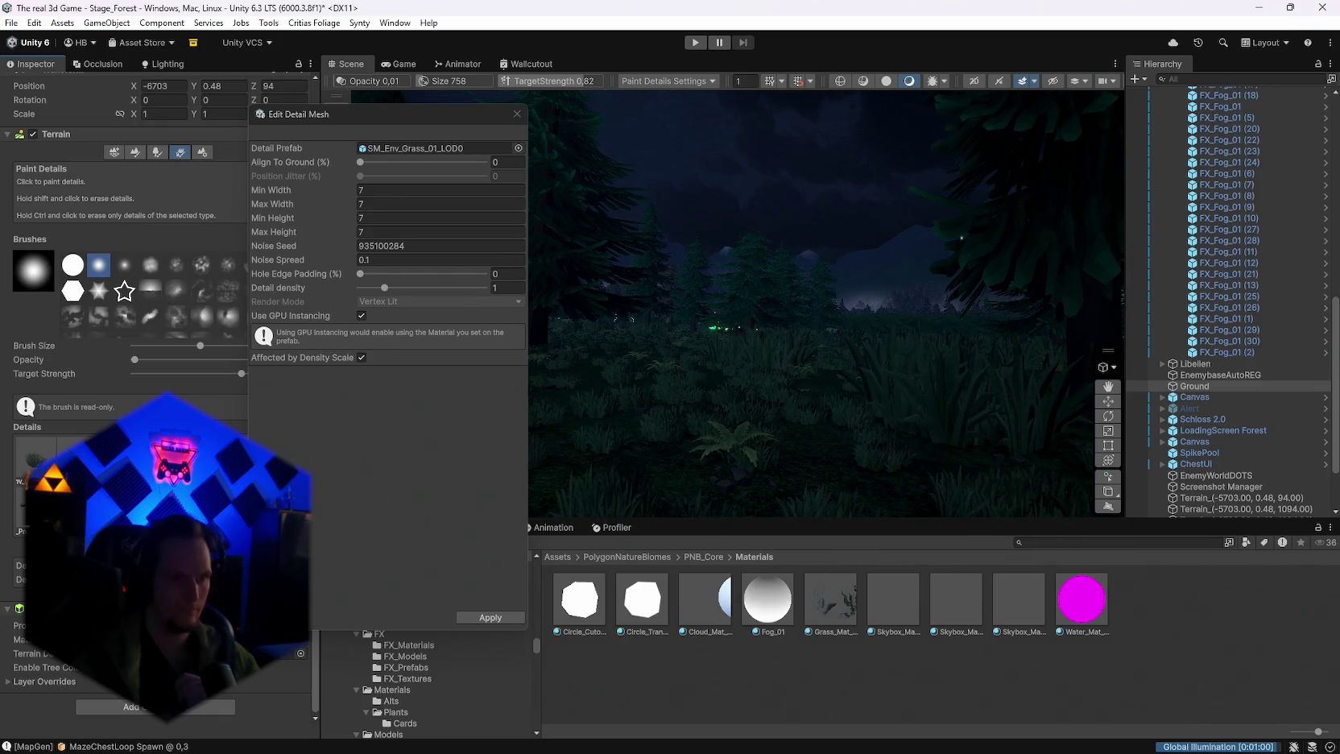
pyautogui.click(397, 148)
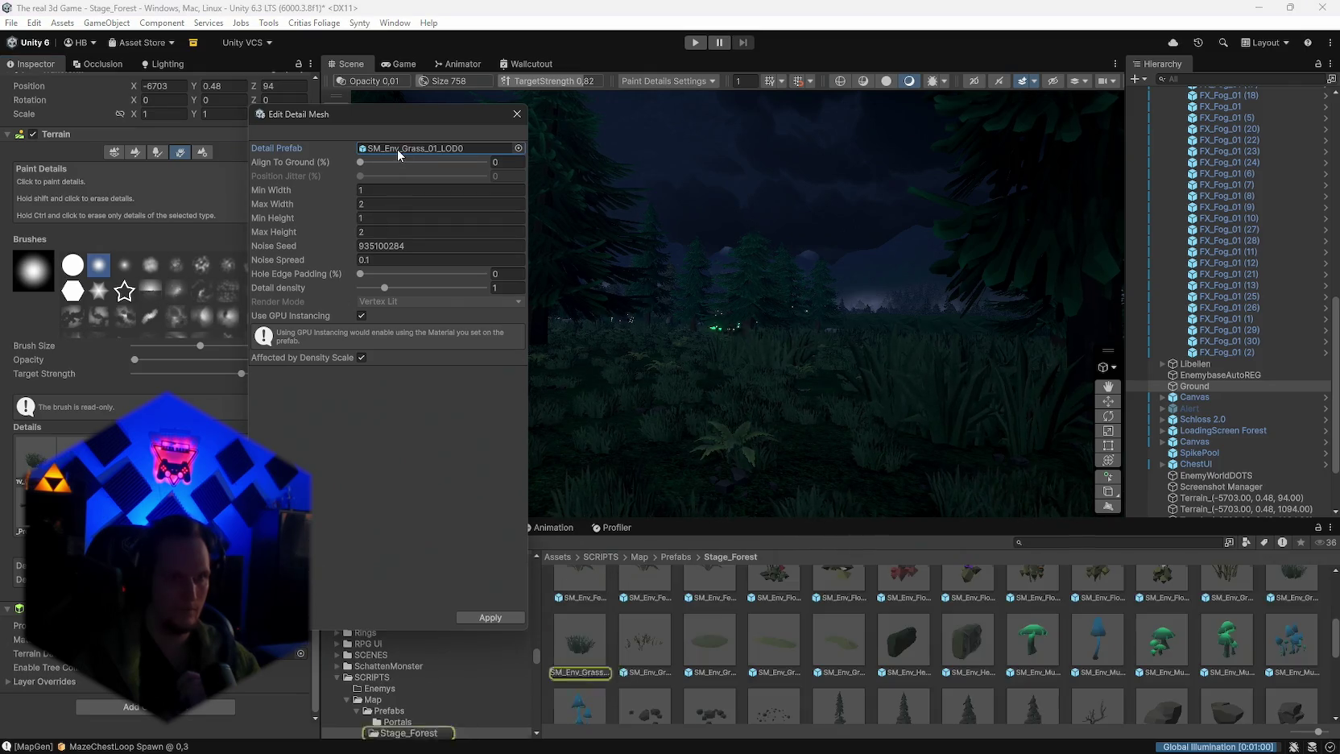
pyautogui.click(630, 655)
pyautogui.doubleClick(151, 285)
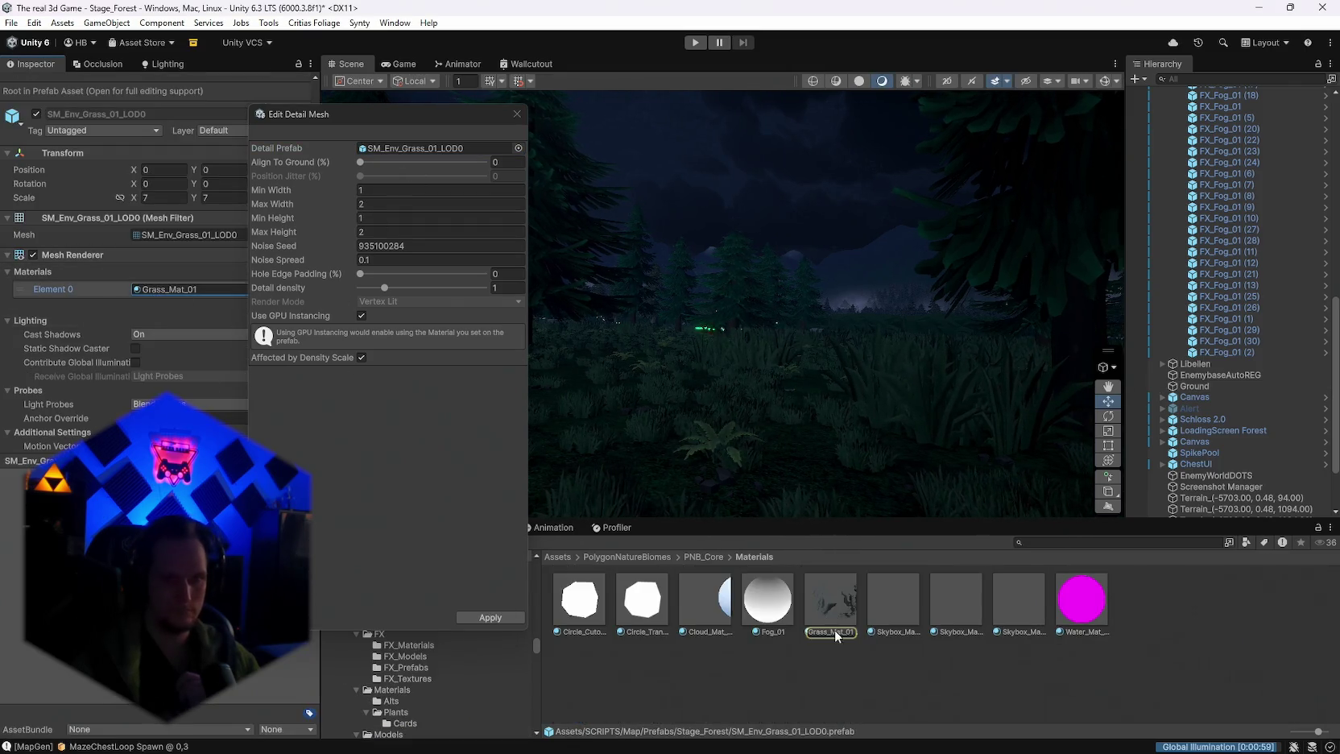
pyautogui.scroll(-15, 150, 374)
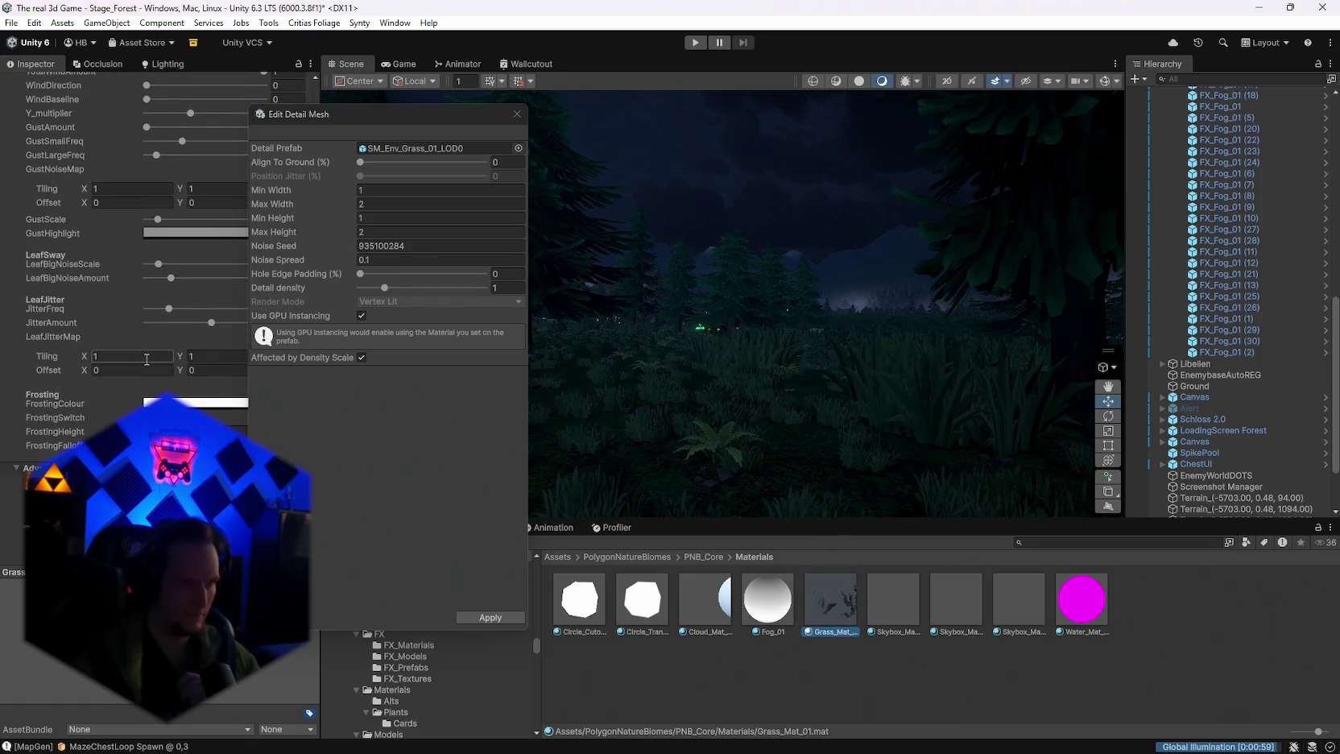
pyautogui.click(731, 475)
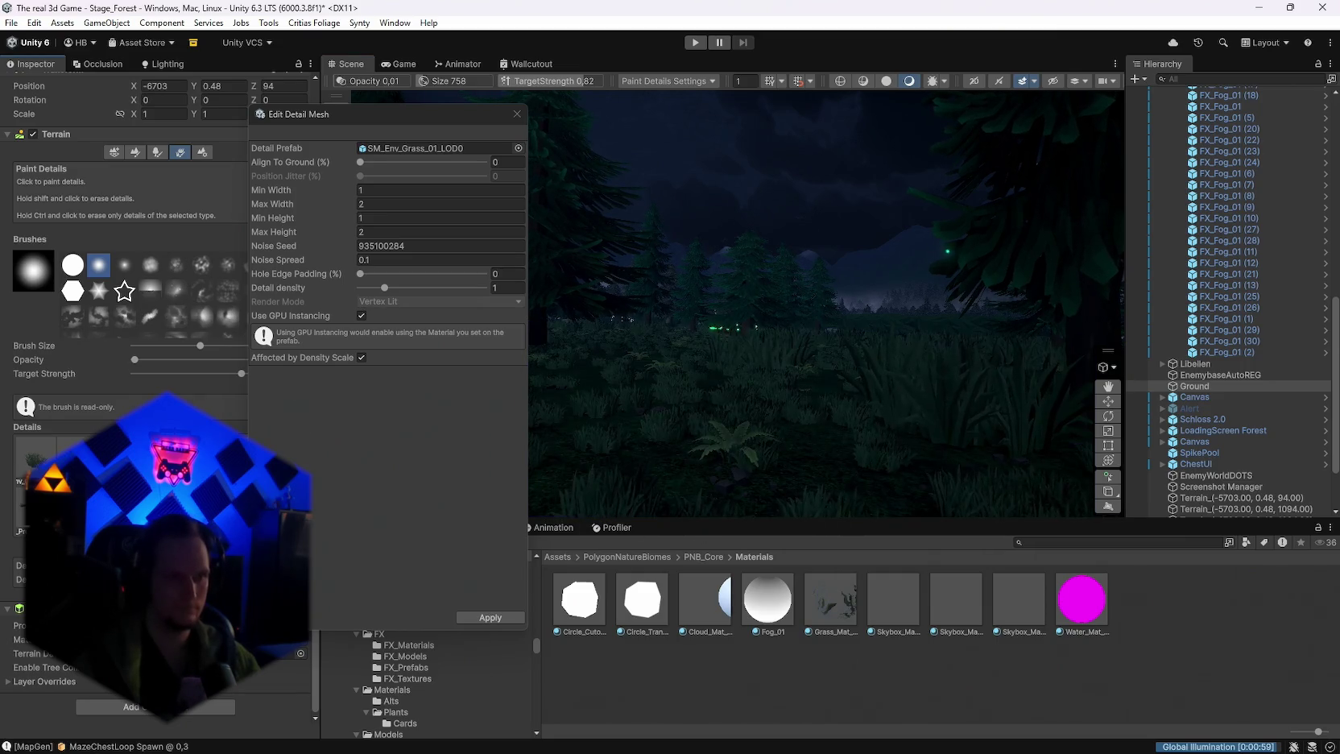
# Step: Set the Detail Prefab to SM_Env_Pebbles_01, verify its Rockis material, and close the dialog
pyautogui.moveTo(1339, 363); pyautogui.dragTo(425, 149)
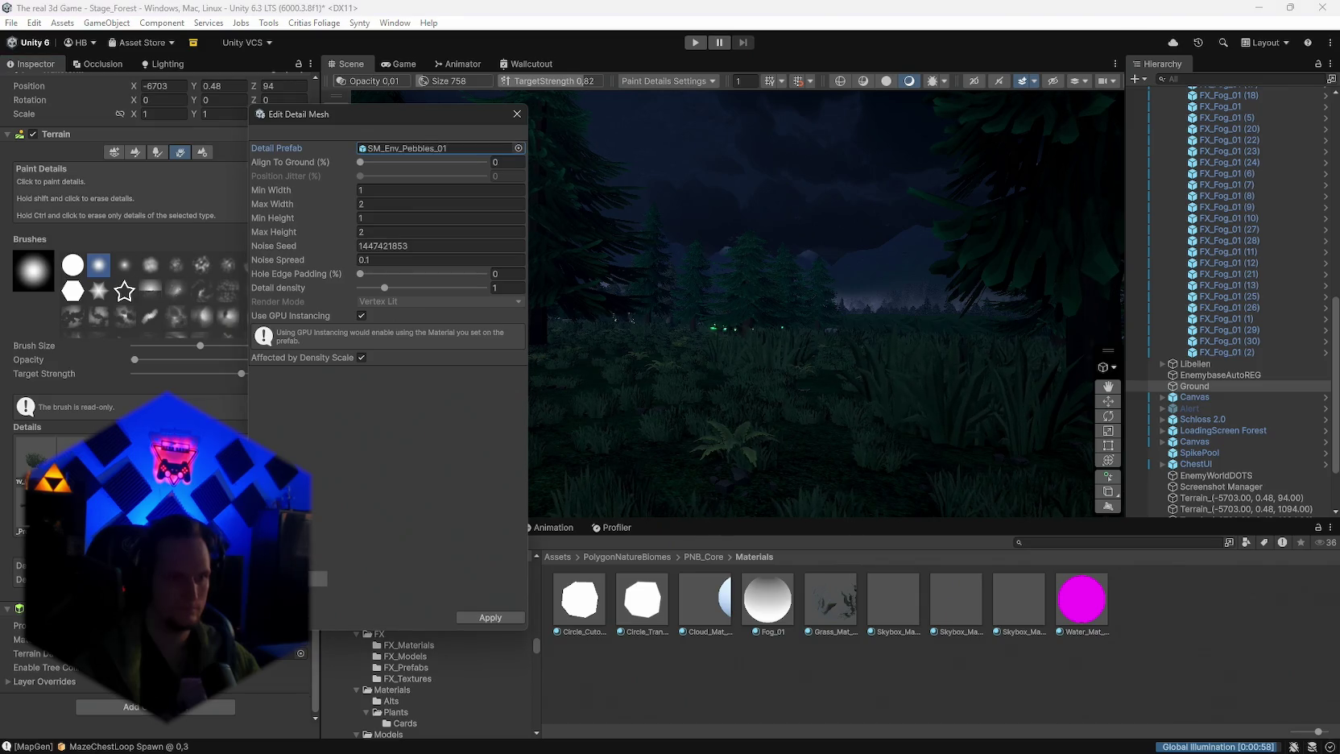
pyautogui.click(424, 152)
pyautogui.click(644, 640)
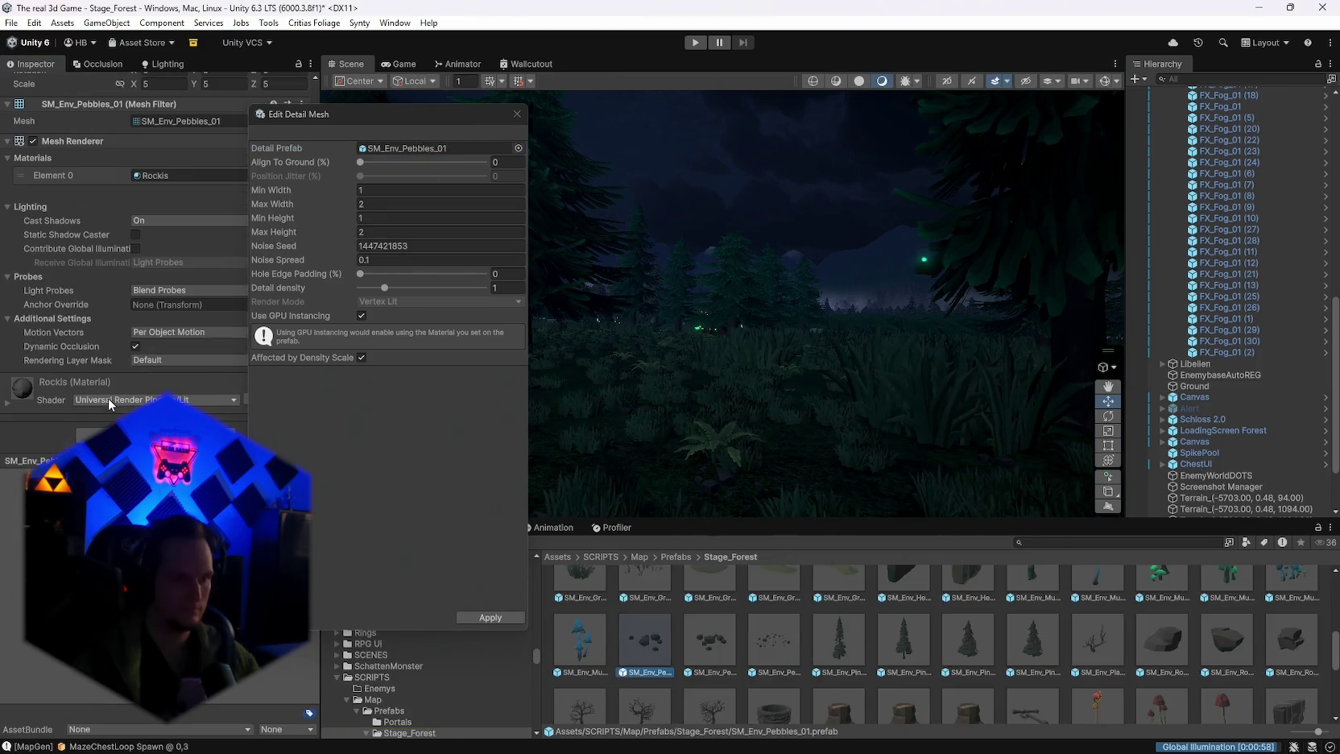
pyautogui.click(157, 175)
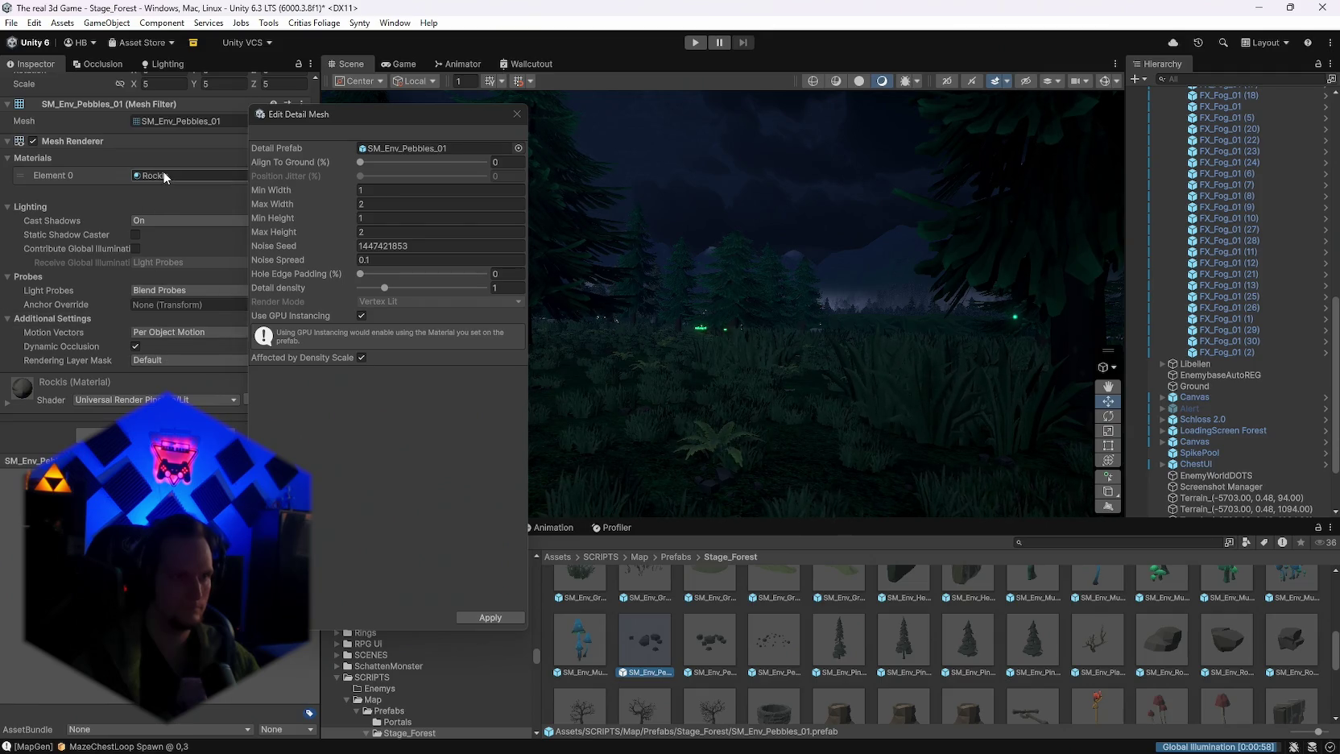
pyautogui.click(1097, 644)
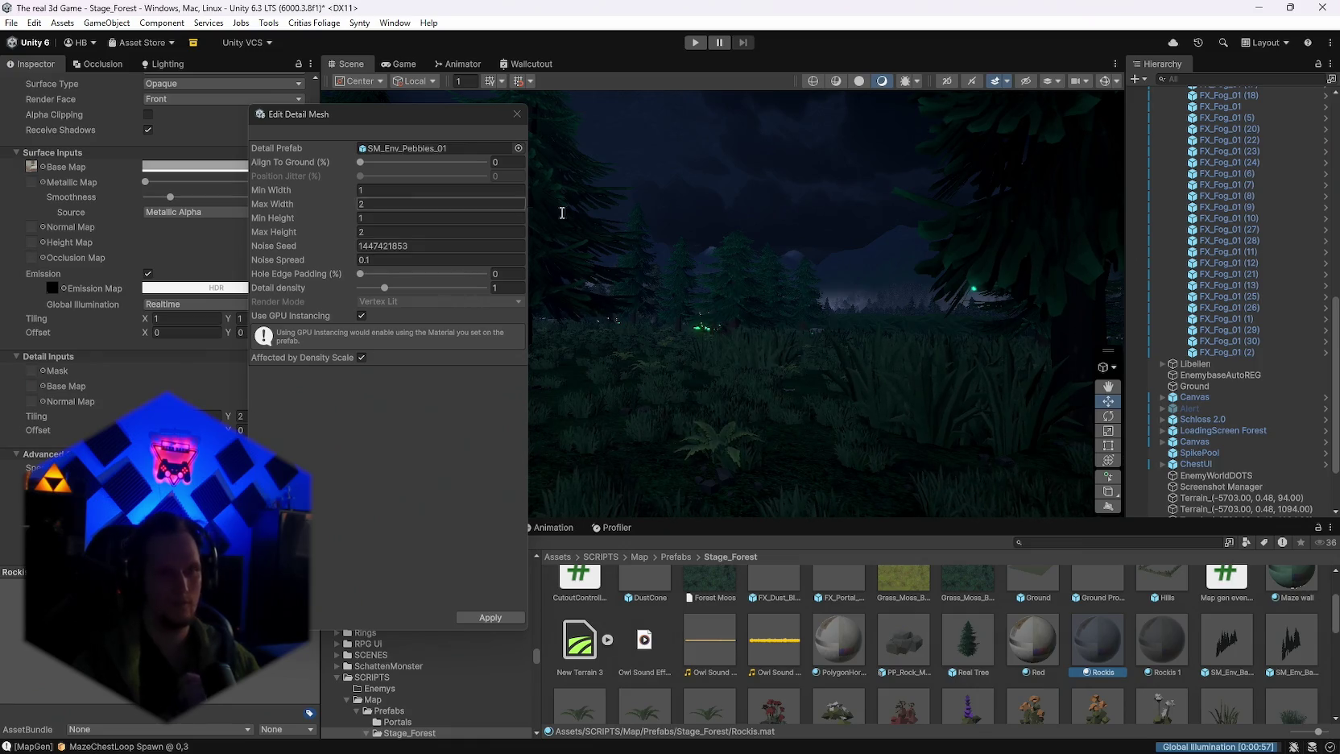
pyautogui.click(777, 380)
pyautogui.click(516, 114)
pyautogui.scroll(-3, 903, 668)
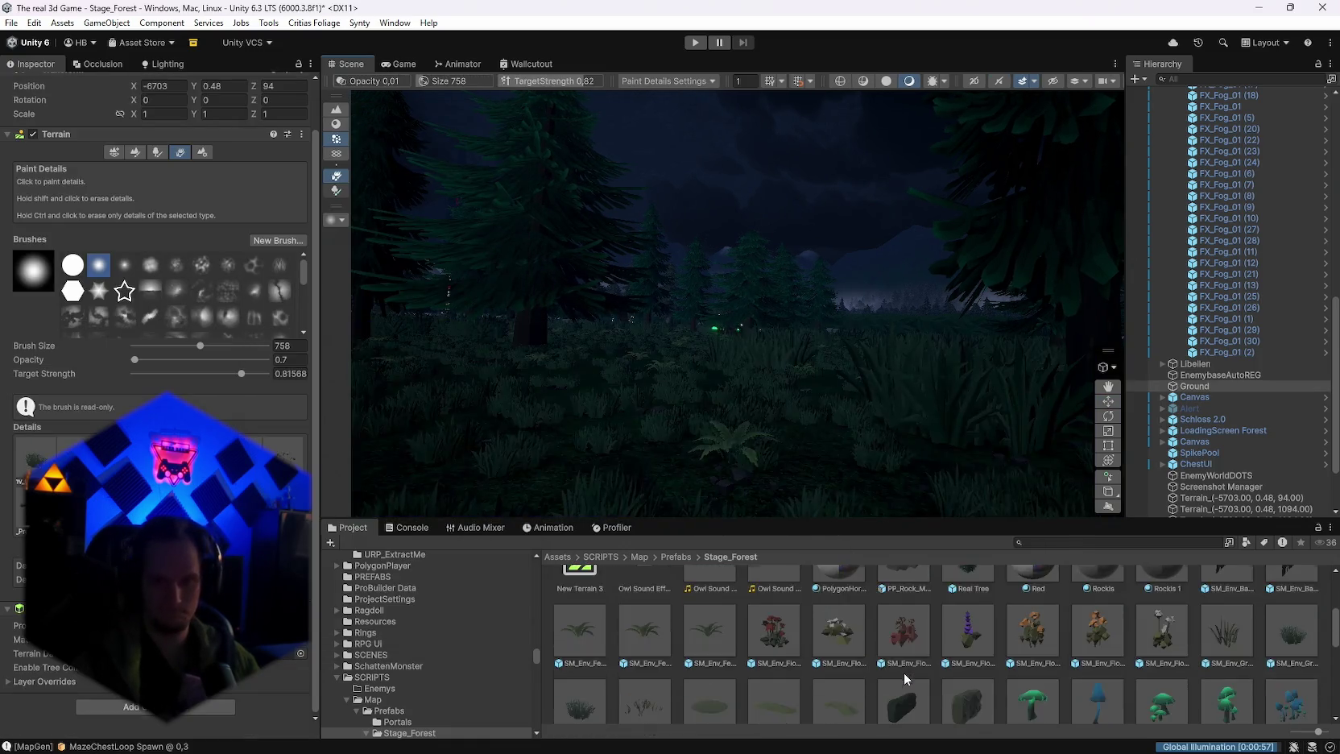
# Step: Scroll through the Project folder tree searching for the nature asset folders
pyautogui.scroll(1, 917, 662)
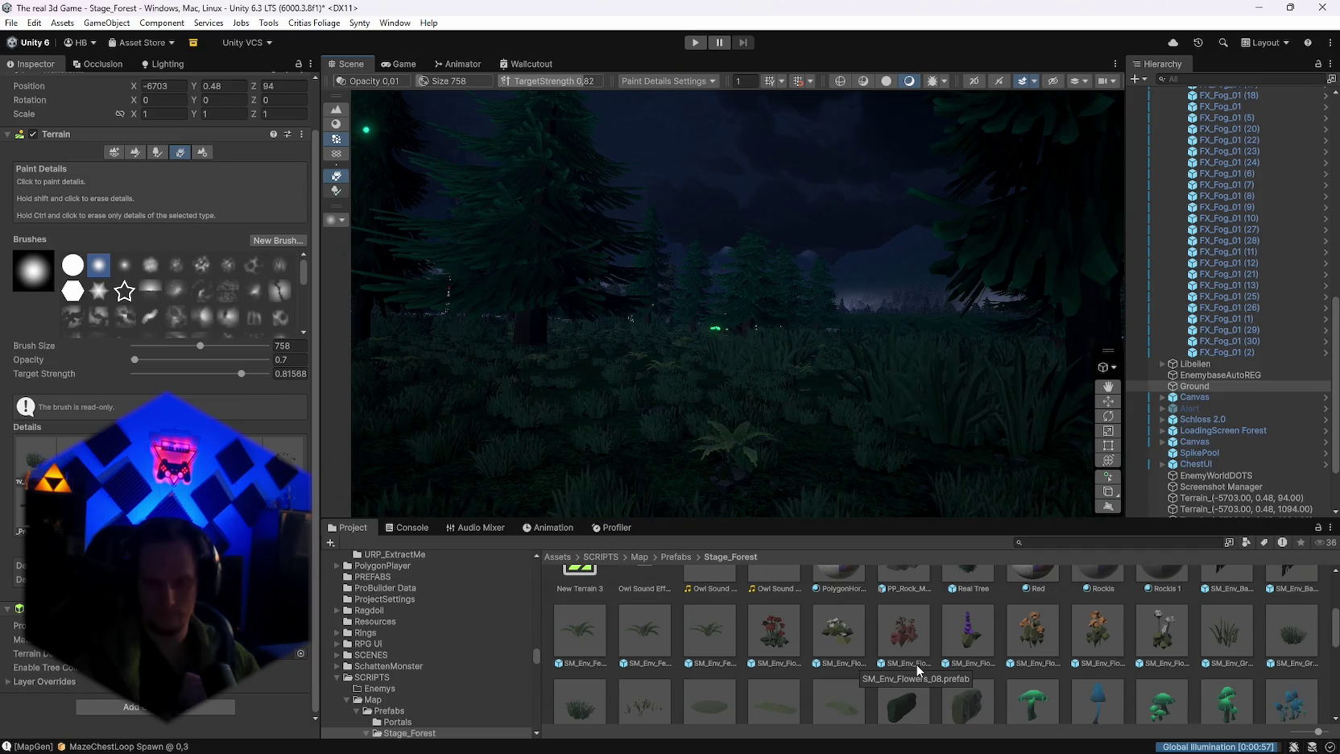
pyautogui.scroll(-2, 918, 668)
pyautogui.scroll(-2, 916, 664)
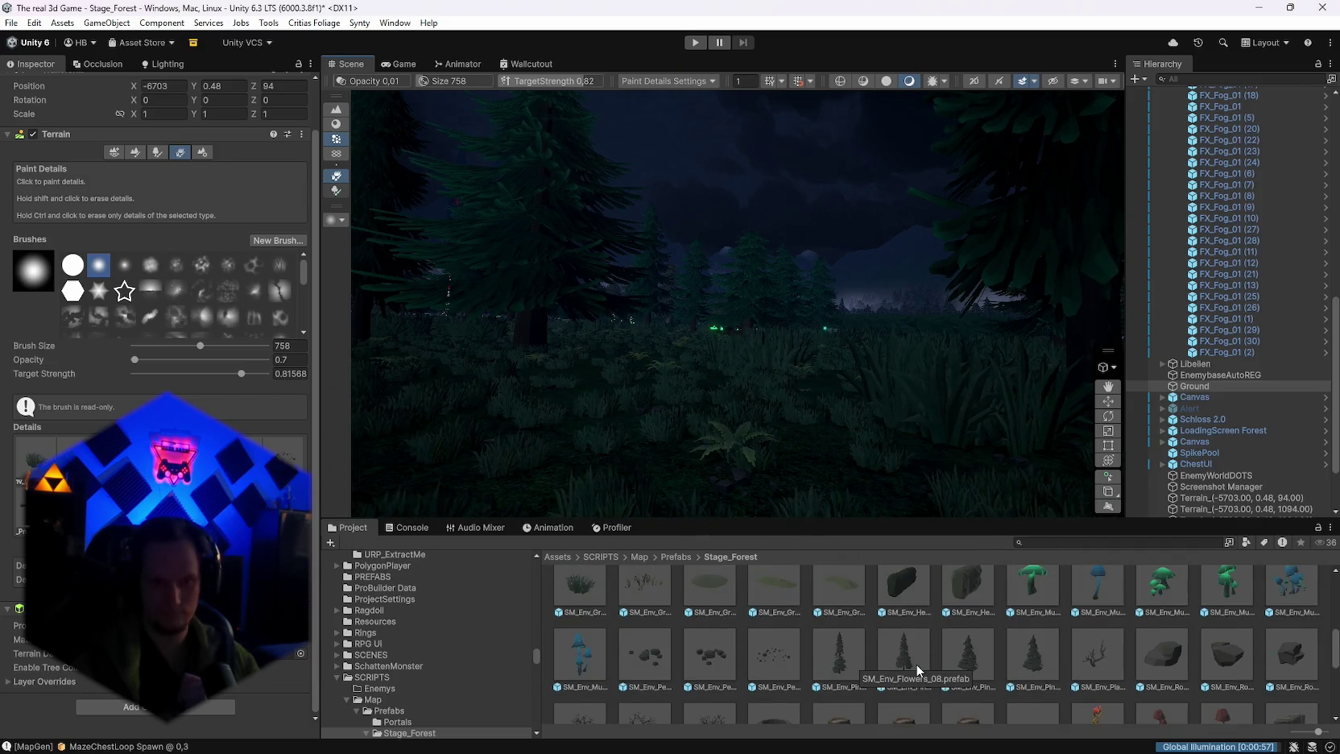
pyautogui.scroll(-2, 922, 660)
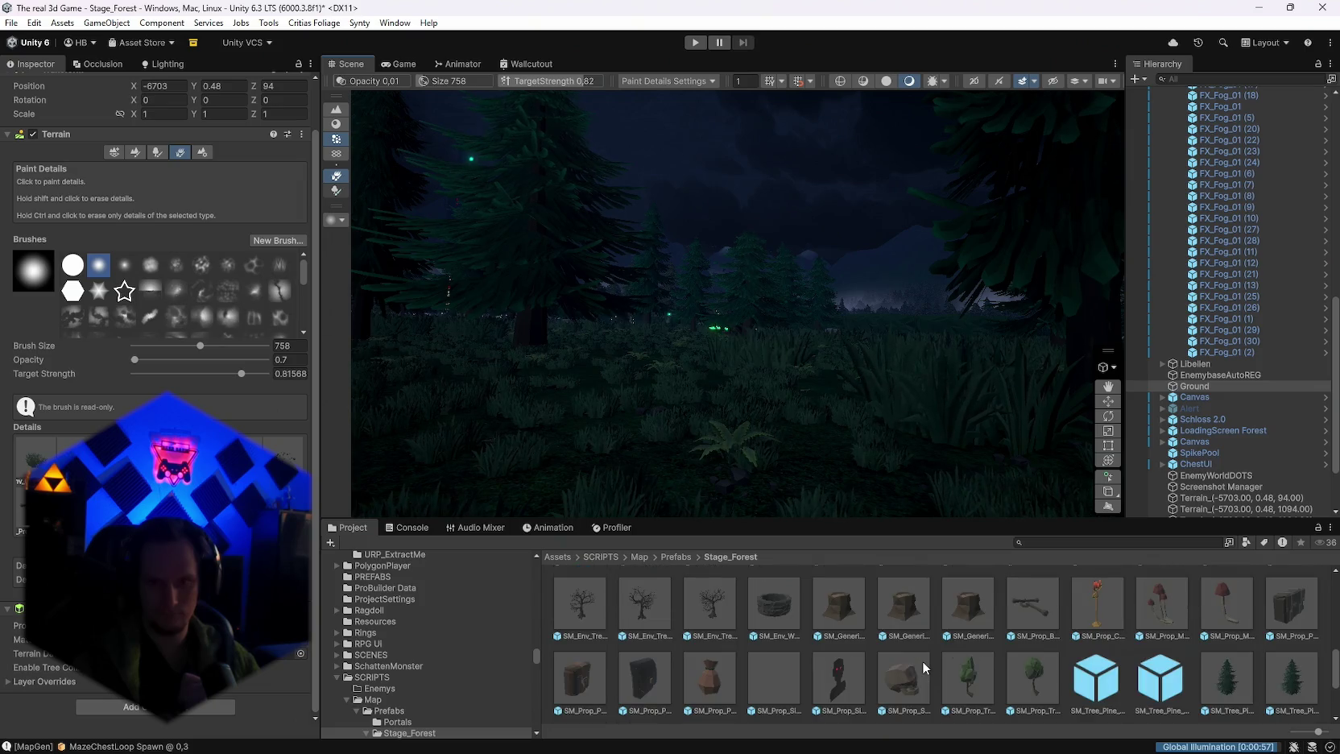
pyautogui.scroll(-3, 395, 651)
pyautogui.scroll(-10, 429, 654)
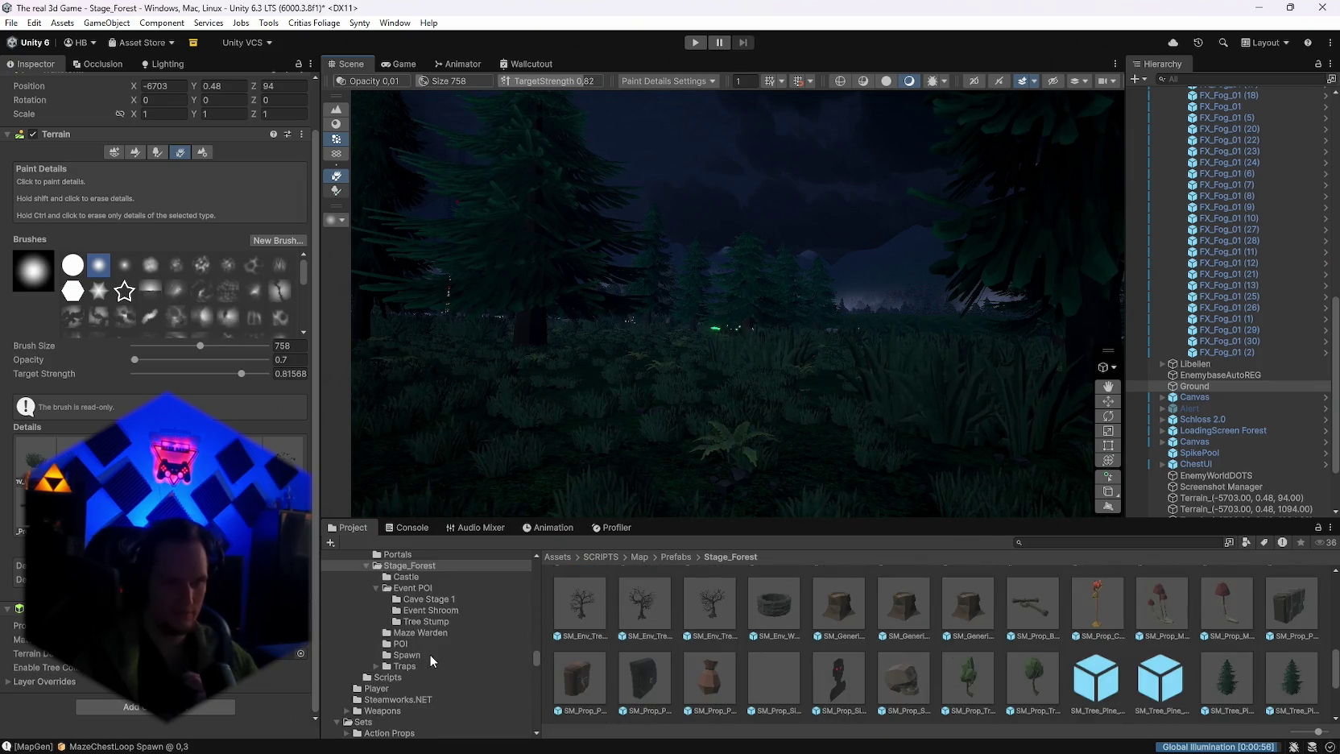
pyautogui.scroll(-10, 490, 678)
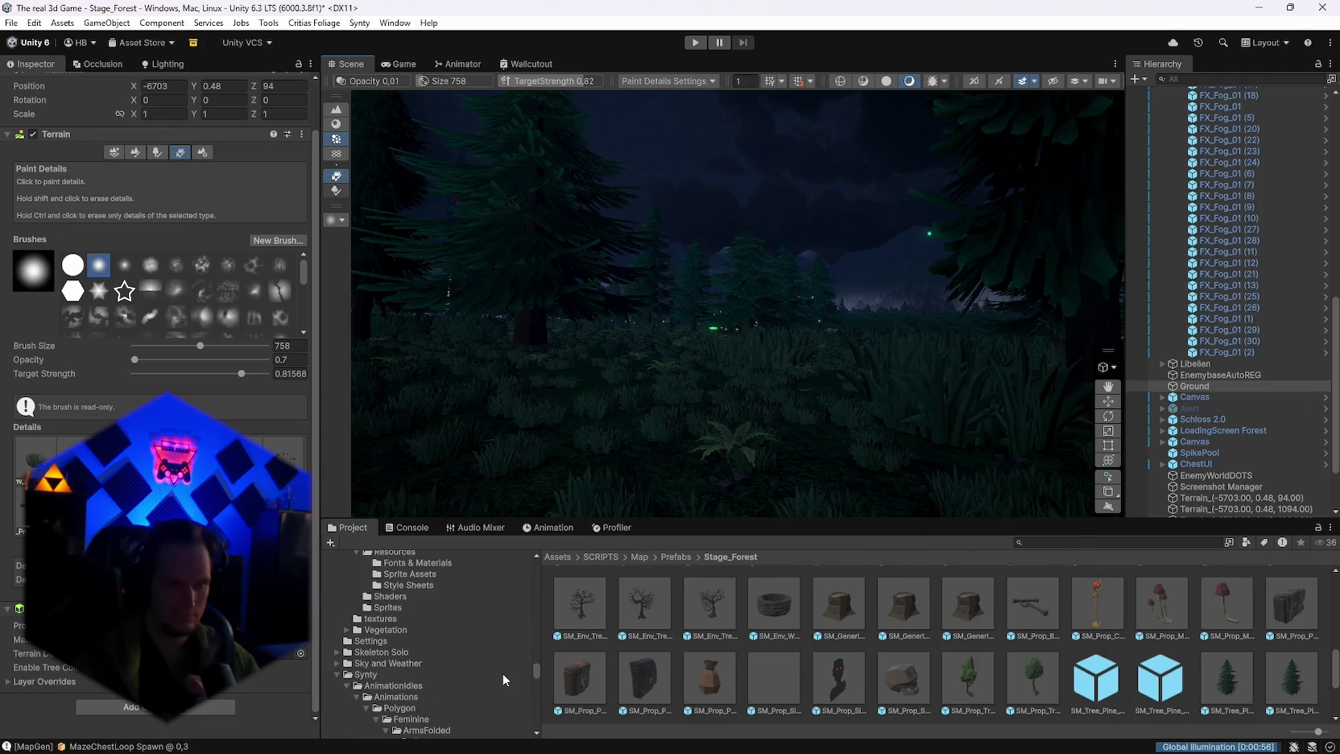
pyautogui.moveTo(531, 672); pyautogui.dragTo(531, 569)
pyautogui.scroll(-10, 431, 635)
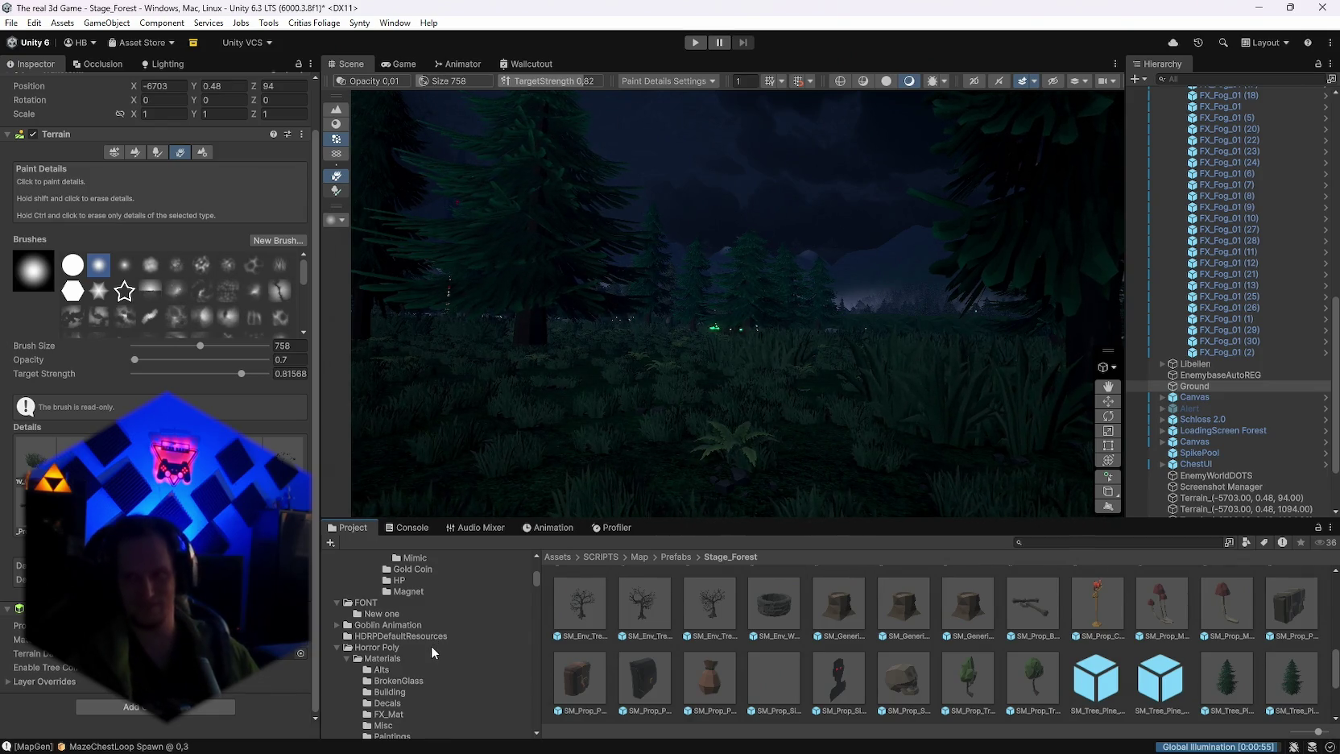
pyautogui.scroll(-2, 432, 645)
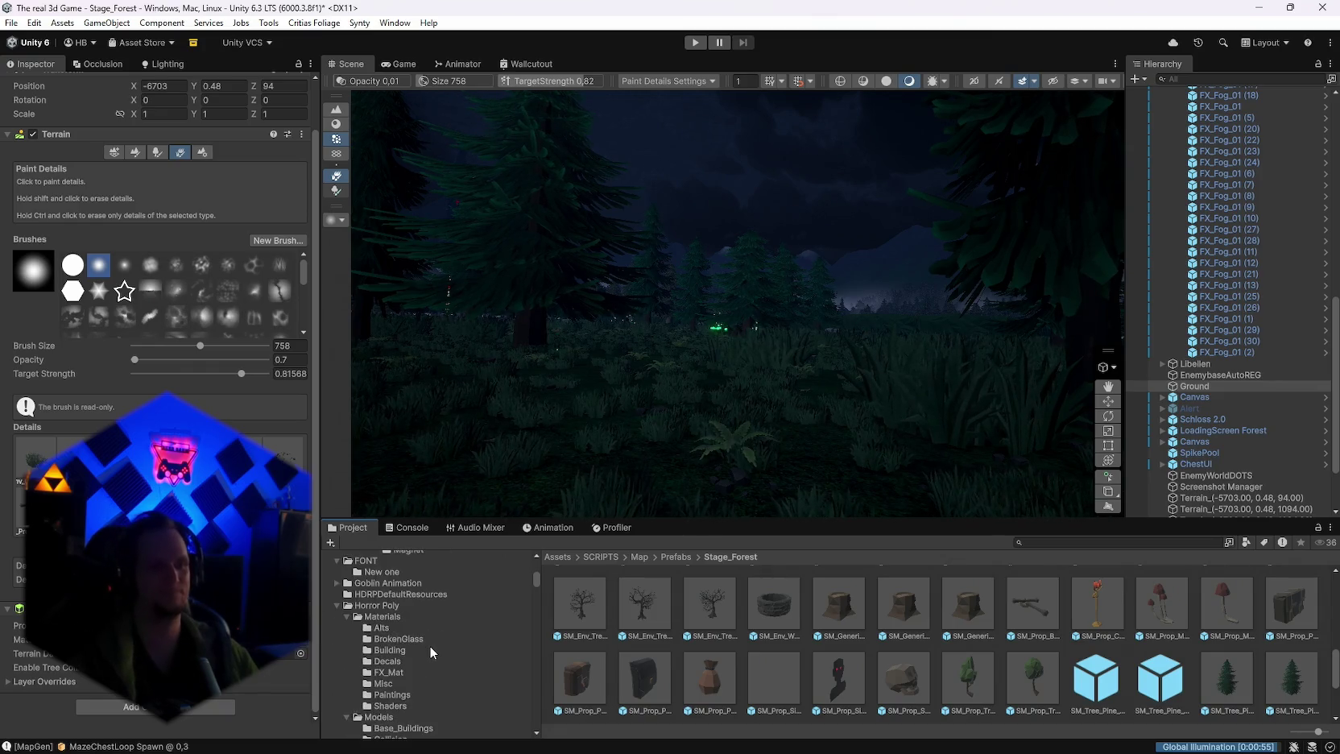
pyautogui.scroll(3, 429, 645)
pyautogui.scroll(3, 426, 629)
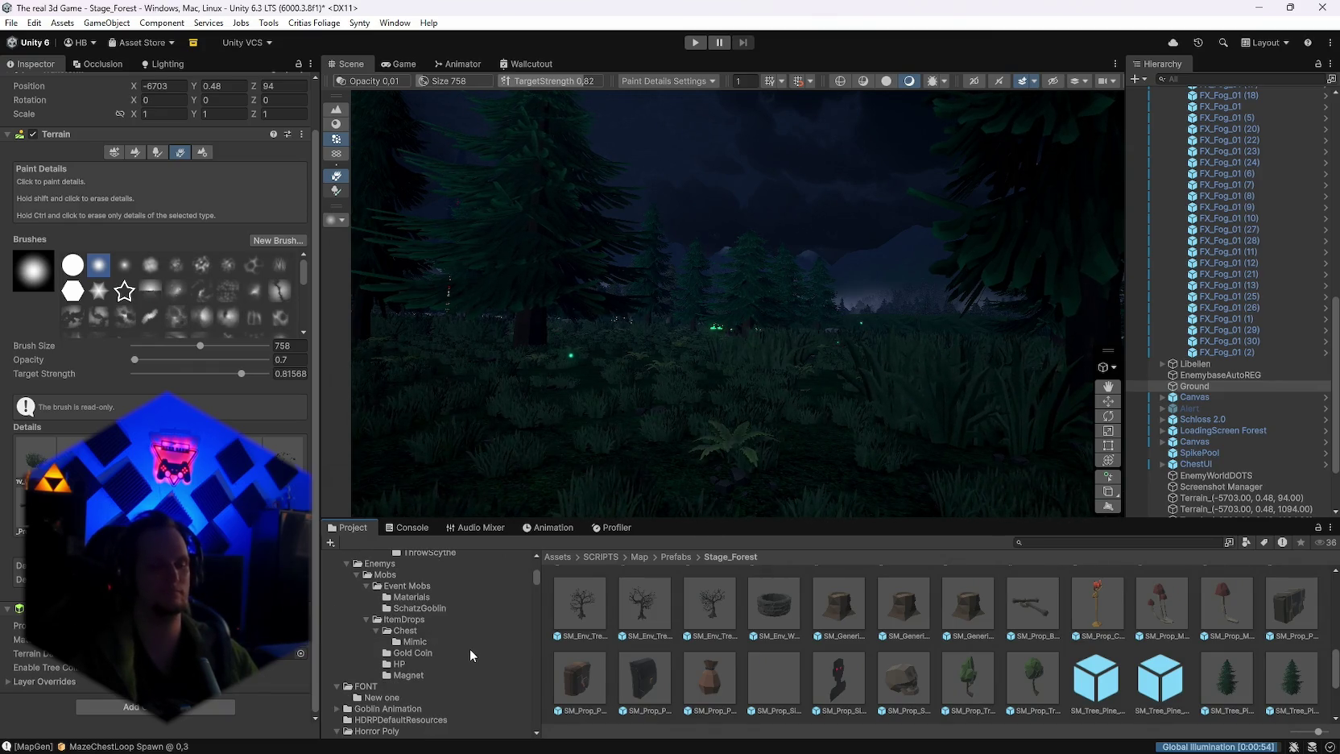
pyautogui.scroll(-2, 468, 648)
pyautogui.scroll(-2, 467, 646)
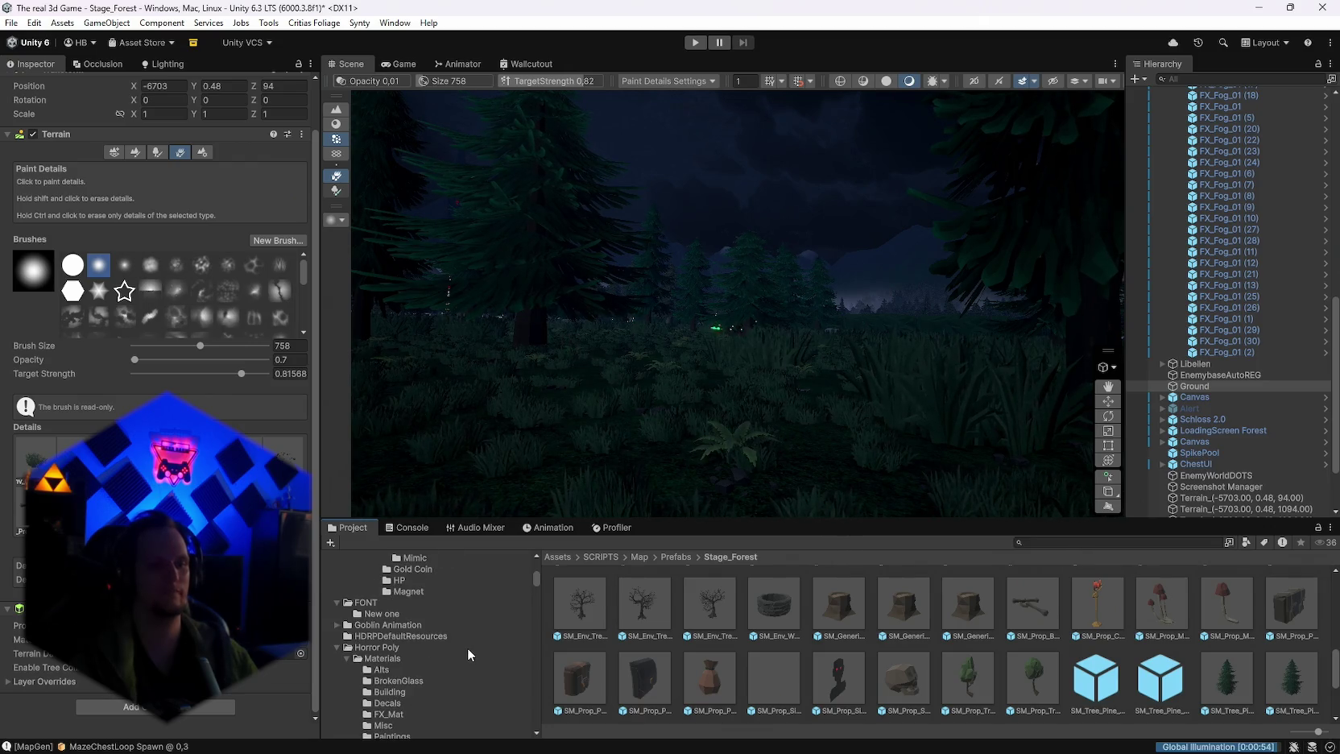
pyautogui.scroll(-10, 467, 647)
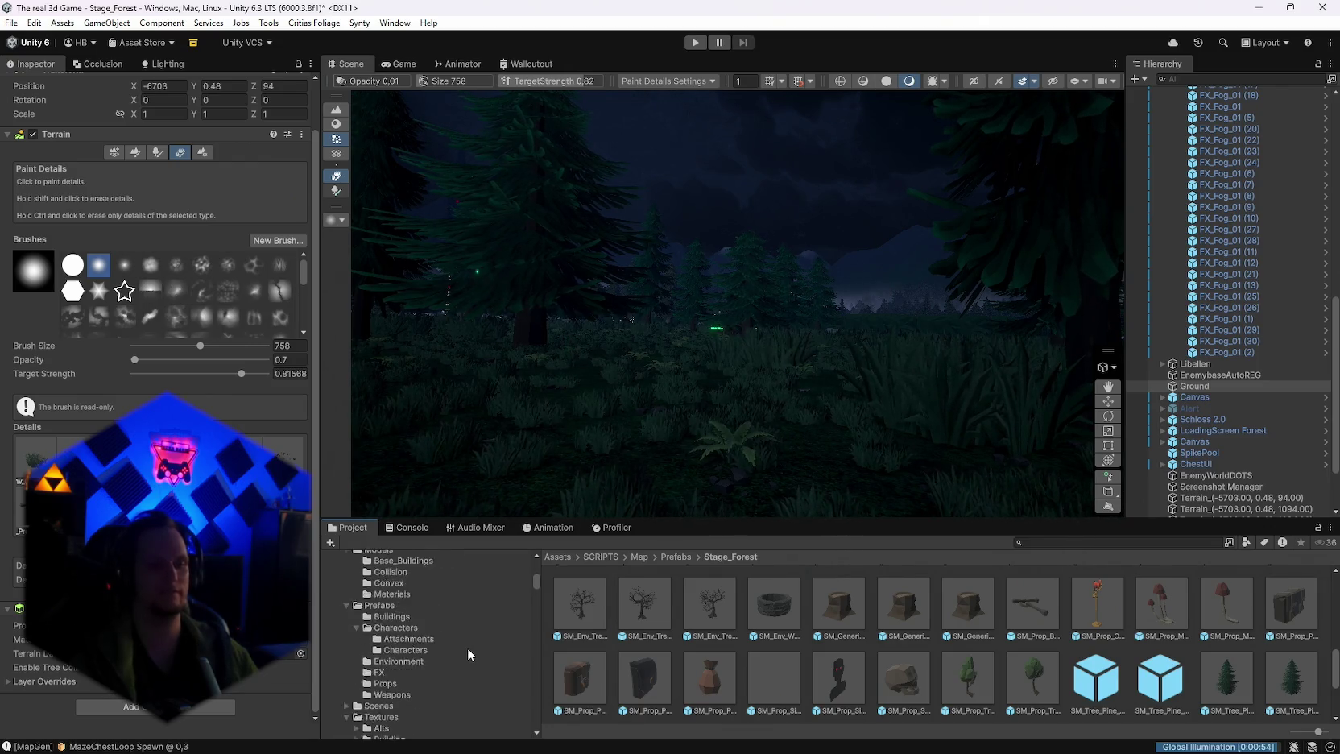
pyautogui.scroll(-15, 467, 646)
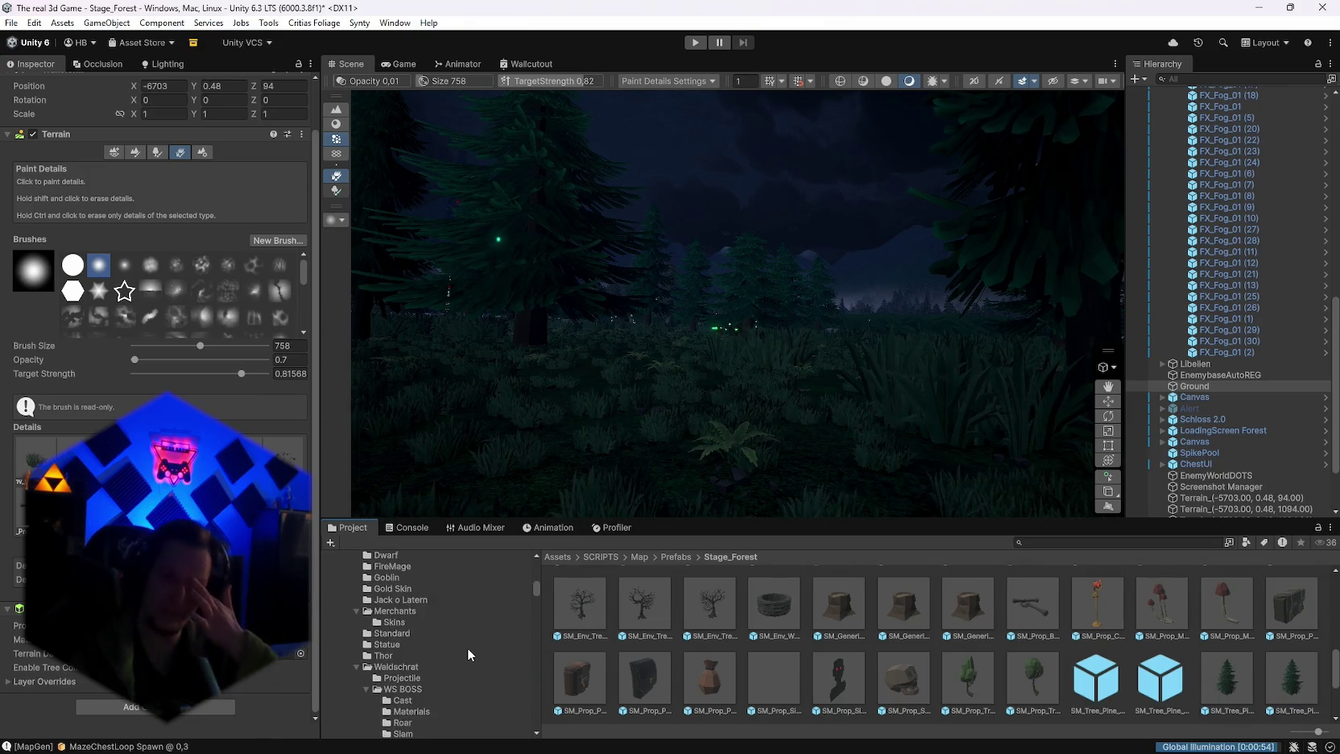
pyautogui.scroll(-10, 467, 646)
pyautogui.scroll(-5, 466, 646)
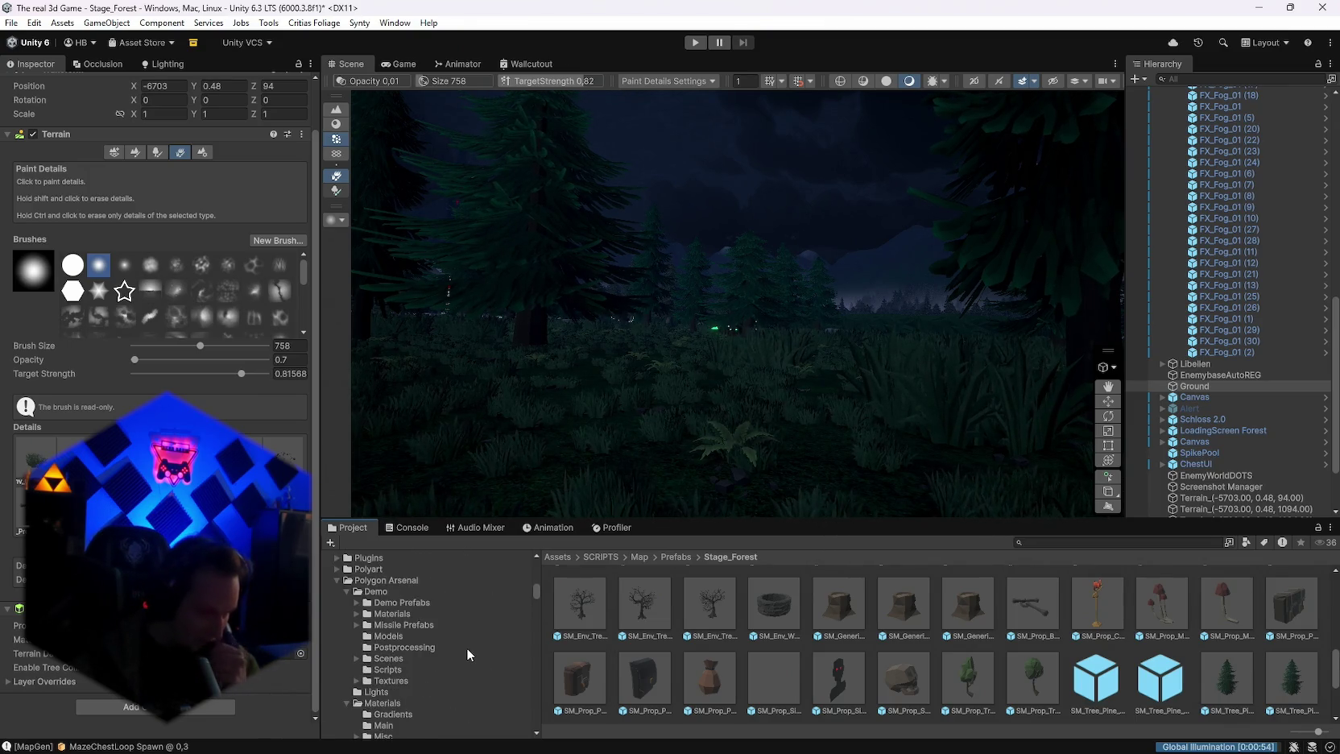
pyautogui.scroll(-10, 465, 646)
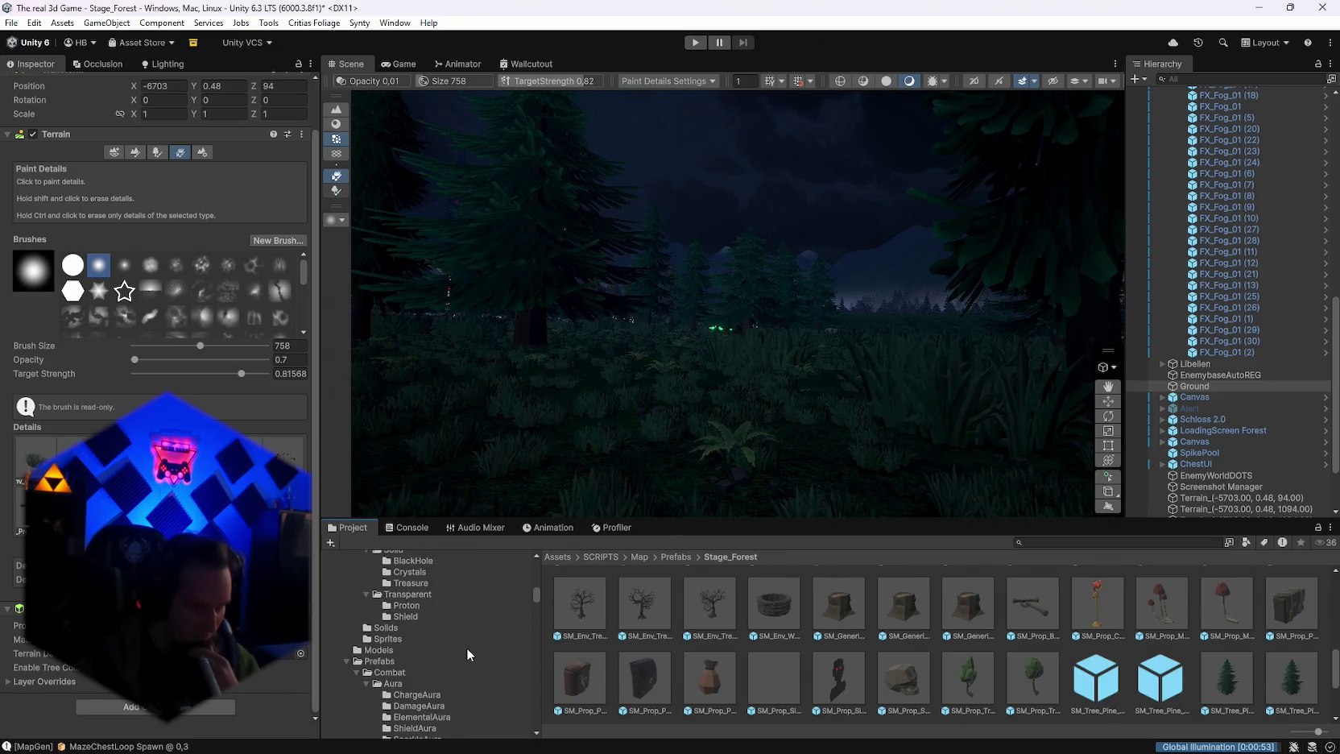
pyautogui.scroll(-5, 465, 647)
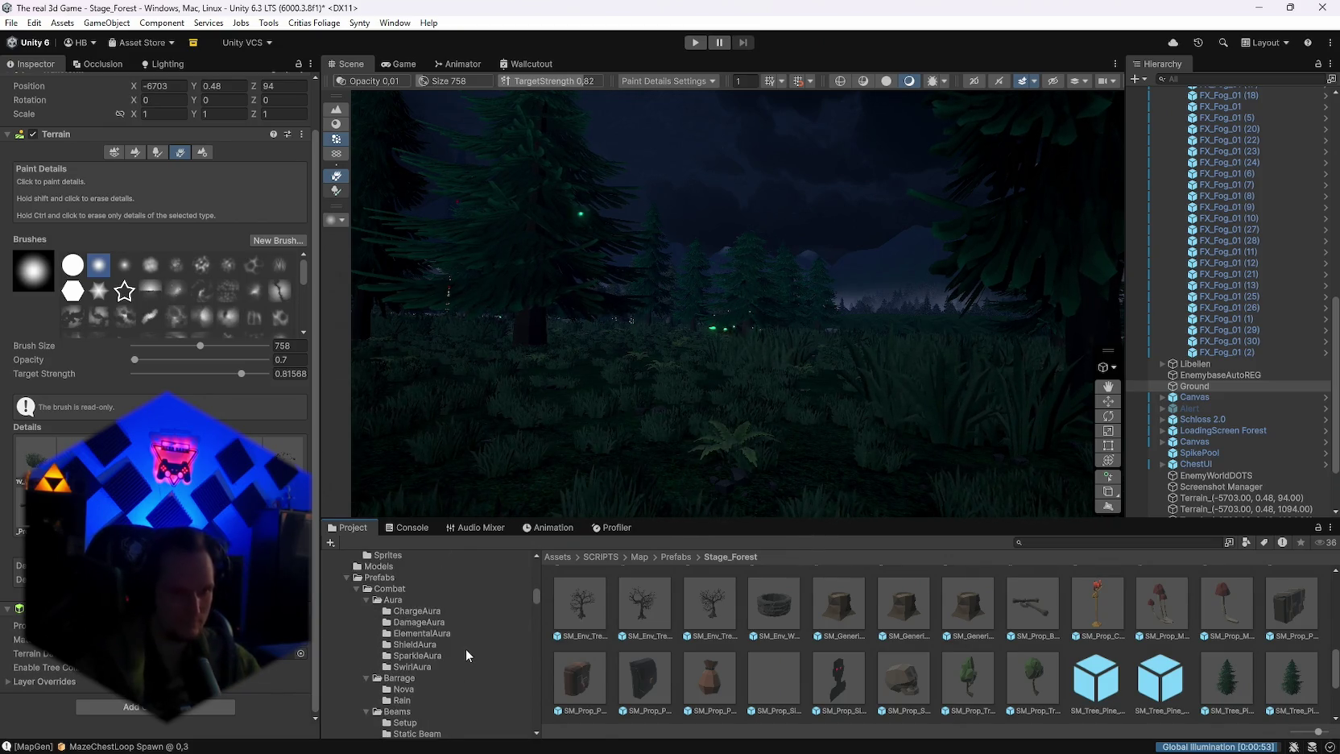
pyautogui.scroll(10, 463, 652)
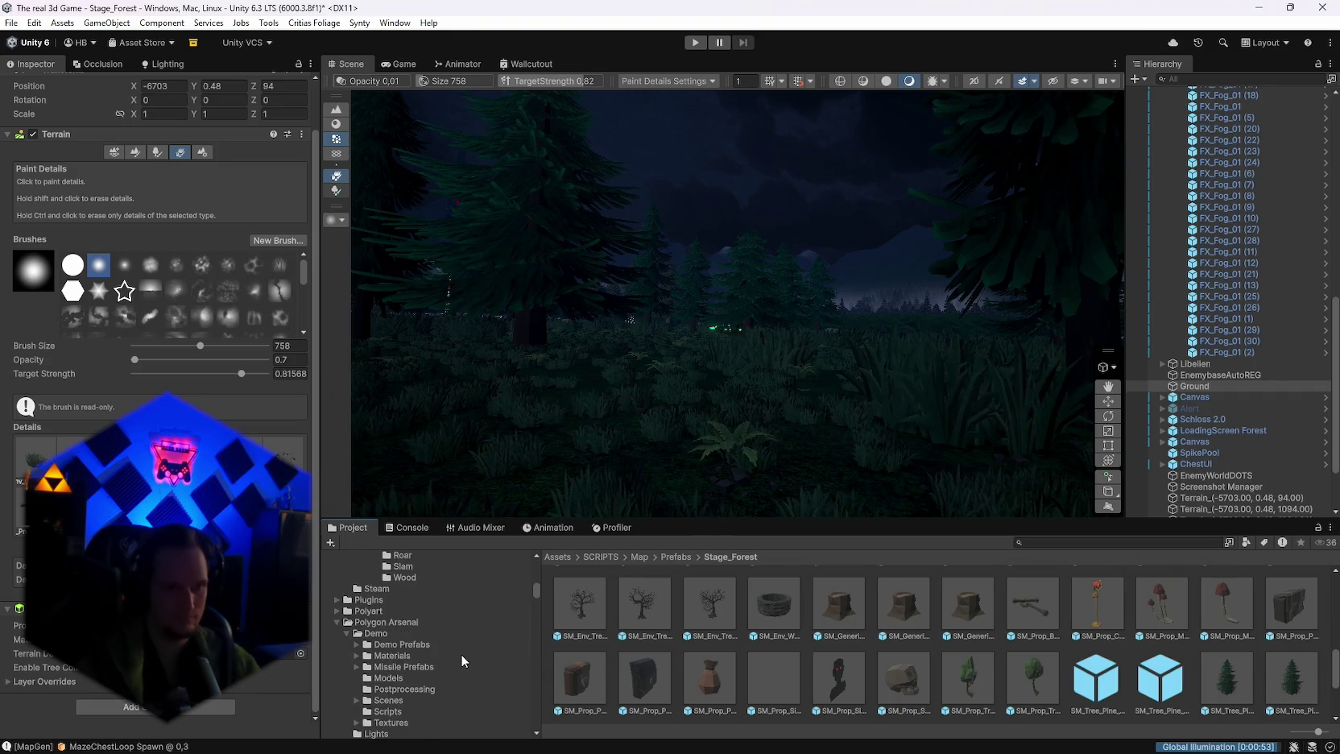
pyautogui.scroll(10, 460, 654)
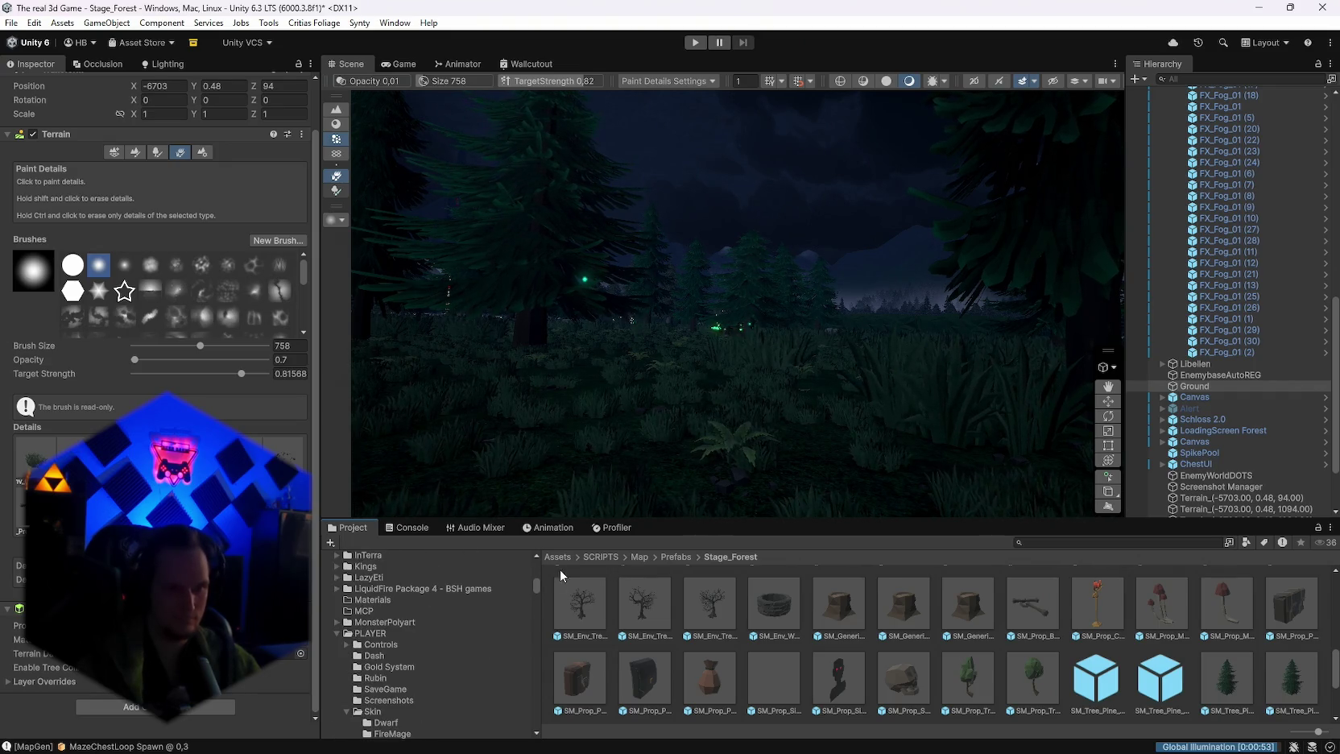
pyautogui.scroll(5, 536, 584)
pyautogui.scroll(5, 478, 646)
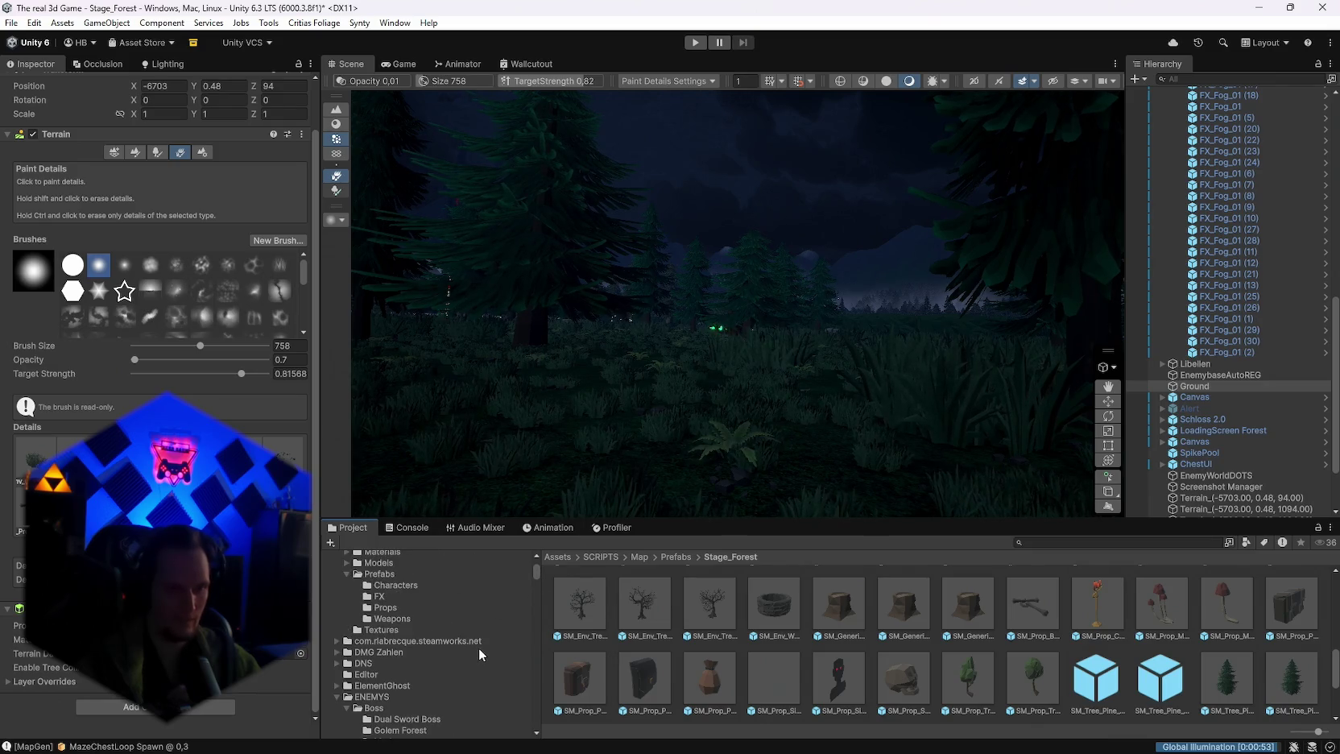
pyautogui.scroll(-3, 477, 646)
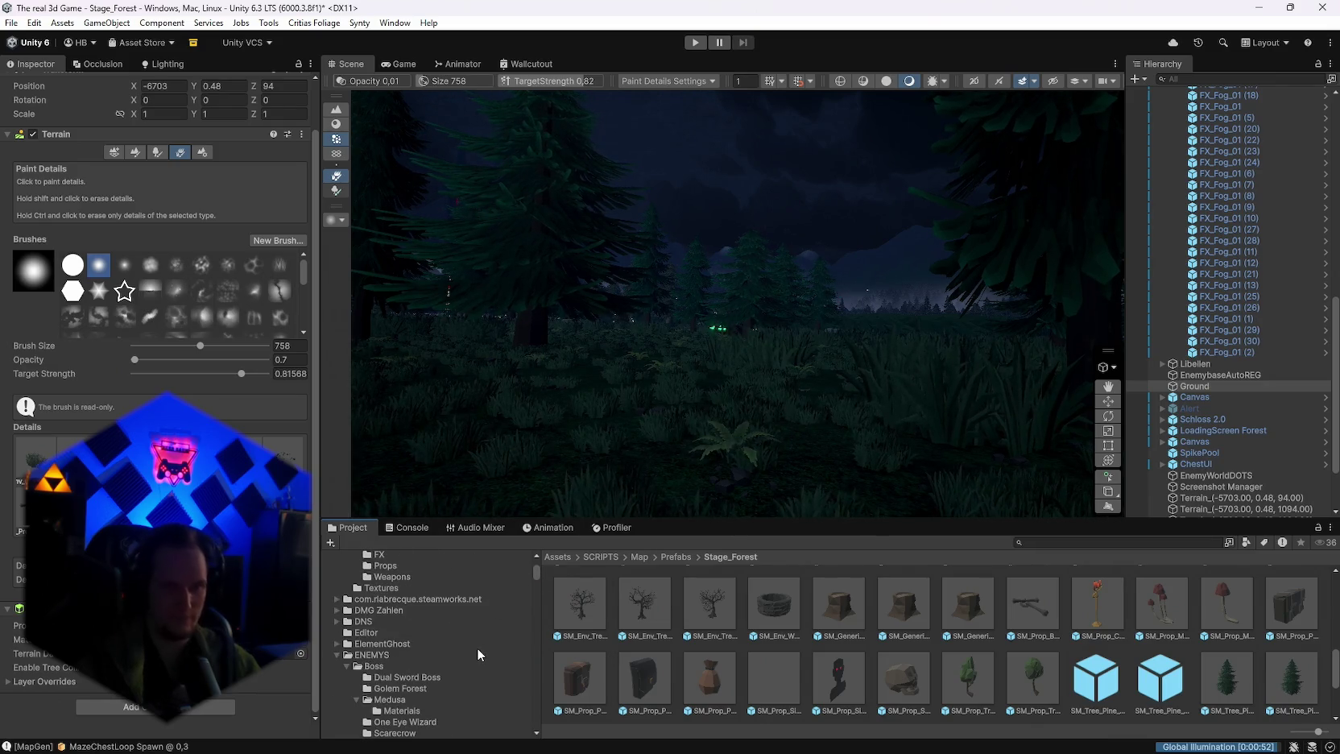
pyautogui.scroll(15, 477, 646)
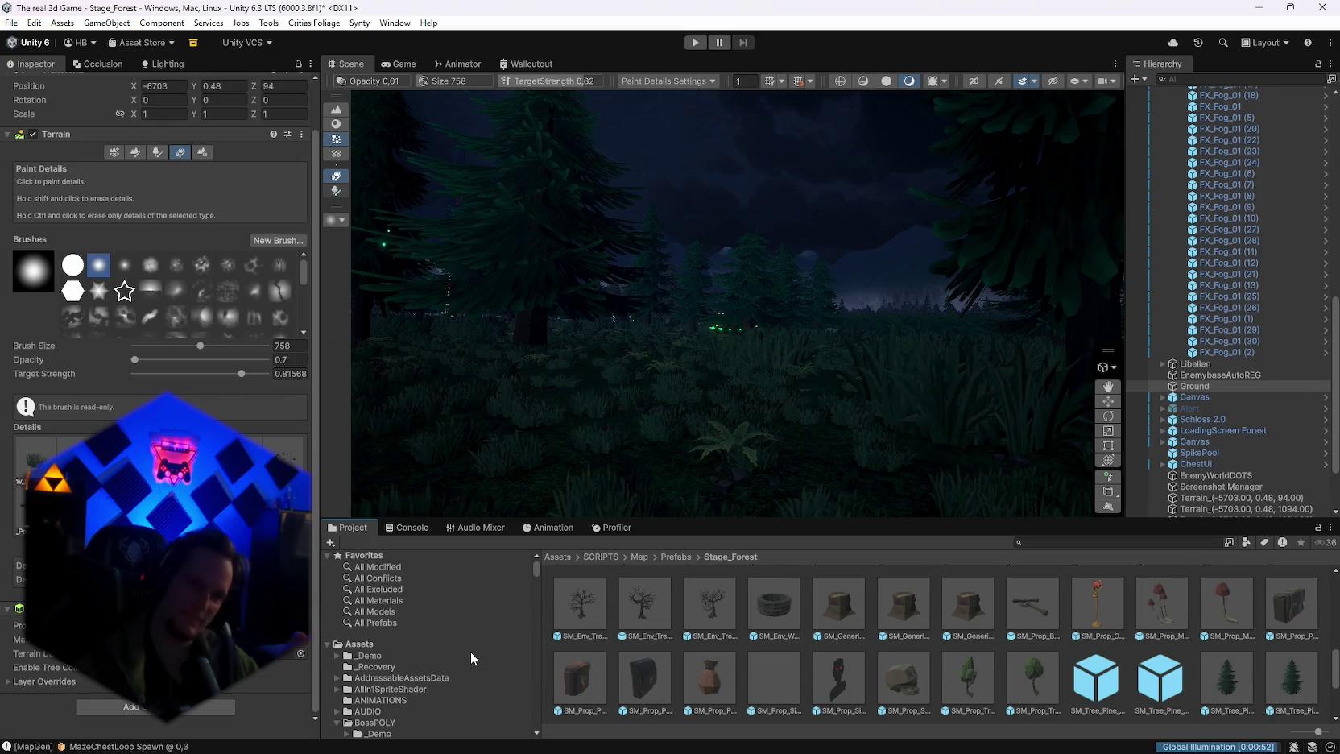
pyautogui.scroll(-5, 470, 652)
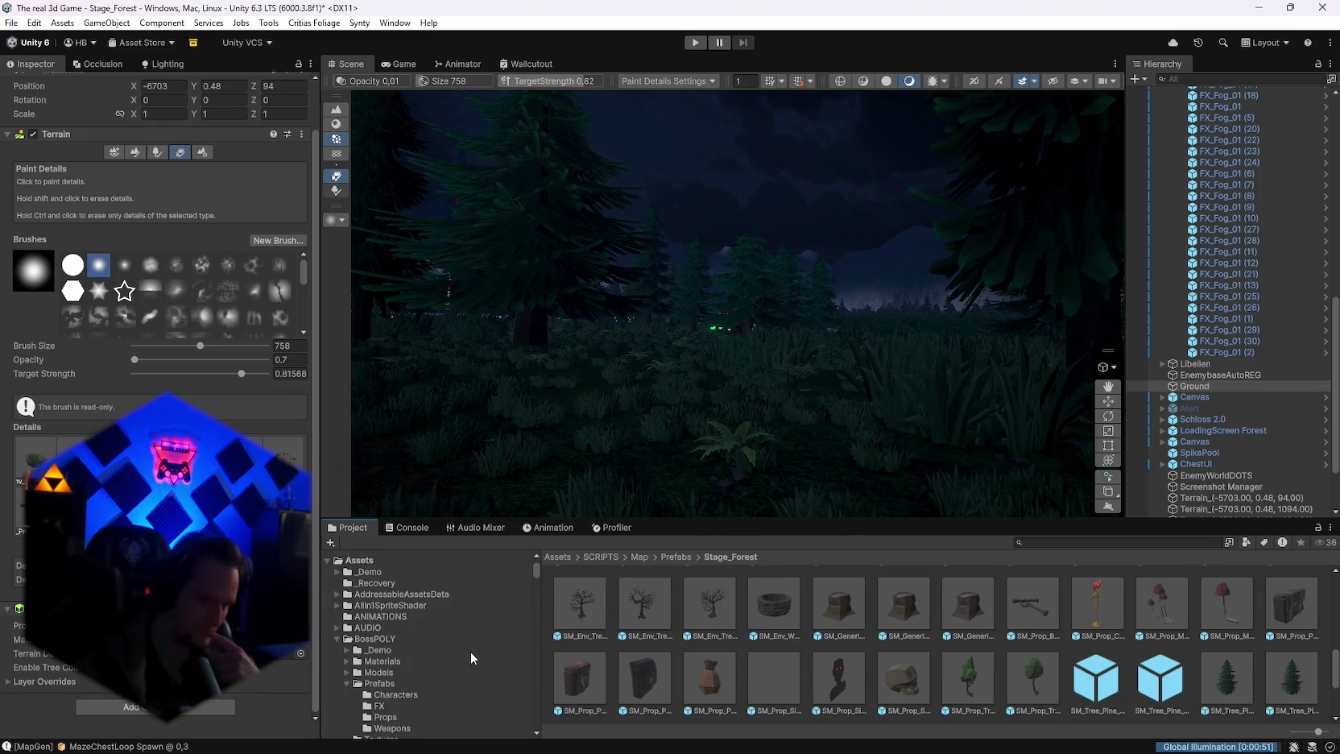
pyautogui.scroll(-2, 470, 652)
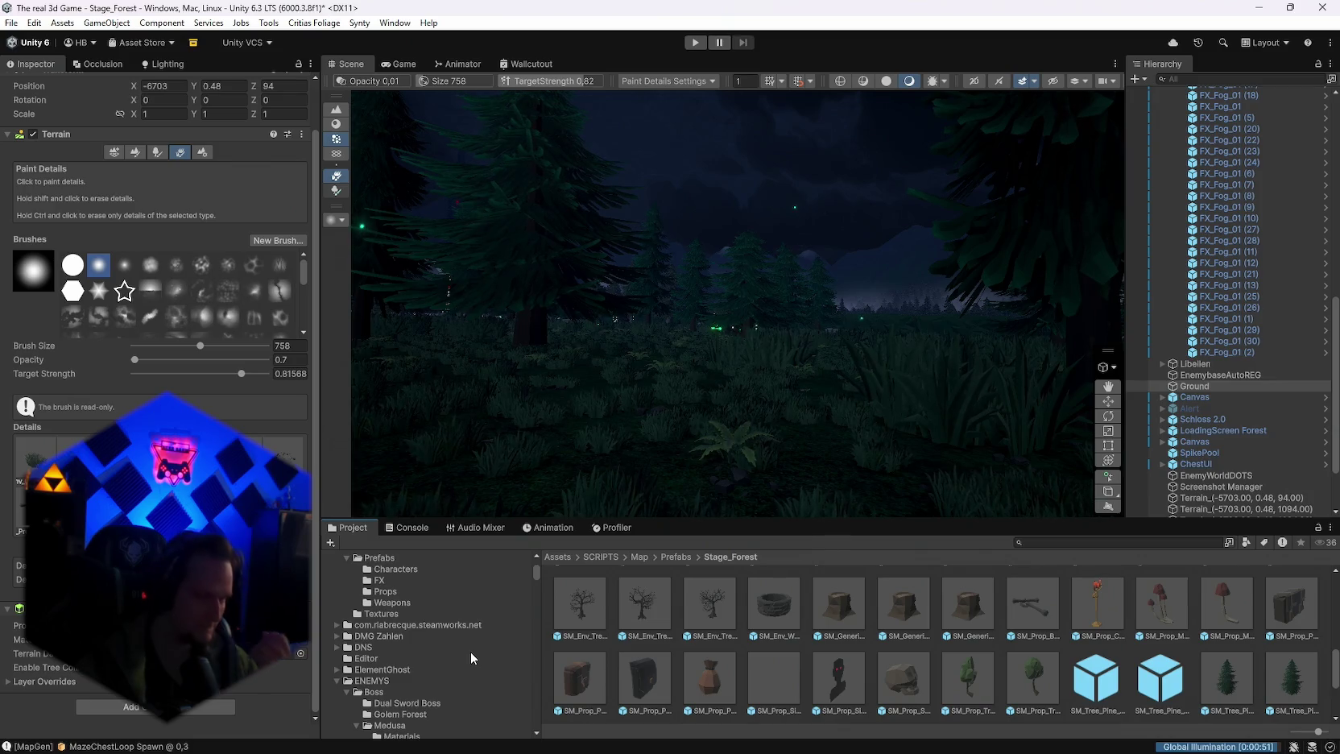
pyautogui.scroll(-3, 470, 652)
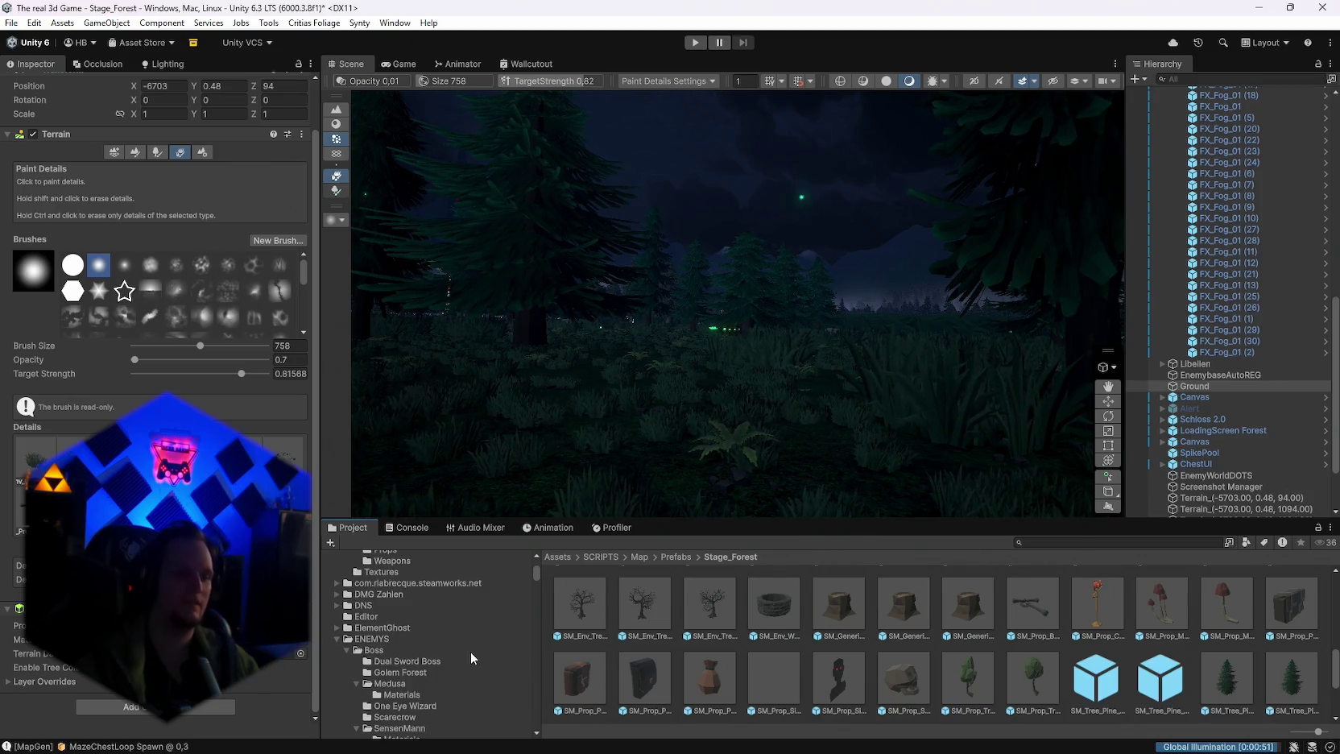
pyautogui.scroll(-2, 470, 651)
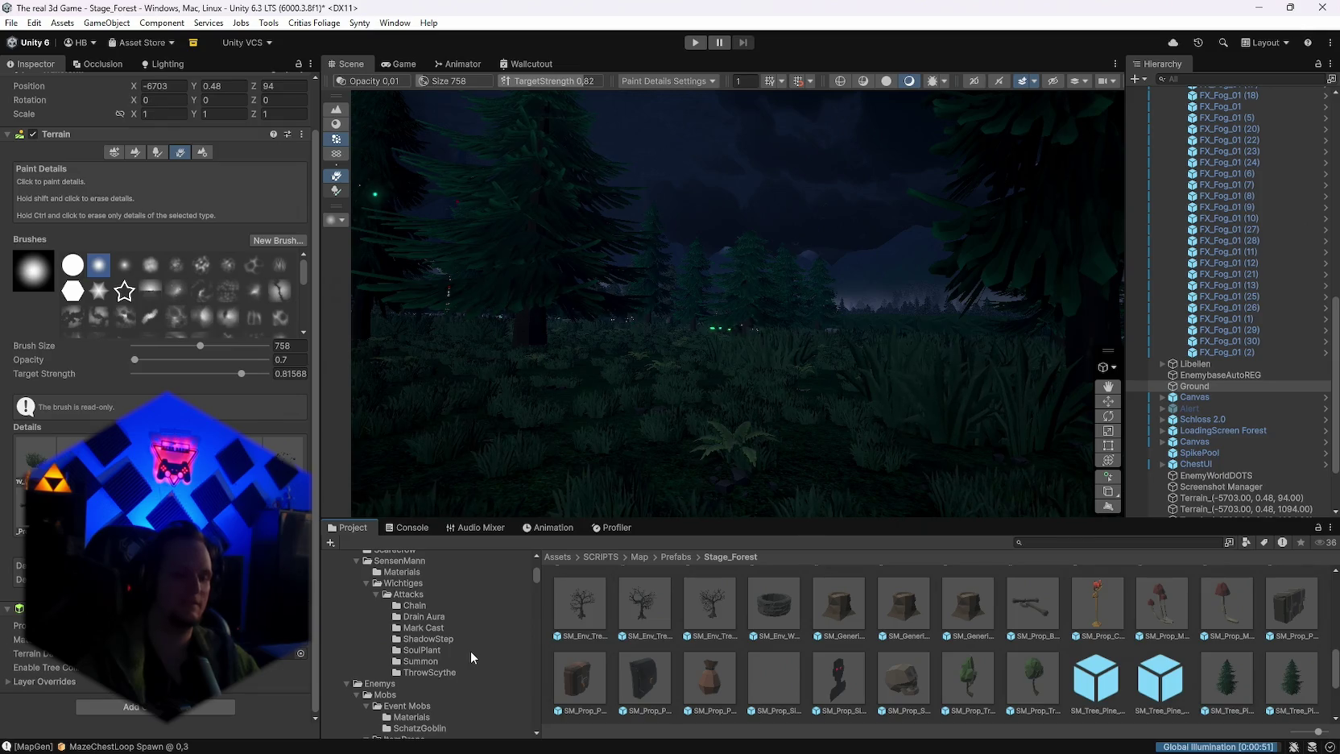
pyautogui.scroll(-2, 470, 652)
pyautogui.scroll(5, 470, 651)
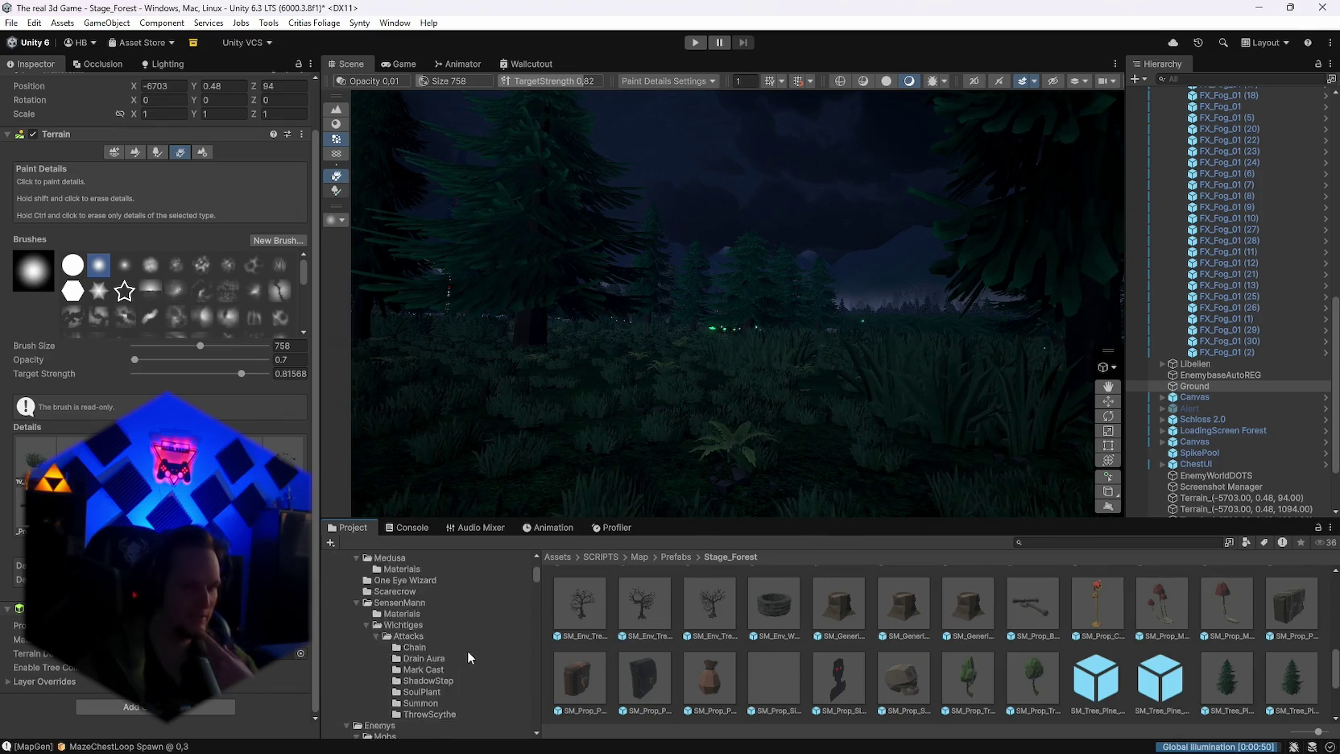
pyautogui.scroll(5, 467, 657)
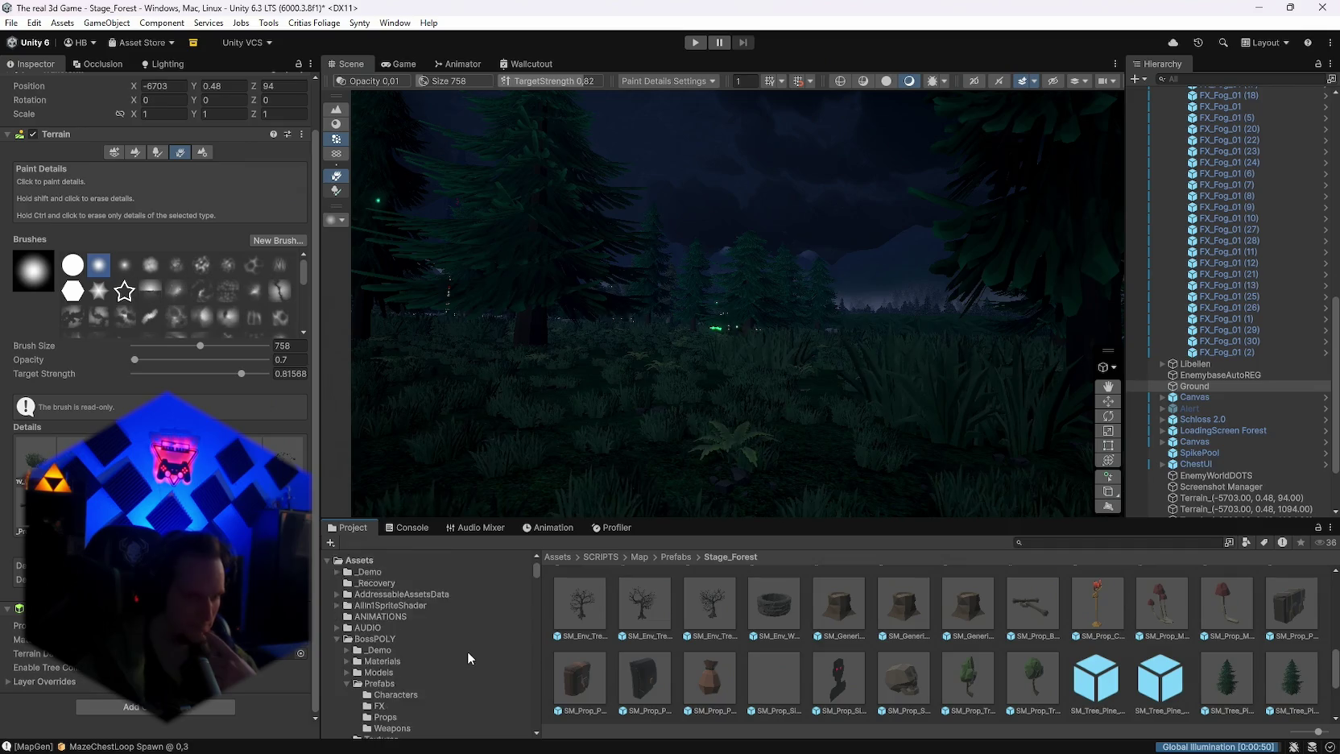
pyautogui.scroll(-10, 467, 651)
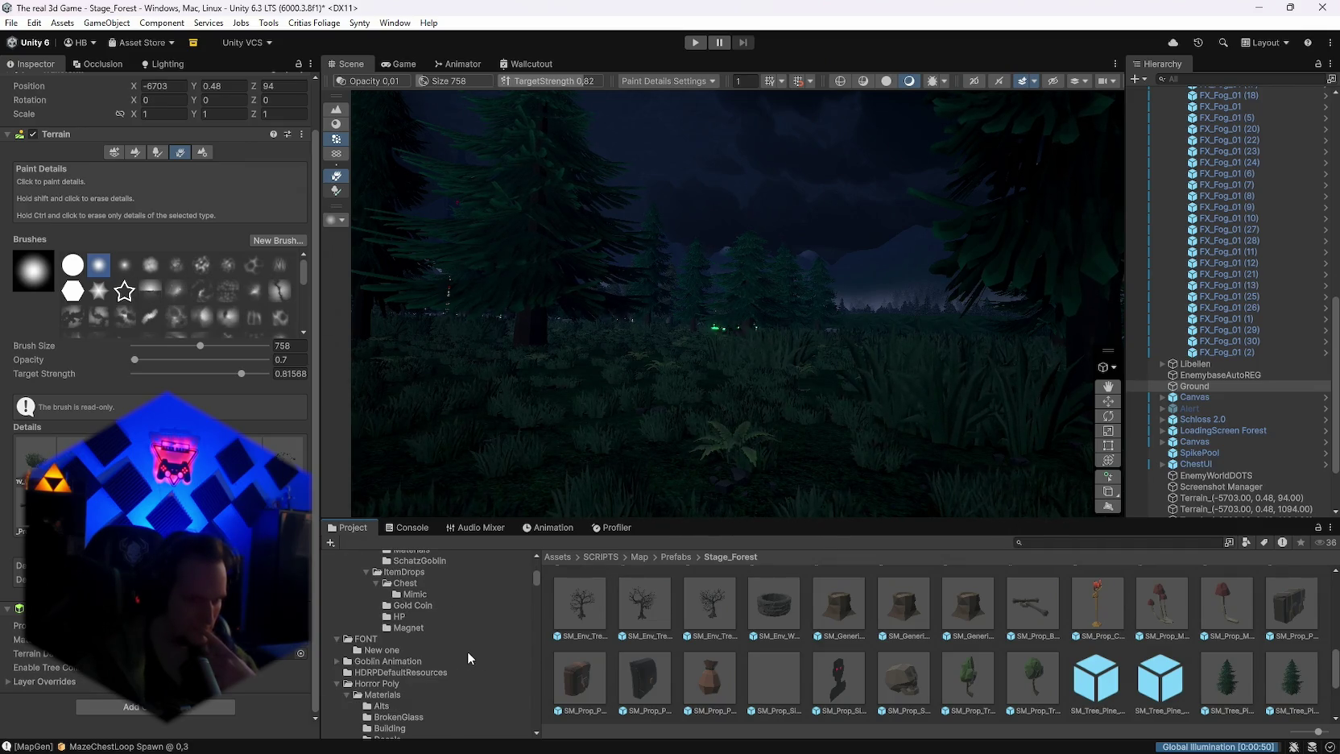
pyautogui.scroll(-1, 467, 652)
pyautogui.scroll(-1, 467, 651)
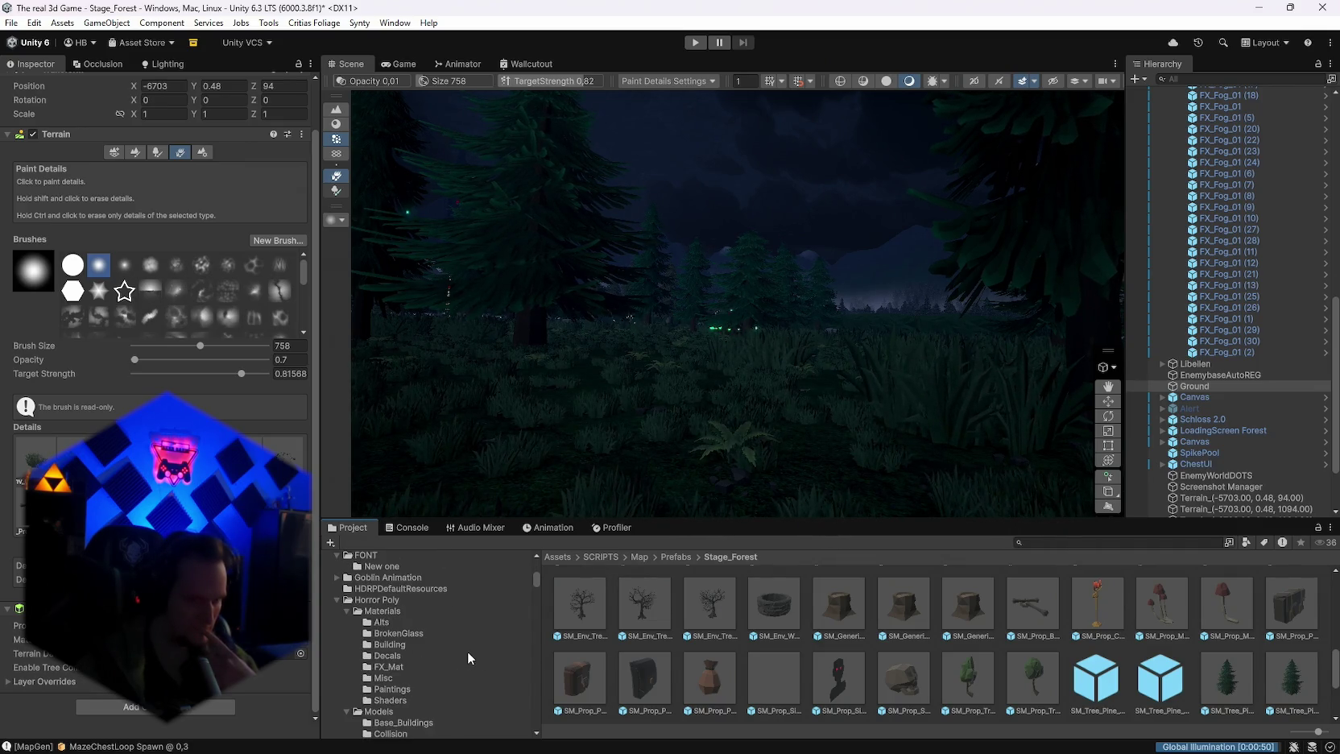
pyautogui.scroll(1, 467, 651)
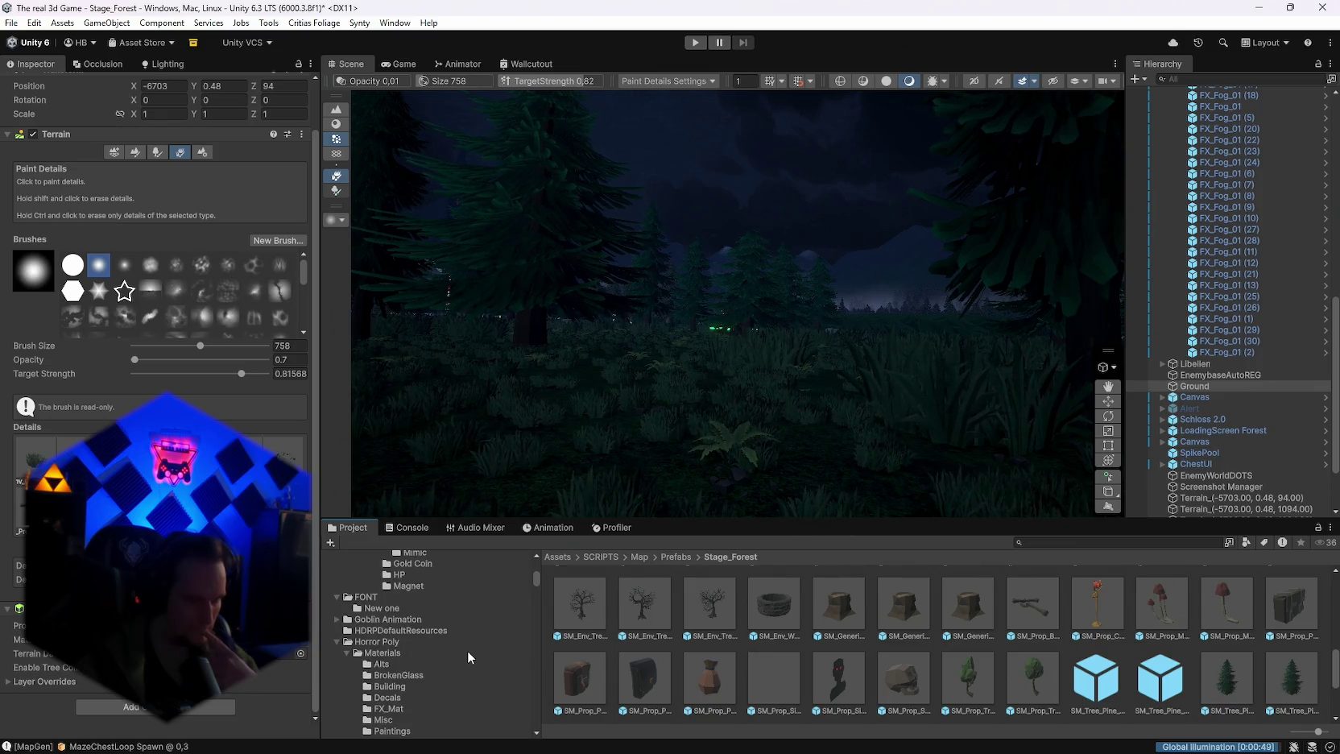
# Step: Collapse Horror Poly and PLAYER, expand PolygonNatureBiomes, and show PolygonNature > Prefabs > Trees
pyautogui.click(336, 642)
pyautogui.scroll(-2, 338, 668)
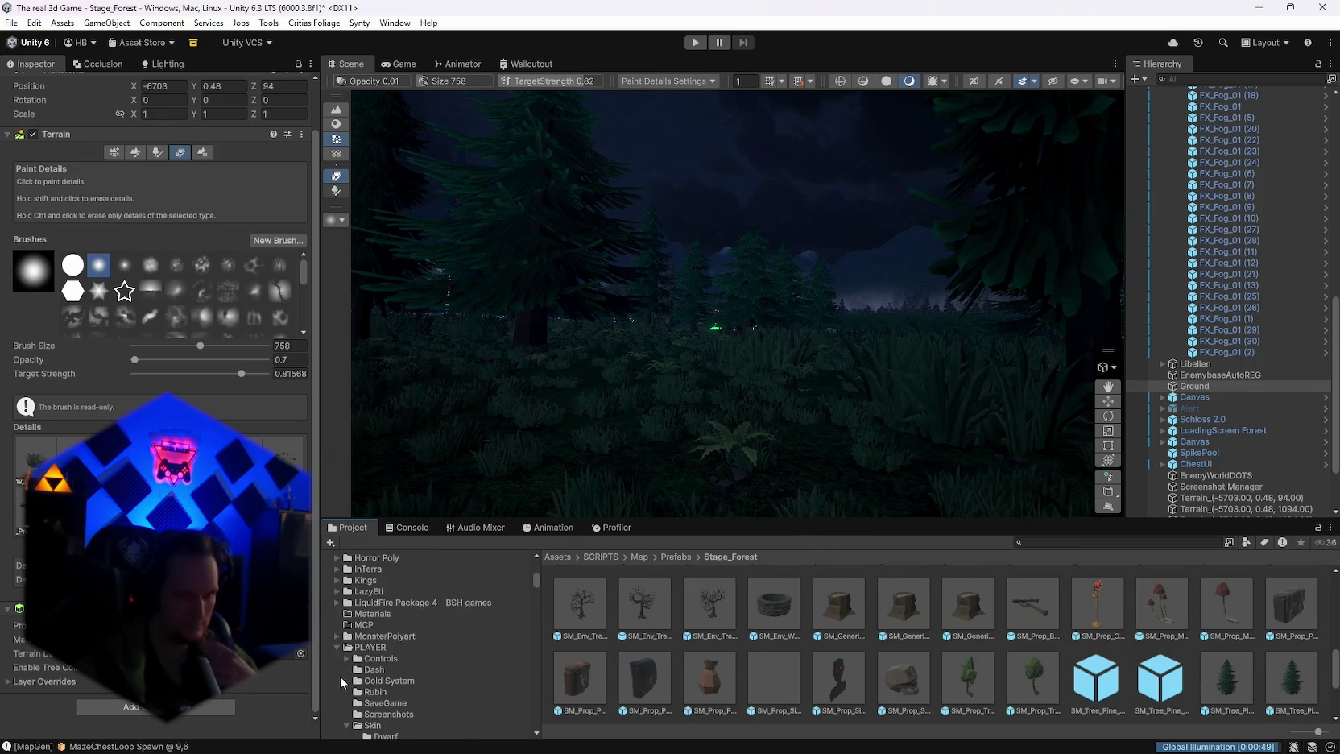
pyautogui.click(336, 646)
pyautogui.scroll(-2, 340, 628)
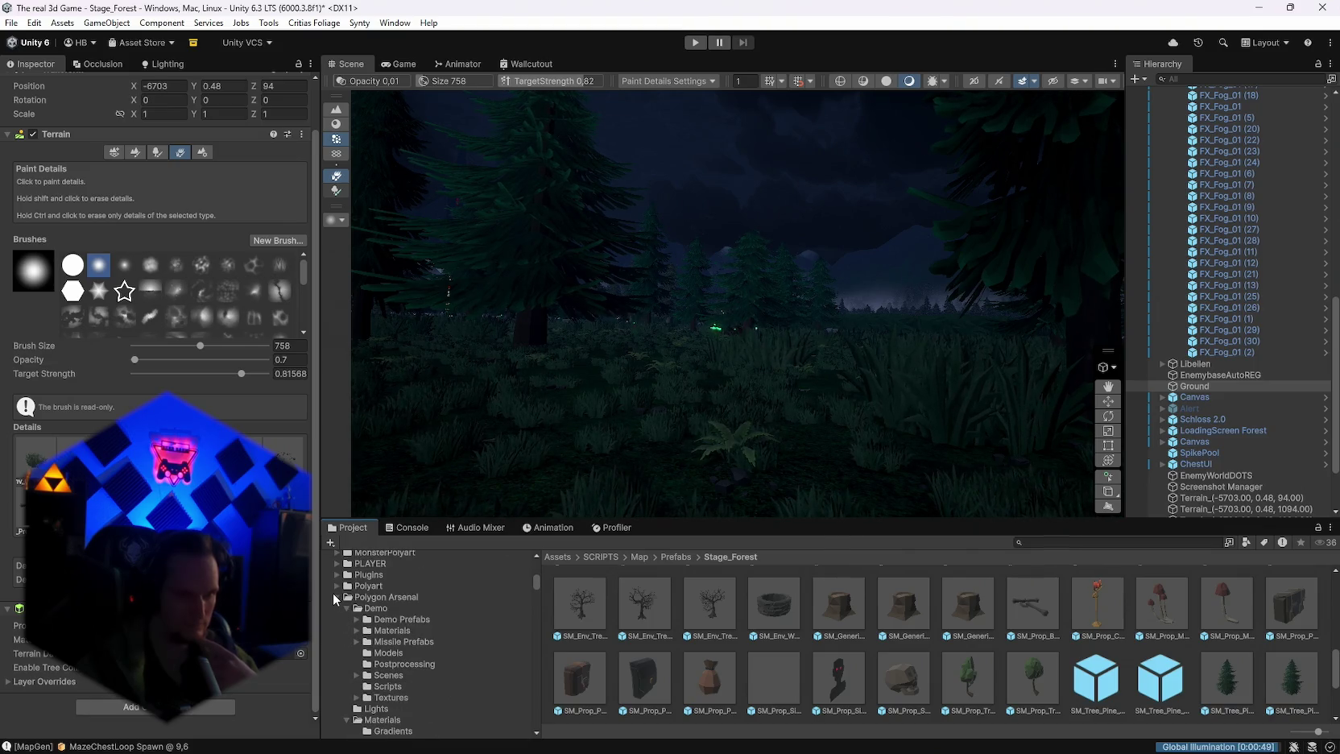
pyautogui.click(338, 663)
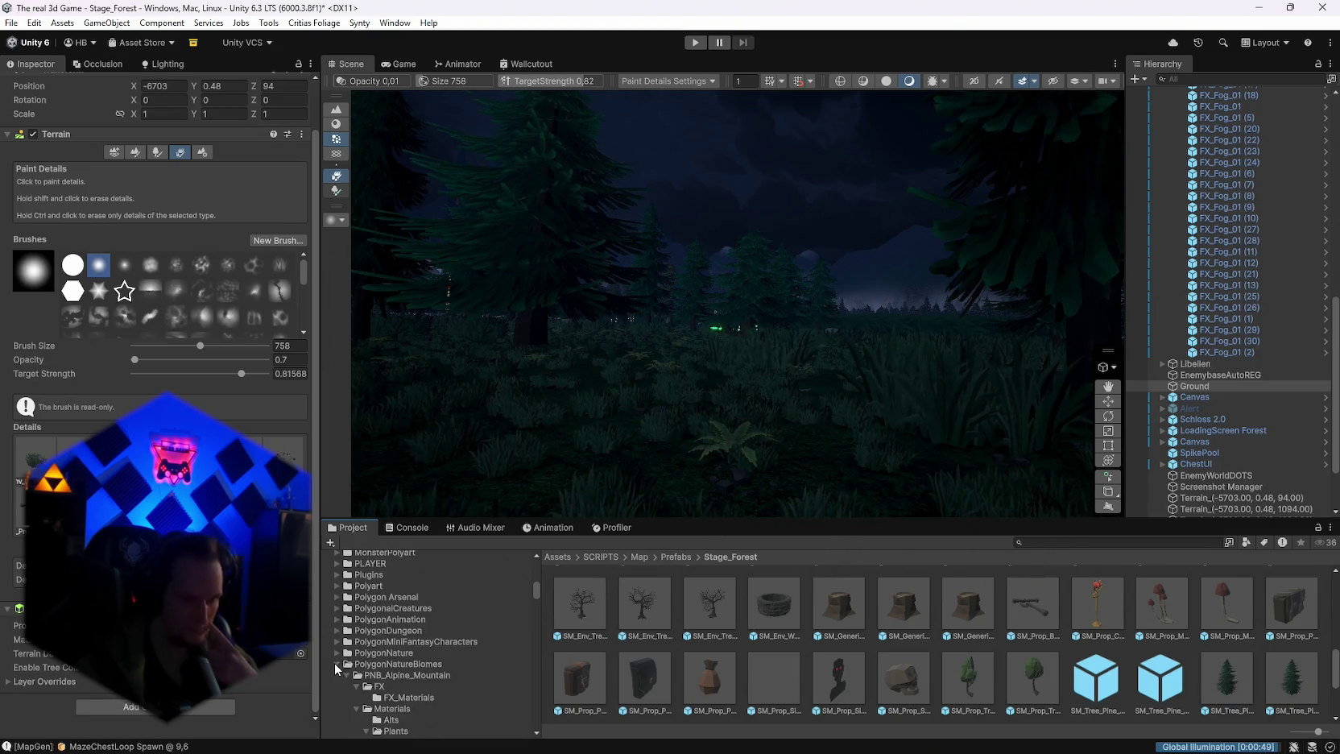
pyautogui.scroll(-3, 354, 667)
pyautogui.scroll(3, 400, 656)
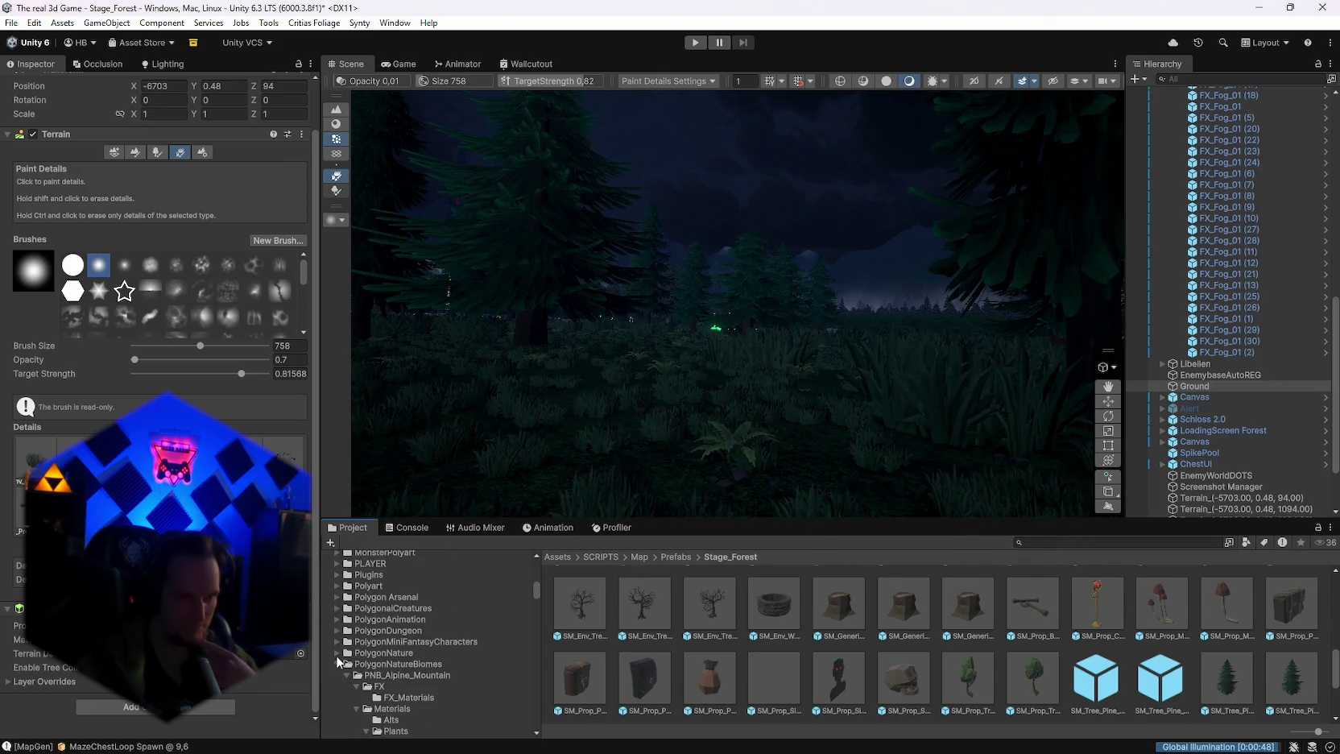
pyautogui.scroll(-4, 379, 677)
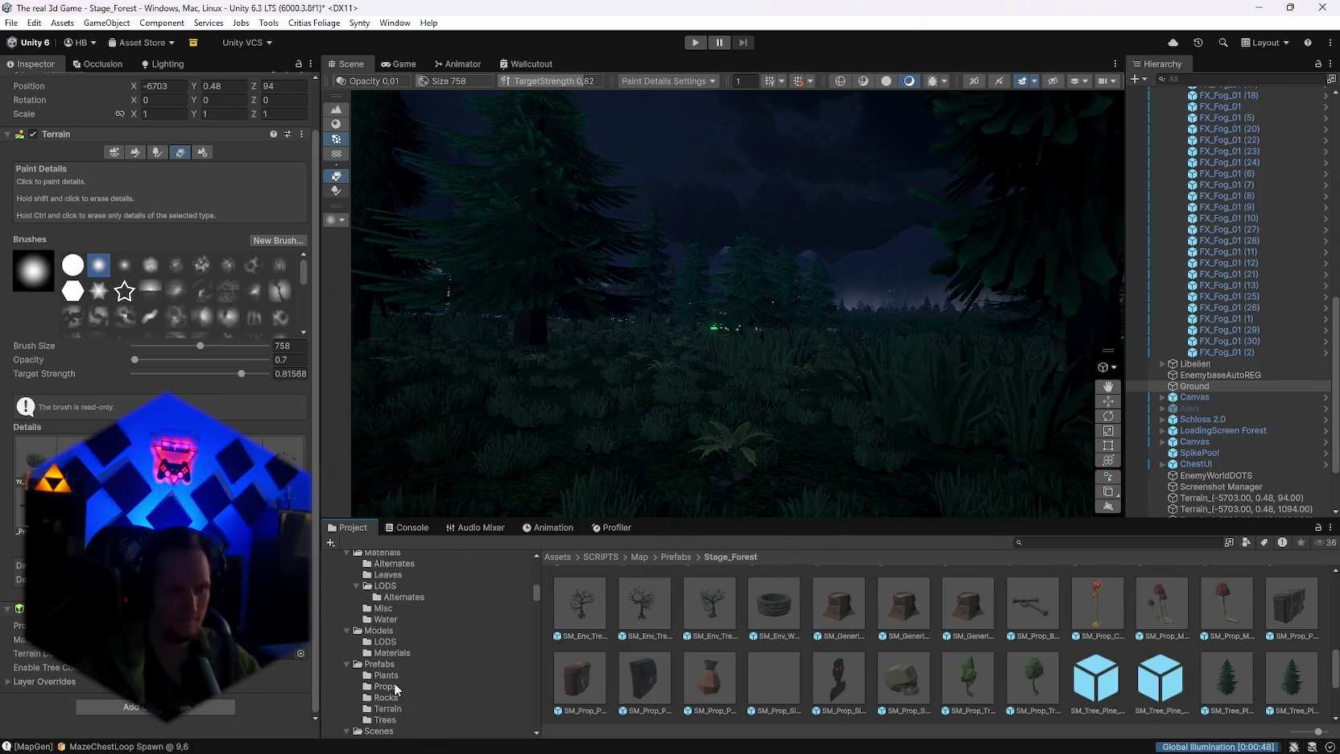
pyautogui.scroll(-1, 398, 686)
pyautogui.click(392, 677)
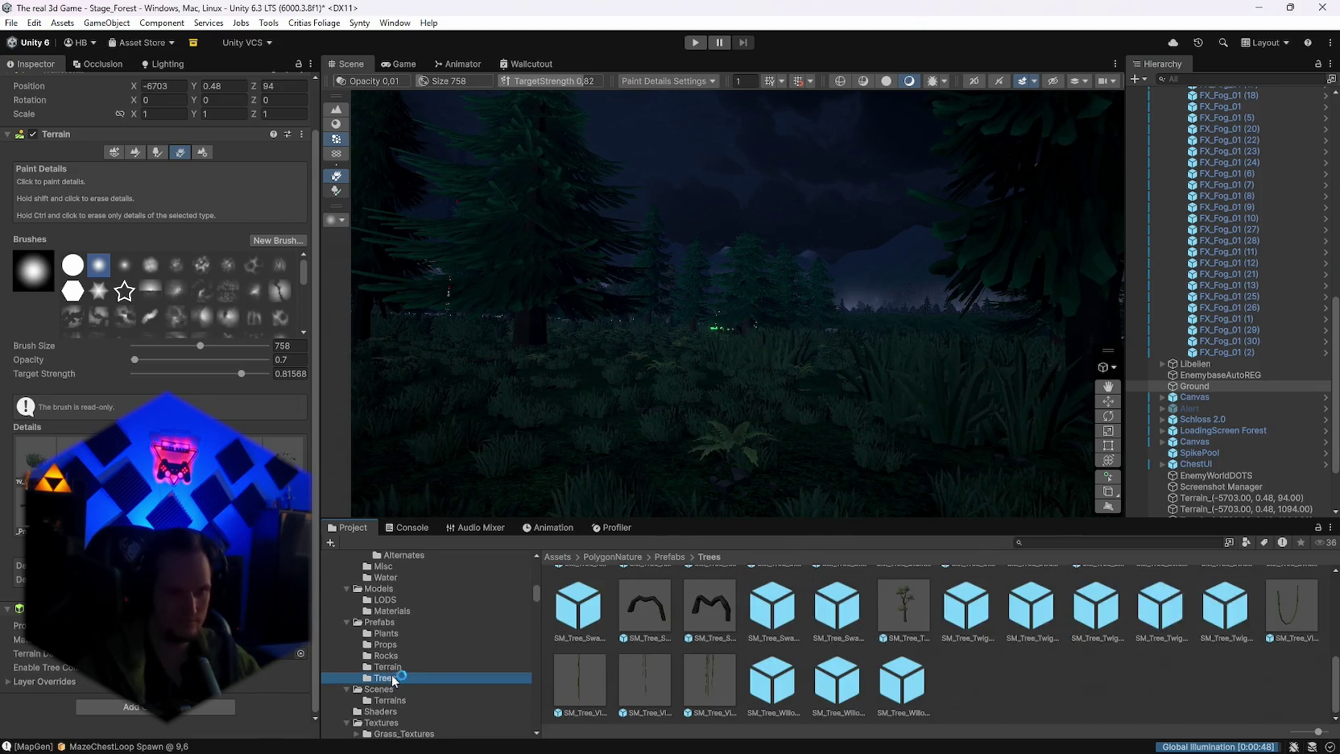
# Step: Show the PolygonNature > Prefabs > Plants folder and tilt the Scene view toward the ground
pyautogui.click(392, 633)
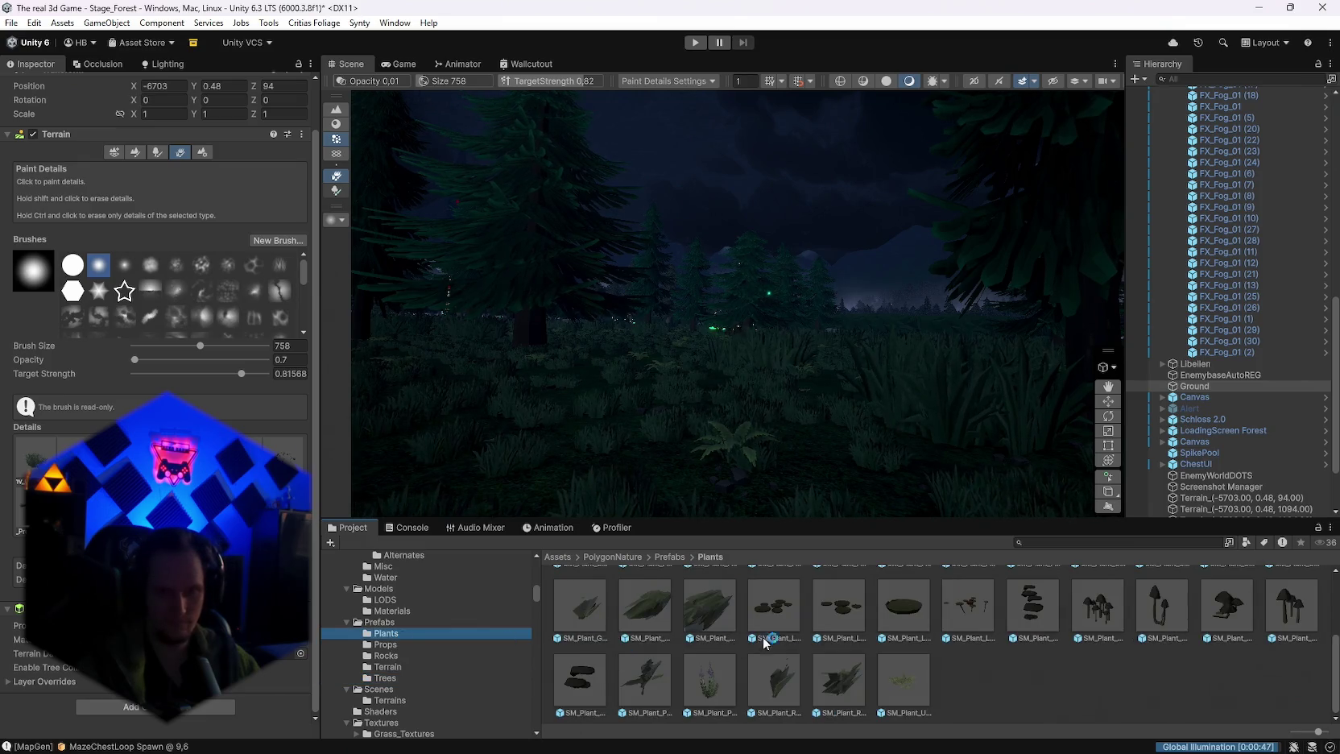
pyautogui.moveTo(903, 365); pyautogui.dragTo(834, 418)
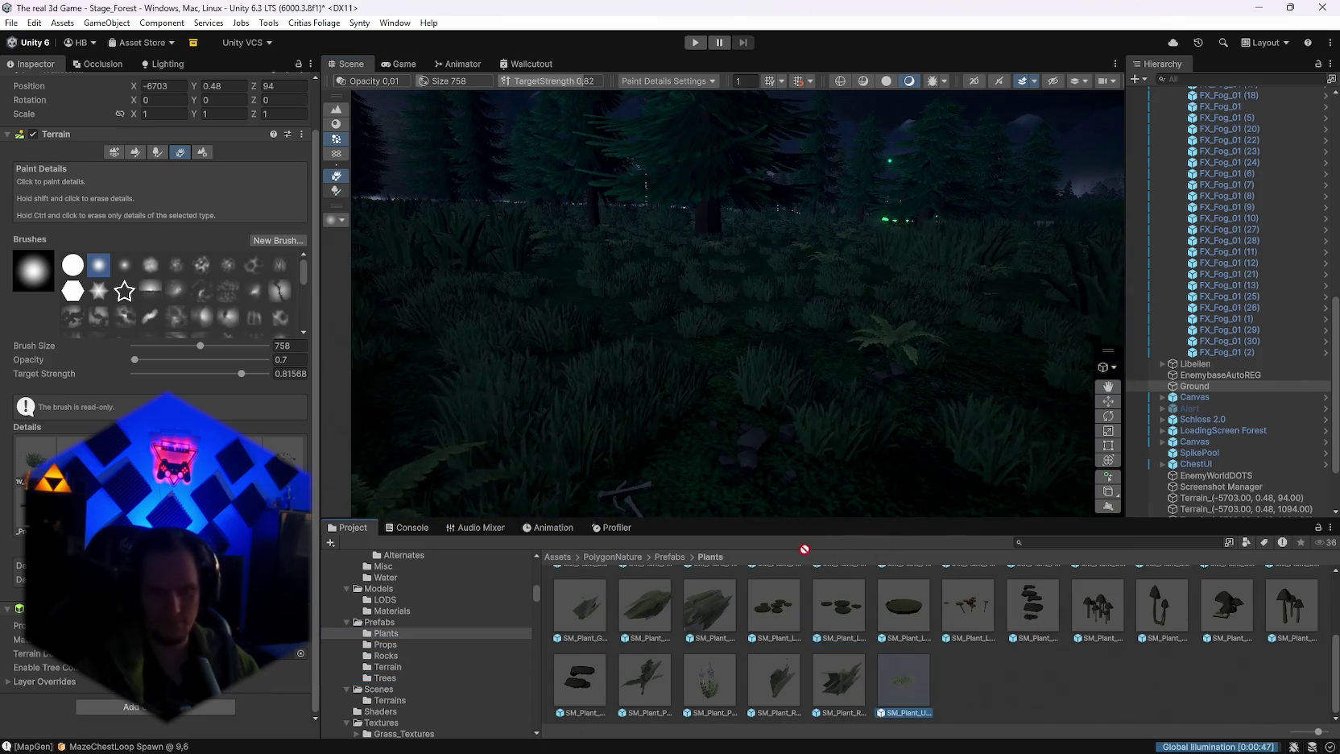
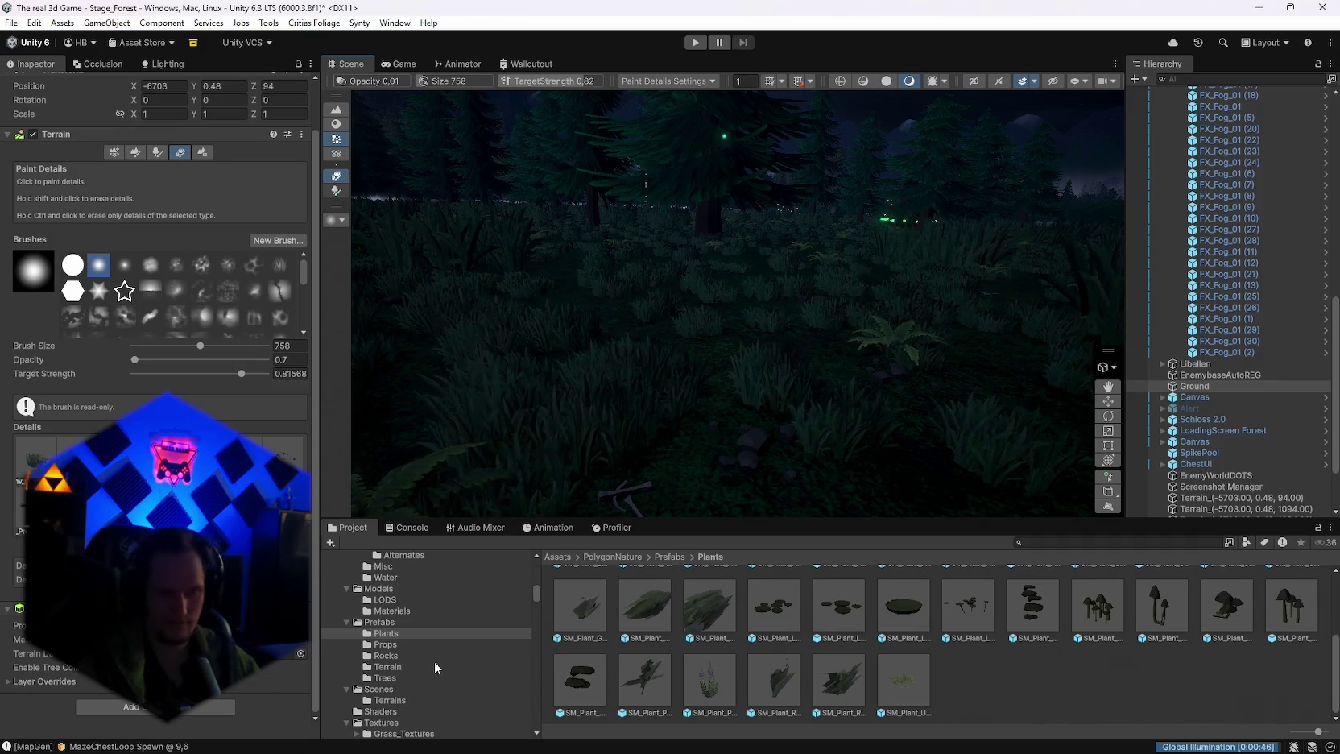
# Step: Browse the PolygonNatureBiomes folders, passing desert plant card materials and PNB_Core prefabs
pyautogui.scroll(-5, 418, 659)
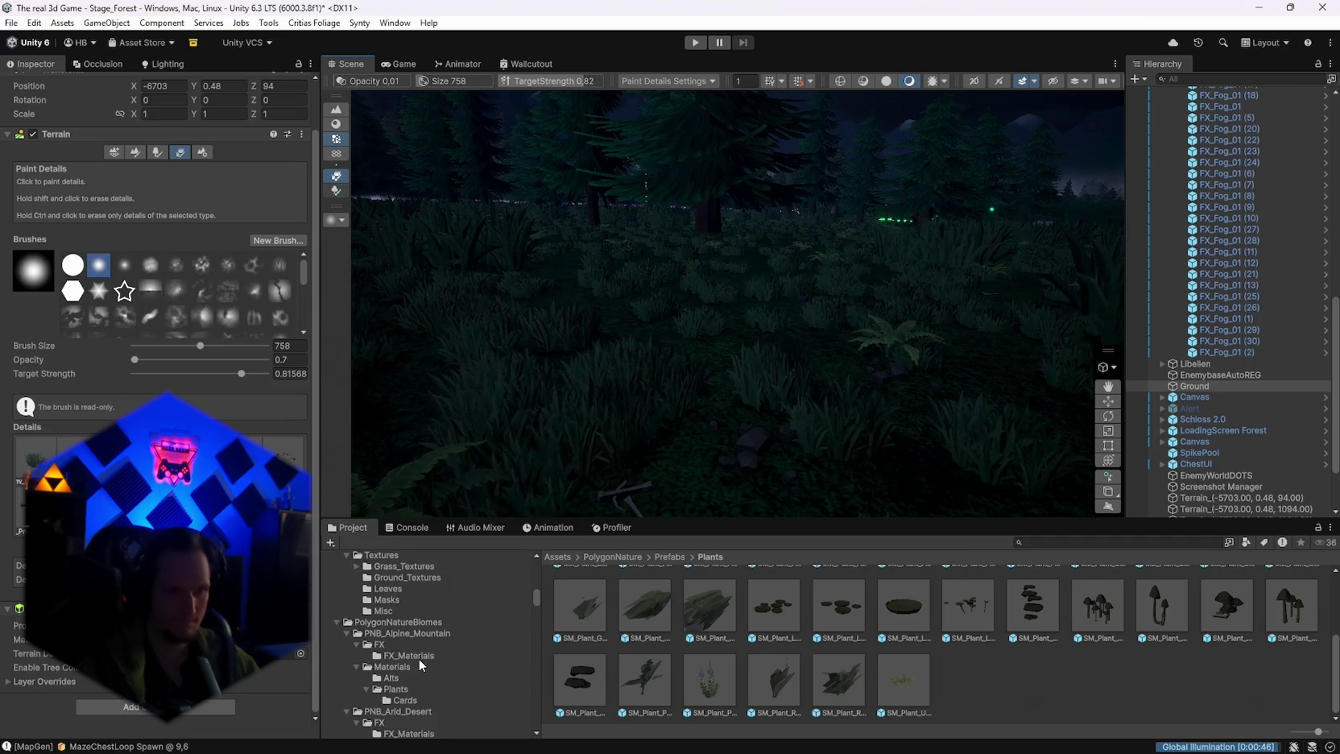
pyautogui.scroll(-2, 419, 659)
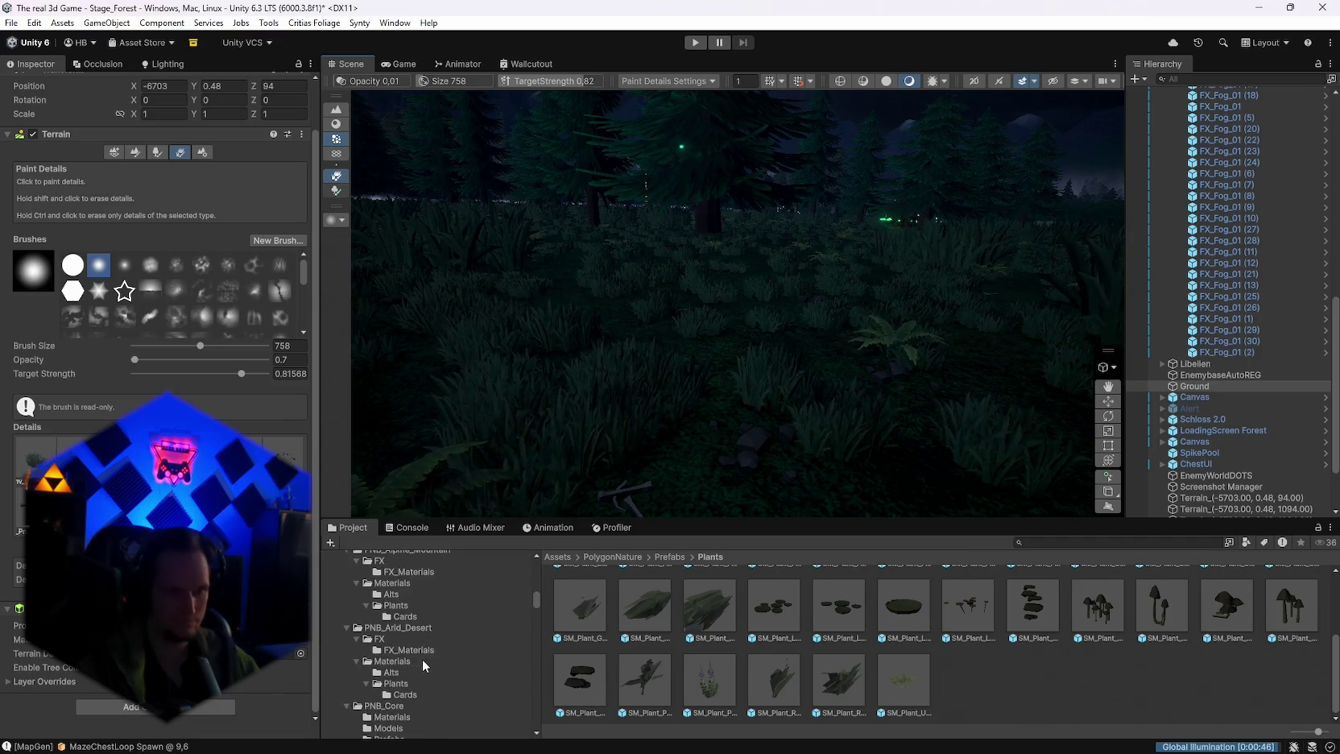
pyautogui.click(396, 683)
pyautogui.click(404, 694)
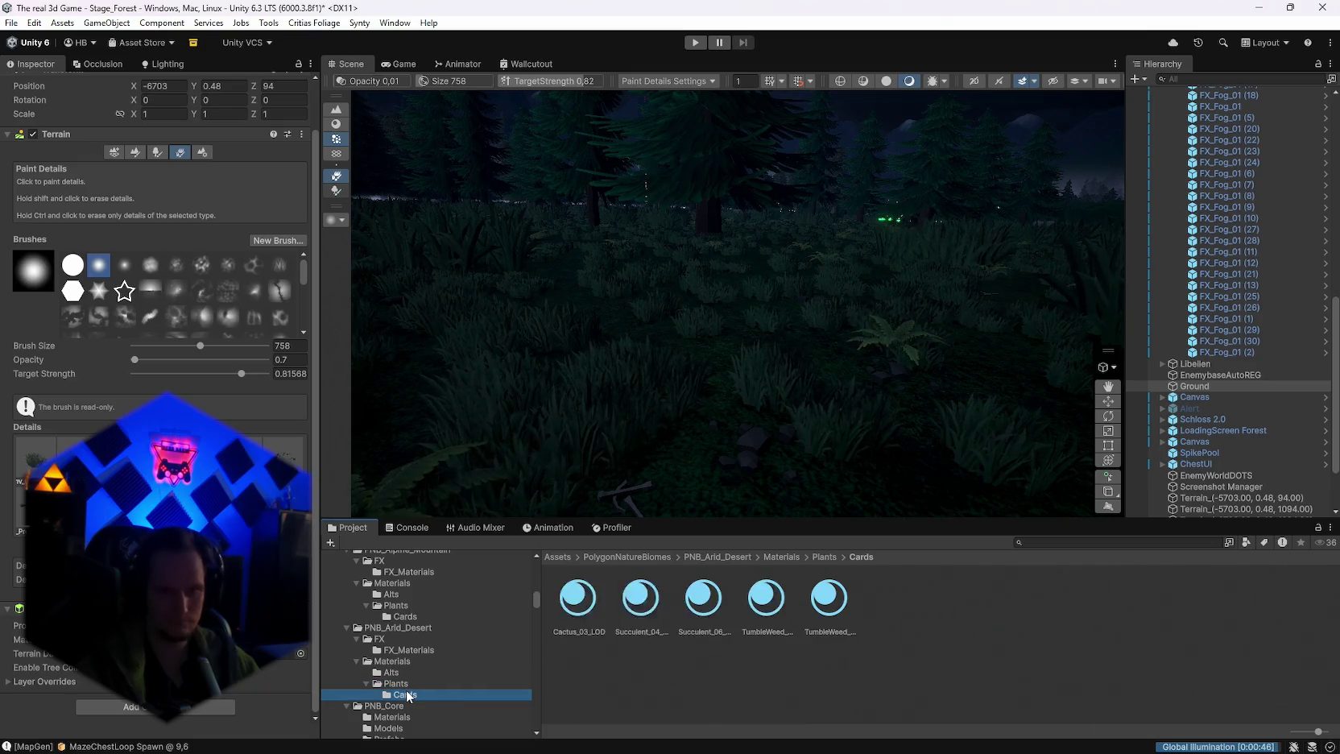
pyautogui.scroll(-2, 419, 652)
pyautogui.click(396, 698)
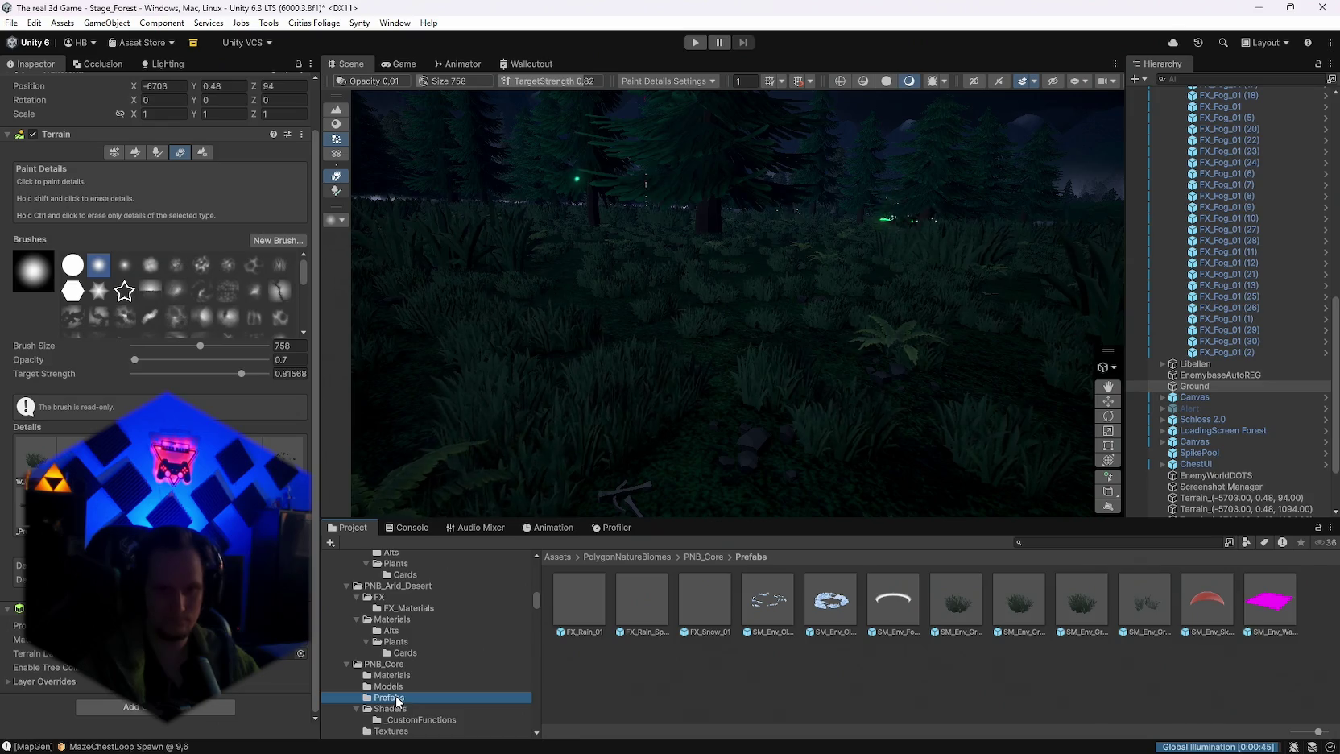
# Step: Open PNB_Enchanted_Forest FX_Prefabs and drop FX_Fog_01 into the forest scene
pyautogui.scroll(-5, 444, 660)
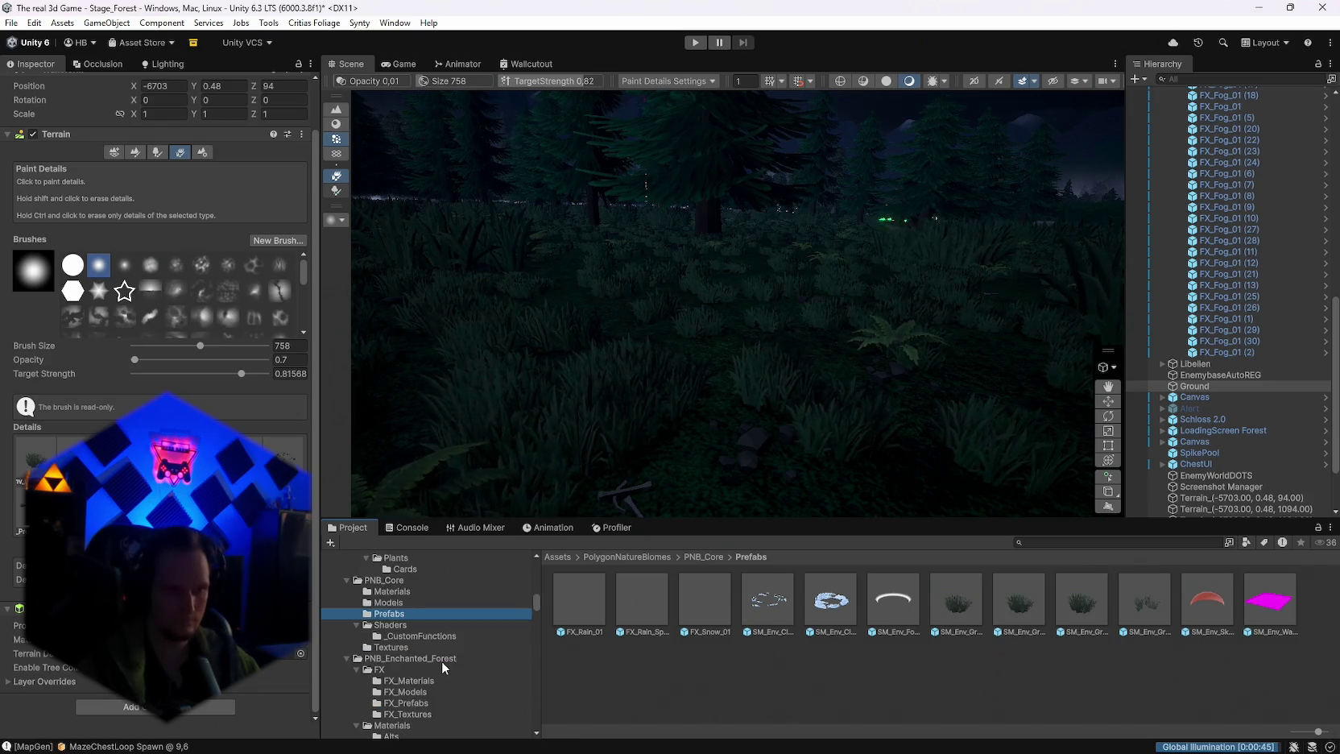
pyautogui.click(407, 661)
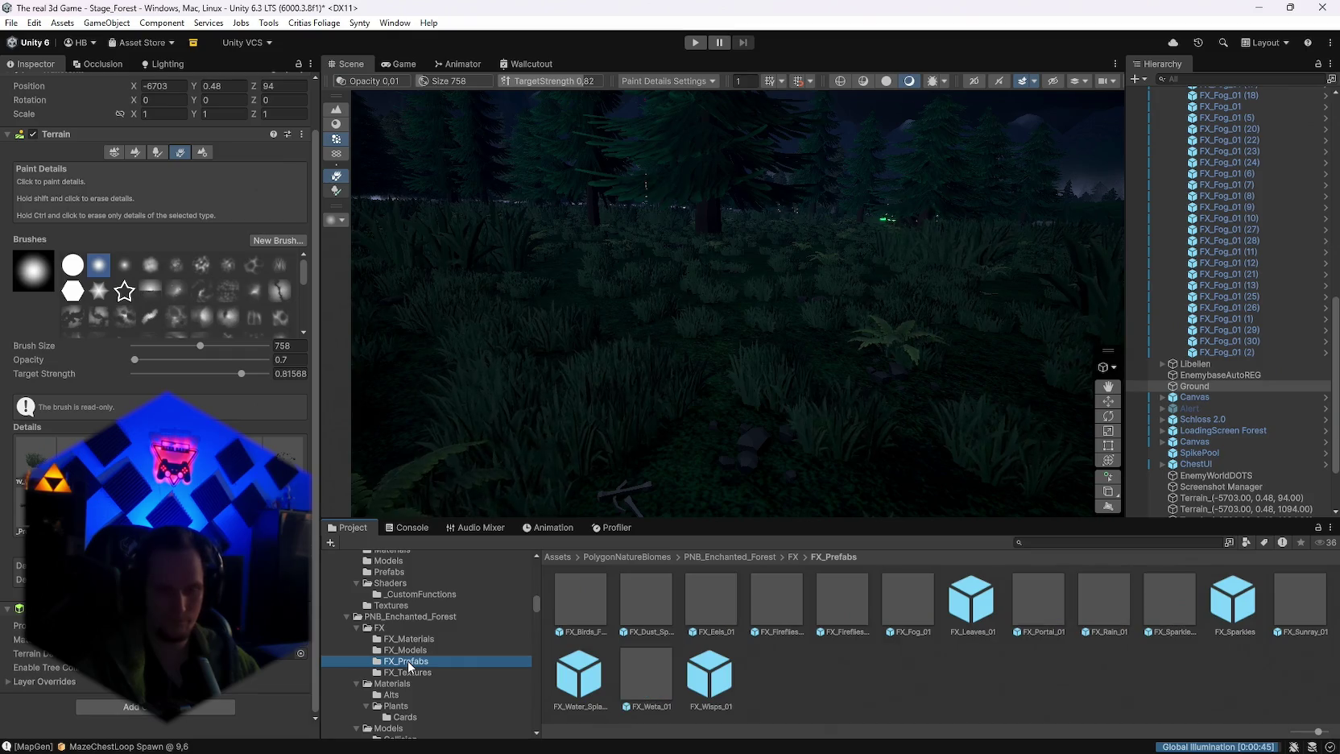
pyautogui.moveTo(774, 600)
pyautogui.mouseDown()
pyautogui.moveTo(760, 442)
pyautogui.moveTo(741, 442)
pyautogui.moveTo(822, 474)
pyautogui.moveTo(800, 456)
pyautogui.moveTo(926, 579)
pyautogui.moveTo(860, 387)
pyautogui.moveTo(807, 419)
pyautogui.moveTo(733, 347)
pyautogui.moveTo(700, 262)
pyautogui.moveTo(706, 299)
pyautogui.moveTo(980, 618)
pyautogui.moveTo(784, 343)
pyautogui.moveTo(1075, 611)
pyautogui.moveTo(746, 343)
pyautogui.moveTo(1156, 608)
pyautogui.moveTo(827, 349)
pyautogui.moveTo(852, 565)
pyautogui.moveTo(915, 615)
pyautogui.moveTo(859, 359)
pyautogui.moveTo(827, 426)
pyautogui.moveTo(809, 356)
pyautogui.moveTo(795, 362)
pyautogui.moveTo(946, 409)
pyautogui.mouseUp()
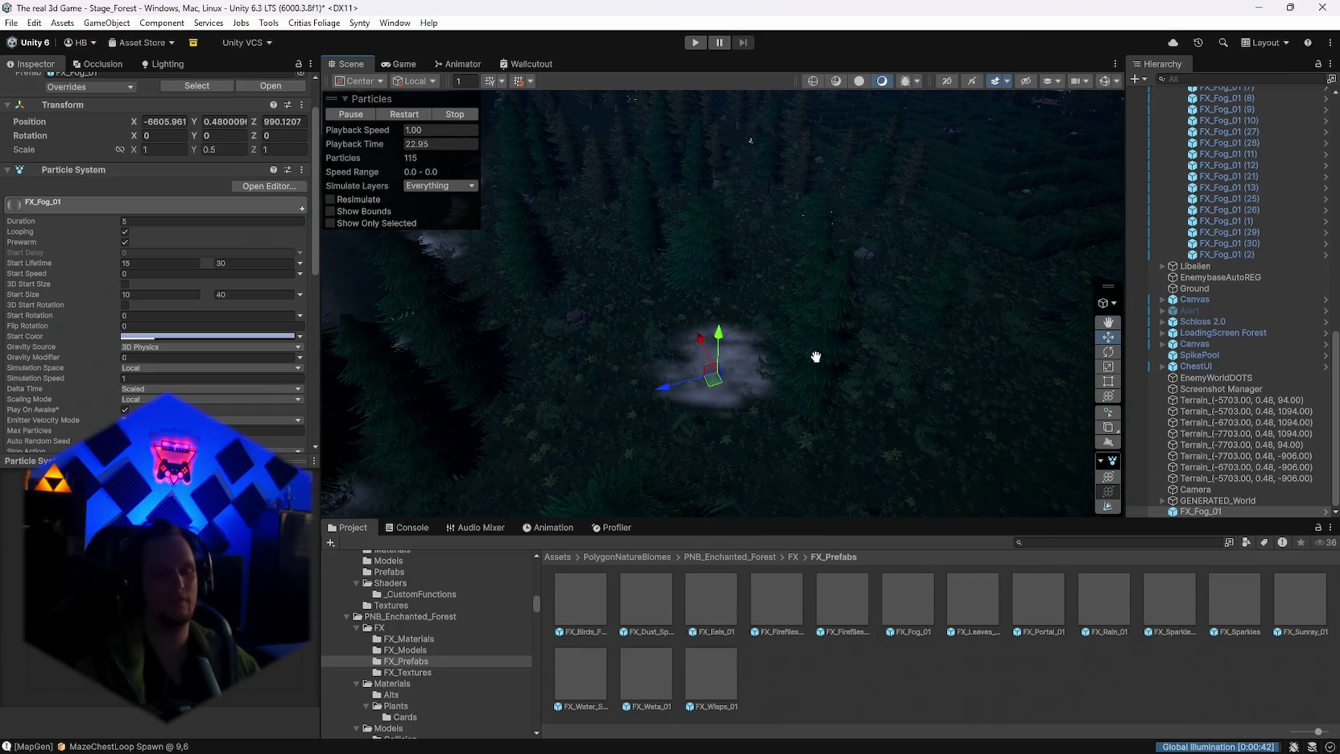
# Step: Frame the new FX_Fog_01 patch and scale it up to roughly fifteen times
pyautogui.moveTo(816, 357)
pyautogui.mouseDown()
pyautogui.moveTo(757, 378)
pyautogui.moveTo(725, 301)
pyautogui.moveTo(784, 415)
pyautogui.moveTo(909, 315)
pyautogui.moveTo(864, 251)
pyautogui.moveTo(833, 340)
pyautogui.moveTo(864, 283)
pyautogui.mouseUp()
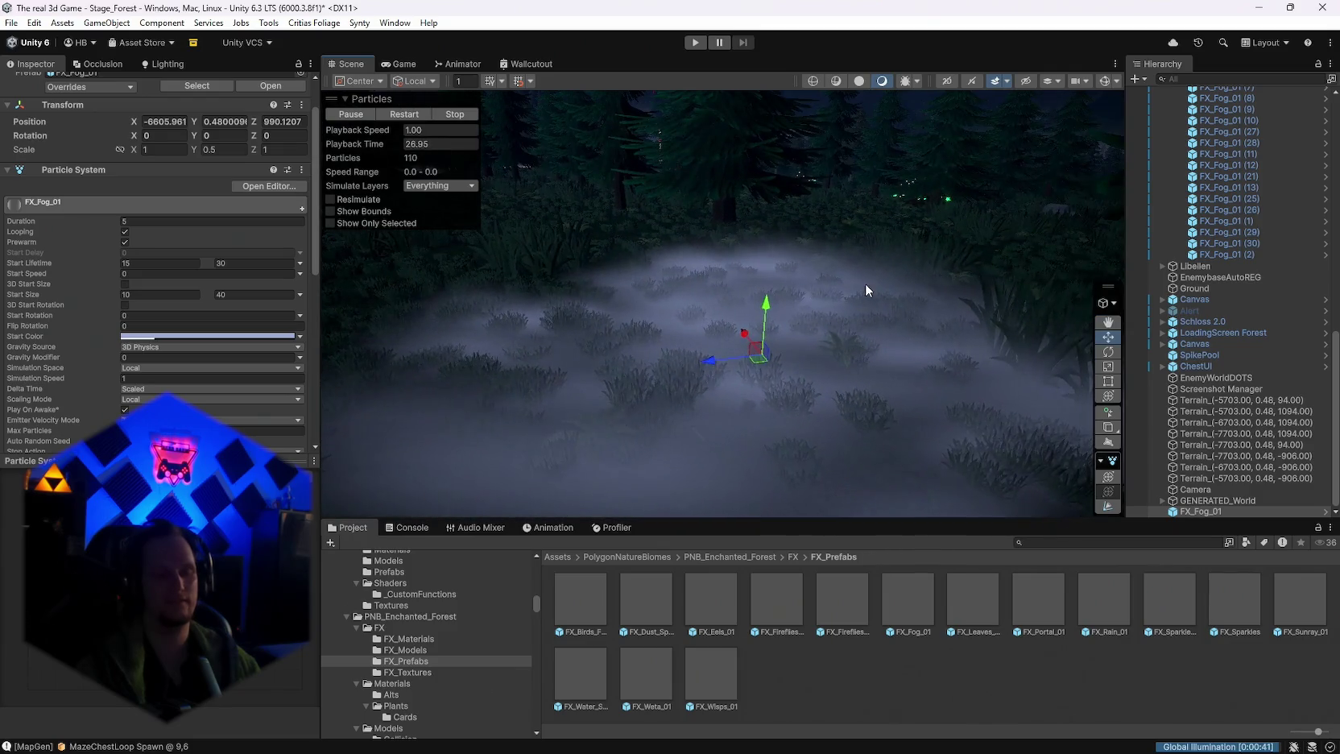
pyautogui.press('f')
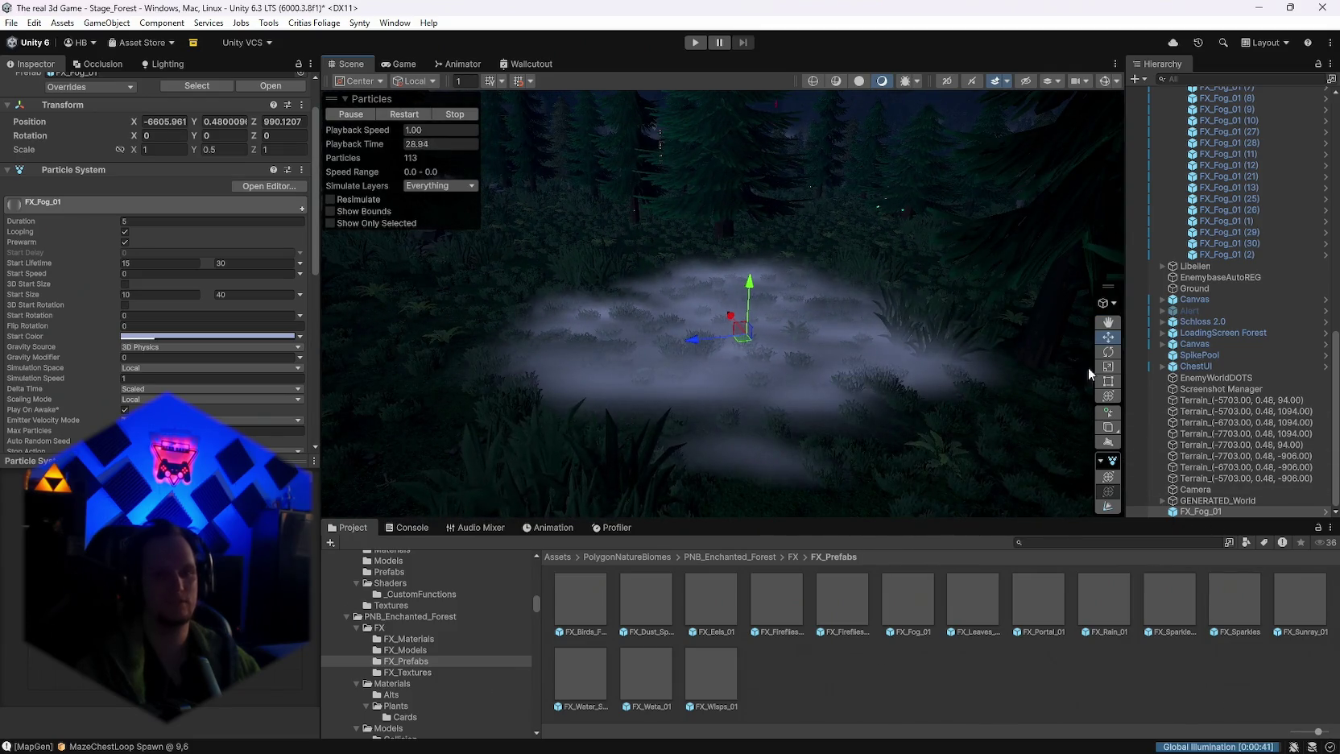
pyautogui.click(1108, 395)
pyautogui.moveTo(745, 333)
pyautogui.mouseDown()
pyautogui.moveTo(1117, 311)
pyautogui.moveTo(188, 275)
pyautogui.mouseUp()
pyautogui.press('f')
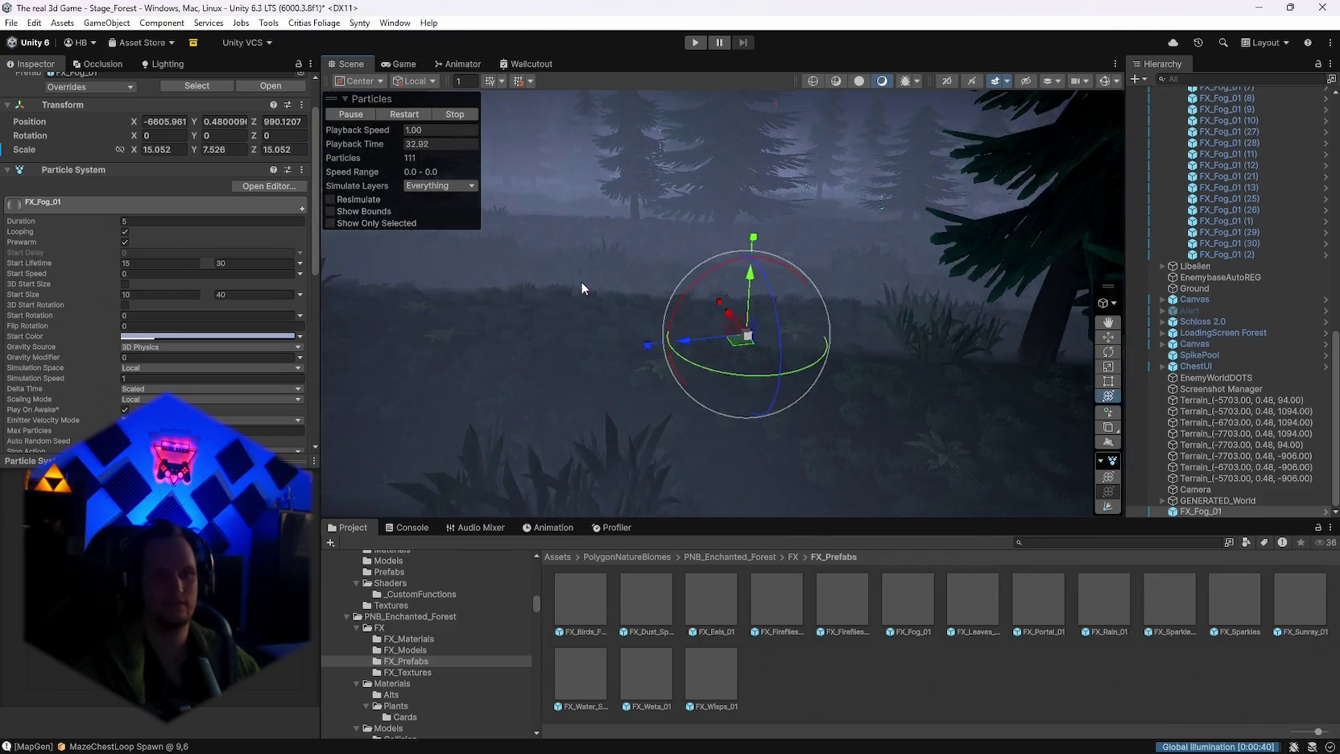
pyautogui.moveTo(581, 281)
pyautogui.keyDown('alt'); pyautogui.mouseDown()
pyautogui.moveTo(567, 345)
pyautogui.moveTo(734, 312)
pyautogui.moveTo(772, 344)
pyautogui.moveTo(793, 336)
pyautogui.moveTo(775, 402)
pyautogui.moveTo(795, 373)
pyautogui.moveTo(806, 277)
pyautogui.moveTo(859, 165)
pyautogui.mouseUp(); pyautogui.keyUp('alt')
# Step: Undo the fog scaling back to 1 × 0.5 × 1 and deselect the fog
pyautogui.hotkey('ctrl', 'z')
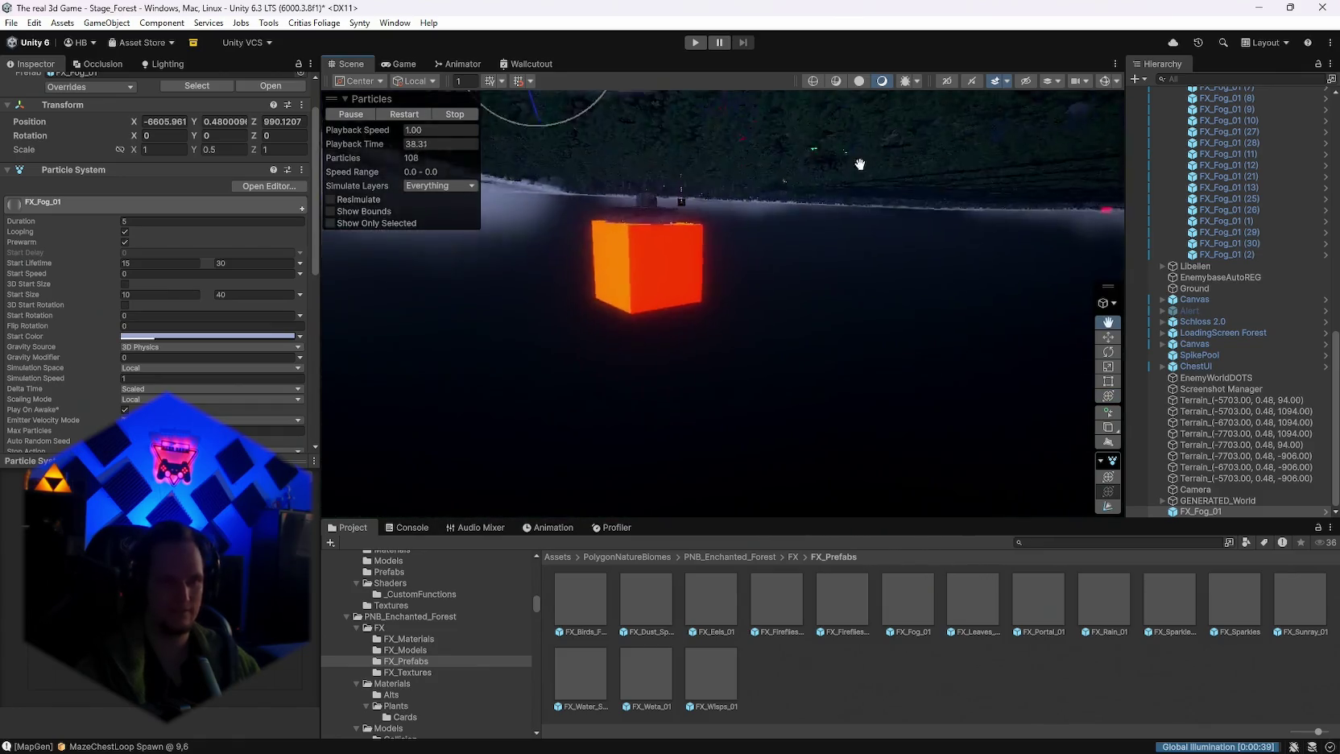
pyautogui.press('f')
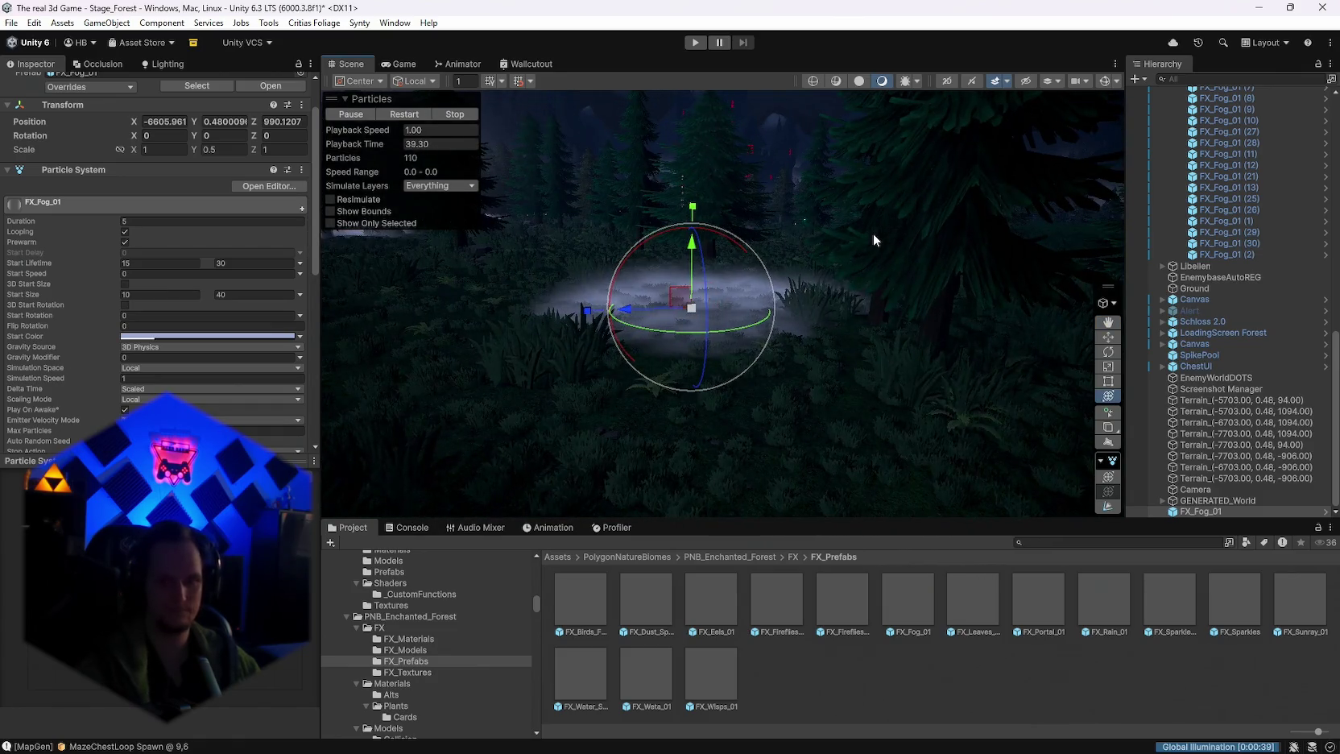
pyautogui.click(872, 234)
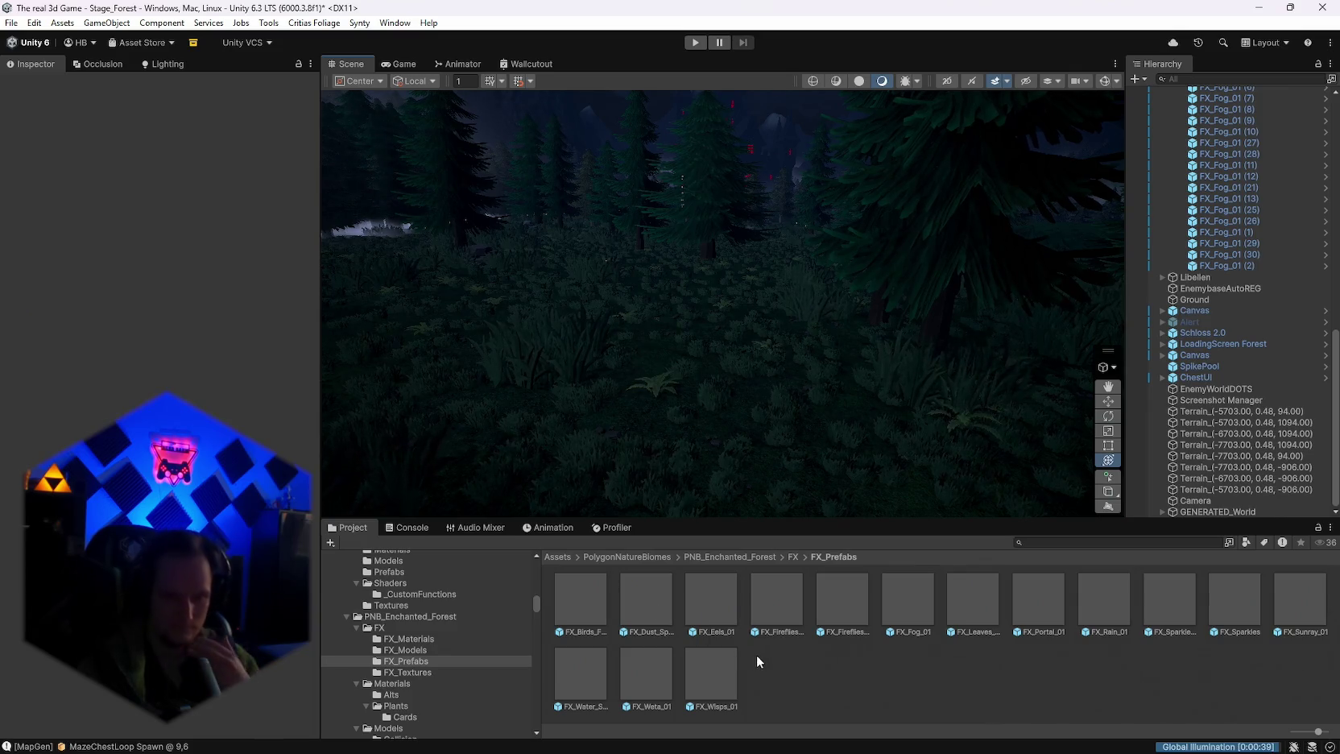
# Step: Search the project for 'stage forest' and open the Stage_Forest prefab folder
pyautogui.click(897, 619)
pyautogui.click(1038, 542)
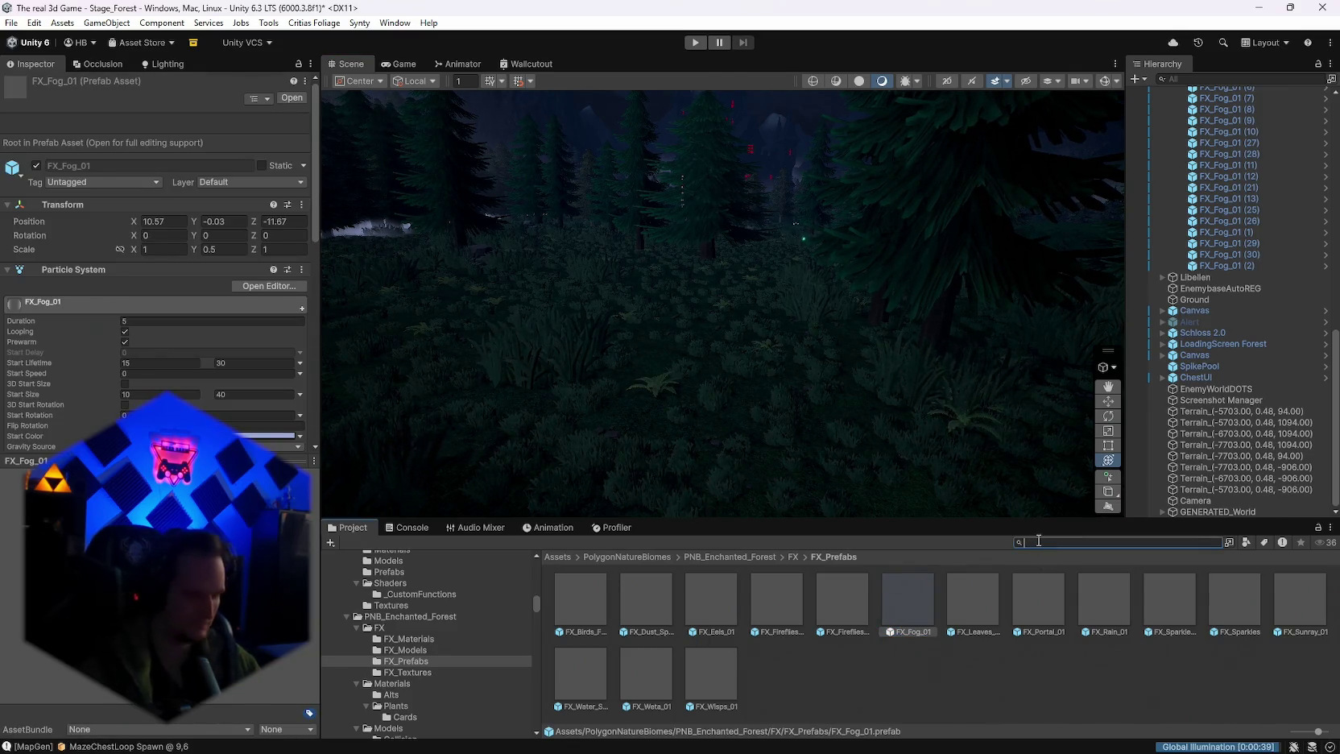
pyautogui.write('stage forest')
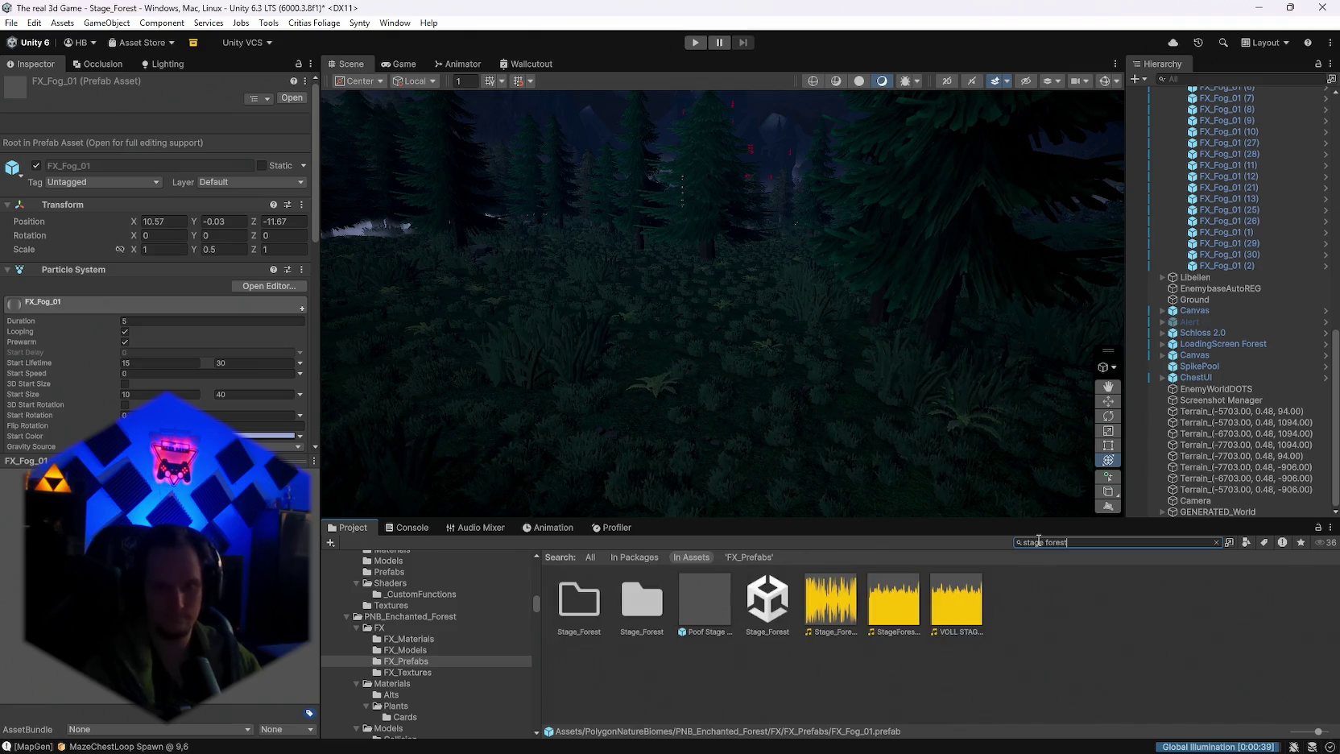
pyautogui.doubleClick(646, 623)
# Step: Scroll through the Stage_Forest folder contents, including FX_Fog_01, viewing the forest from another angle
pyautogui.scroll(-5, 973, 669)
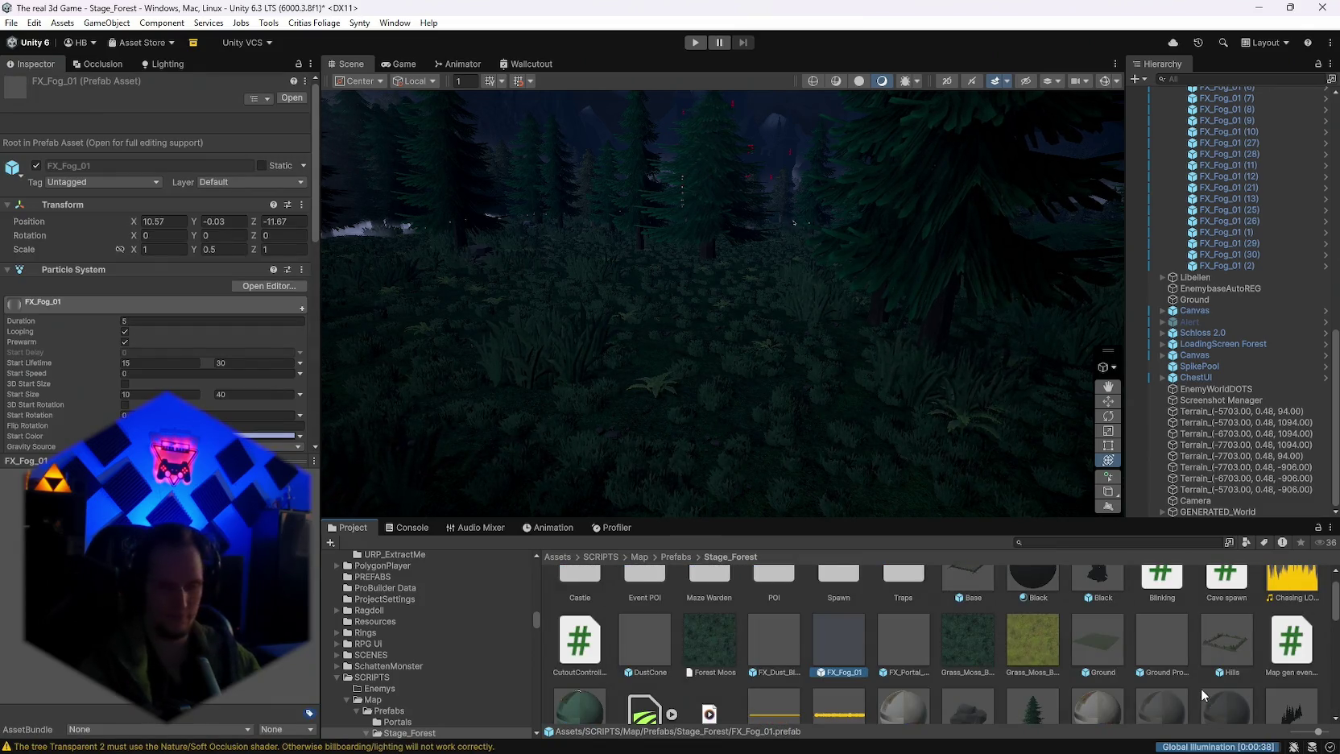
pyautogui.moveTo(830, 445)
pyautogui.mouseDown()
pyautogui.moveTo(760, 428)
pyautogui.moveTo(778, 458)
pyautogui.moveTo(857, 496)
pyautogui.mouseUp()
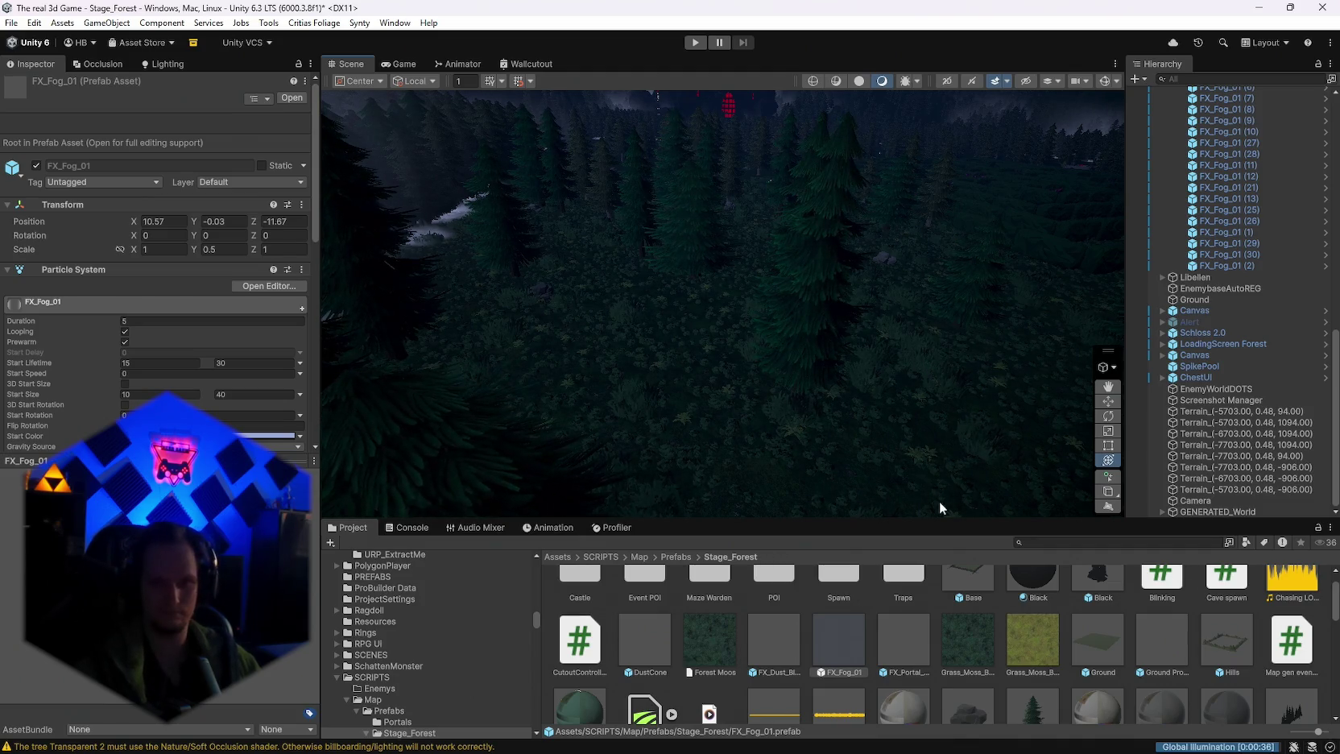
pyautogui.scroll(-5, 926, 643)
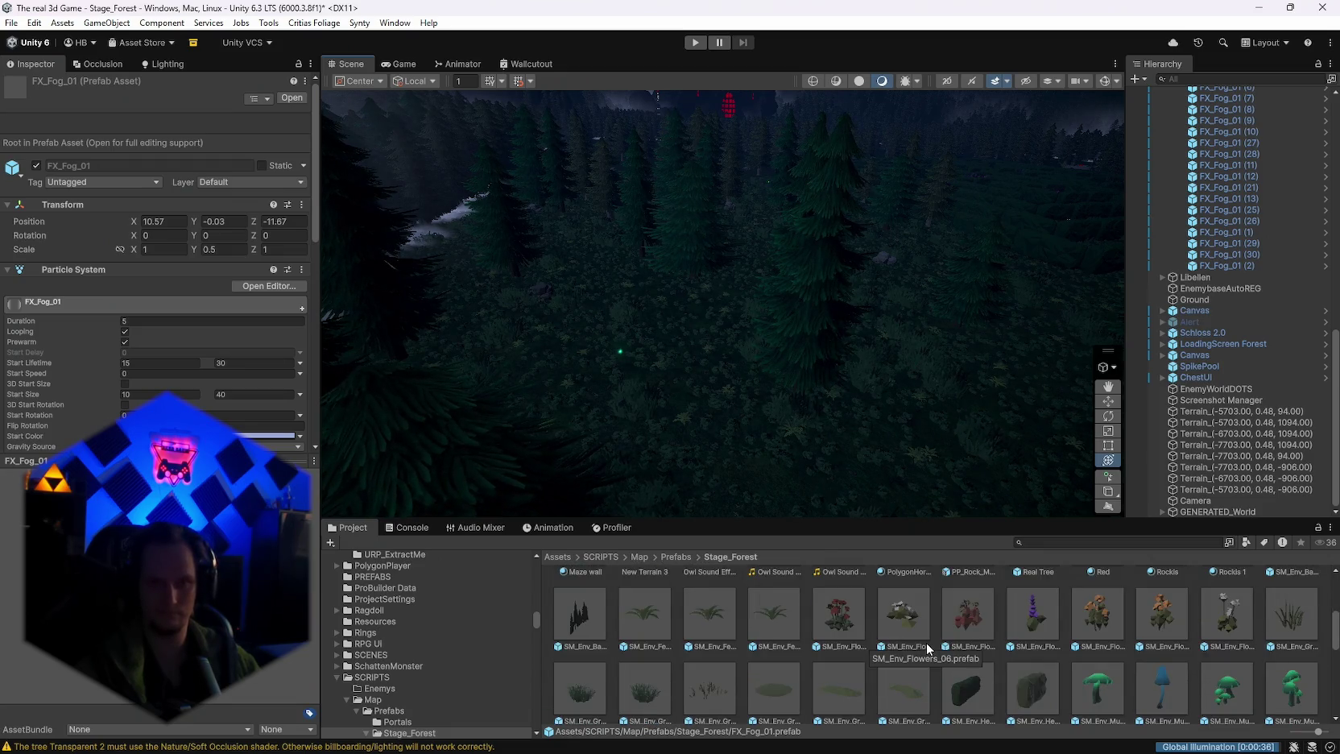
pyautogui.scroll(-5, 902, 664)
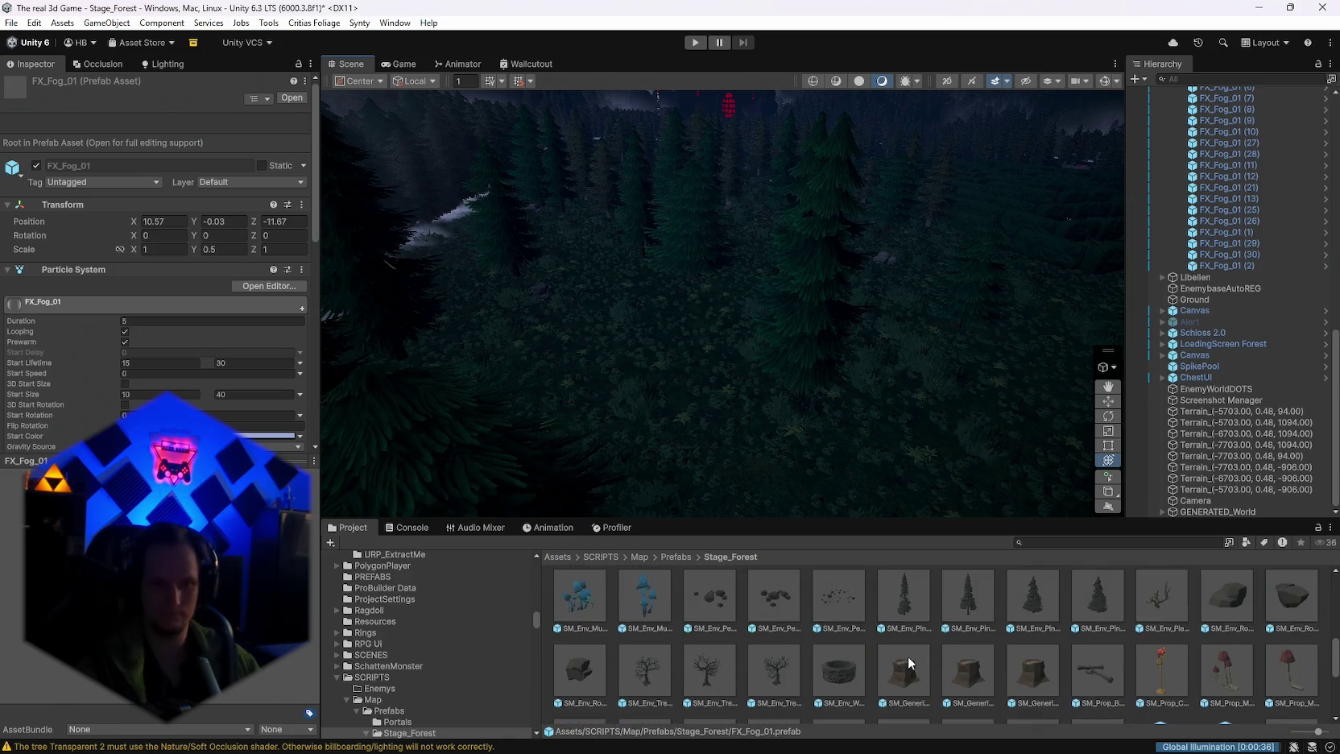
pyautogui.scroll(-3, 925, 655)
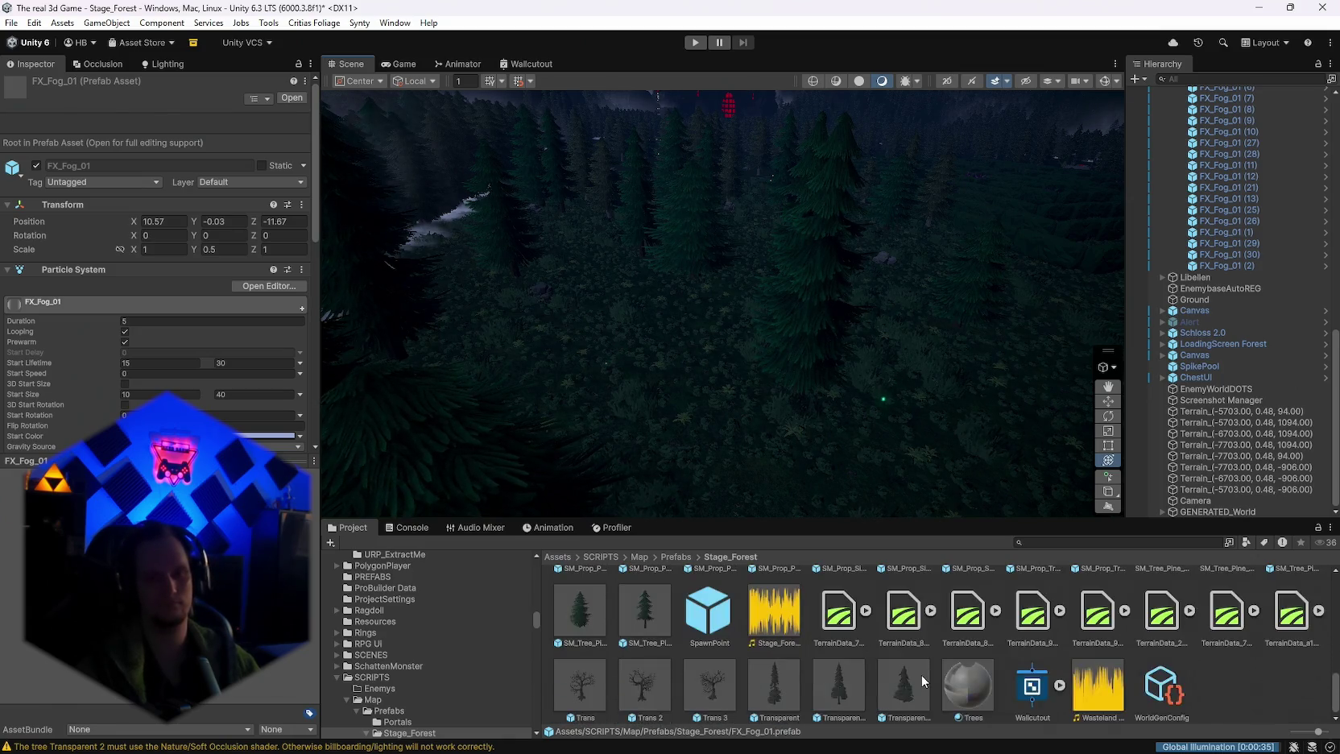
pyautogui.scroll(3, 921, 675)
pyautogui.scroll(-3, 921, 675)
pyautogui.scroll(5, 920, 674)
pyautogui.scroll(10, 920, 674)
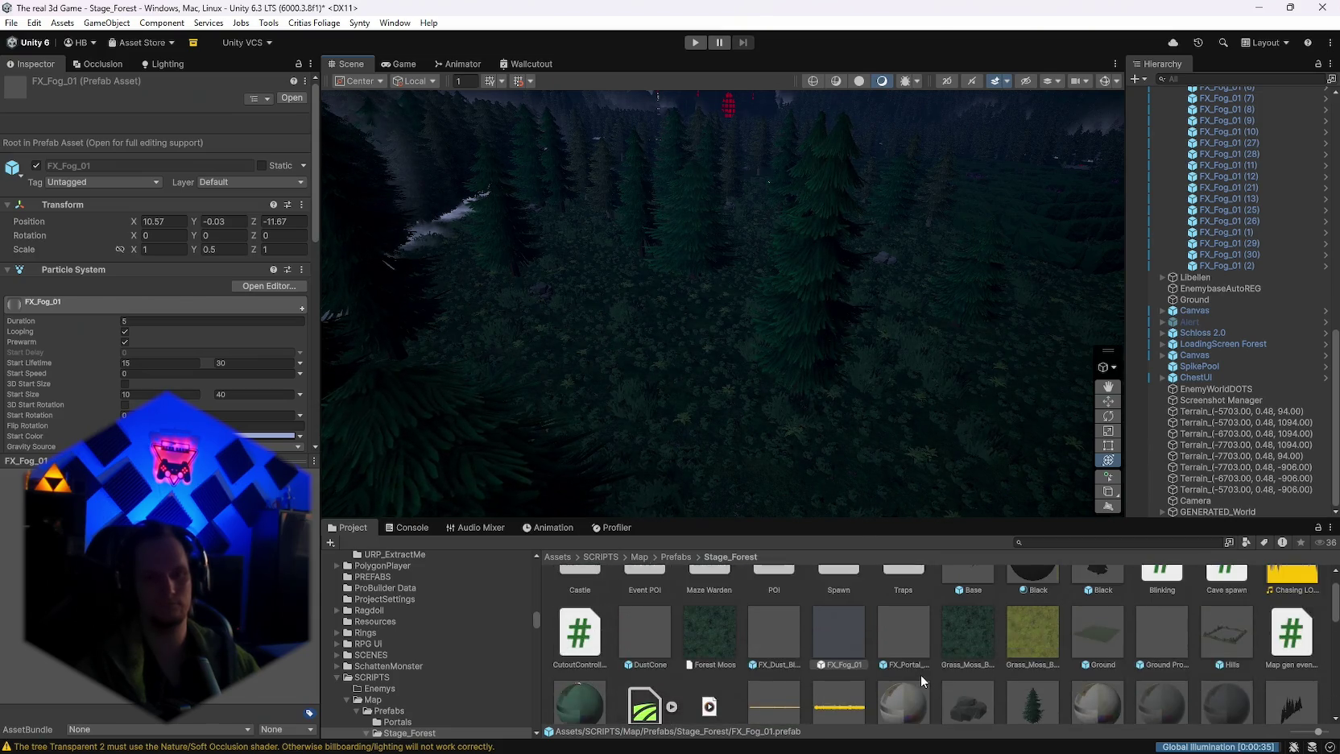
# Step: Place a second FX_Fog_01 patch in the forest and tilt the view toward it
pyautogui.moveTo(834, 650)
pyautogui.mouseDown()
pyautogui.moveTo(637, 382)
pyautogui.moveTo(685, 464)
pyautogui.moveTo(676, 450)
pyautogui.mouseUp()
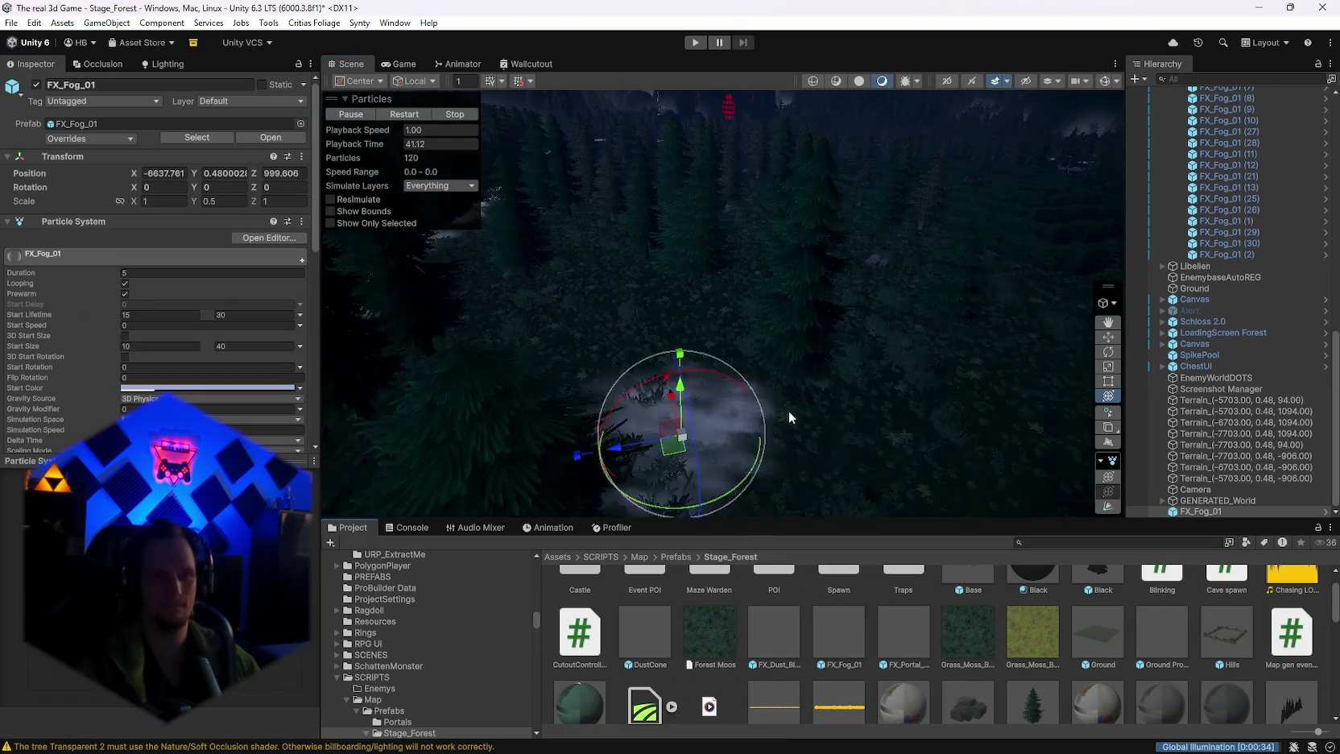
pyautogui.moveTo(793, 445)
pyautogui.mouseDown()
pyautogui.moveTo(759, 487)
pyautogui.moveTo(845, 457)
pyautogui.moveTo(759, 361)
pyautogui.moveTo(591, 440)
pyautogui.moveTo(604, 441)
pyautogui.mouseUp()
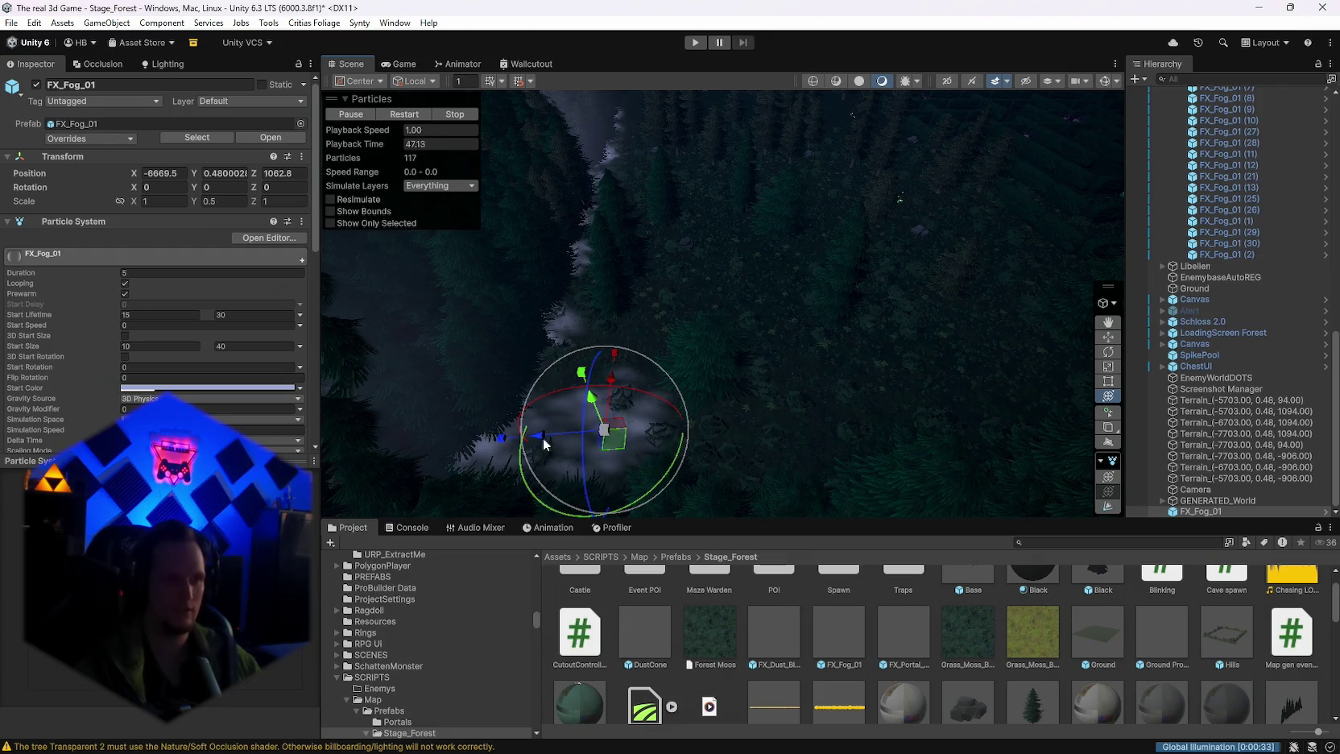
pyautogui.scroll(-10, 196, 373)
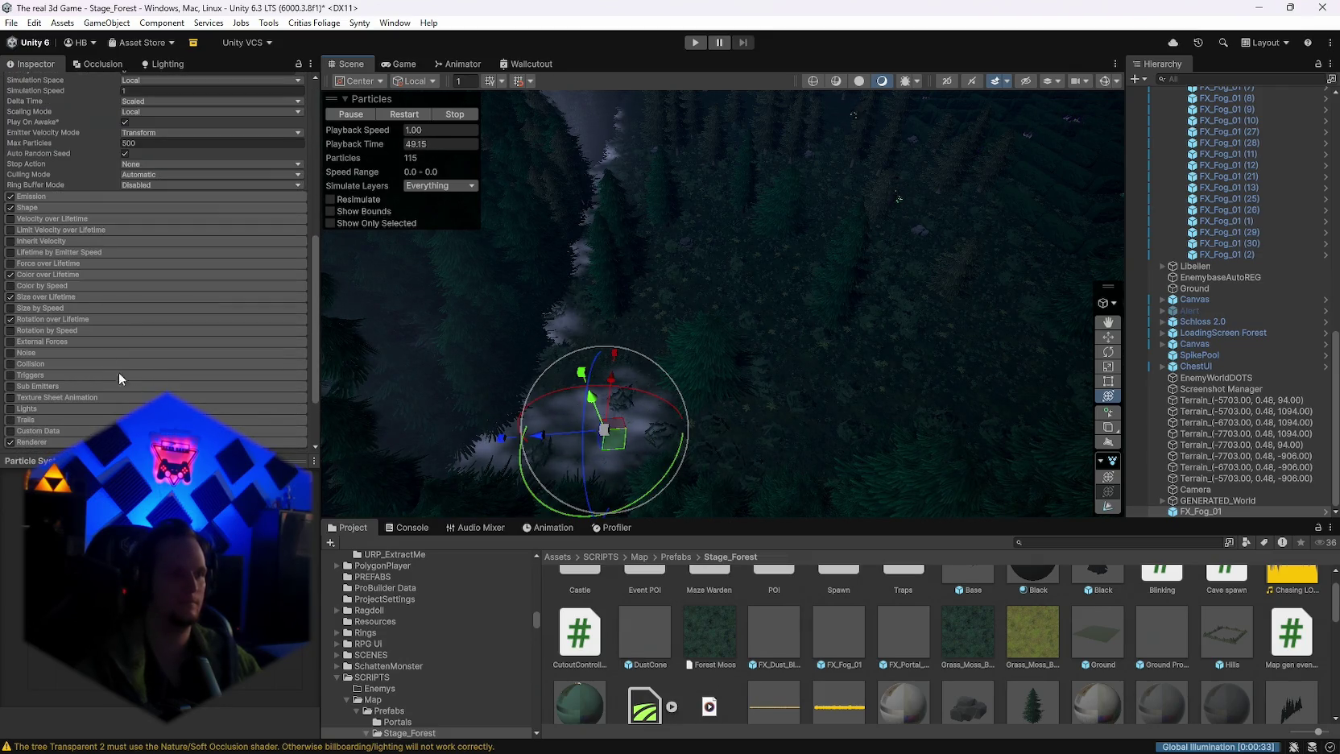
# Step: Lower the fog's Color over Lifetime gradient alpha key to 19
pyautogui.click(69, 297)
pyautogui.click(73, 274)
pyautogui.click(177, 288)
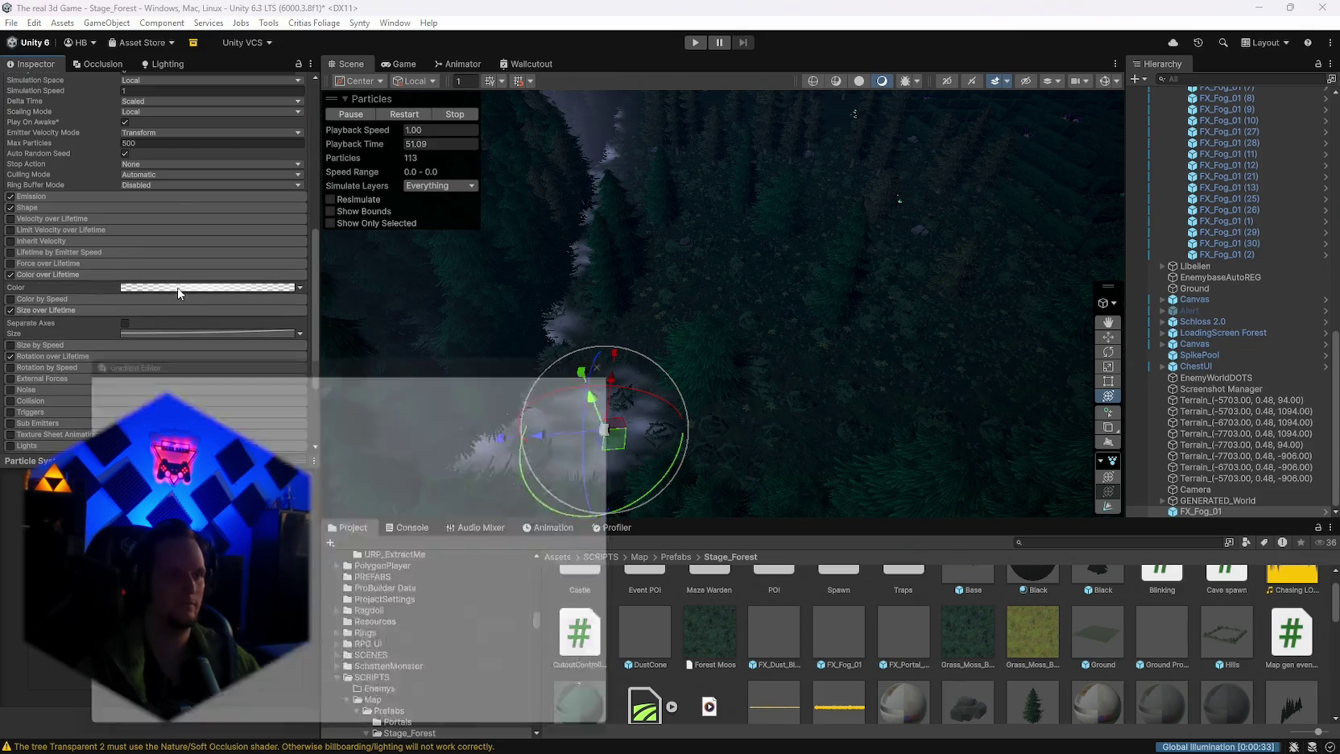
pyautogui.moveTo(404, 354)
pyautogui.mouseDown()
pyautogui.moveTo(813, 232)
pyautogui.moveTo(1010, 115)
pyautogui.mouseUp()
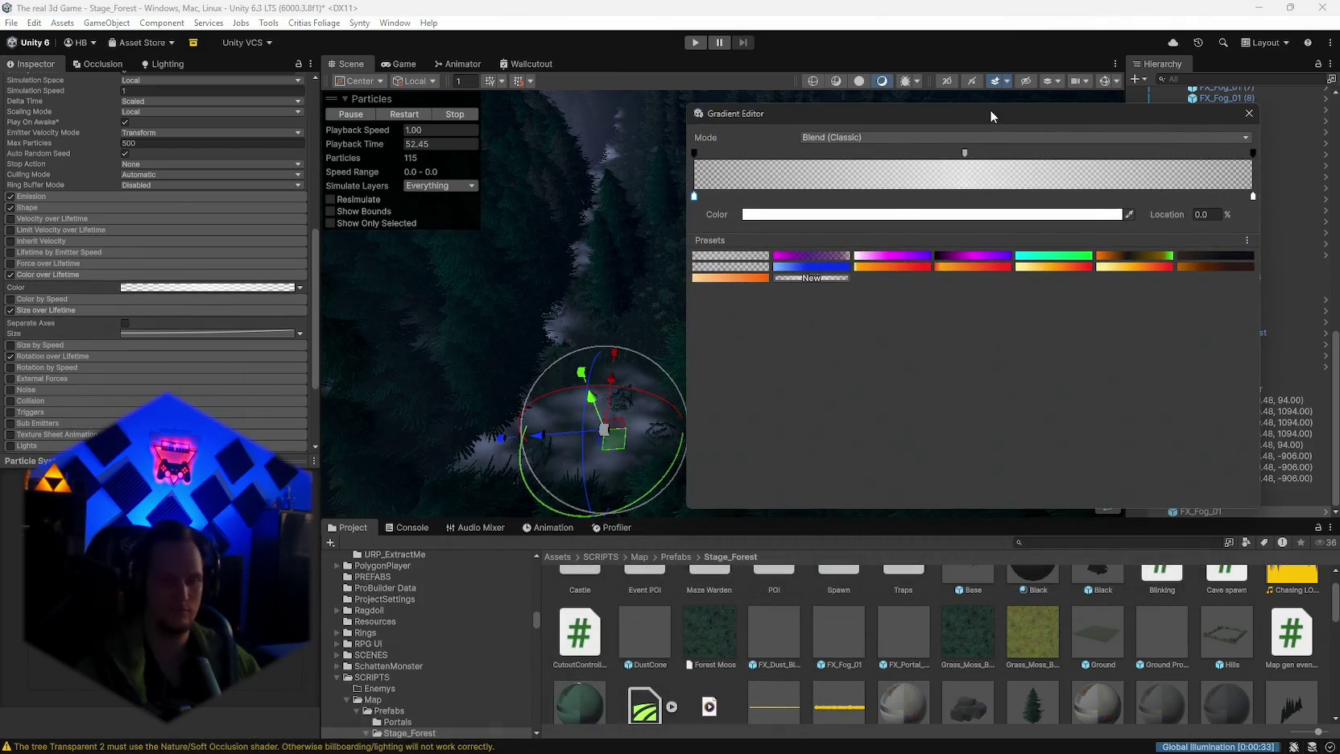
pyautogui.click(1252, 153)
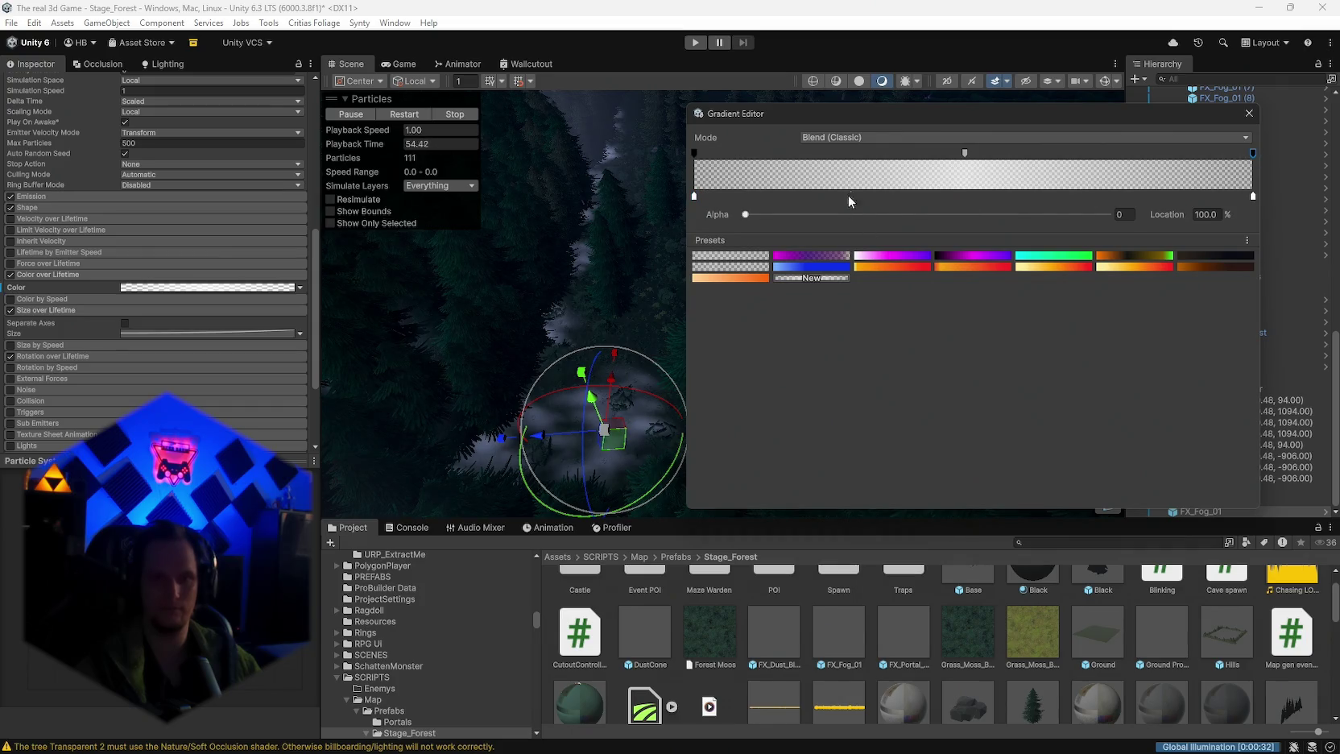
pyautogui.moveTo(934, 214); pyautogui.dragTo(795, 218)
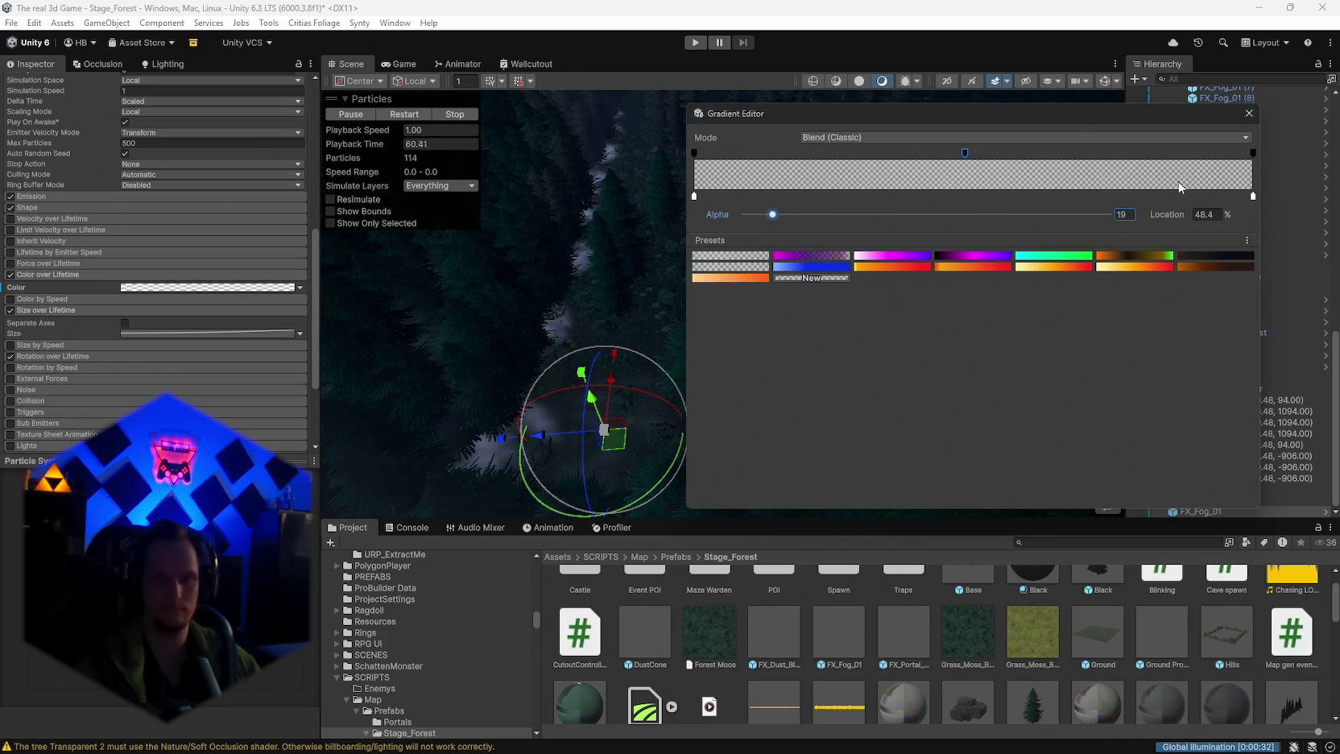
# Step: Deselect the fog and look around the foggy forest
pyautogui.scroll(5, 699, 317)
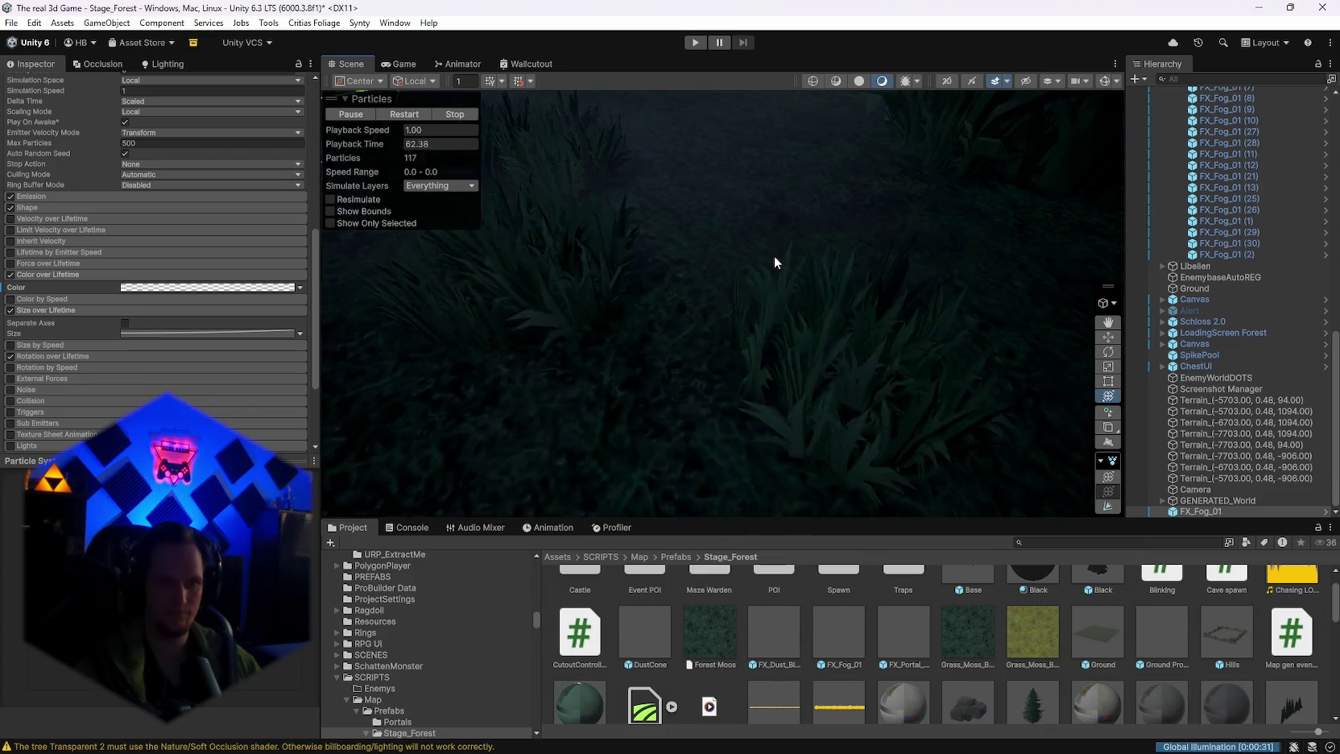
pyautogui.scroll(-6, 774, 255)
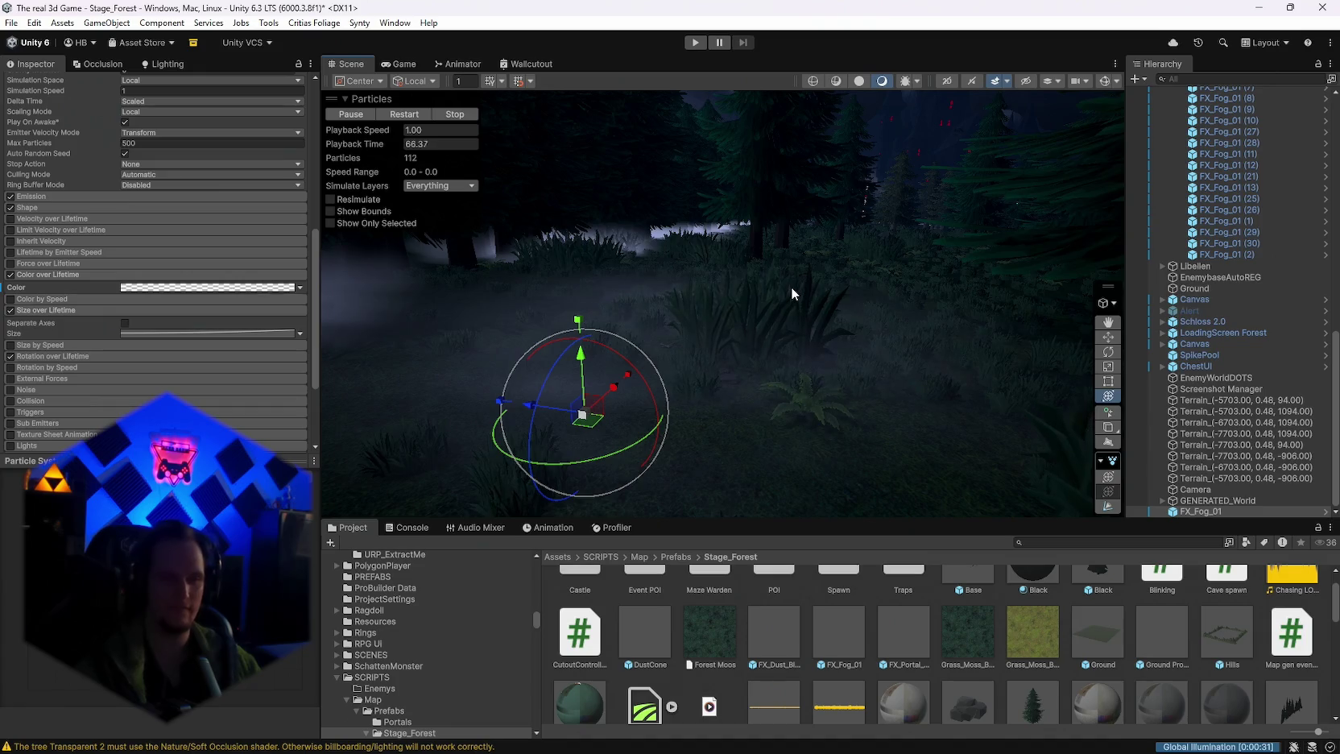
pyautogui.click(791, 287)
pyautogui.moveTo(791, 287)
pyautogui.mouseDown()
pyautogui.moveTo(966, 272)
pyautogui.moveTo(998, 278)
pyautogui.moveTo(998, 319)
pyautogui.mouseUp()
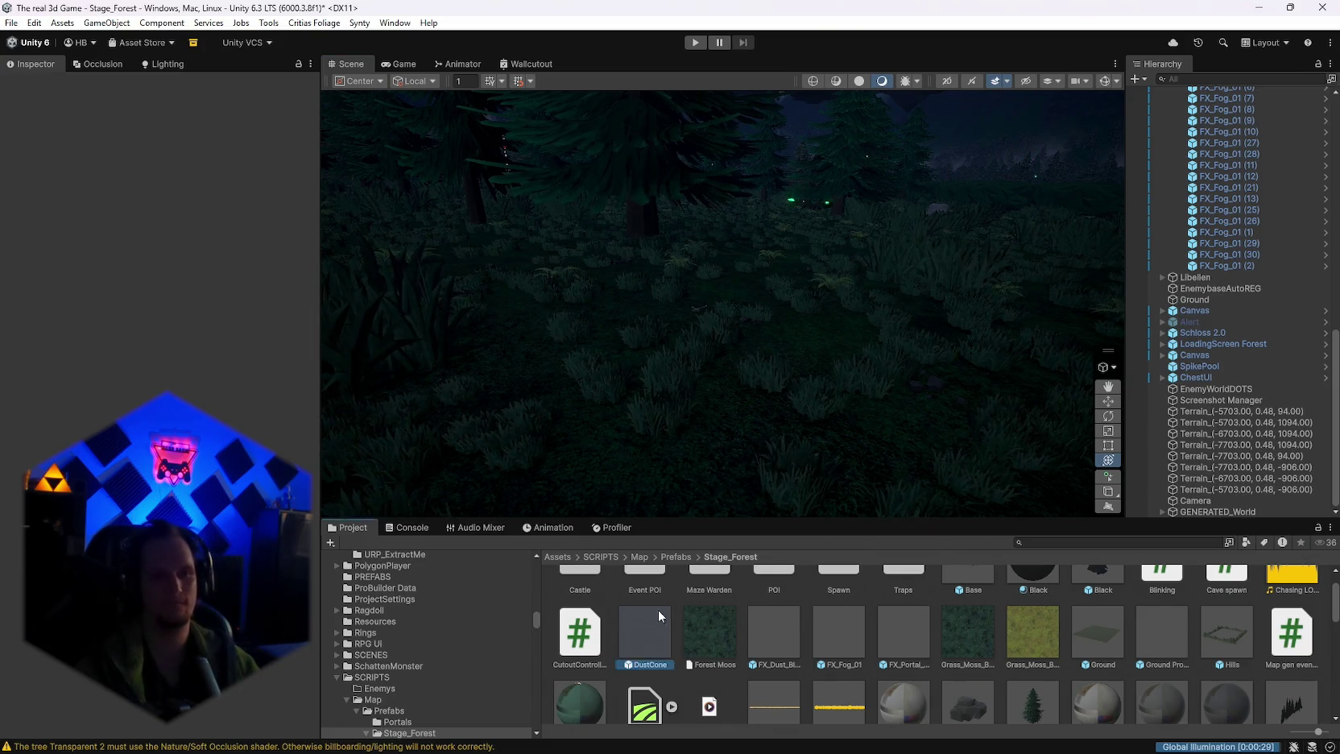
# Step: Drop a DustCone effect into the scene and scroll through the biome folders
pyautogui.moveTo(659, 616)
pyautogui.mouseDown()
pyautogui.moveTo(761, 414)
pyautogui.moveTo(717, 423)
pyautogui.mouseUp()
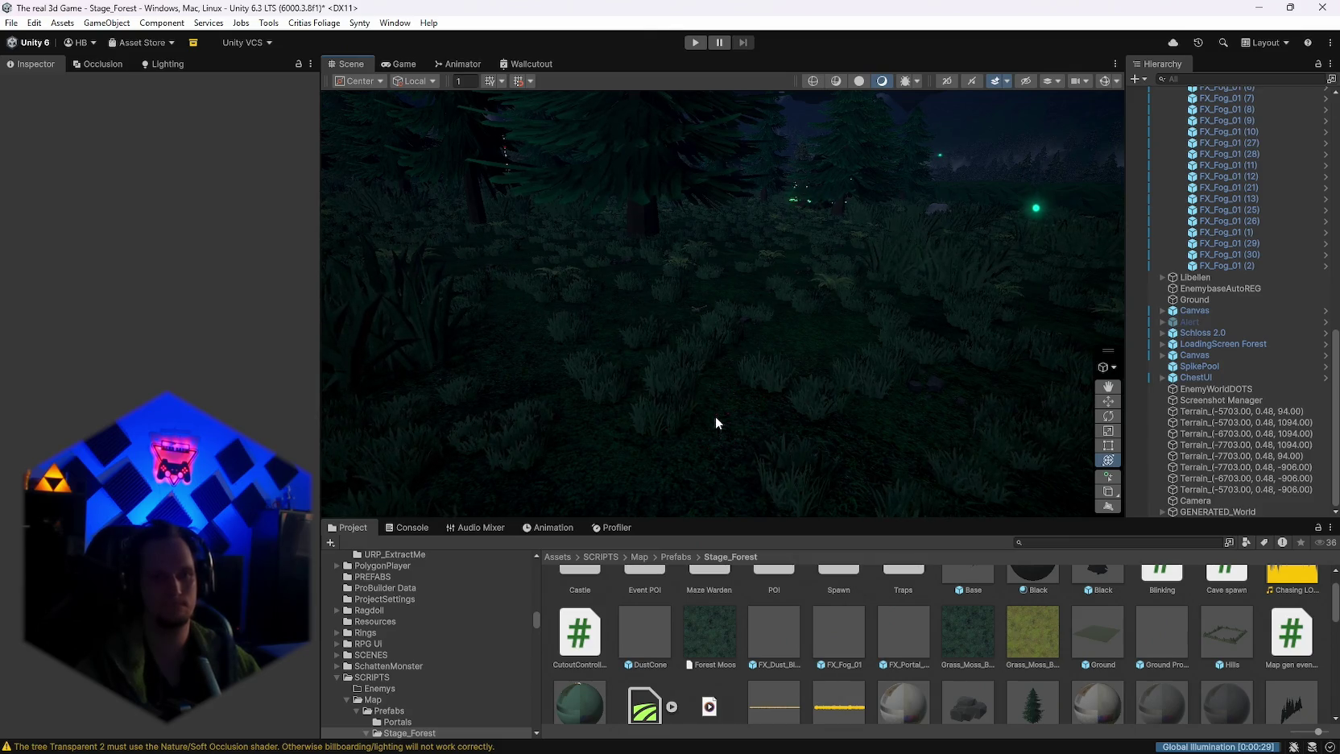
pyautogui.scroll(1, 974, 640)
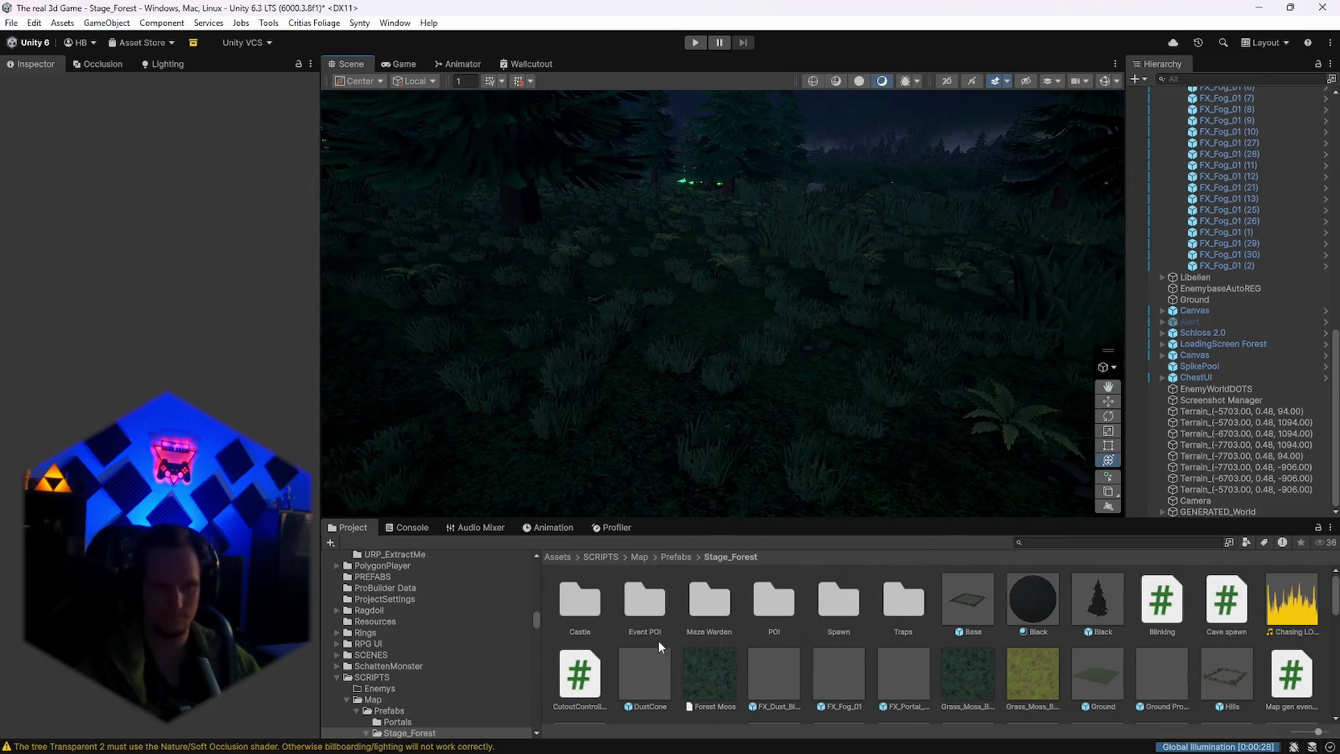
pyautogui.scroll(-10, 449, 657)
pyautogui.scroll(-8, 450, 656)
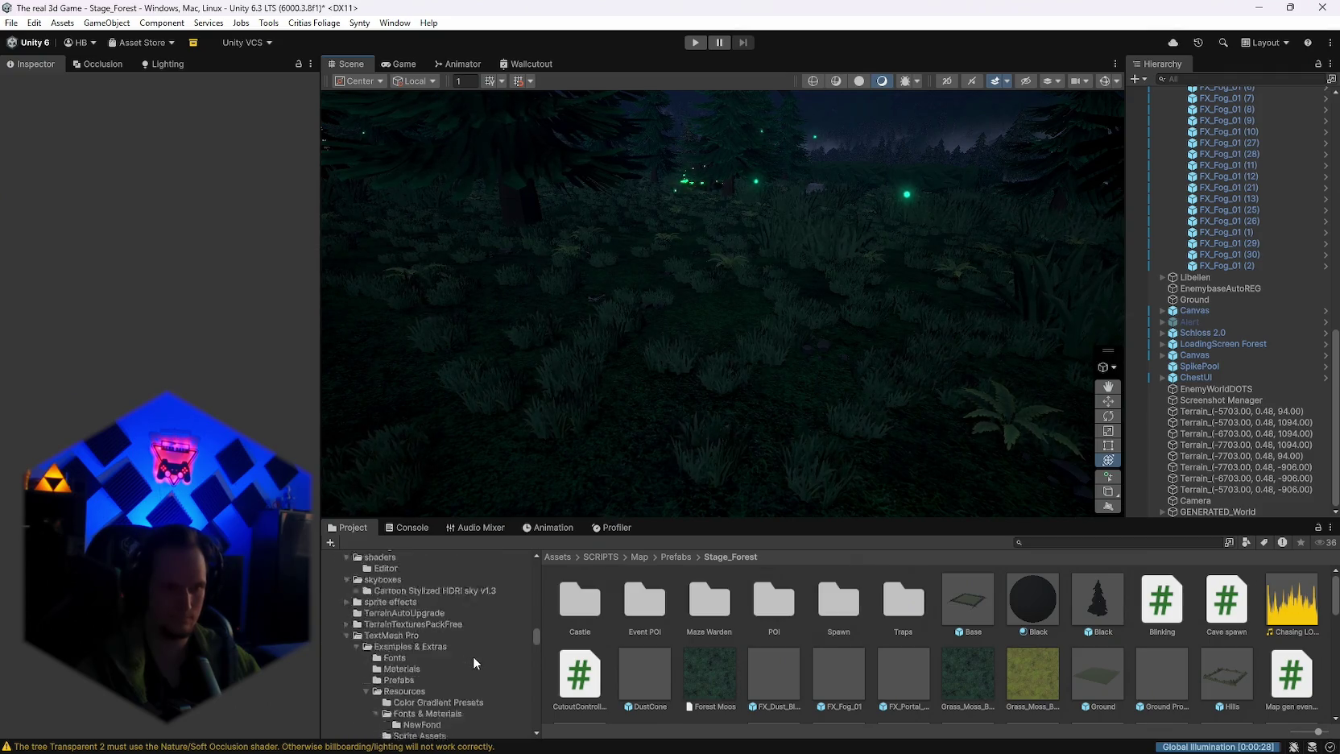
pyautogui.scroll(-3, 424, 658)
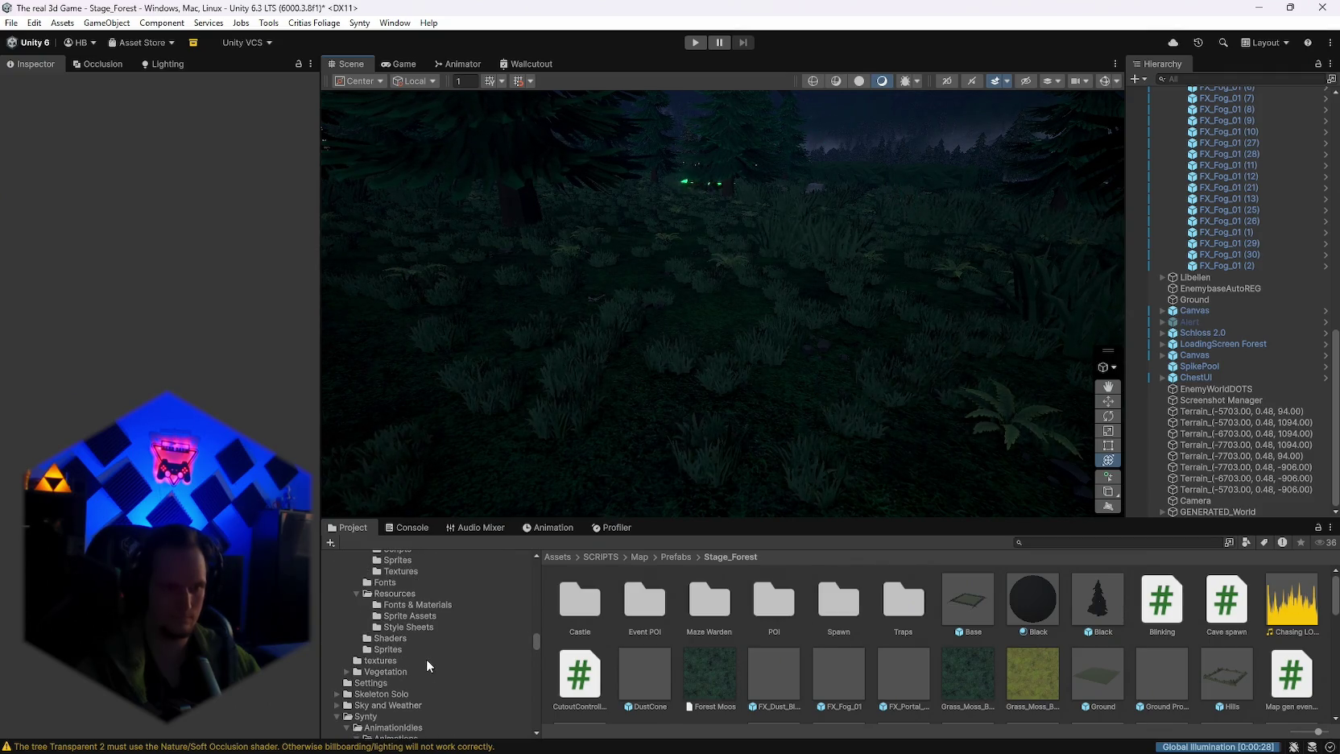
pyautogui.scroll(7, 426, 659)
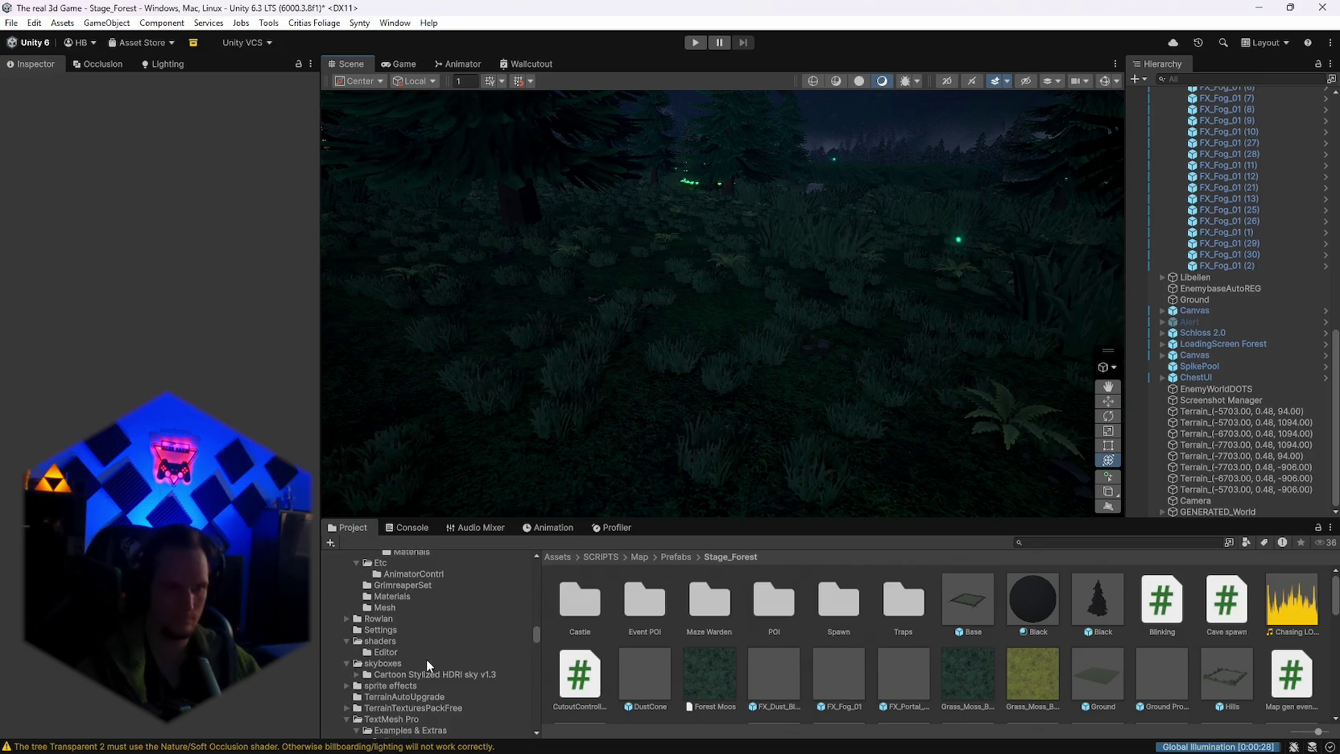
pyautogui.scroll(4, 427, 662)
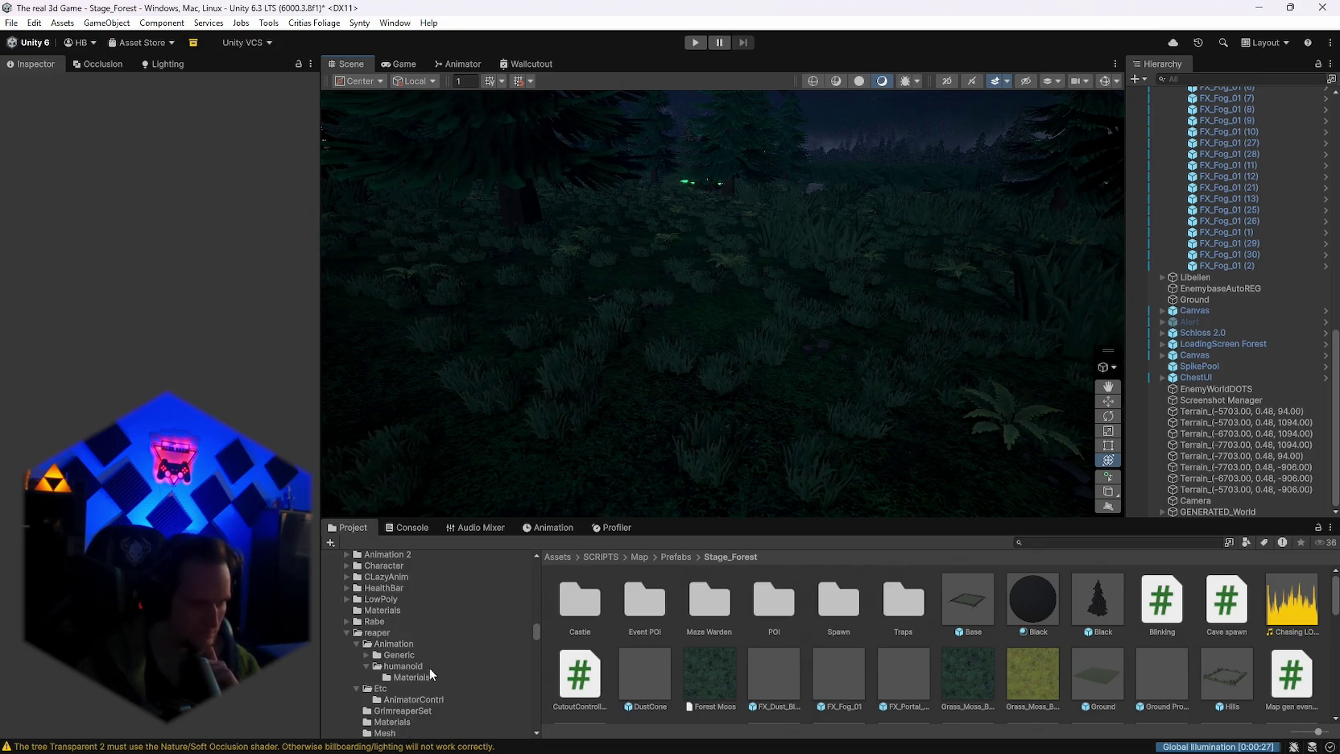
pyautogui.scroll(-5, 431, 670)
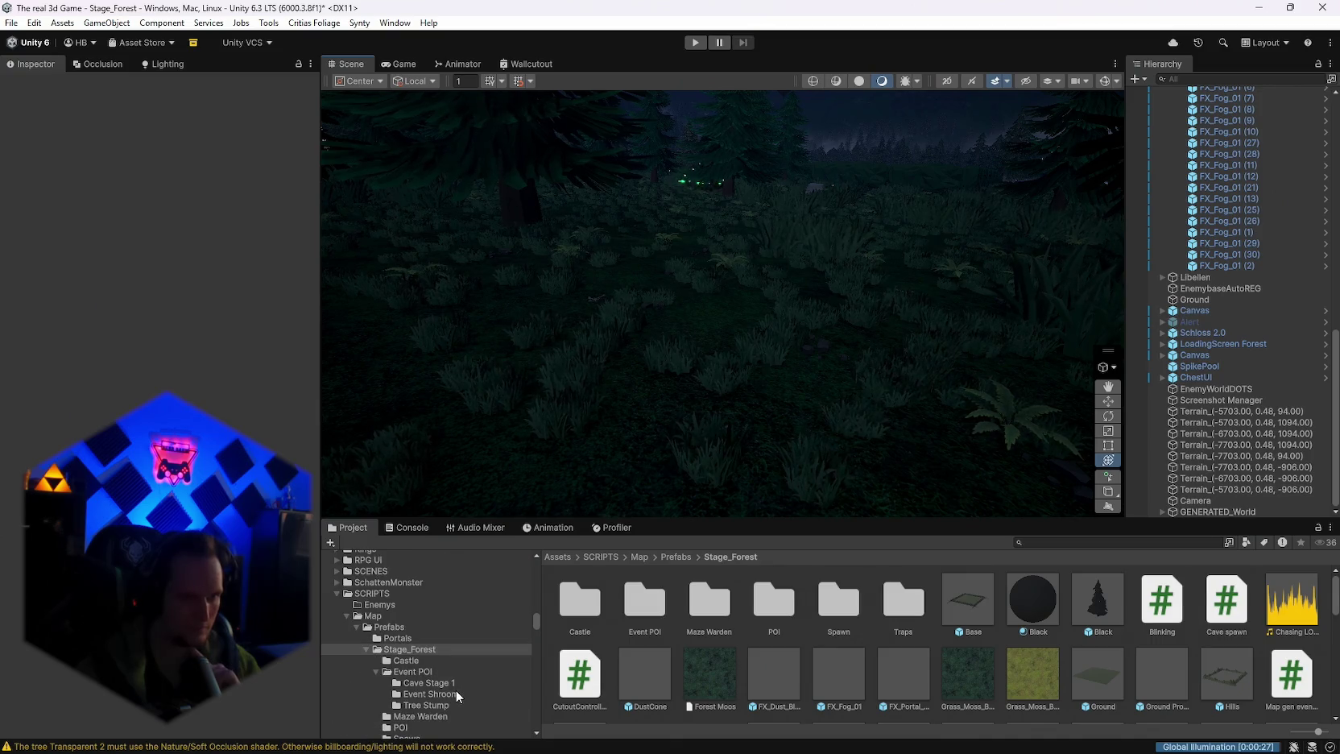
pyautogui.scroll(7, 456, 694)
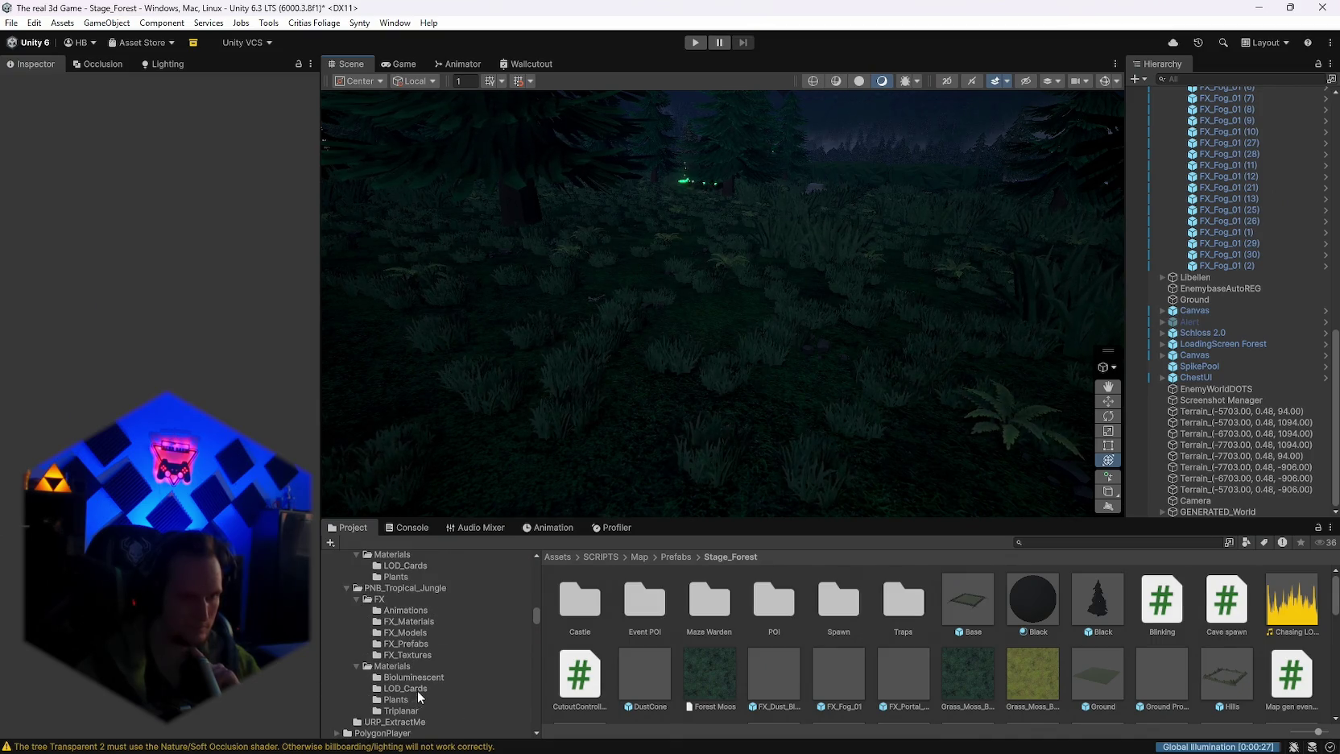
pyautogui.scroll(3, 416, 690)
pyautogui.scroll(3, 428, 673)
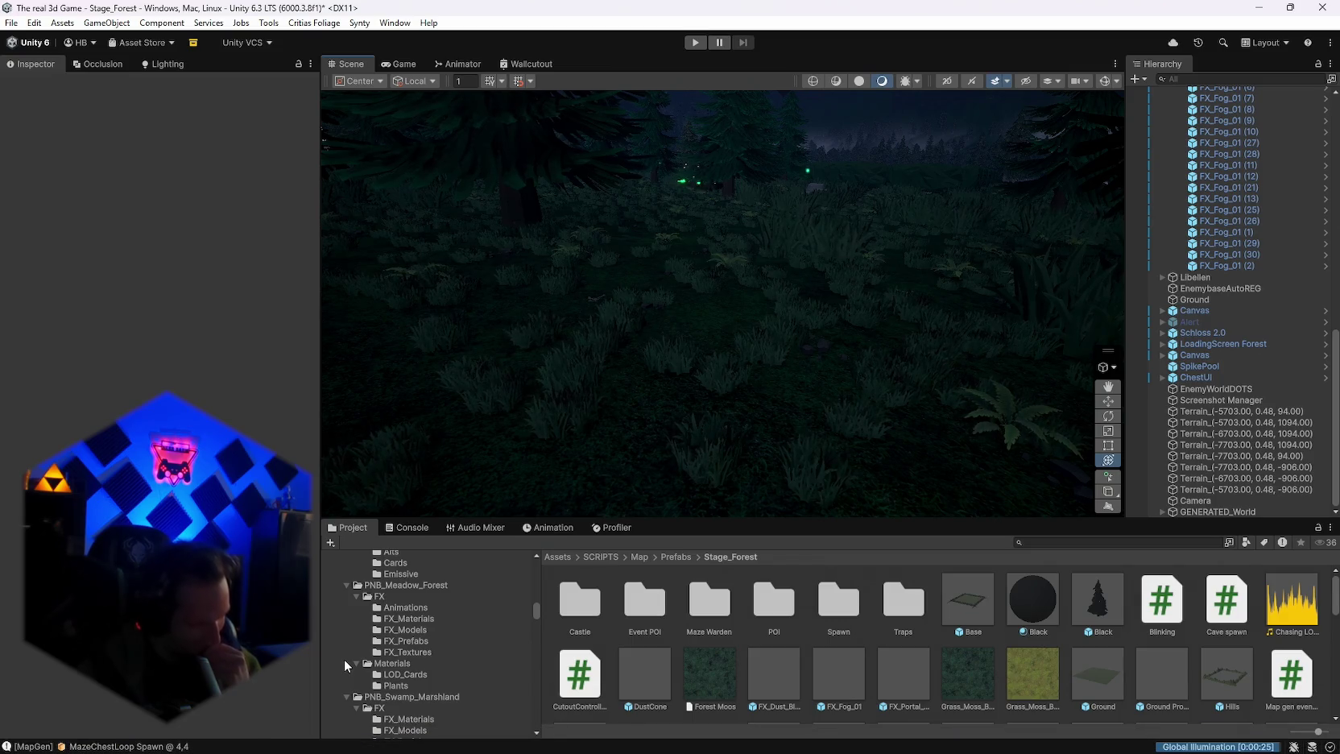
pyautogui.scroll(5, 439, 697)
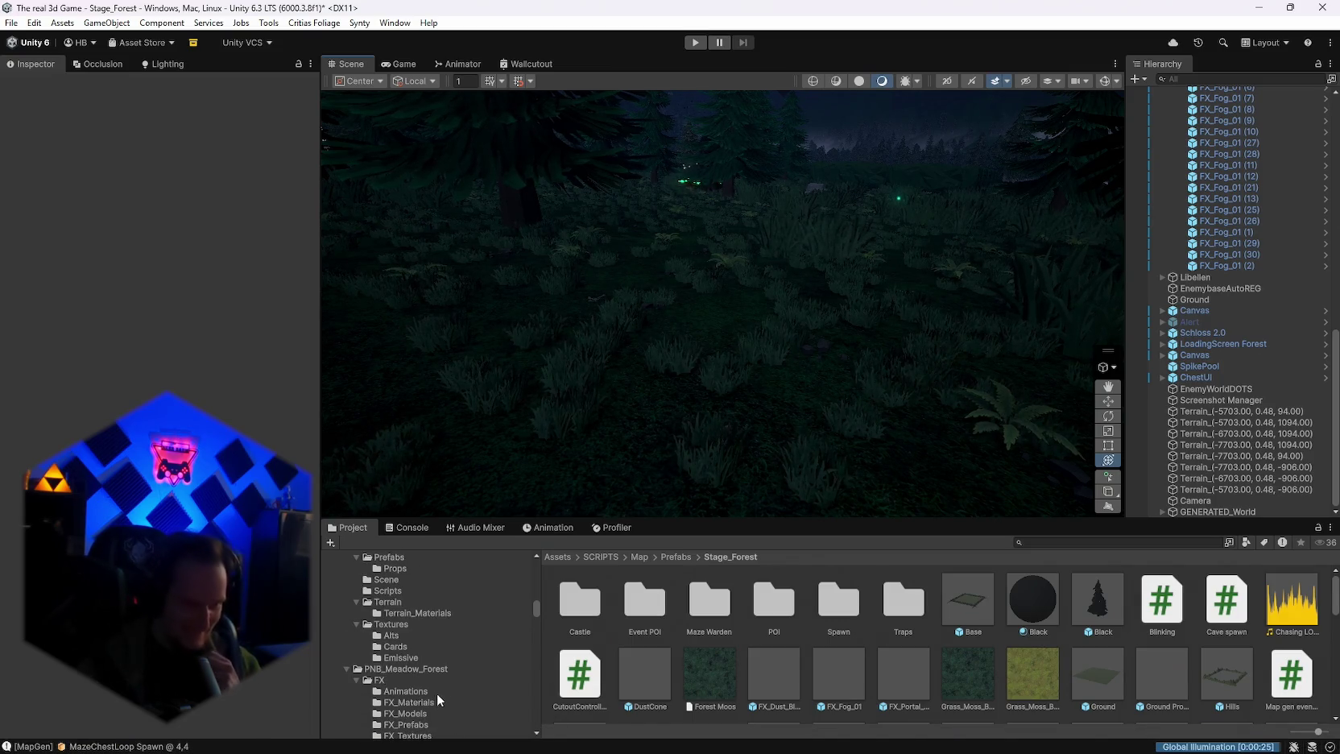
pyautogui.scroll(-5, 456, 681)
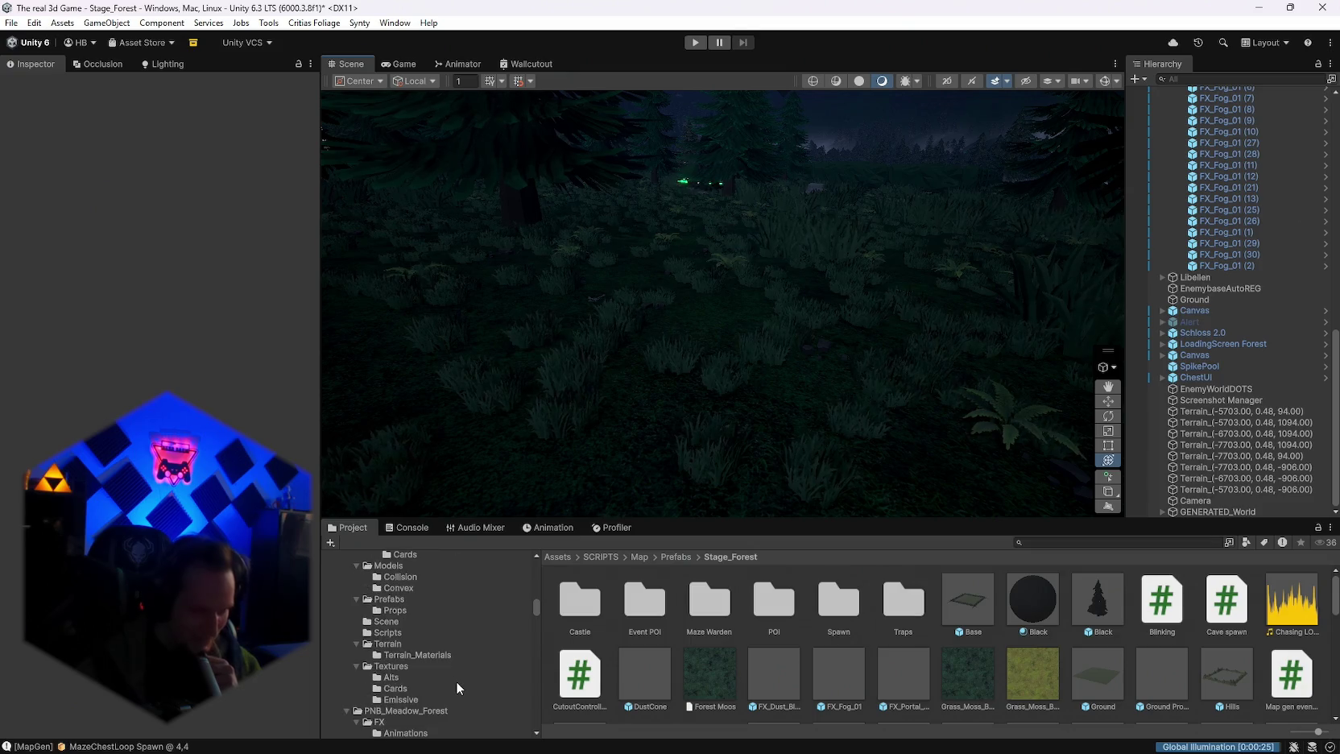
# Step: Try the Meadow Forest falling leaves, water and FX_Wind_01 effects in the scene
pyautogui.click(412, 683)
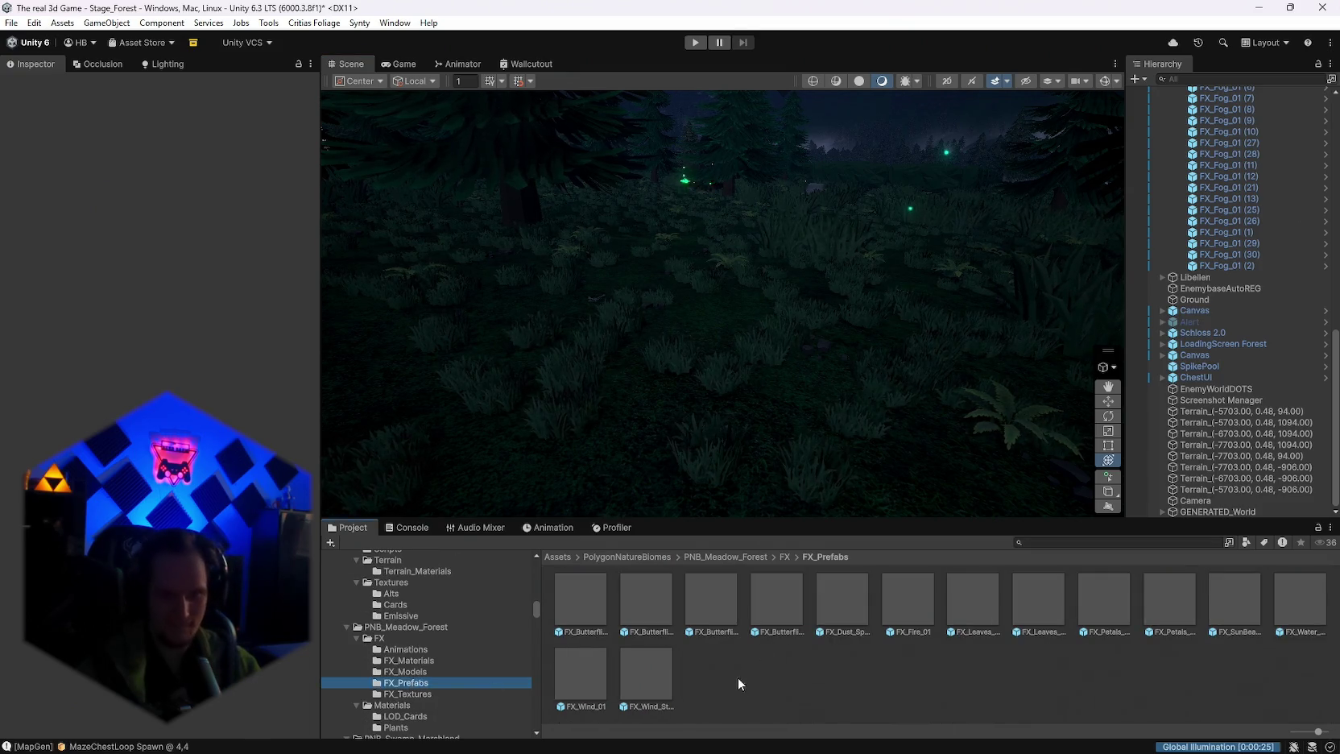
pyautogui.moveTo(977, 617)
pyautogui.mouseDown()
pyautogui.moveTo(771, 380)
pyautogui.moveTo(775, 401)
pyautogui.moveTo(1215, 615)
pyautogui.moveTo(765, 403)
pyautogui.mouseUp()
pyautogui.moveTo(1300, 600); pyautogui.dragTo(759, 408)
pyautogui.moveTo(583, 688)
pyautogui.mouseDown()
pyautogui.moveTo(771, 310)
pyautogui.moveTo(665, 639)
pyautogui.moveTo(759, 347)
pyautogui.moveTo(756, 181)
pyautogui.moveTo(722, 225)
pyautogui.mouseUp()
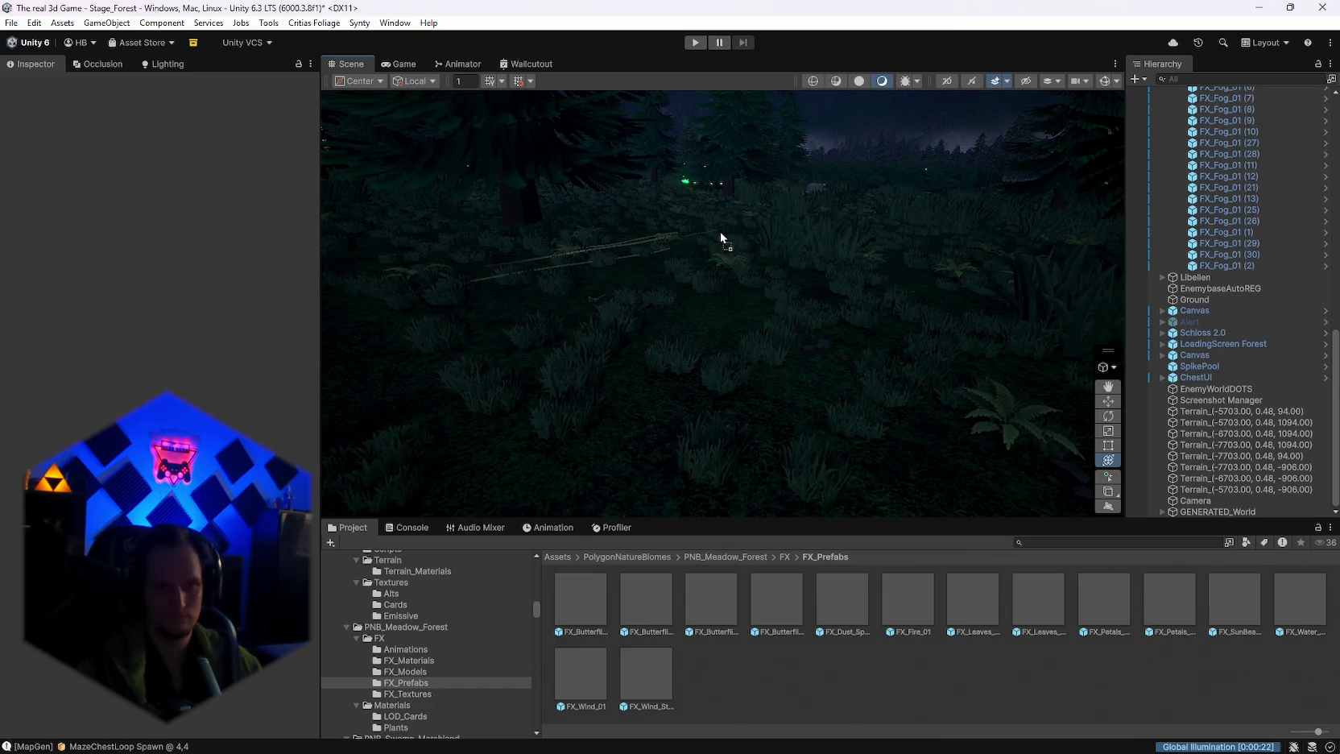
pyautogui.moveTo(722, 237); pyautogui.dragTo(714, 259)
# Step: Browse the Meadow Forest effect textures and LOD_Cards materials
pyautogui.click(469, 693)
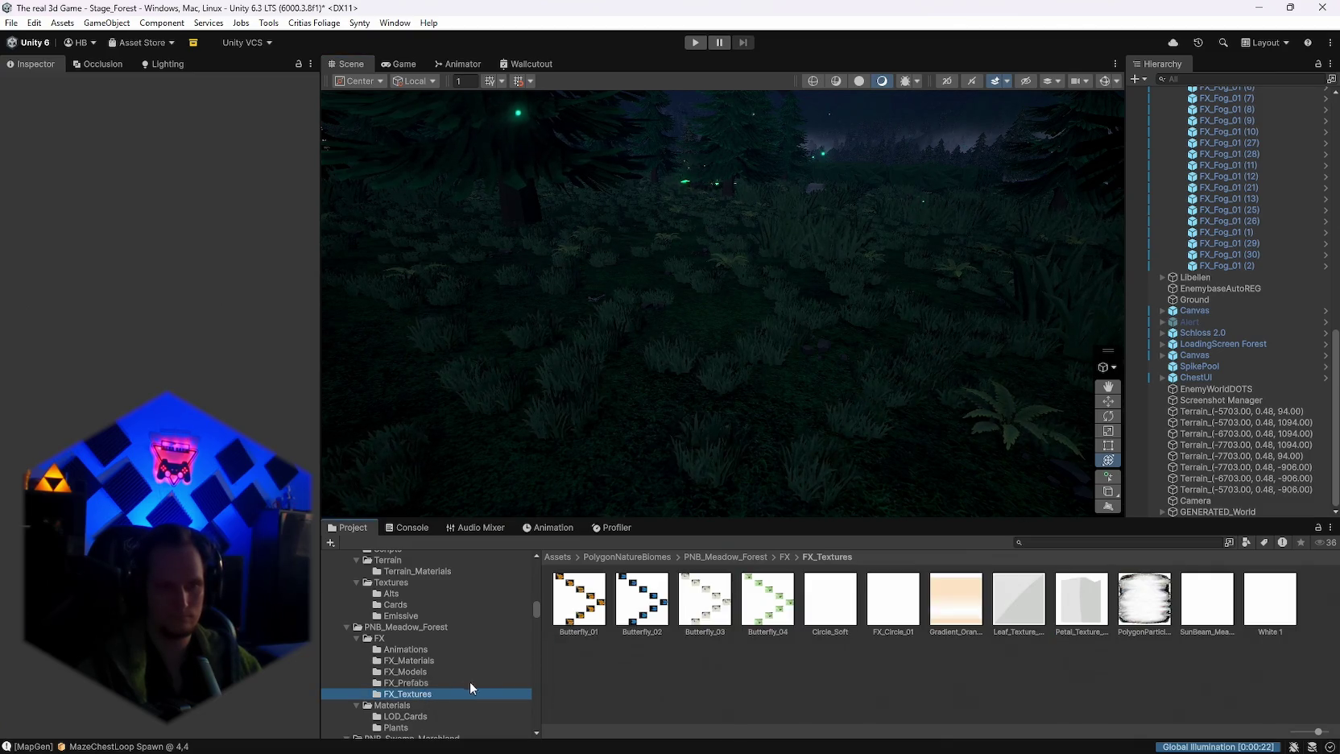
pyautogui.click(407, 715)
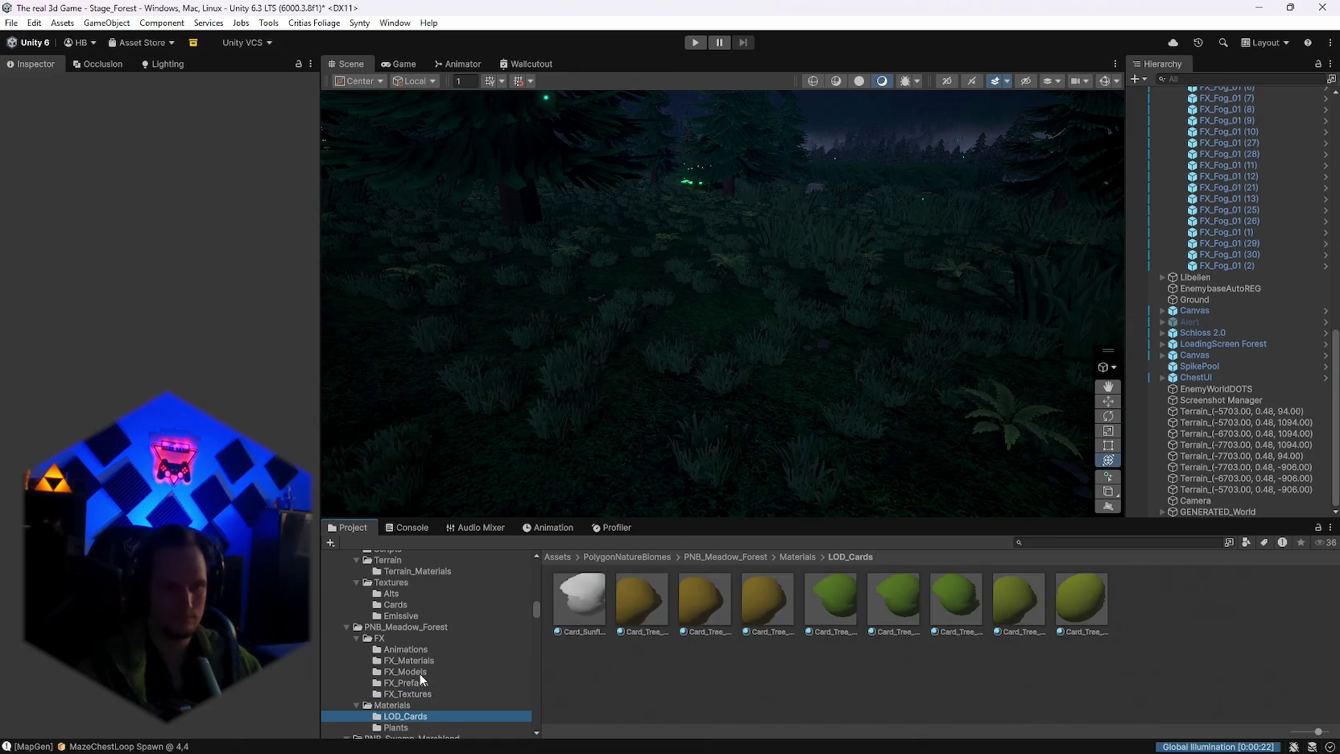
pyautogui.scroll(-2, 422, 669)
pyautogui.scroll(4, 424, 663)
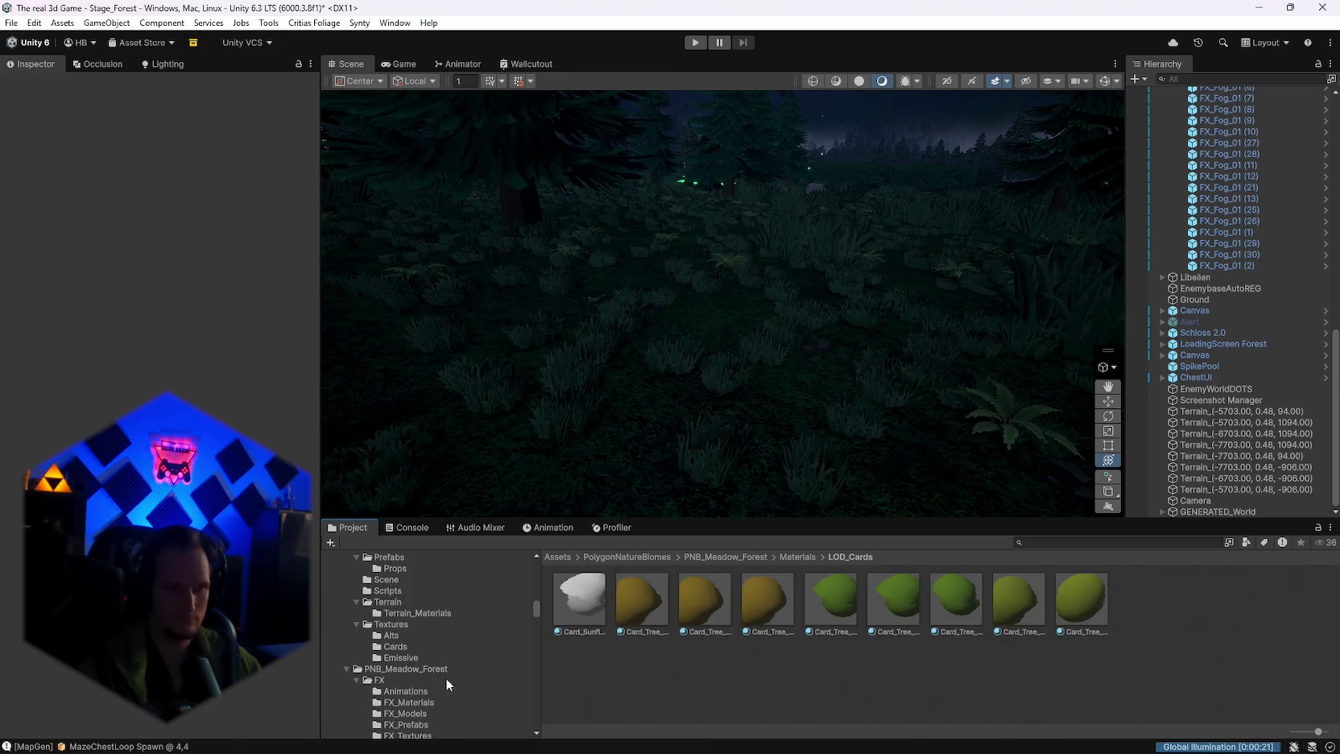
pyautogui.scroll(4, 410, 656)
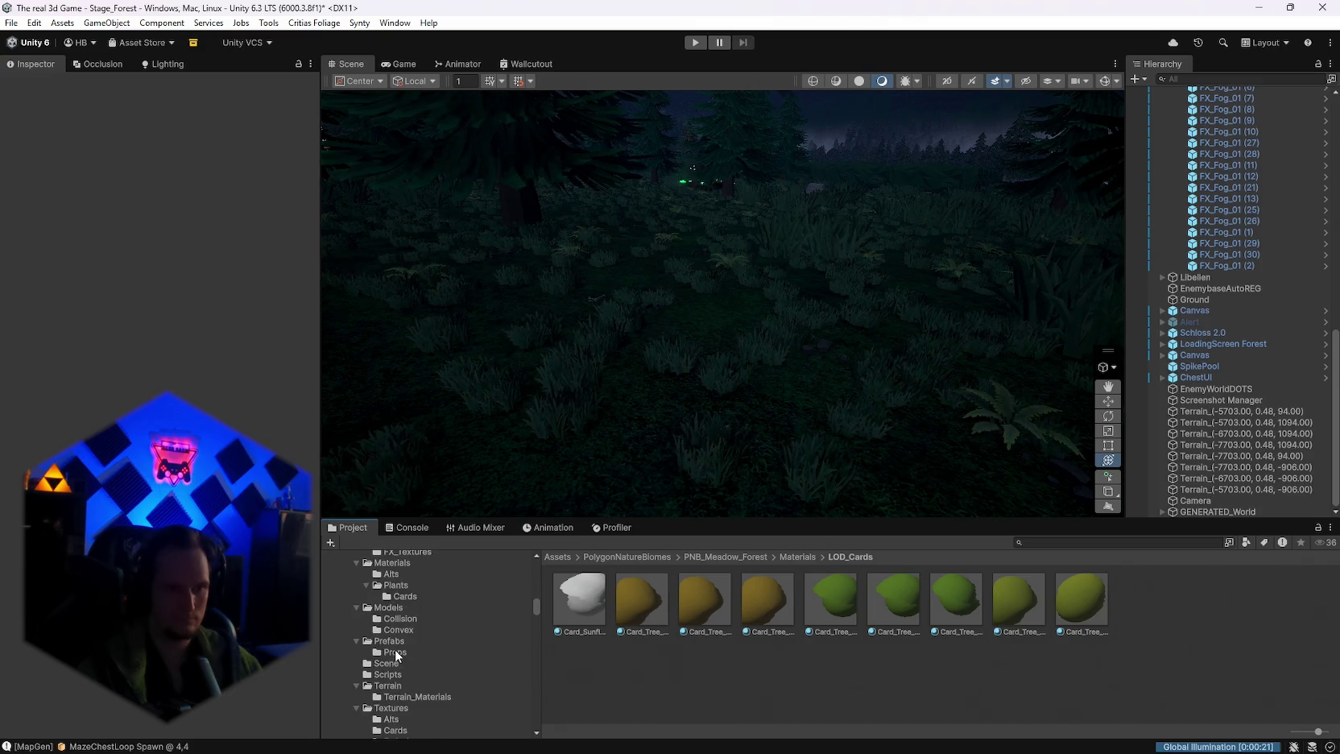
# Step: Try Enchanted Forest props in the scene, inspecting SM_Prop_Lantern_01 and SM_Prop_Table_01
pyautogui.click(394, 645)
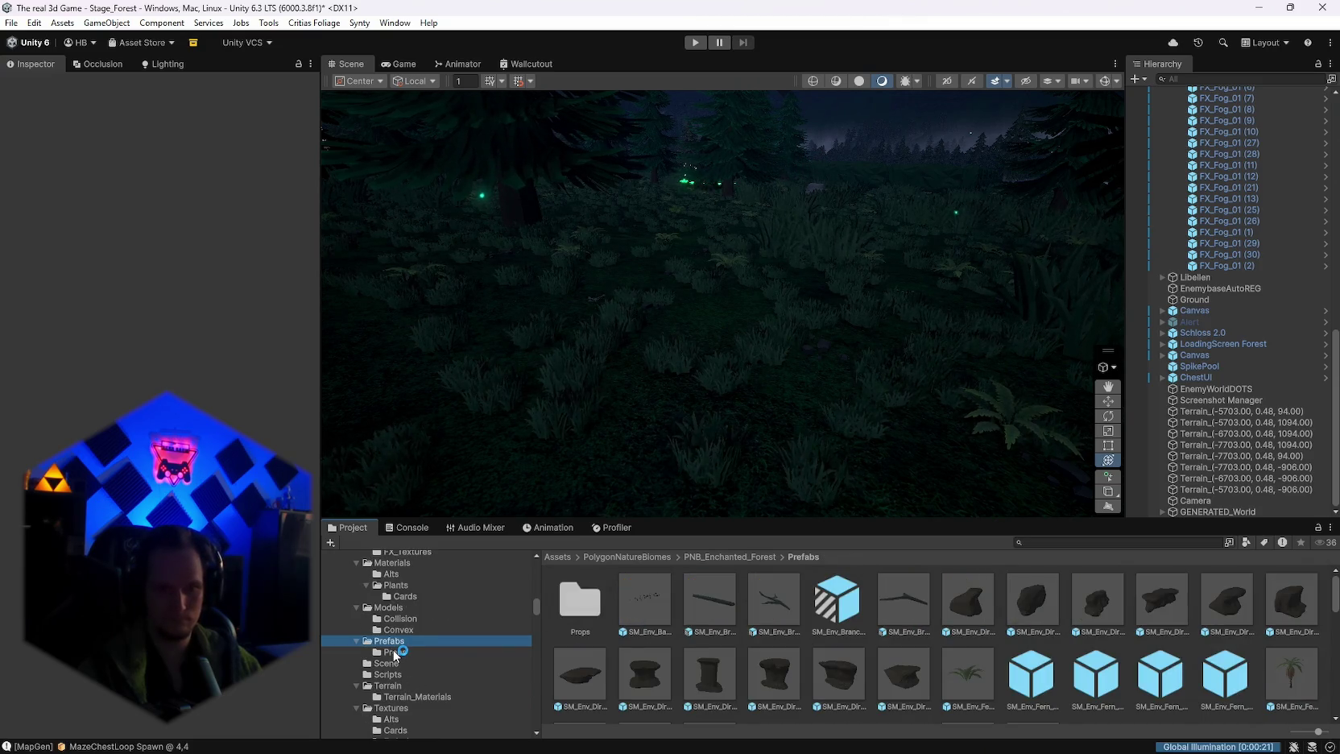
pyautogui.click(393, 654)
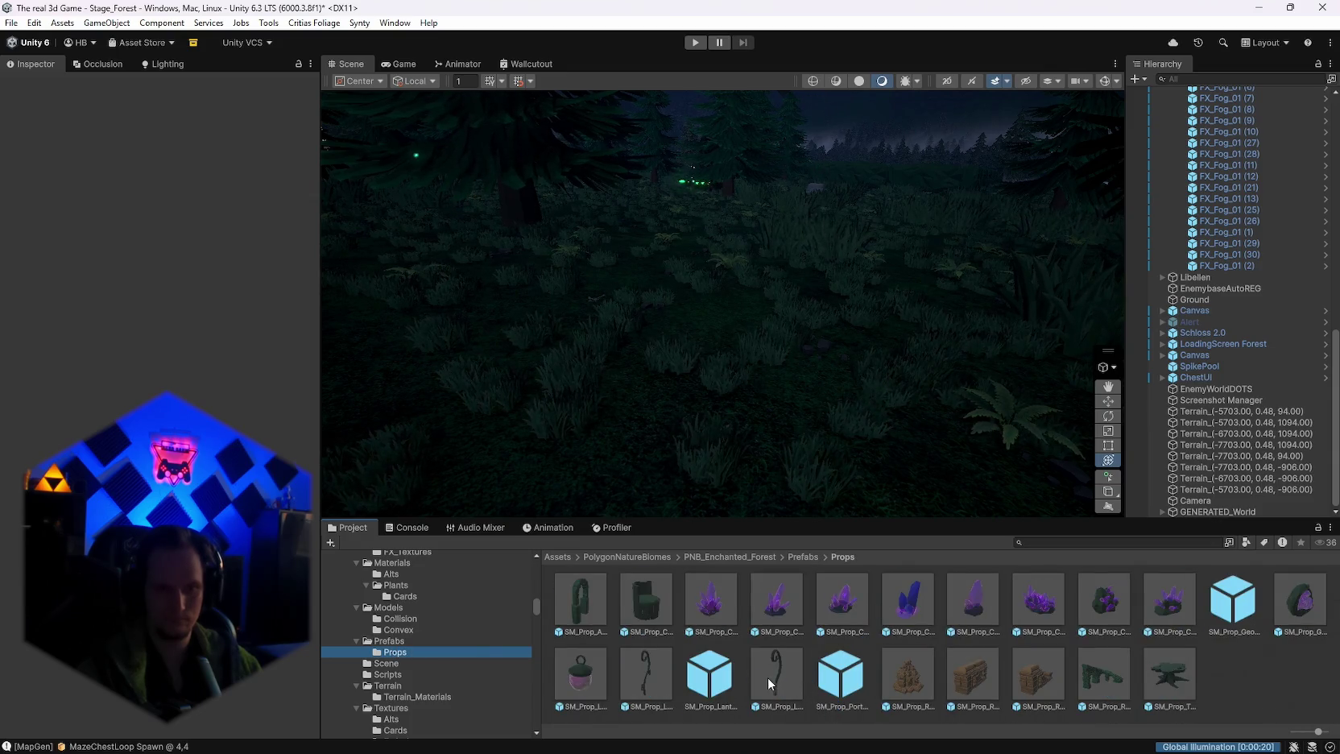
pyautogui.moveTo(767, 680)
pyautogui.mouseDown()
pyautogui.moveTo(790, 667)
pyautogui.moveTo(706, 406)
pyautogui.mouseUp()
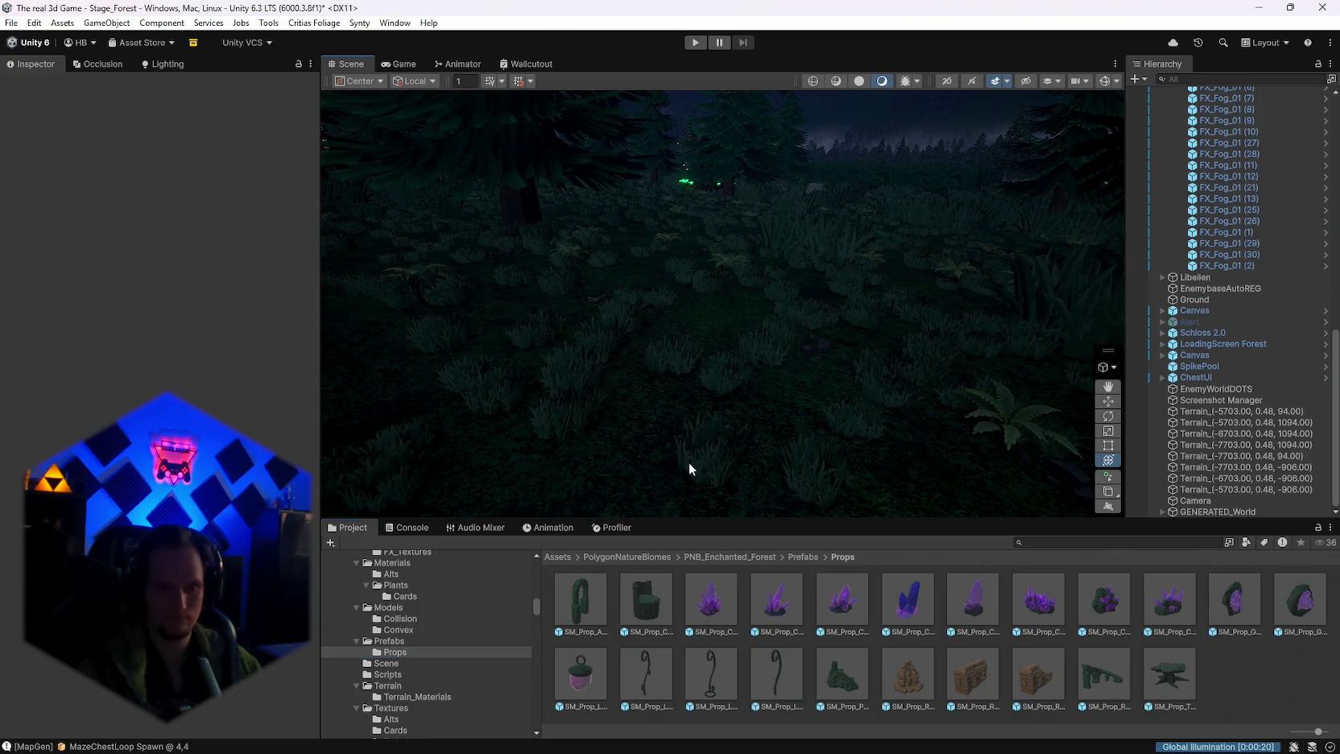
pyautogui.moveTo(588, 685); pyautogui.dragTo(698, 442)
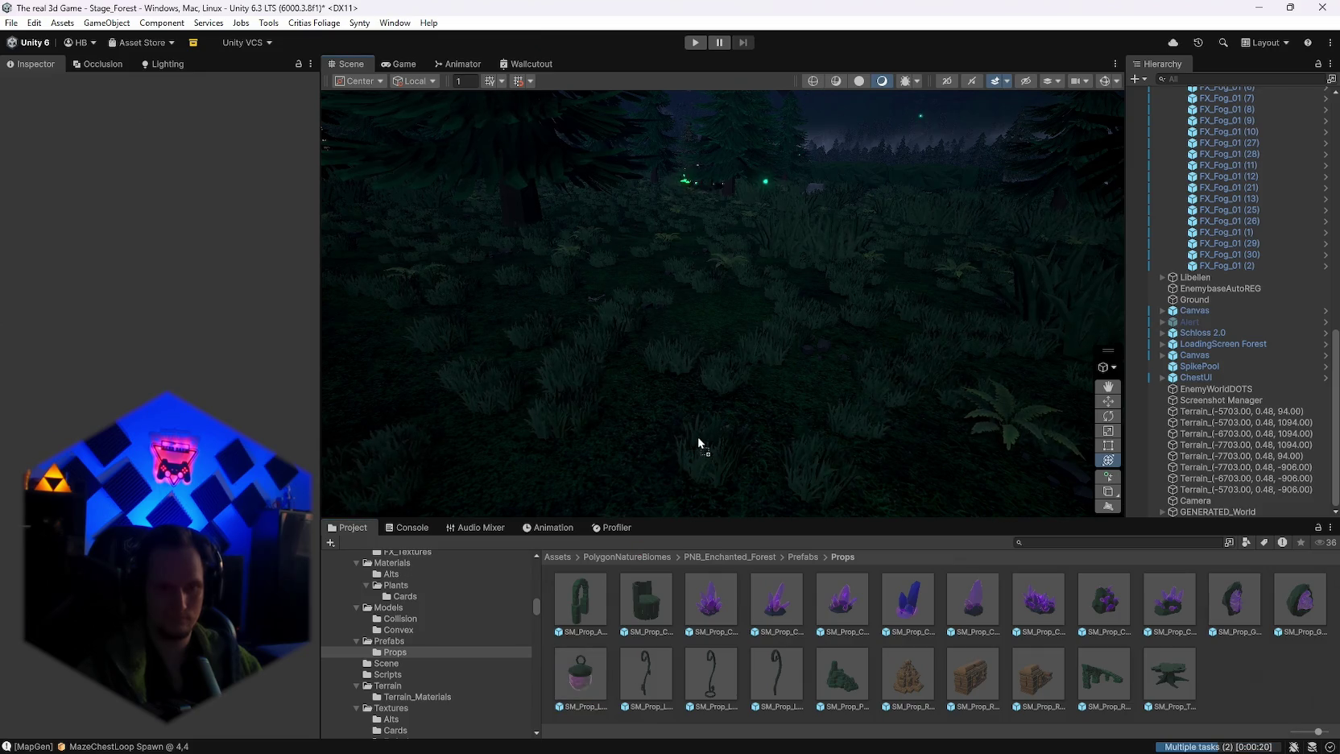
pyautogui.click(605, 686)
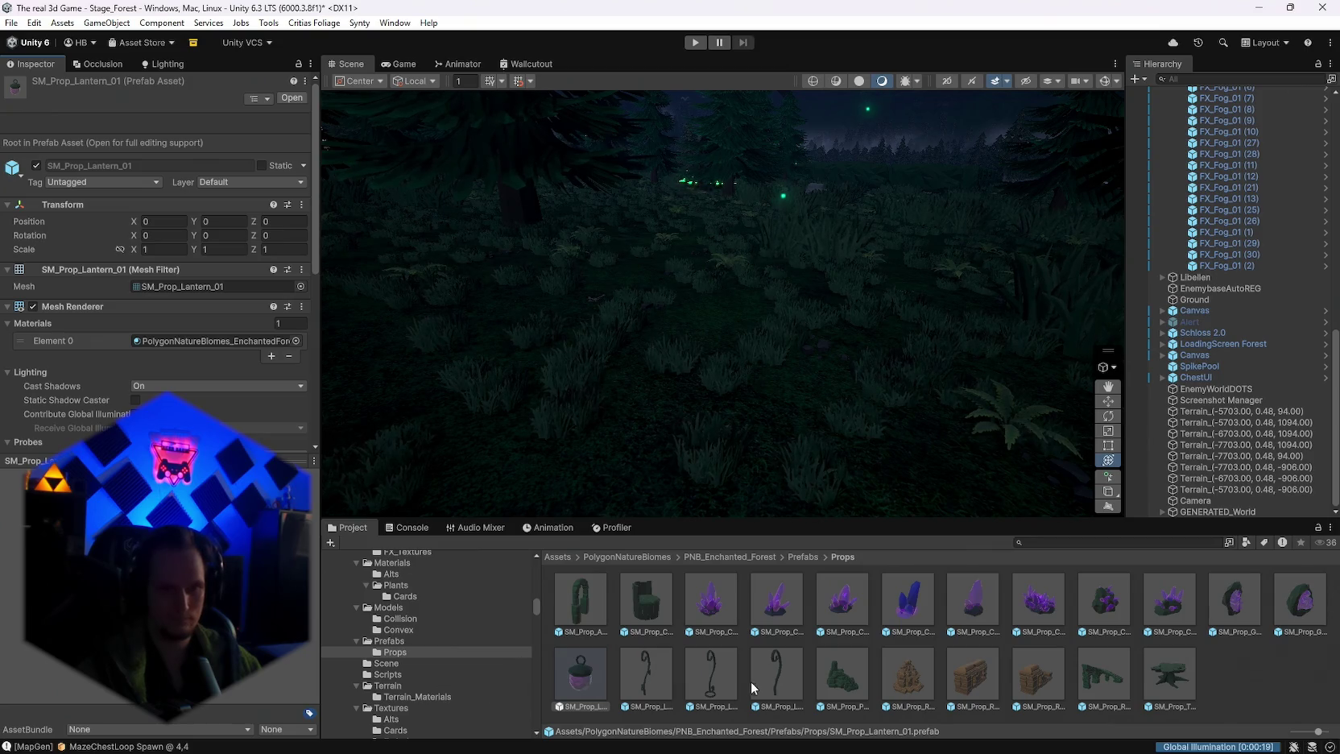
pyautogui.click(1165, 656)
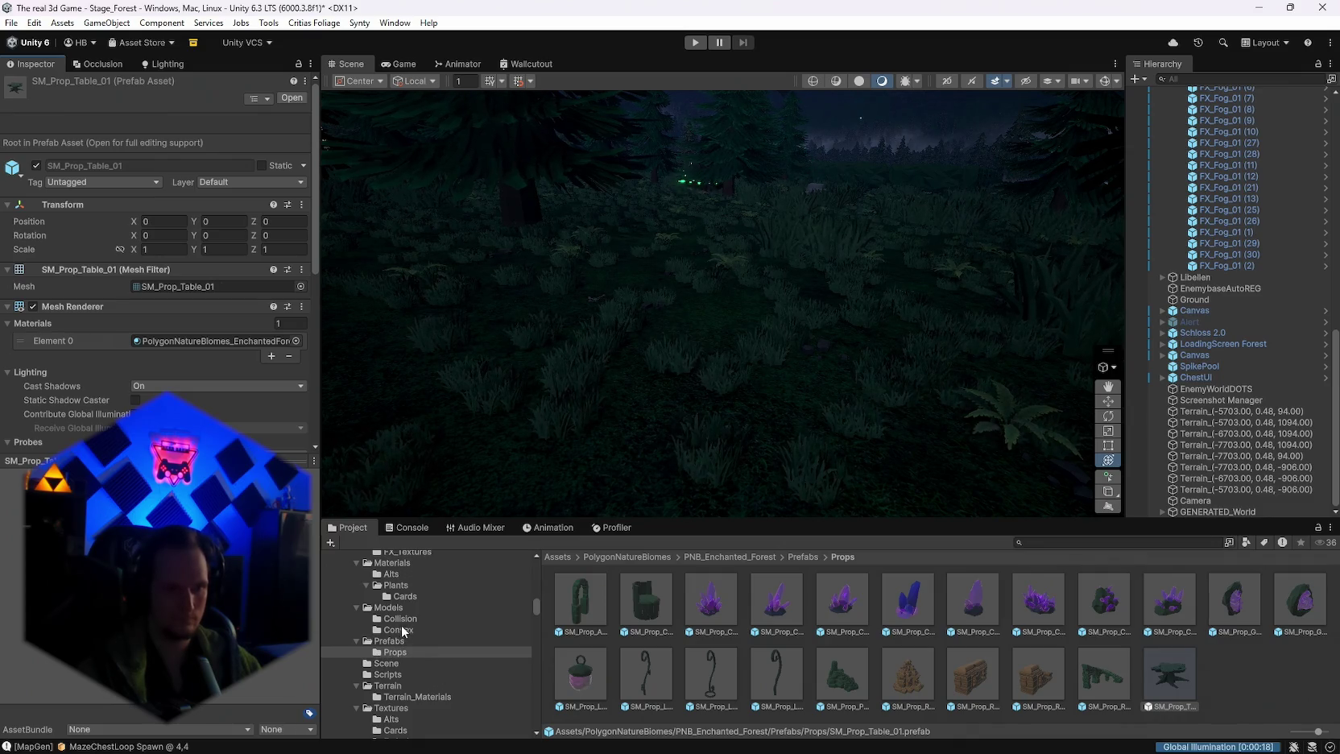
# Step: Browse Enchanted Forest emissive and Cards textures, then try a Swamp Marshland effect
pyautogui.scroll(2, 427, 625)
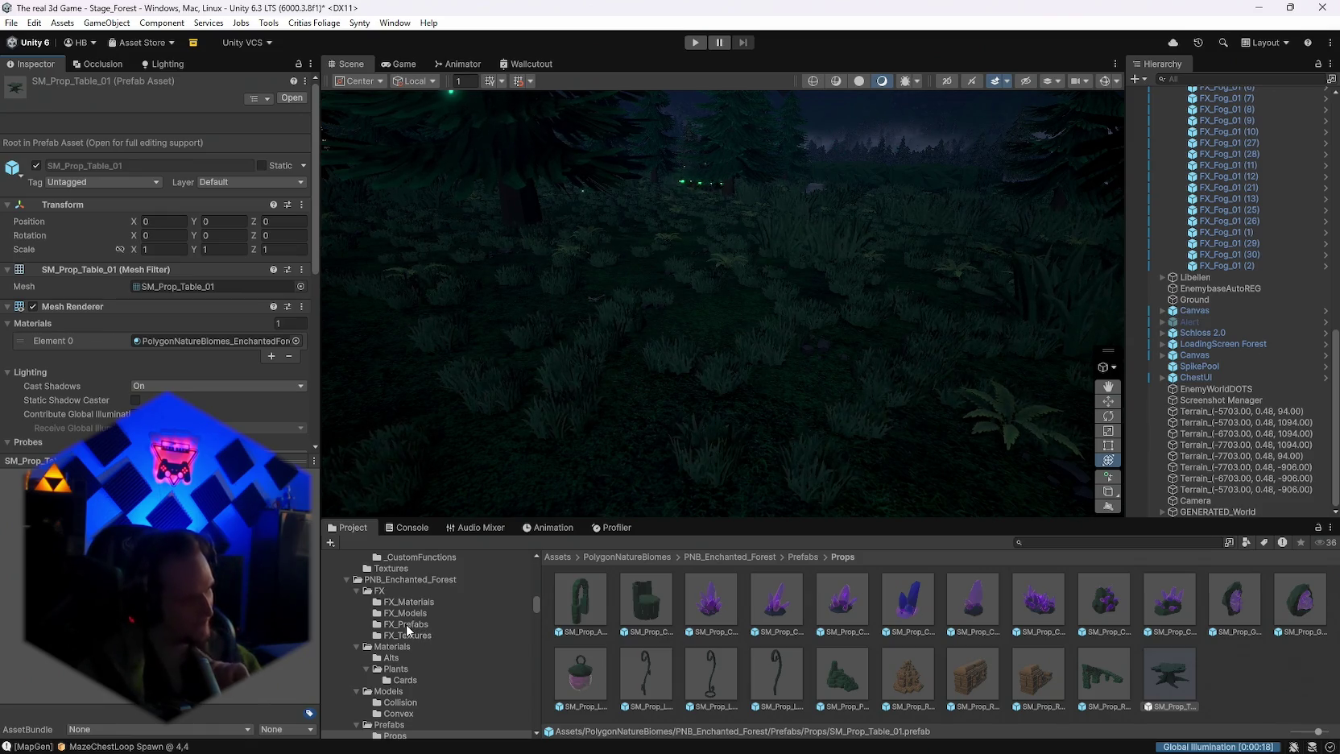
pyautogui.scroll(-4, 465, 683)
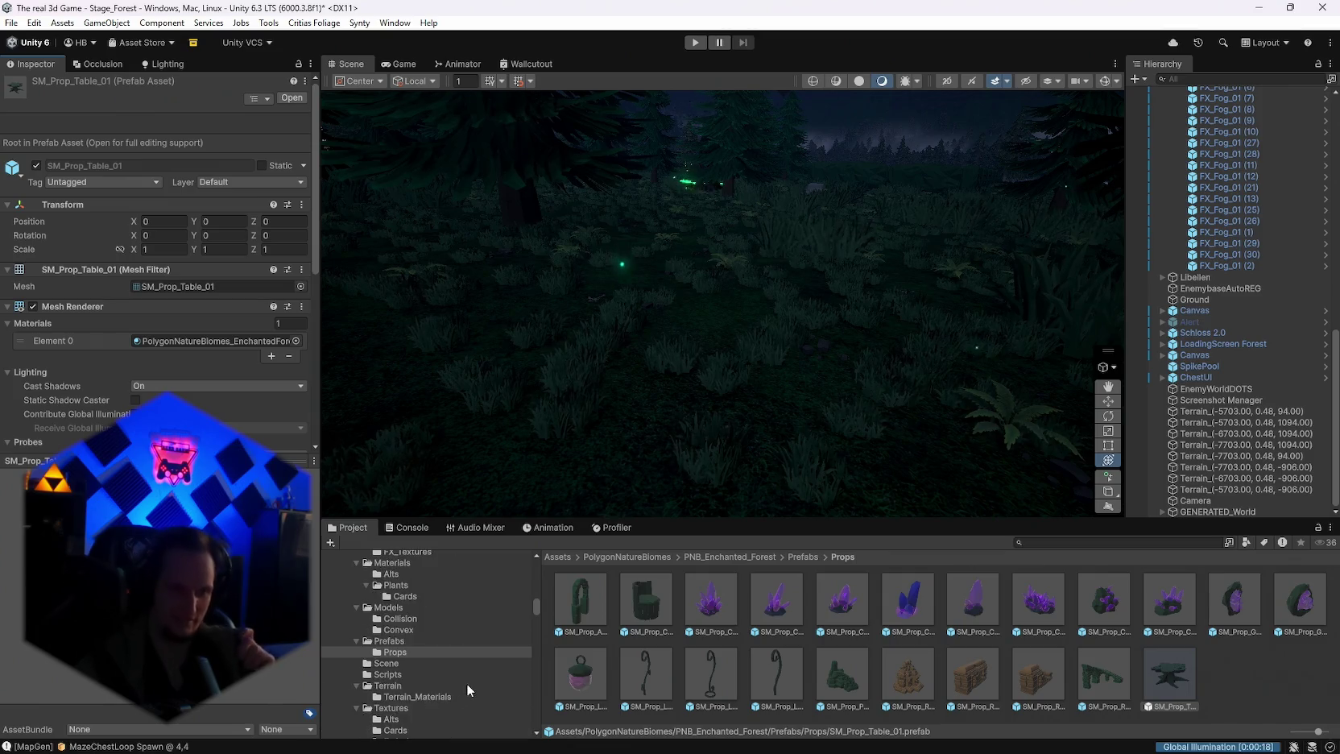
pyautogui.click(396, 657)
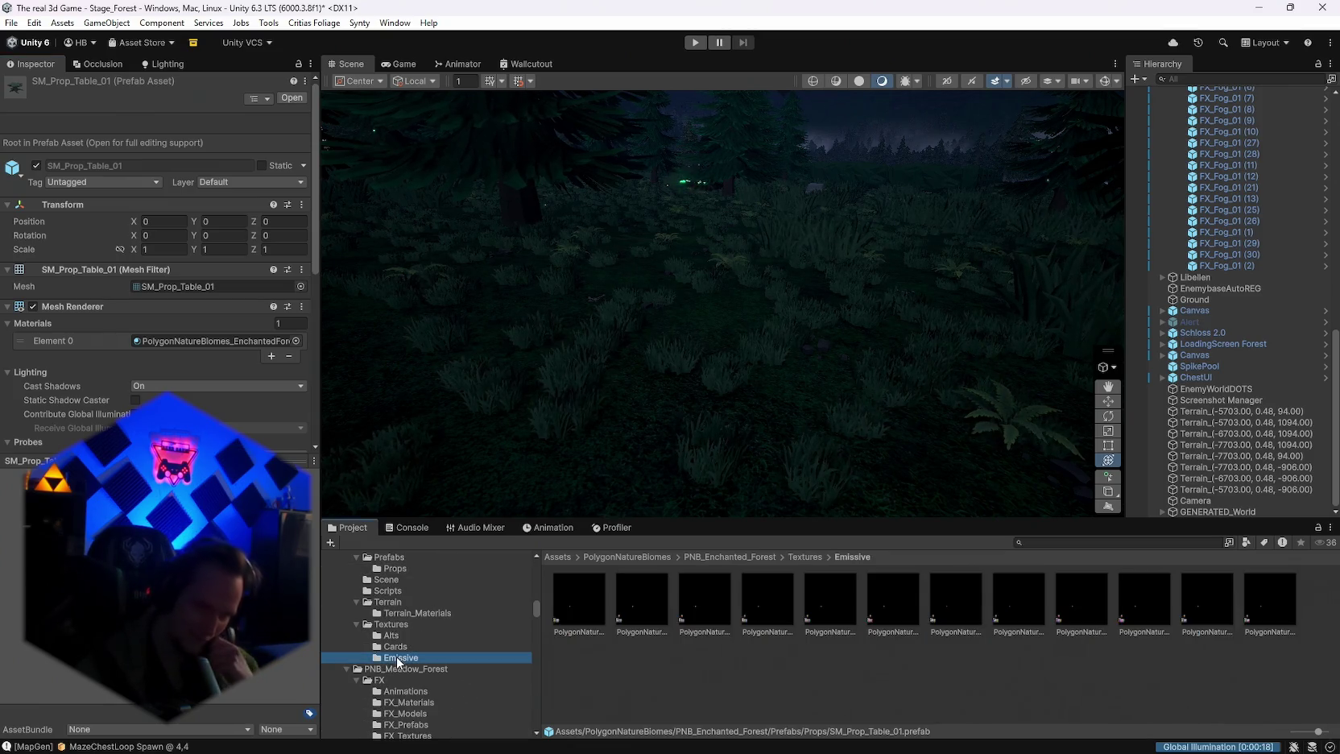
pyautogui.click(394, 646)
pyautogui.scroll(-1, 411, 654)
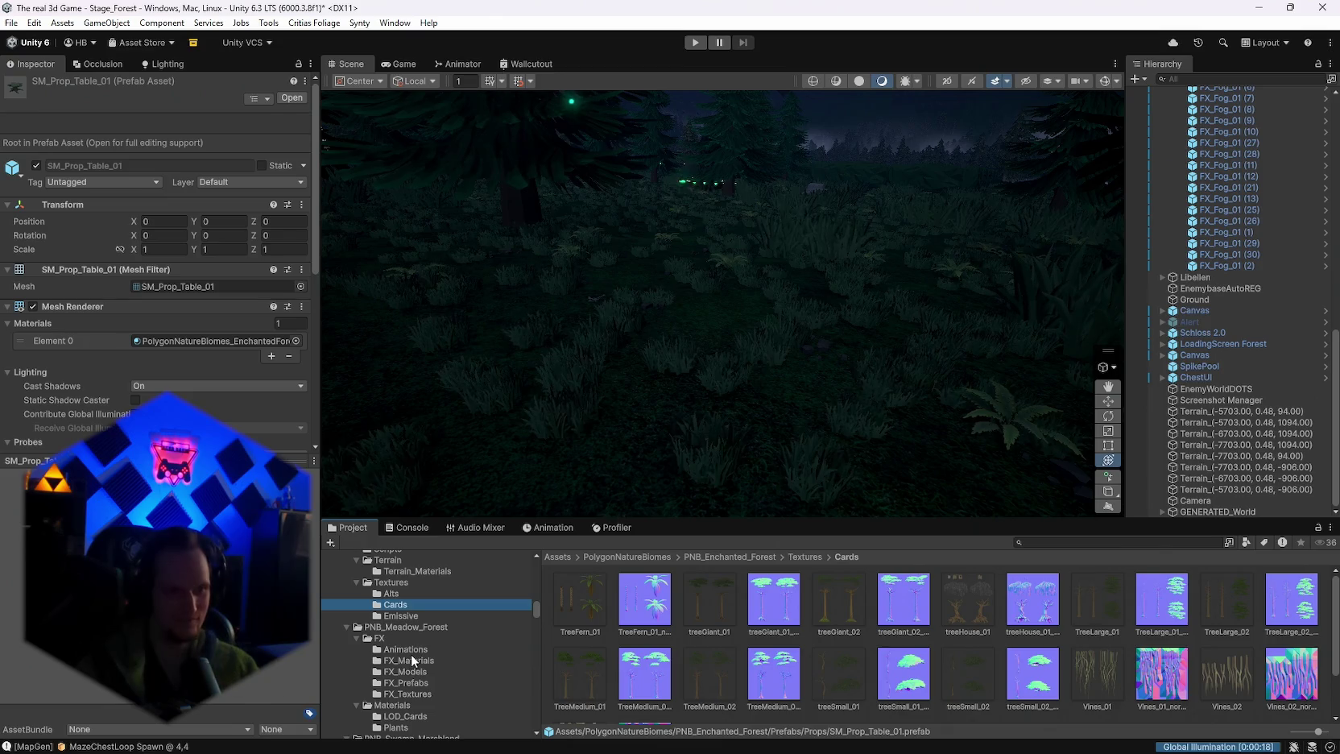
pyautogui.scroll(-3, 429, 681)
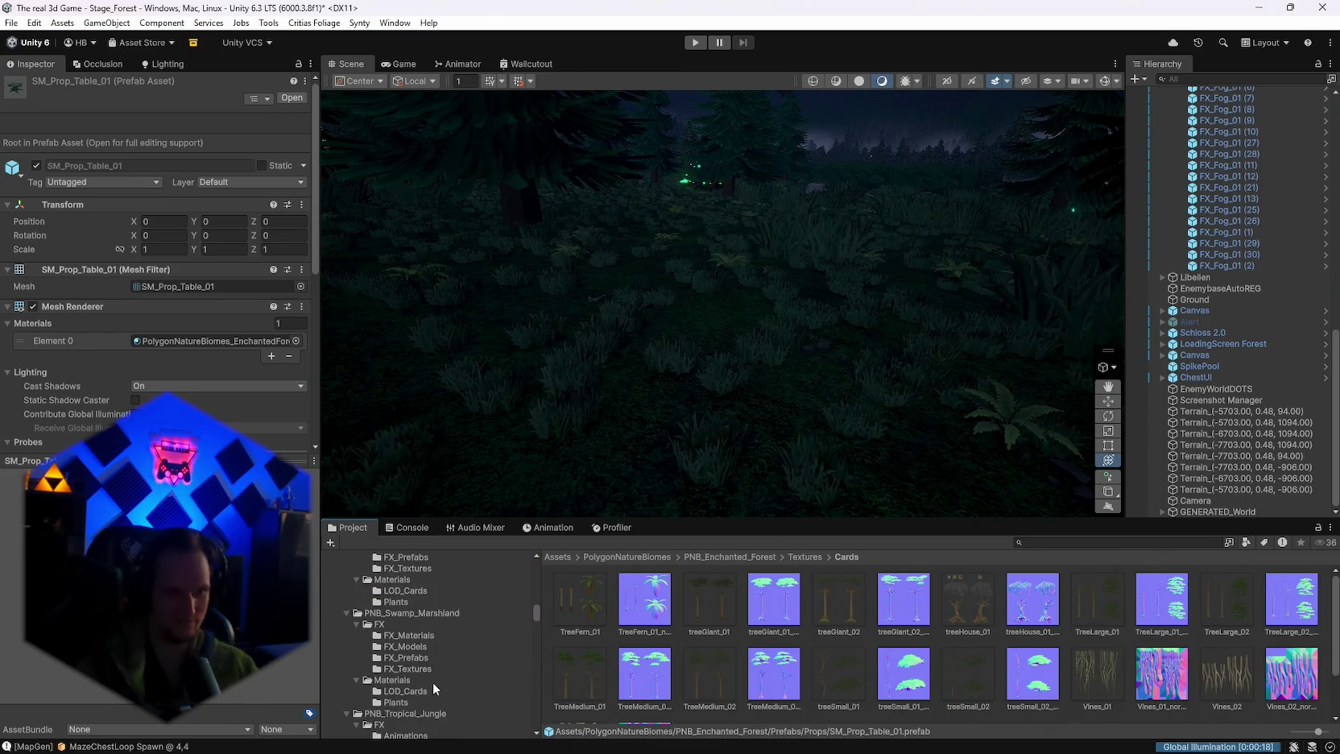
pyautogui.click(406, 657)
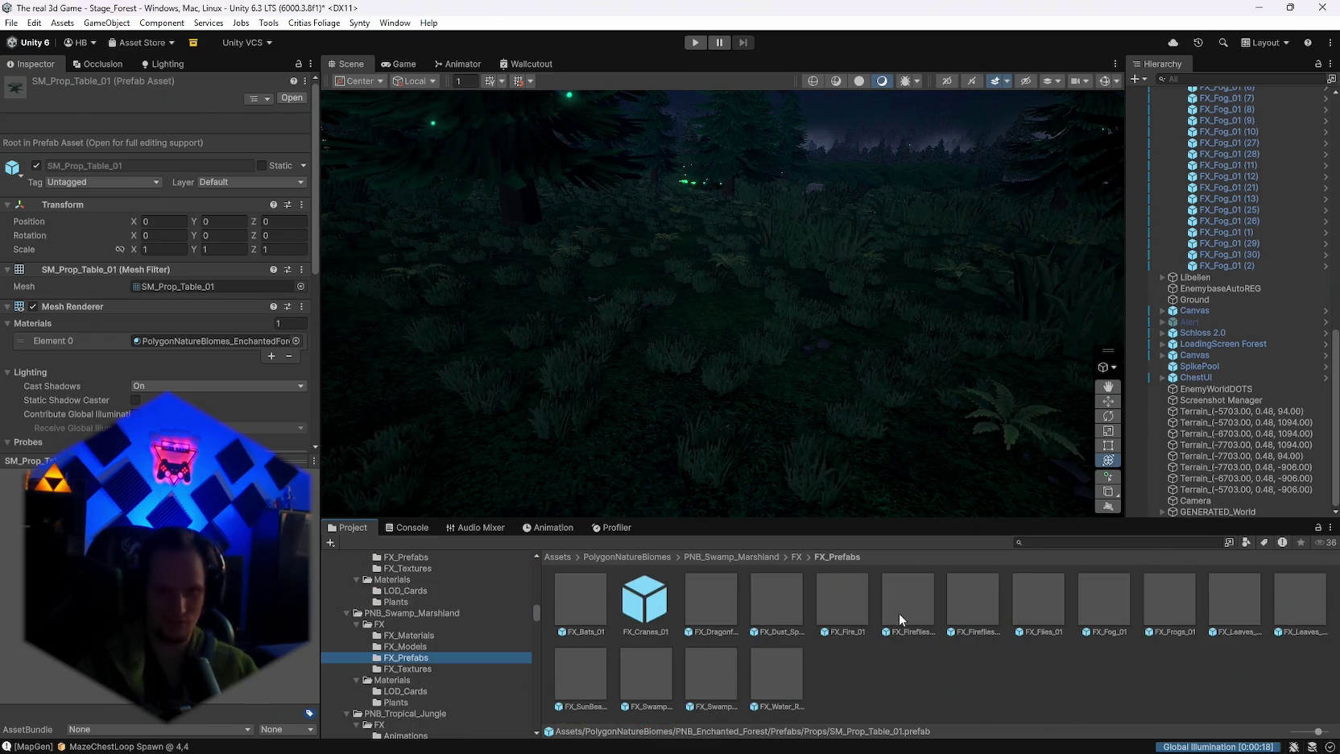
pyautogui.moveTo(743, 387); pyautogui.dragTo(735, 395)
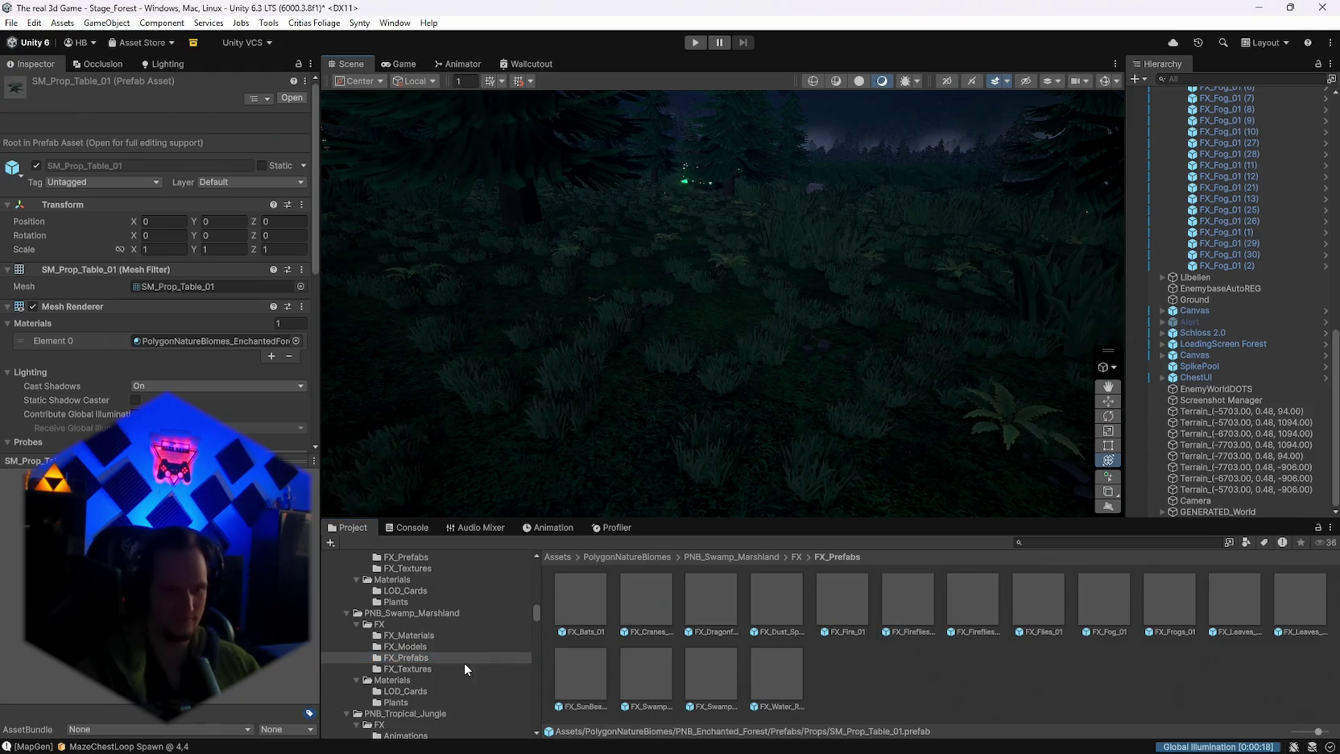
# Step: Browse Swamp Marshland materials, then open the jungle FX_Prefabs and bring in FX_Clouds_Large_01
pyautogui.click(390, 702)
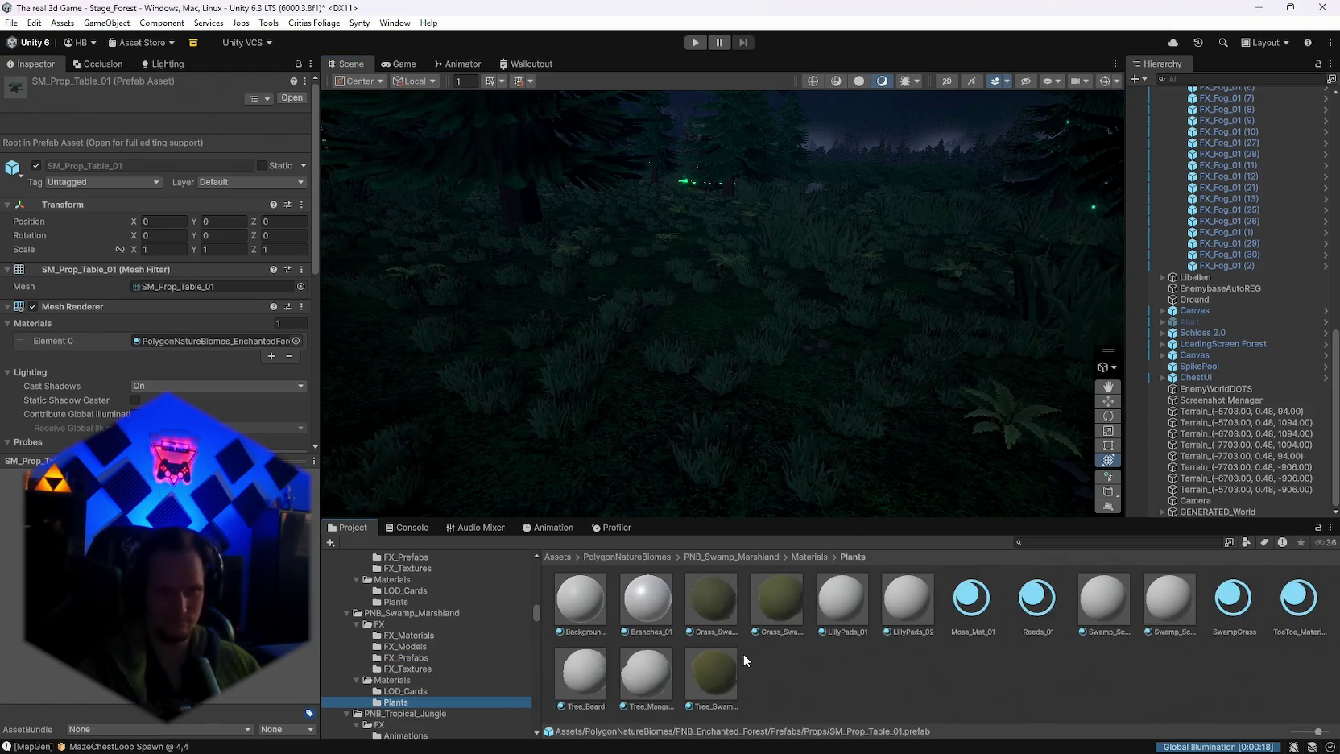
pyautogui.click(402, 691)
pyautogui.click(393, 679)
pyautogui.scroll(-3, 427, 680)
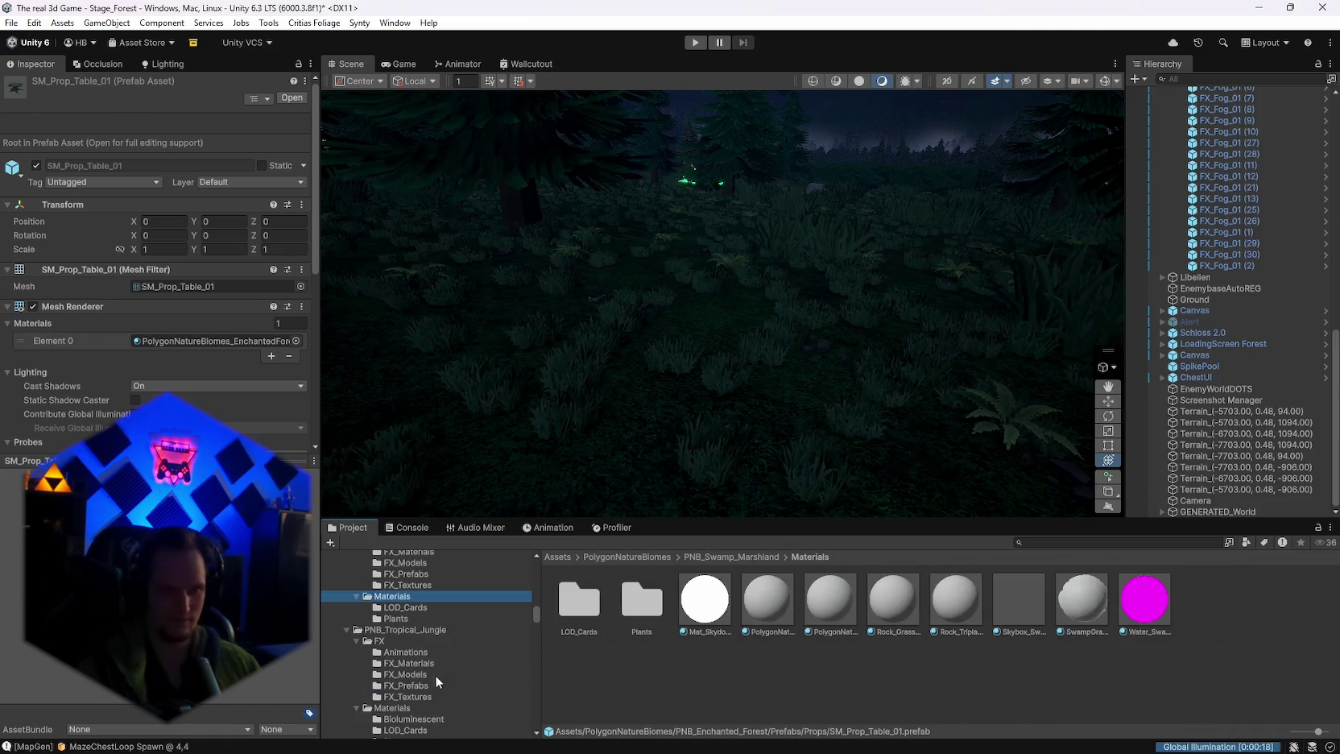
pyautogui.scroll(-2, 429, 642)
pyautogui.click(415, 653)
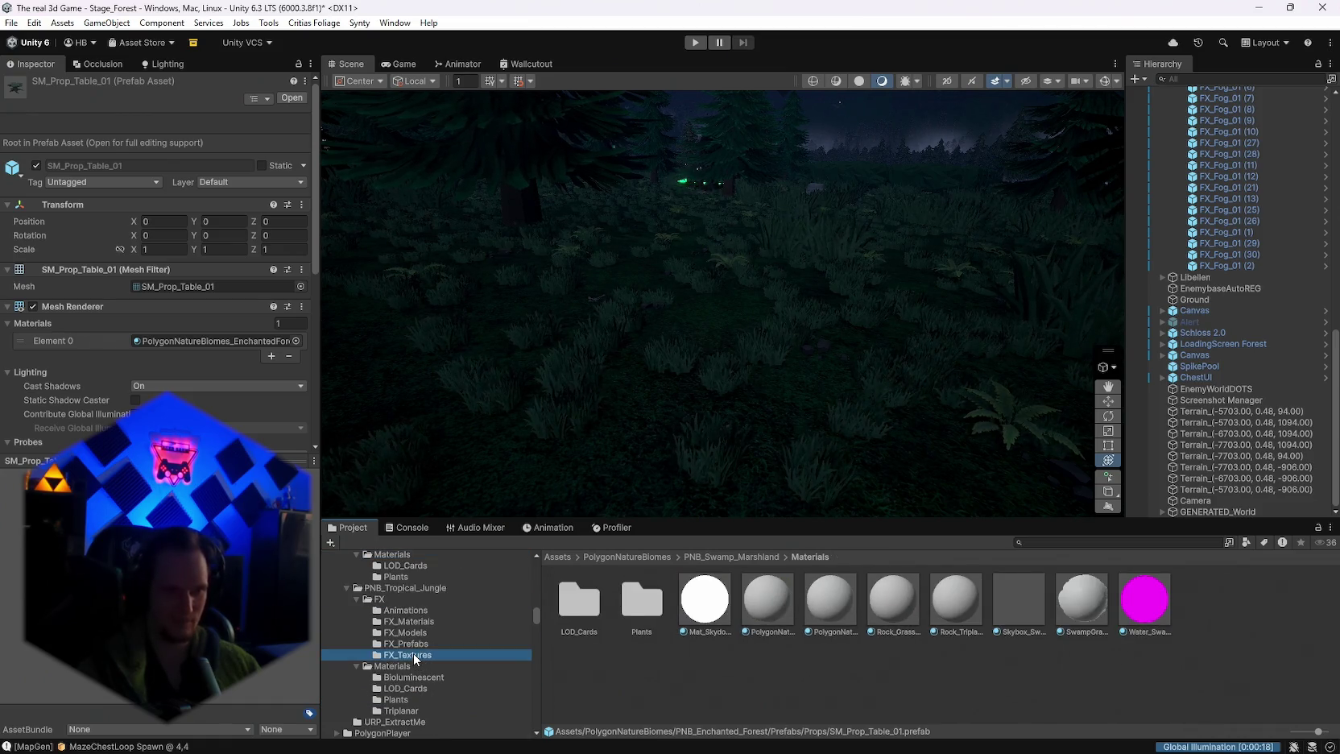
pyautogui.click(419, 644)
pyautogui.moveTo(840, 602); pyautogui.dragTo(704, 419)
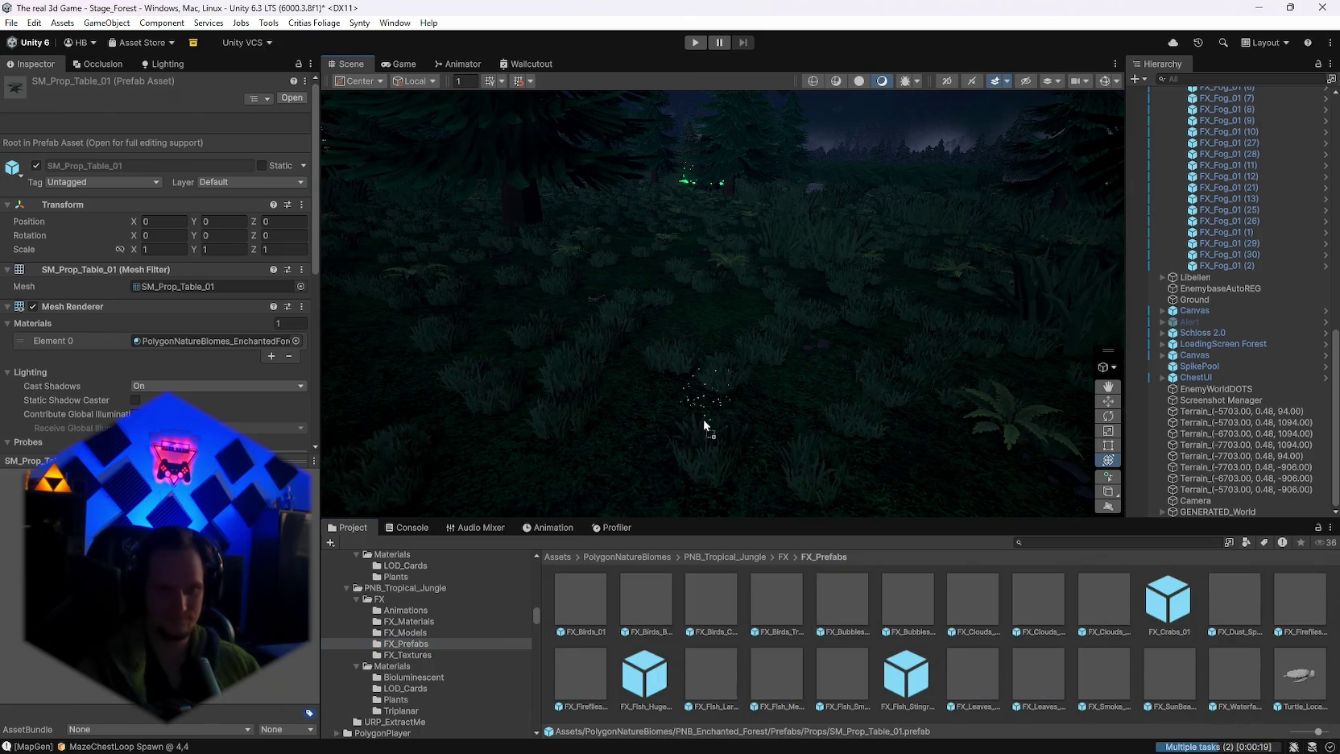
# Step: Place FX_Clouds_Large_01 and raise it into the sky above the forest
pyautogui.moveTo(633, 467)
pyautogui.mouseDown()
pyautogui.moveTo(1031, 613)
pyautogui.moveTo(717, 455)
pyautogui.moveTo(713, 337)
pyautogui.moveTo(786, 132)
pyautogui.moveTo(802, 278)
pyautogui.mouseUp()
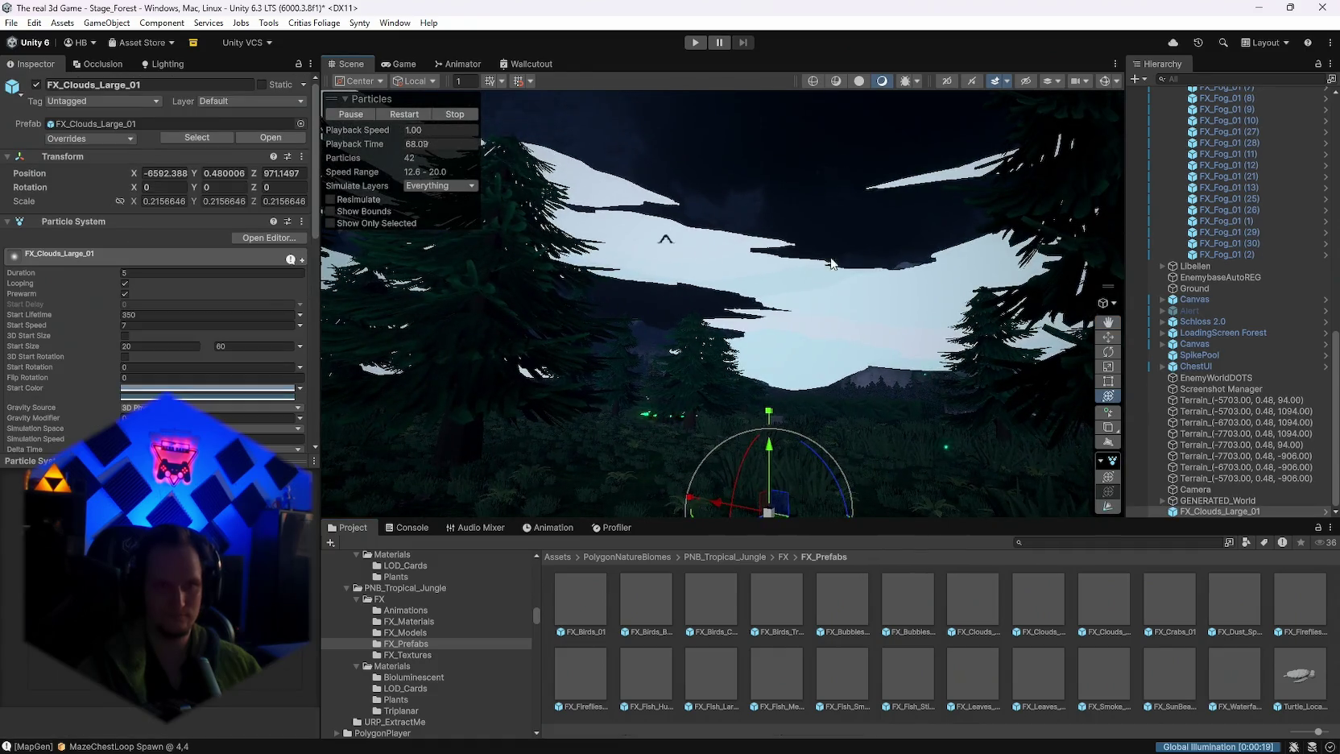
pyautogui.moveTo(745, 407)
pyautogui.mouseDown()
pyautogui.moveTo(767, 390)
pyautogui.moveTo(771, 120)
pyautogui.moveTo(822, 7)
pyautogui.mouseUp()
pyautogui.moveTo(827, 339)
pyautogui.mouseDown()
pyautogui.moveTo(630, 328)
pyautogui.moveTo(740, 358)
pyautogui.moveTo(756, 460)
pyautogui.mouseUp()
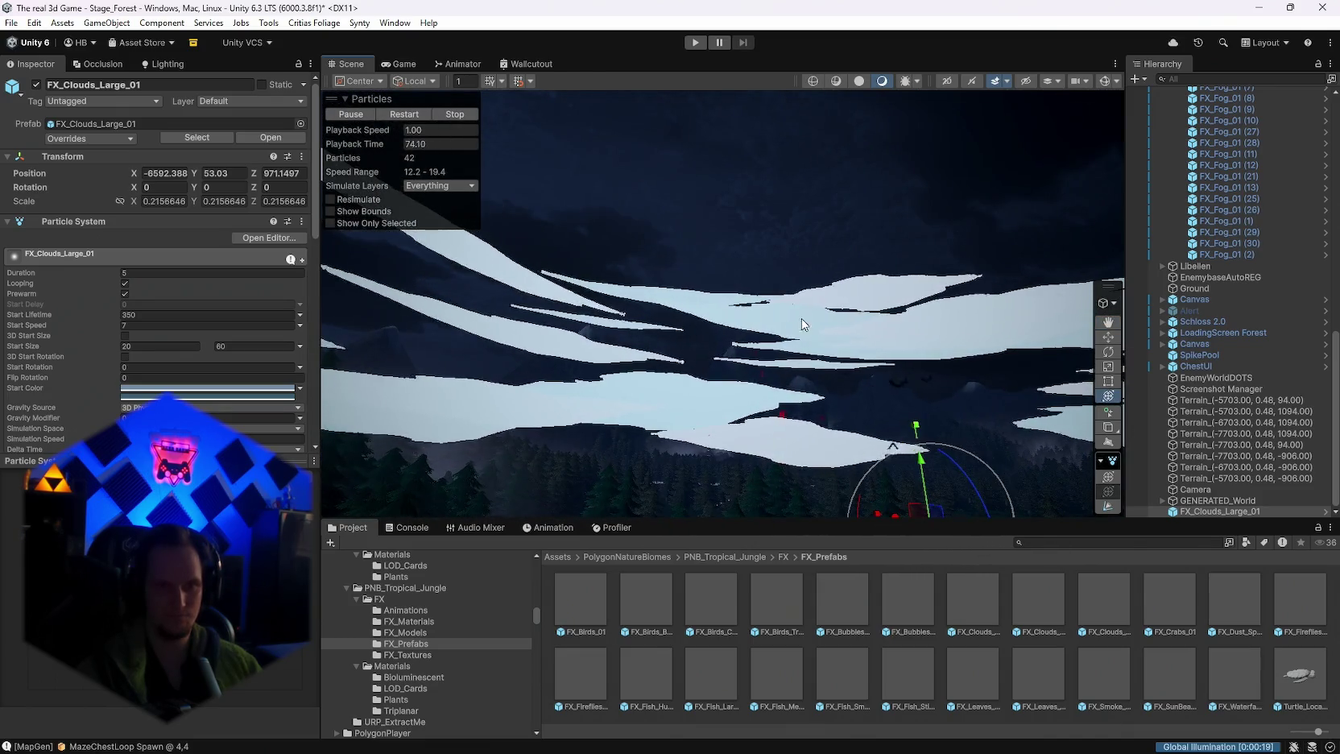
pyautogui.moveTo(801, 318); pyautogui.dragTo(785, 518)
pyautogui.press('f')
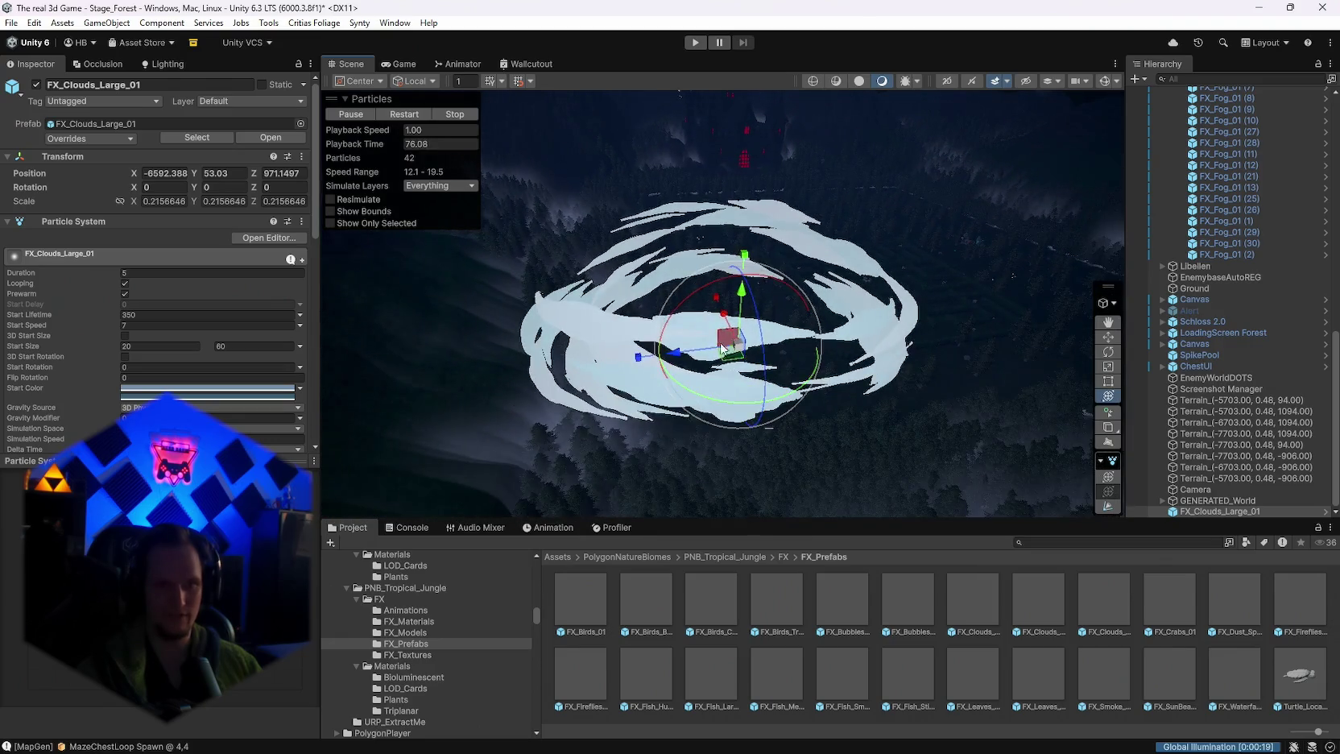
pyautogui.moveTo(713, 347)
pyautogui.mouseDown()
pyautogui.moveTo(691, 395)
pyautogui.moveTo(422, 450)
pyautogui.moveTo(843, 445)
pyautogui.moveTo(499, 385)
pyautogui.moveTo(492, 240)
pyautogui.mouseUp()
pyautogui.press('f')
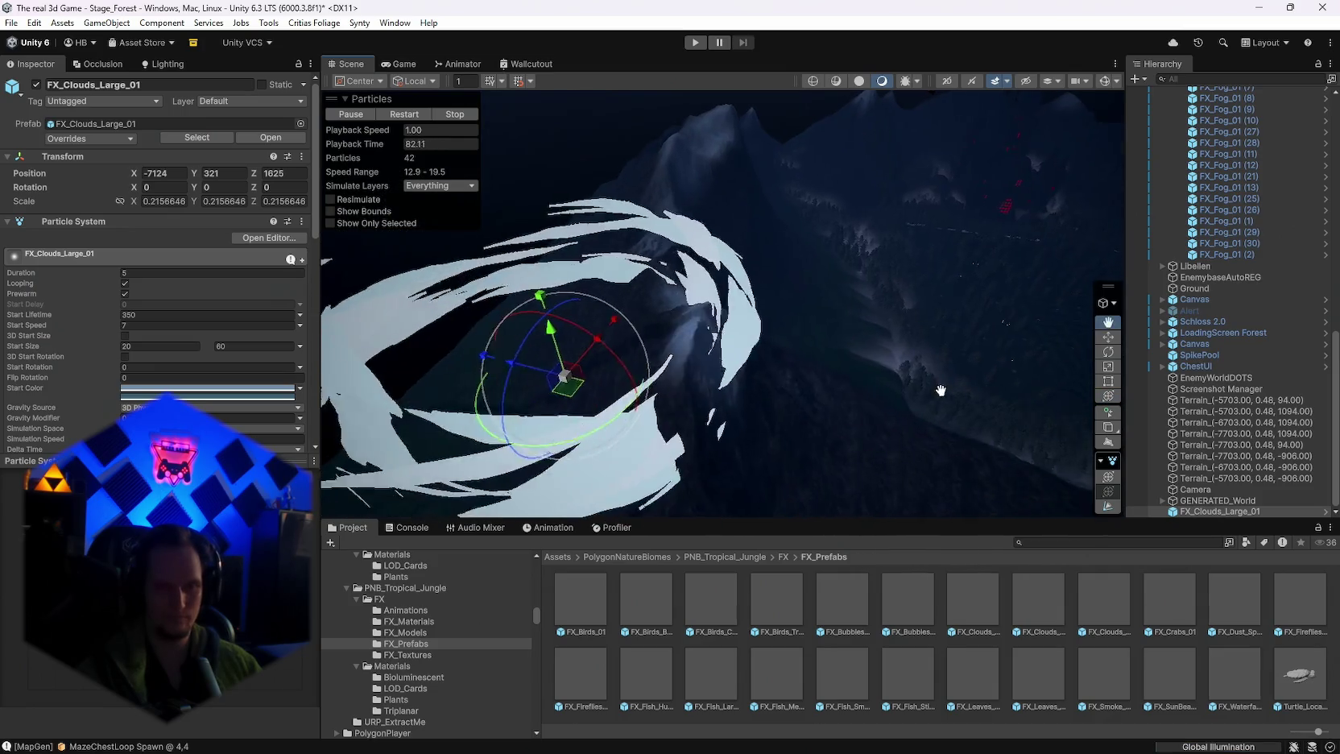
# Step: Shrink the clouds to about 0.077 scale, lift them to Y 395, then reselect them
pyautogui.press('y')
pyautogui.moveTo(737, 401); pyautogui.dragTo(680, 399)
pyautogui.moveTo(694, 346)
pyautogui.mouseDown()
pyautogui.moveTo(694, 322)
pyautogui.moveTo(762, 334)
pyautogui.moveTo(776, 286)
pyautogui.moveTo(860, 343)
pyautogui.mouseUp()
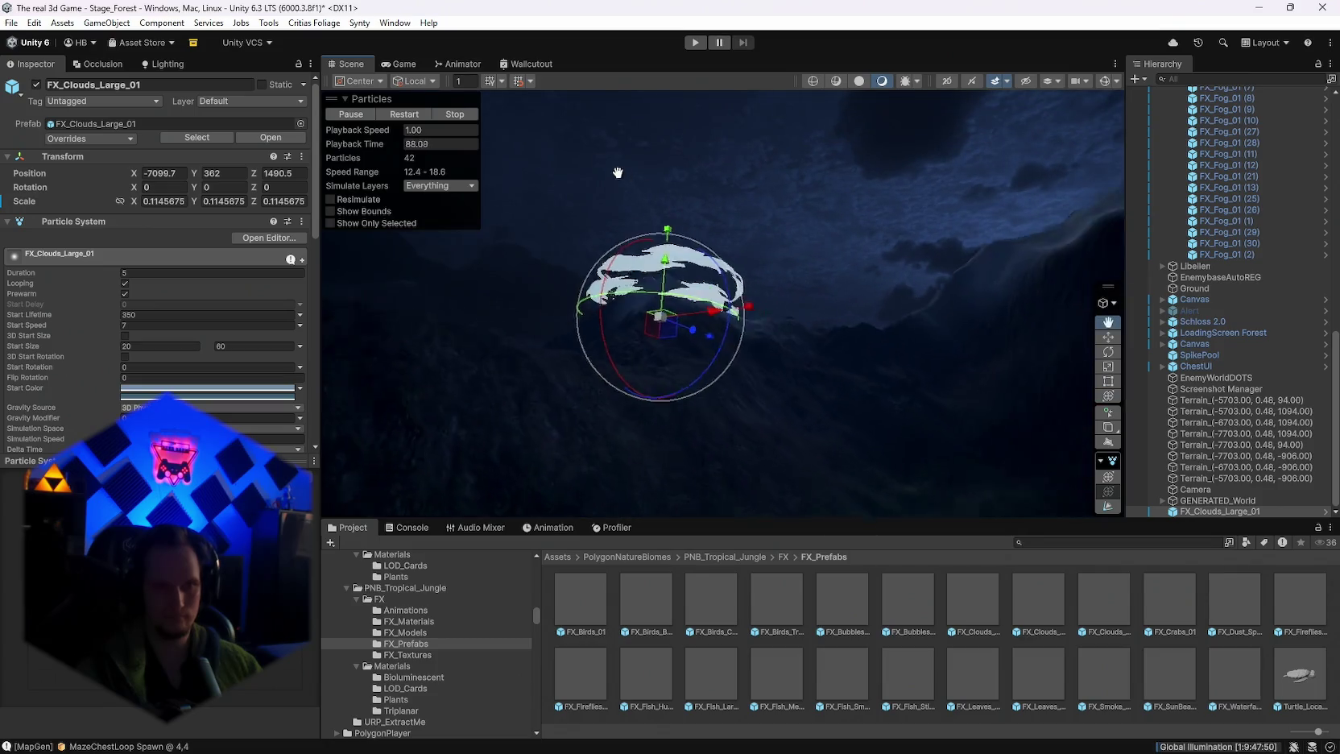
pyautogui.moveTo(617, 172)
pyautogui.mouseDown()
pyautogui.moveTo(855, 422)
pyautogui.moveTo(810, 412)
pyautogui.moveTo(643, 304)
pyautogui.moveTo(648, 290)
pyautogui.moveTo(632, 283)
pyautogui.mouseUp()
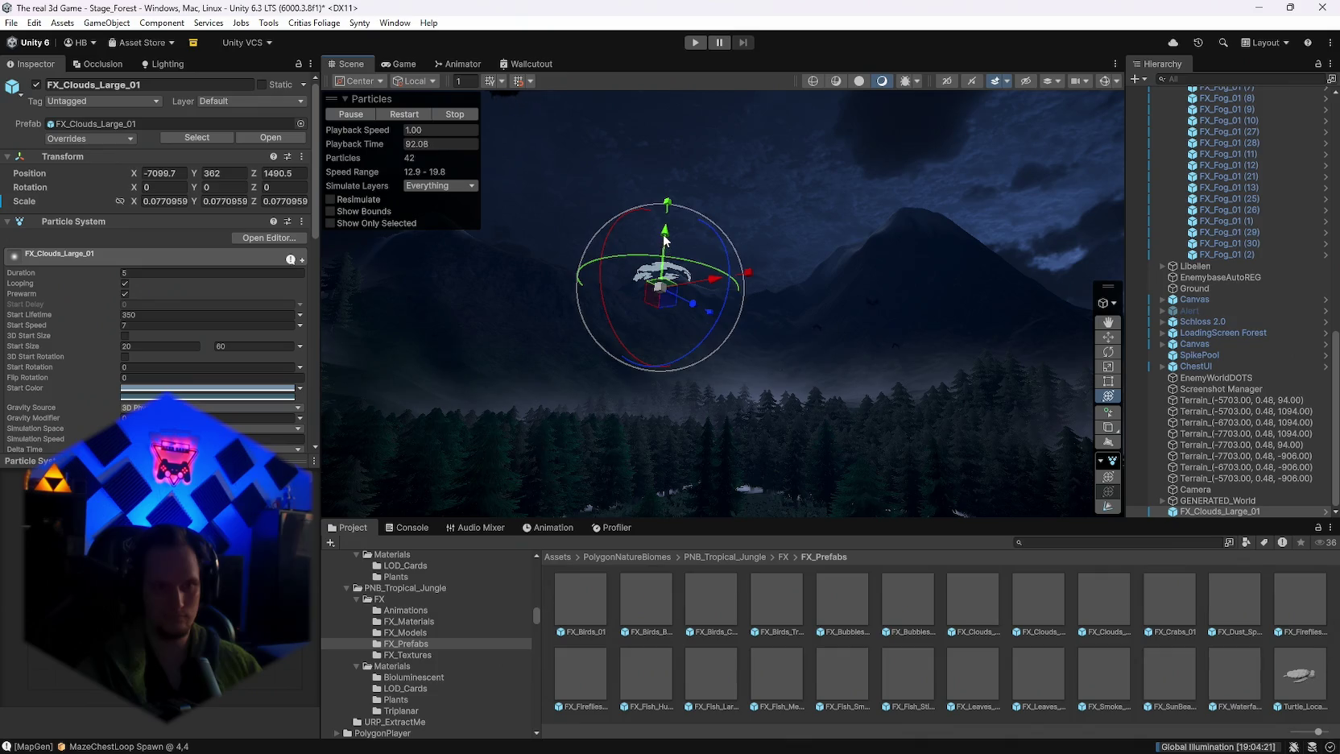
pyautogui.moveTo(665, 242); pyautogui.dragTo(663, 222)
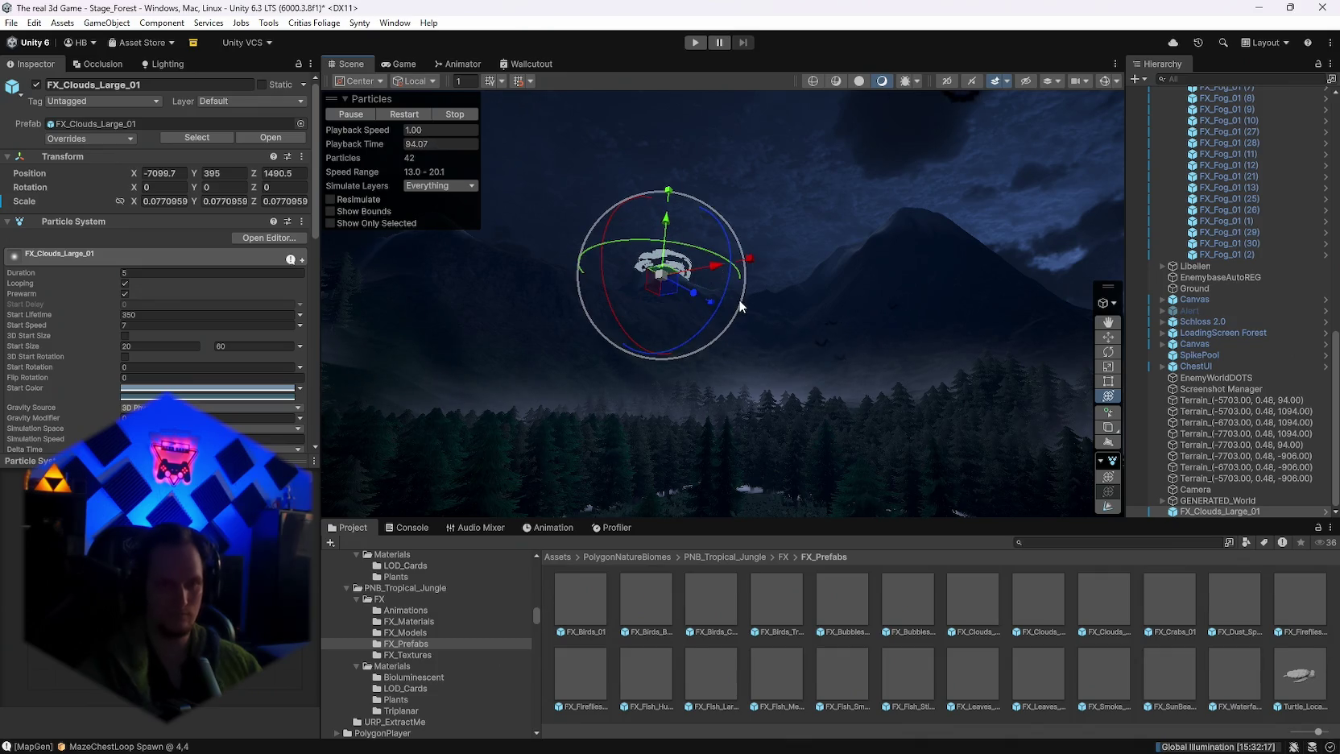
pyautogui.click(739, 302)
pyautogui.scroll(10, 737, 306)
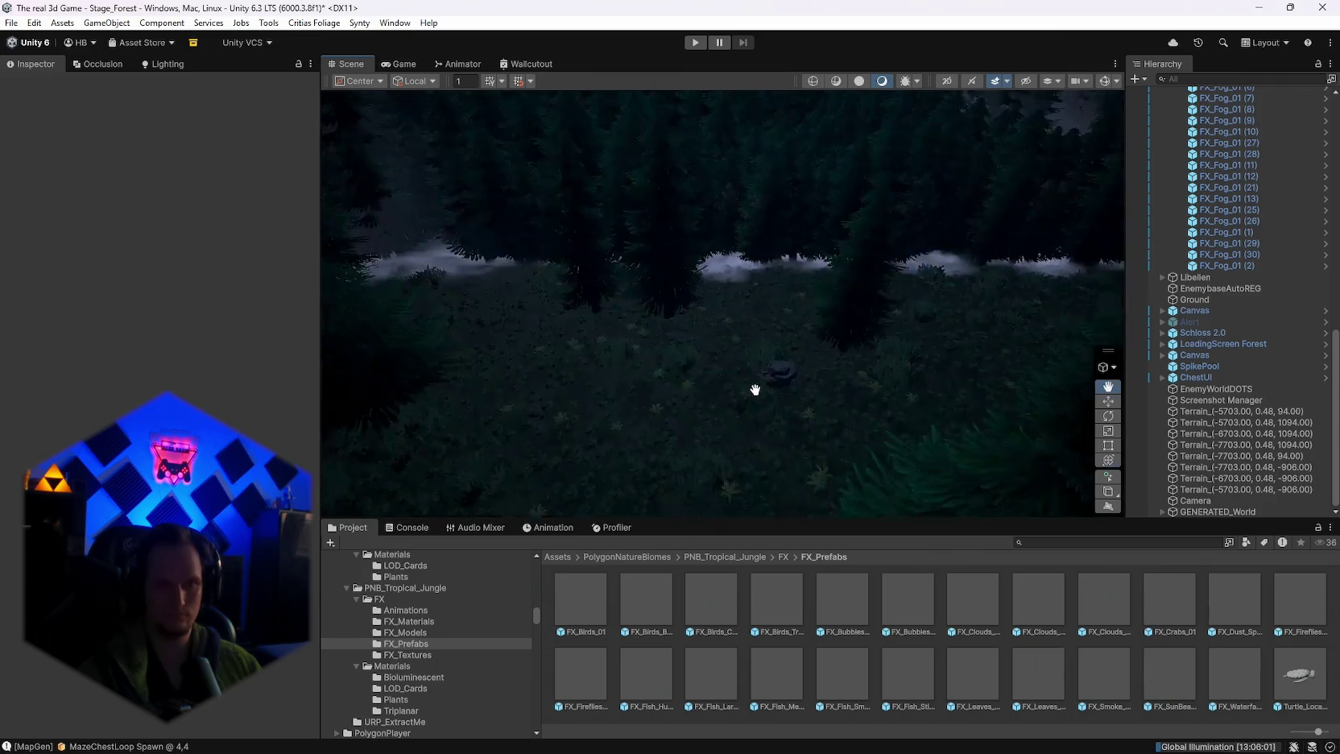
pyautogui.scroll(-5, 735, 355)
pyautogui.click(809, 234)
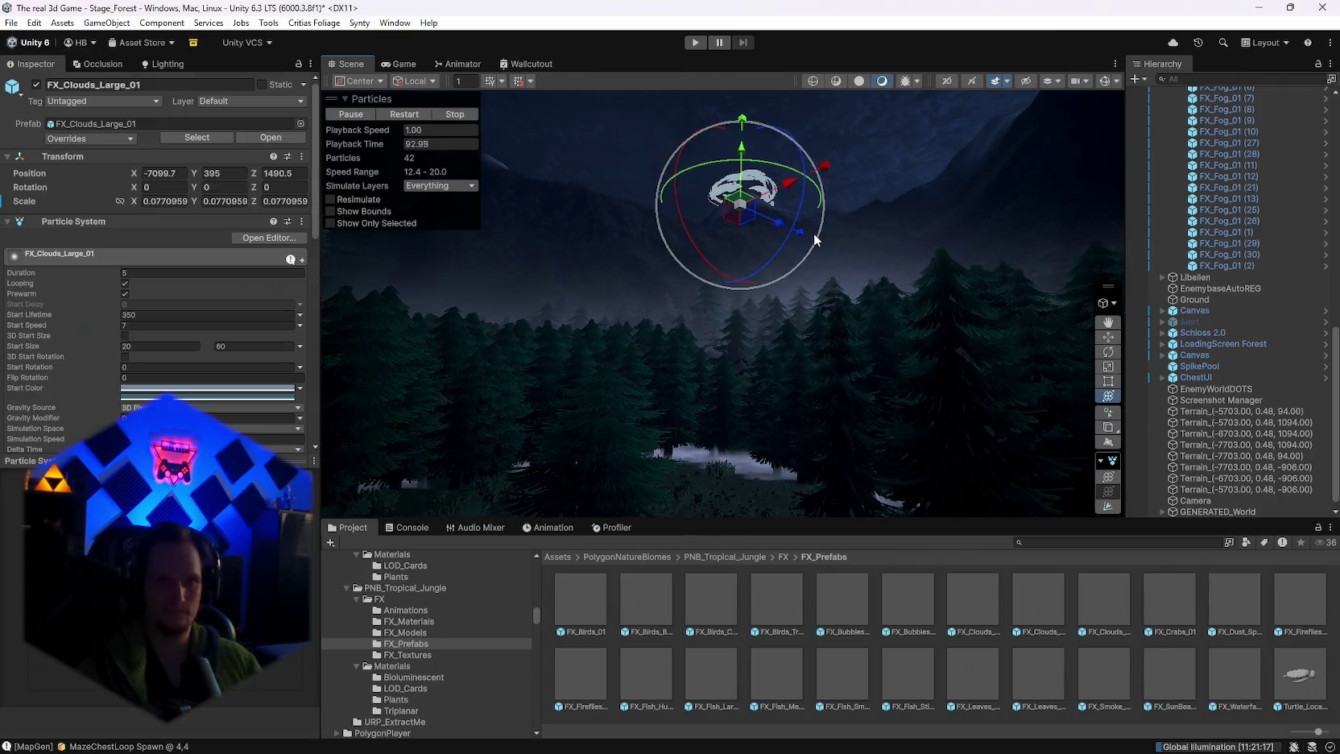
pyautogui.scroll(-5, 110, 387)
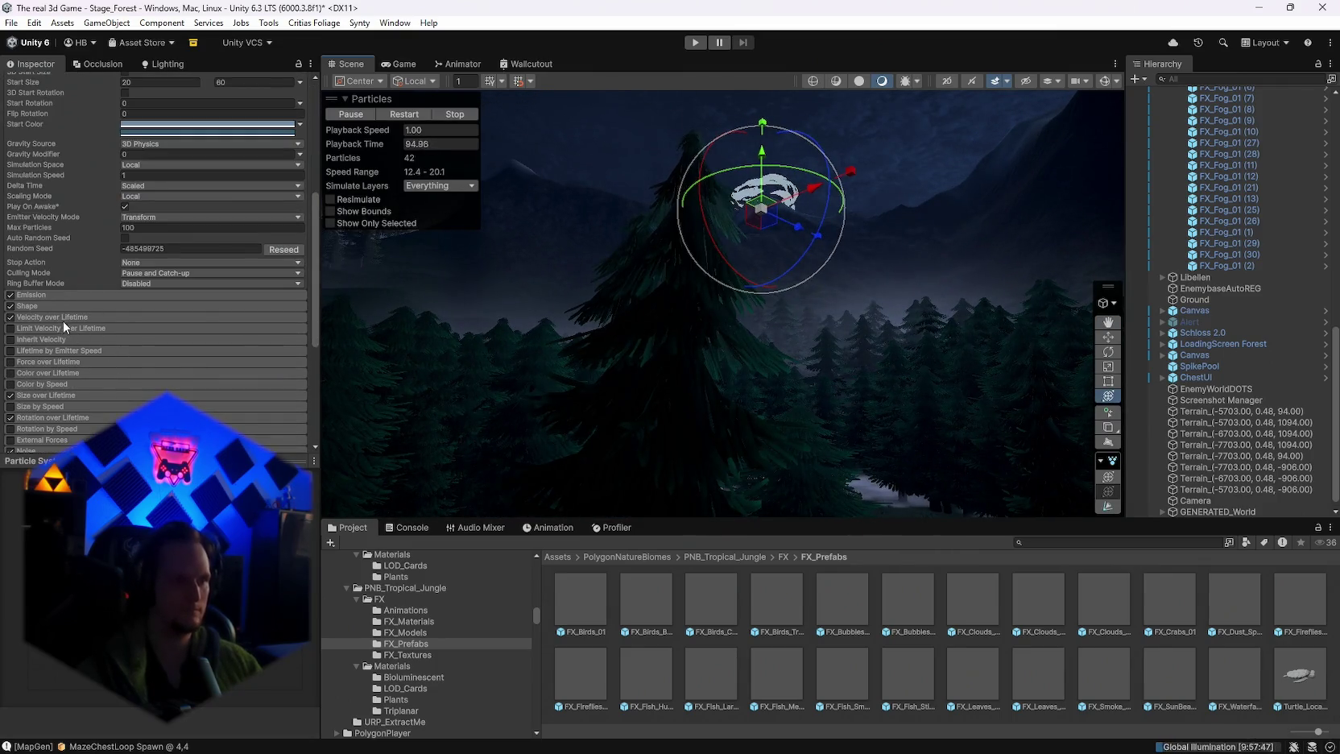
# Step: Enable Color over Lifetime on the clouds and add a partly transparent alpha key
pyautogui.scroll(-3, 90, 358)
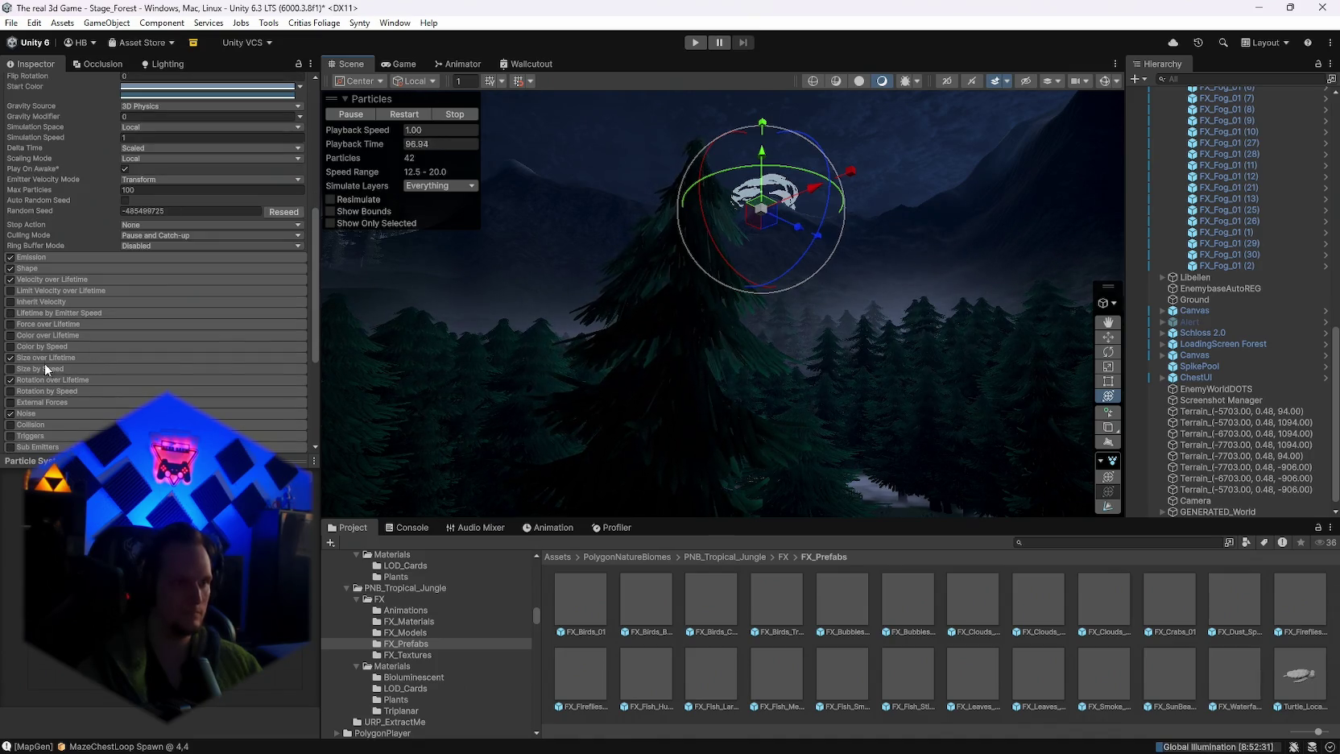
pyautogui.click(11, 335)
pyautogui.click(154, 351)
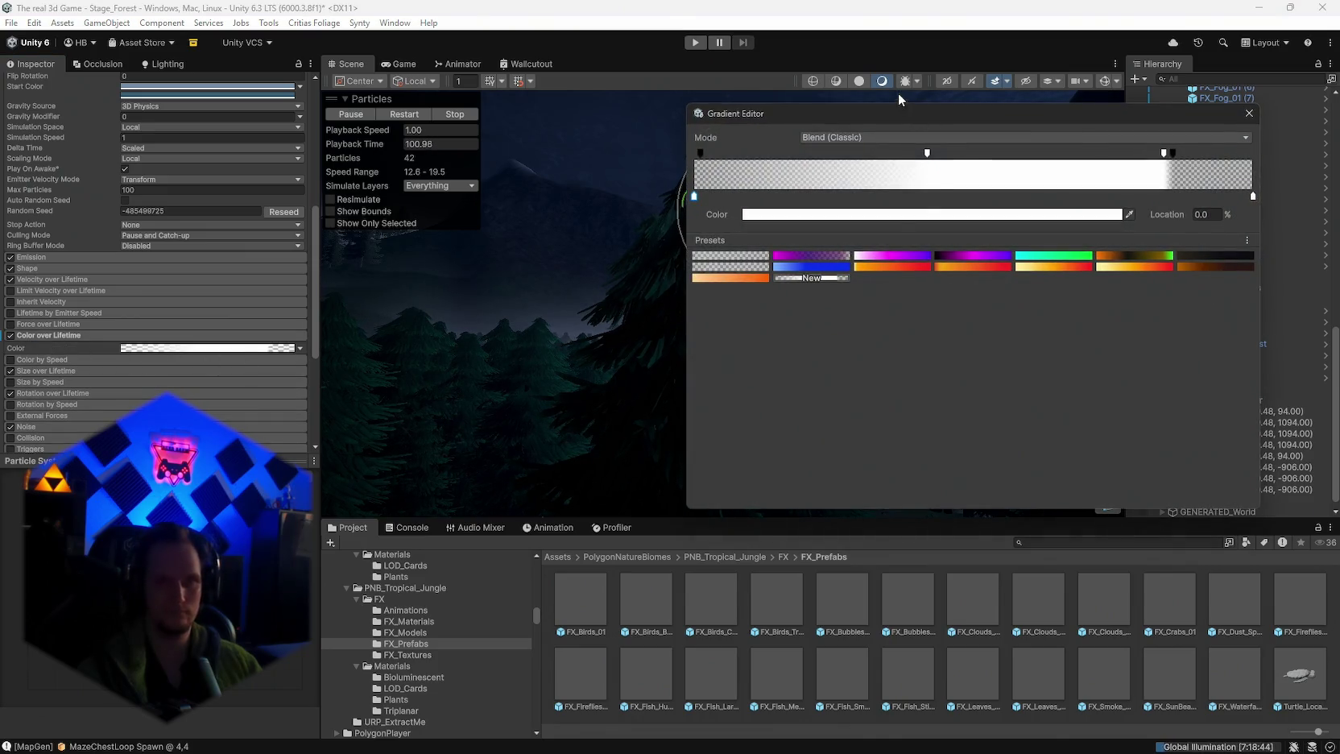
pyautogui.moveTo(898, 92); pyautogui.dragTo(894, 252)
pyautogui.click(927, 294)
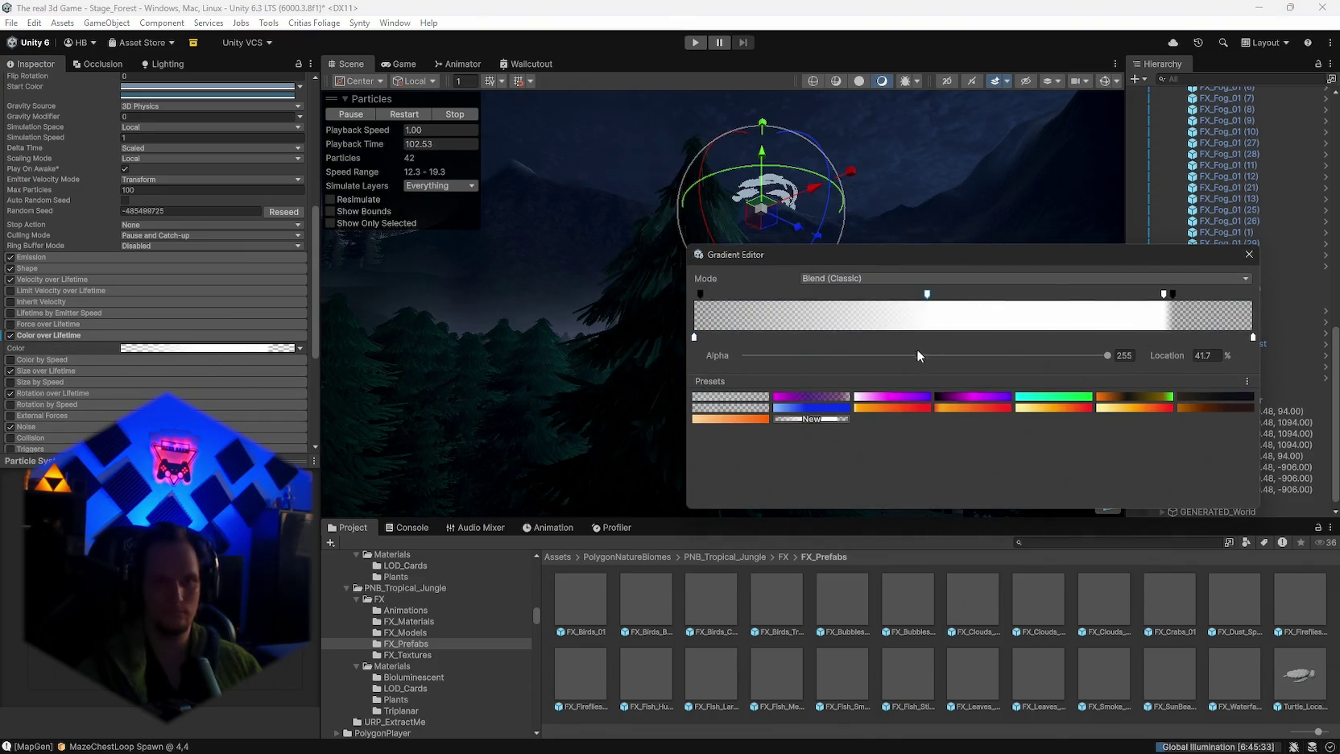
pyautogui.click(919, 355)
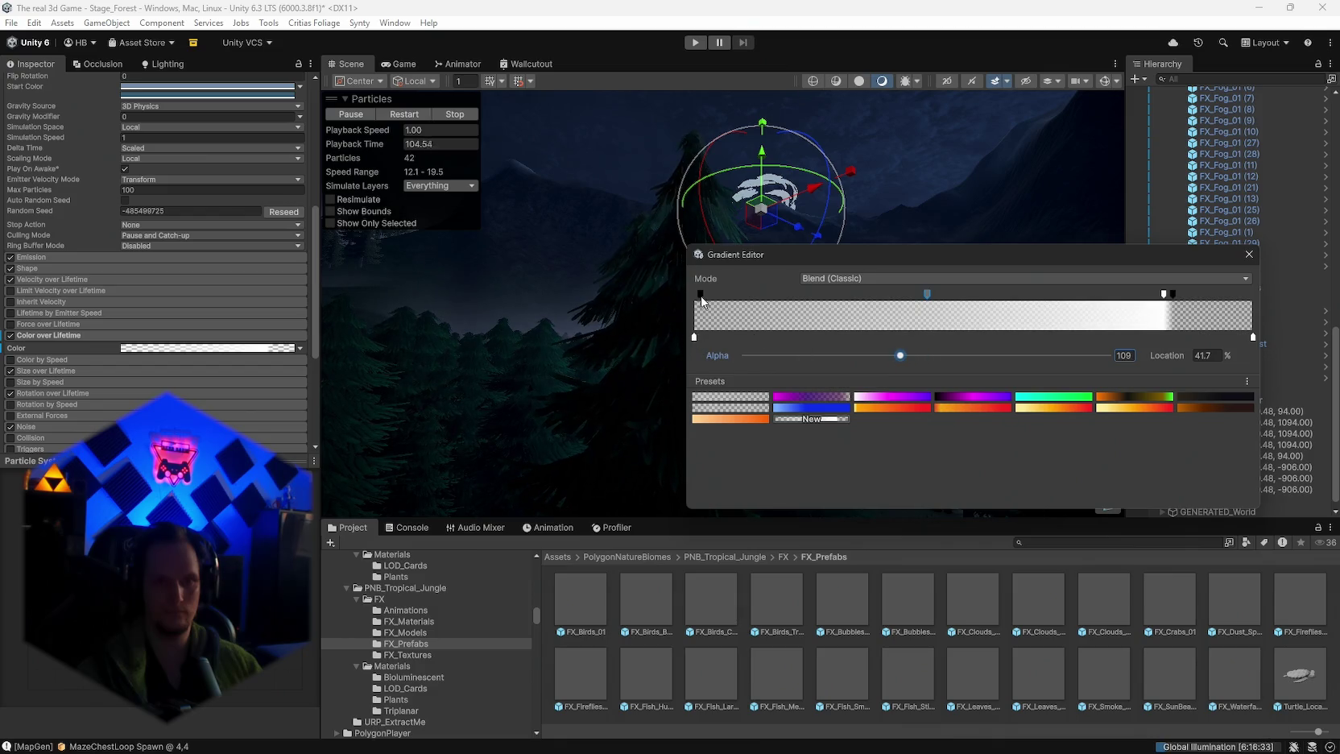
# Step: Rearrange the gradient's alpha keys, leaving a middle key at 49.1% with alpha 183
pyautogui.moveTo(1174, 297); pyautogui.dragTo(1254, 291)
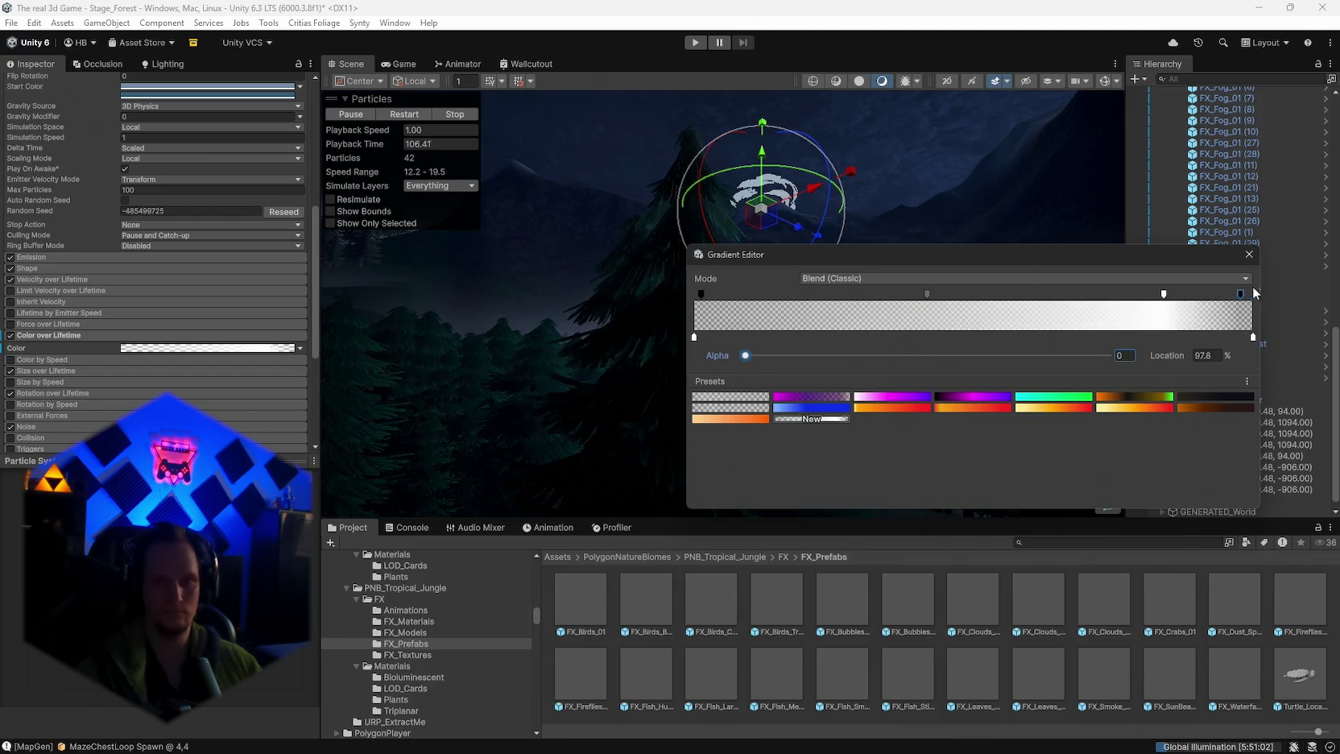
pyautogui.moveTo(1077, 362); pyautogui.dragTo(767, 363)
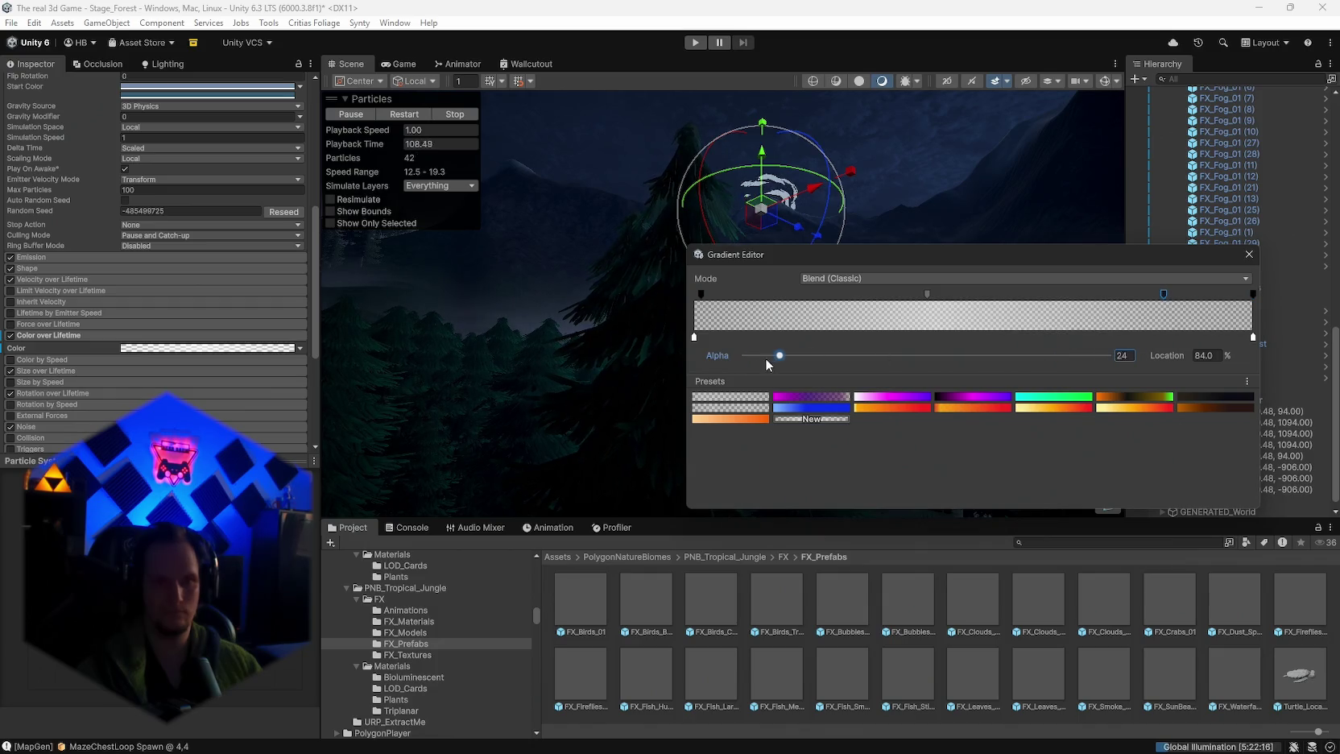
pyautogui.hotkey('ctrl', 'z')
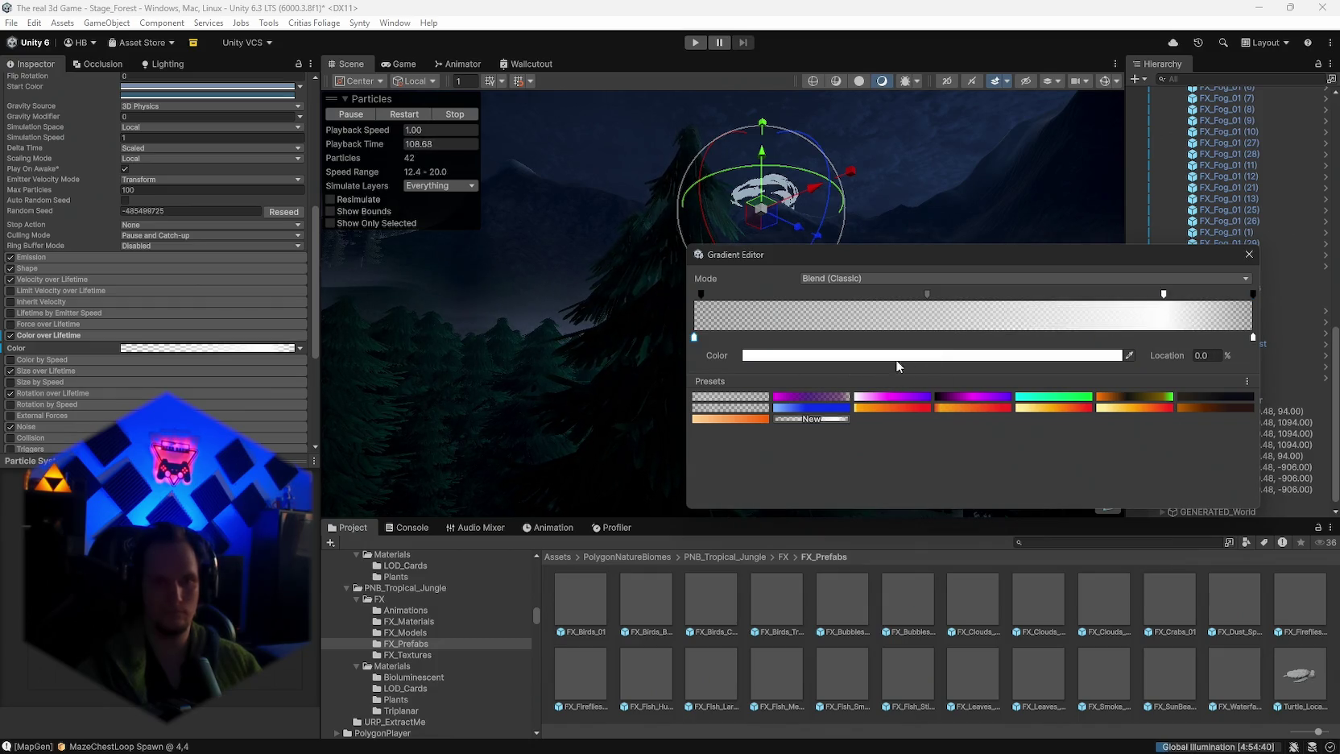
pyautogui.moveTo(1165, 295); pyautogui.dragTo(869, 303)
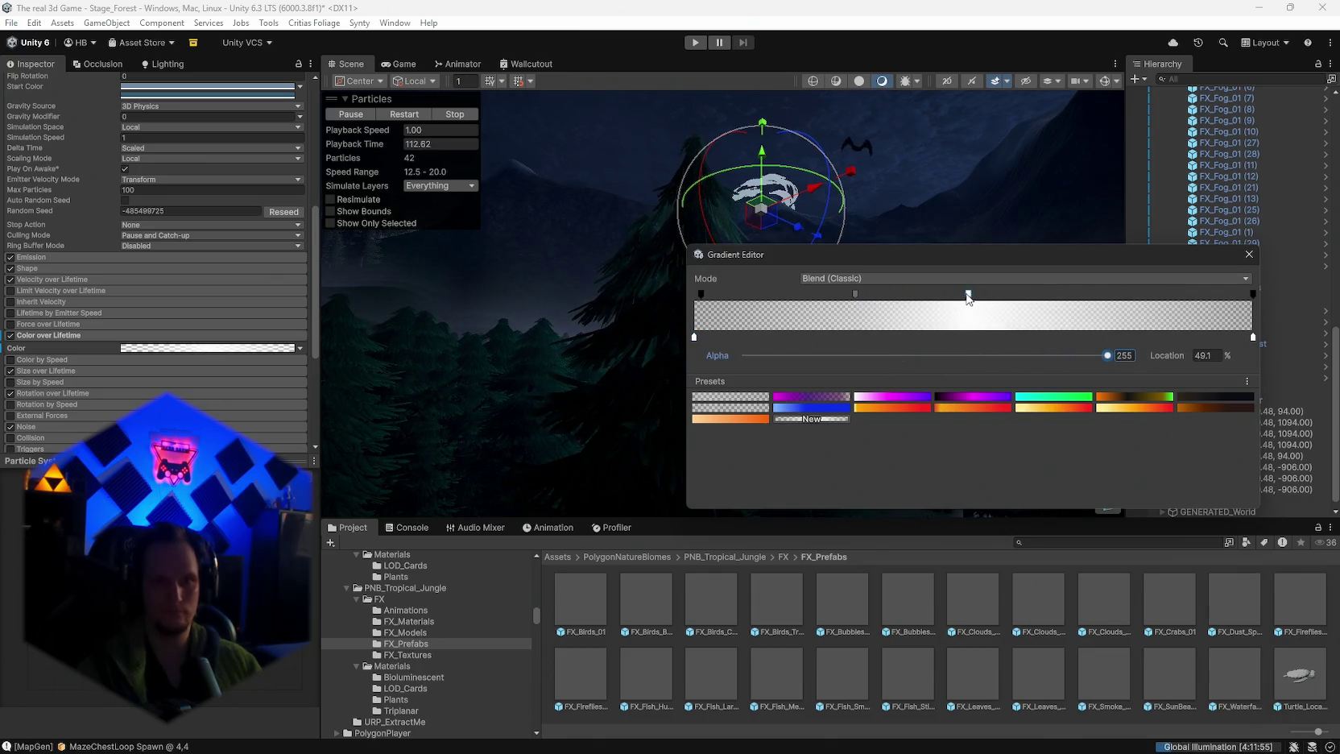
pyautogui.moveTo(989, 355)
pyautogui.mouseDown()
pyautogui.moveTo(839, 359)
pyautogui.moveTo(1018, 360)
pyautogui.moveTo(1005, 361)
pyautogui.mouseUp()
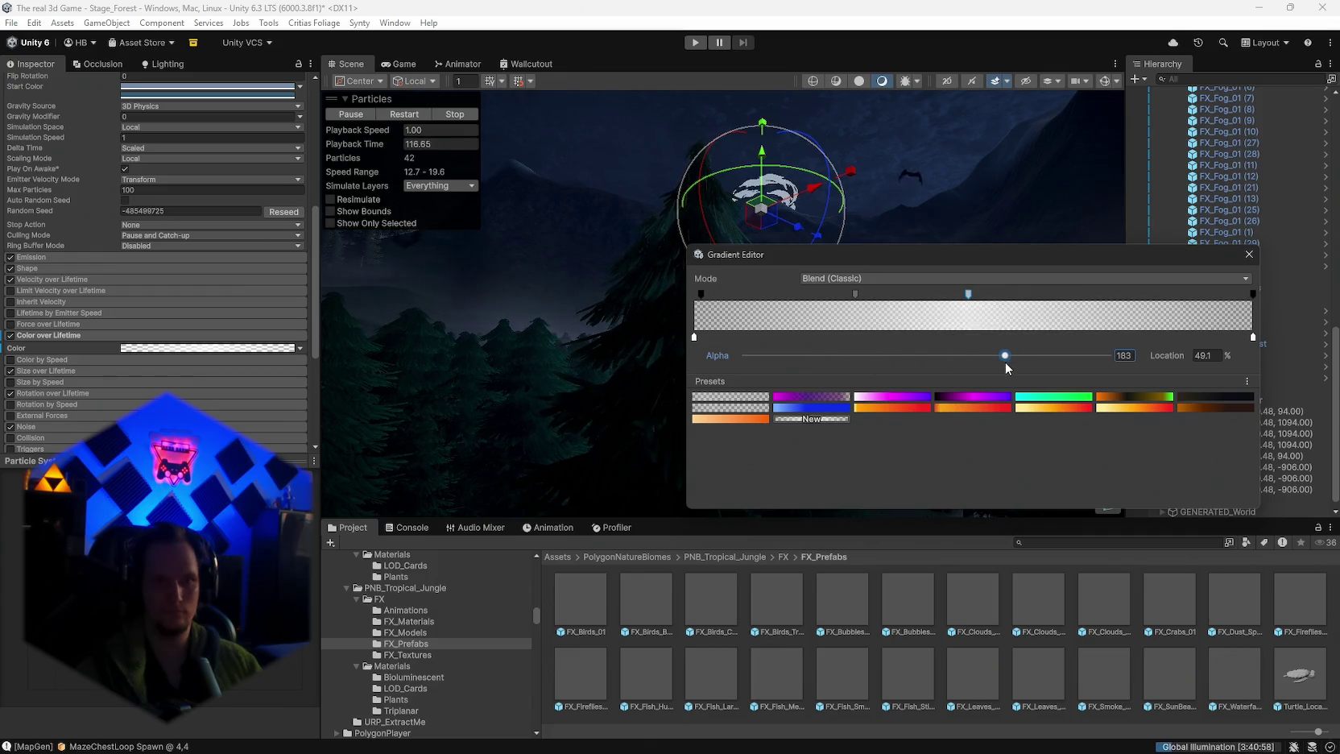
pyautogui.click(1249, 253)
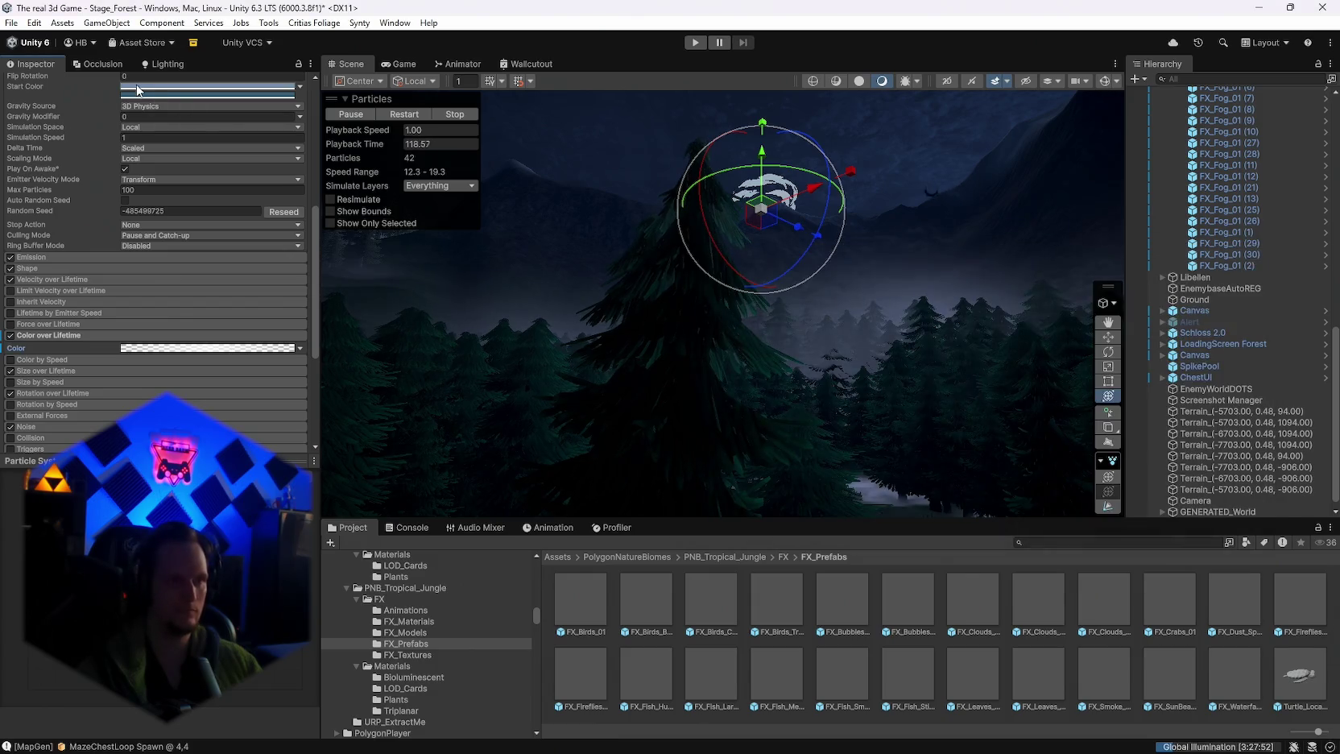
# Step: Lower the first Start Color's alpha to 98 and replay the cloud effect
pyautogui.scroll(3, 207, 149)
pyautogui.click(209, 160)
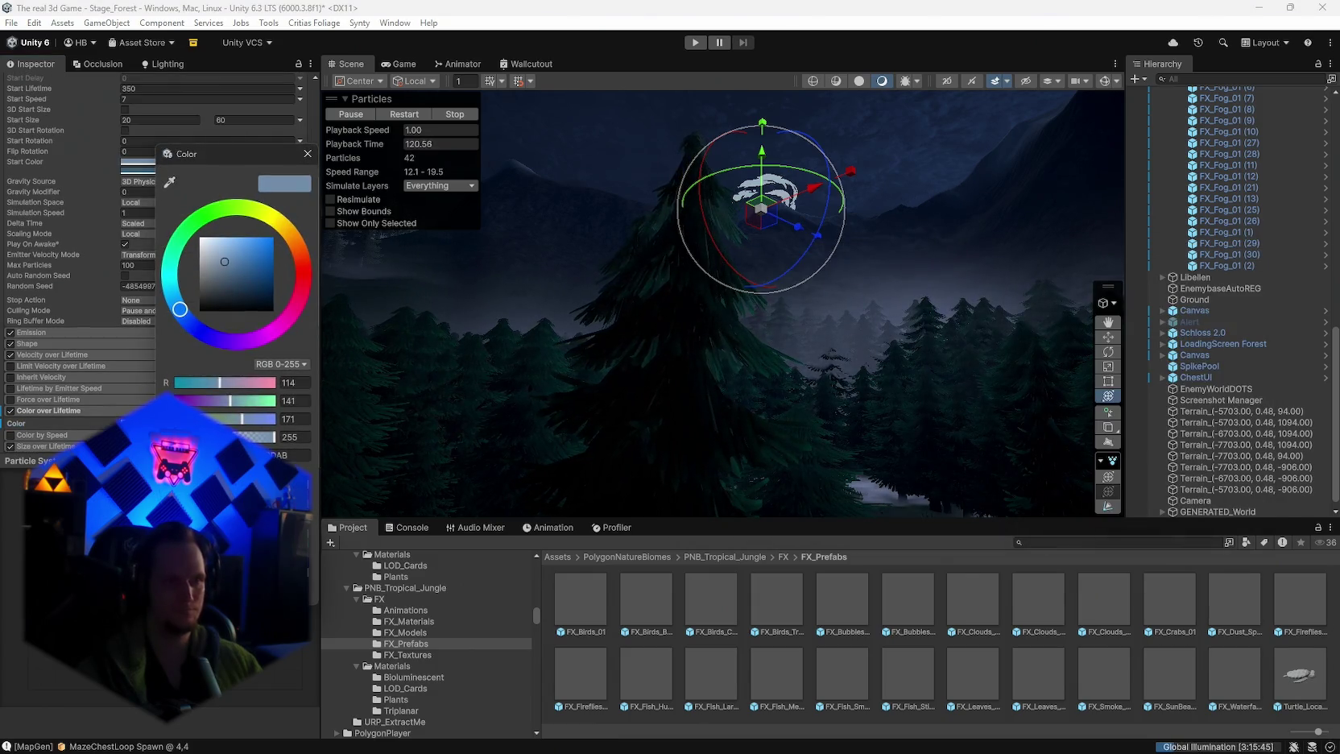
pyautogui.click(294, 436)
pyautogui.write('98')
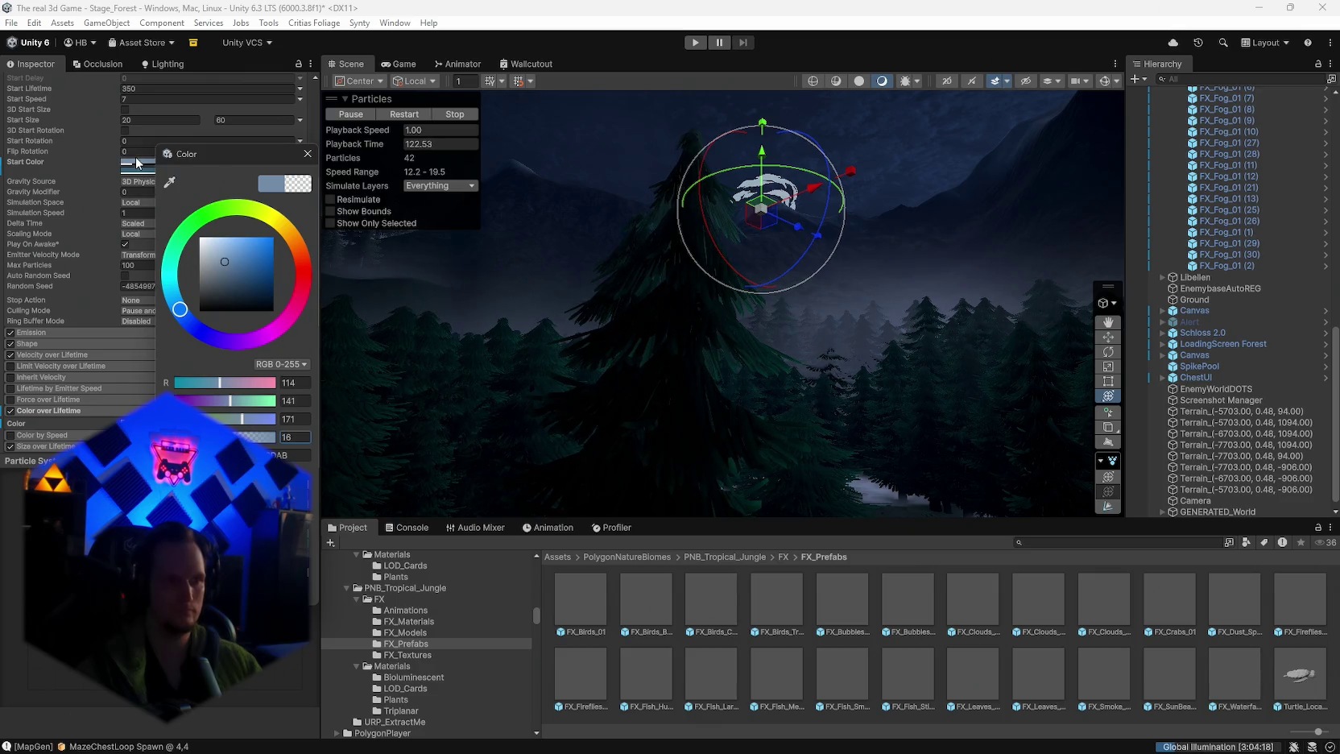
pyautogui.click(137, 164)
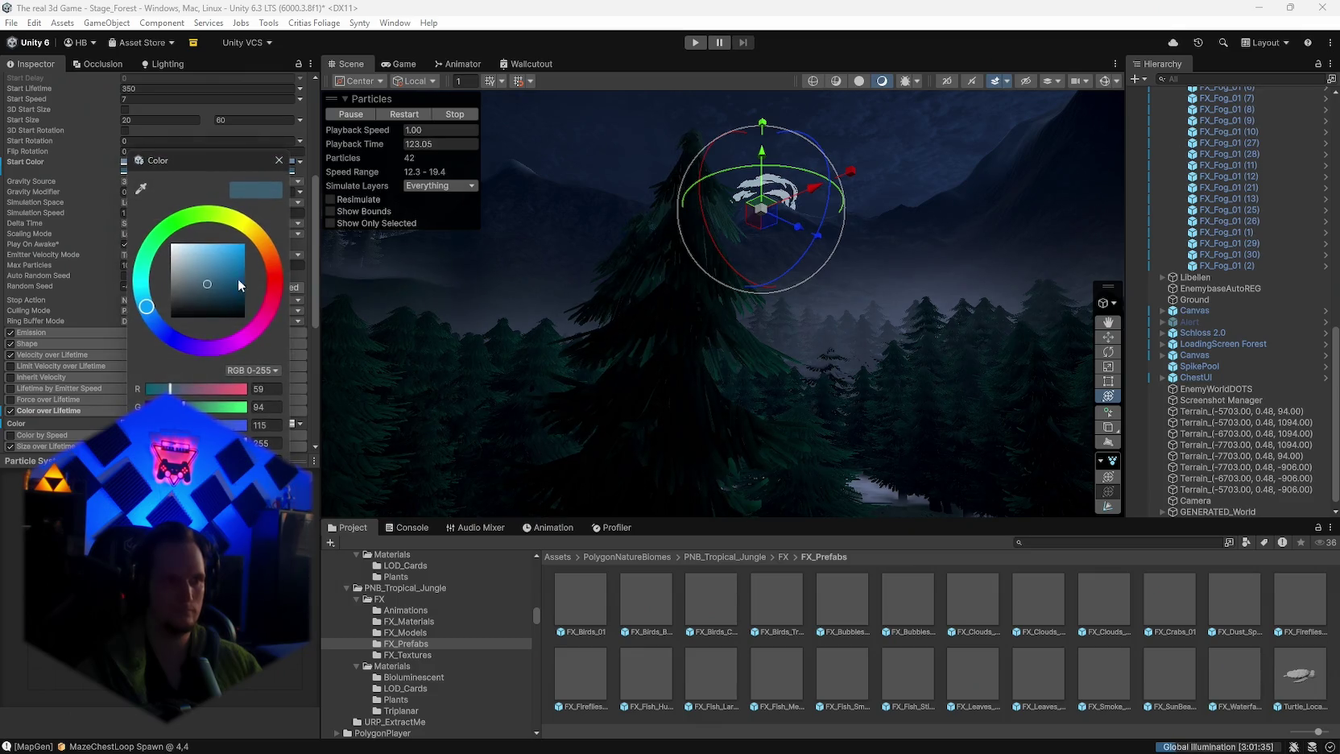
pyautogui.click(400, 113)
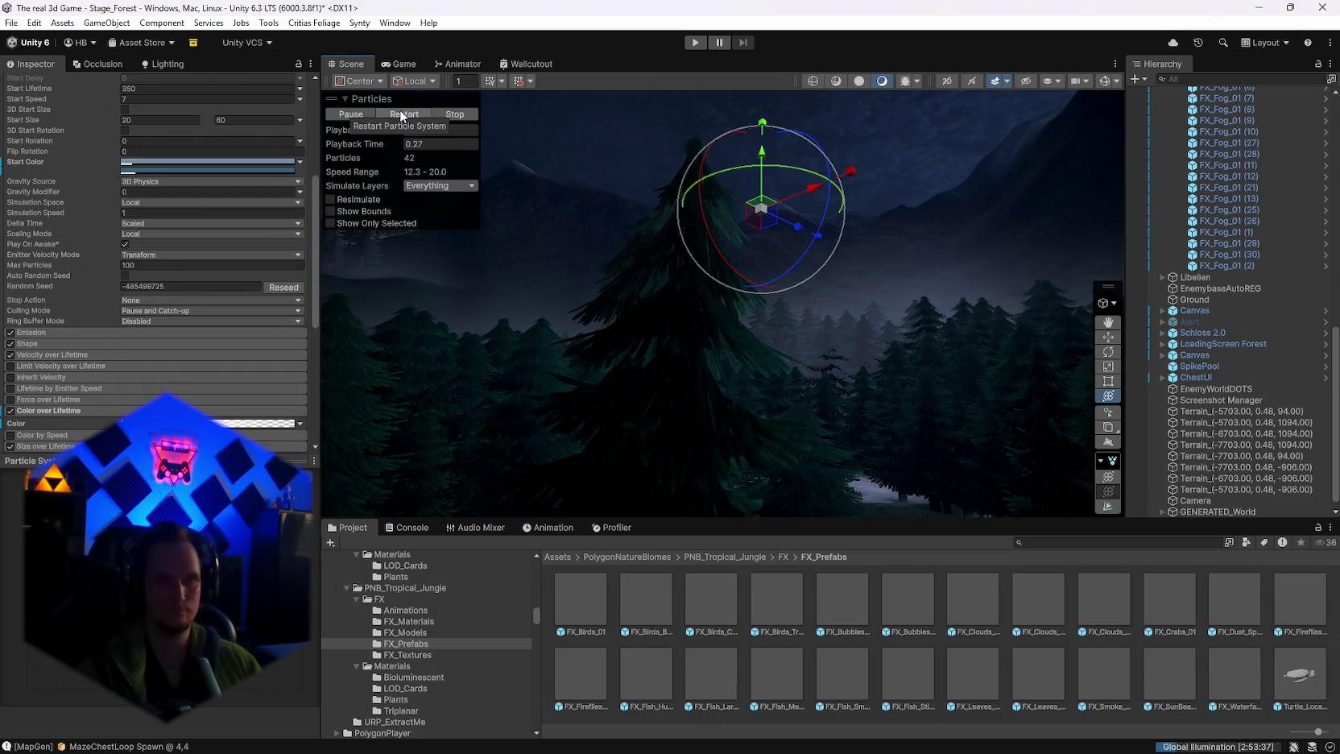
# Step: Compare both Start Colors, settle on pale blue-grey 728DAB, replay, then fly into the forest
pyautogui.click(148, 166)
pyautogui.click(122, 166)
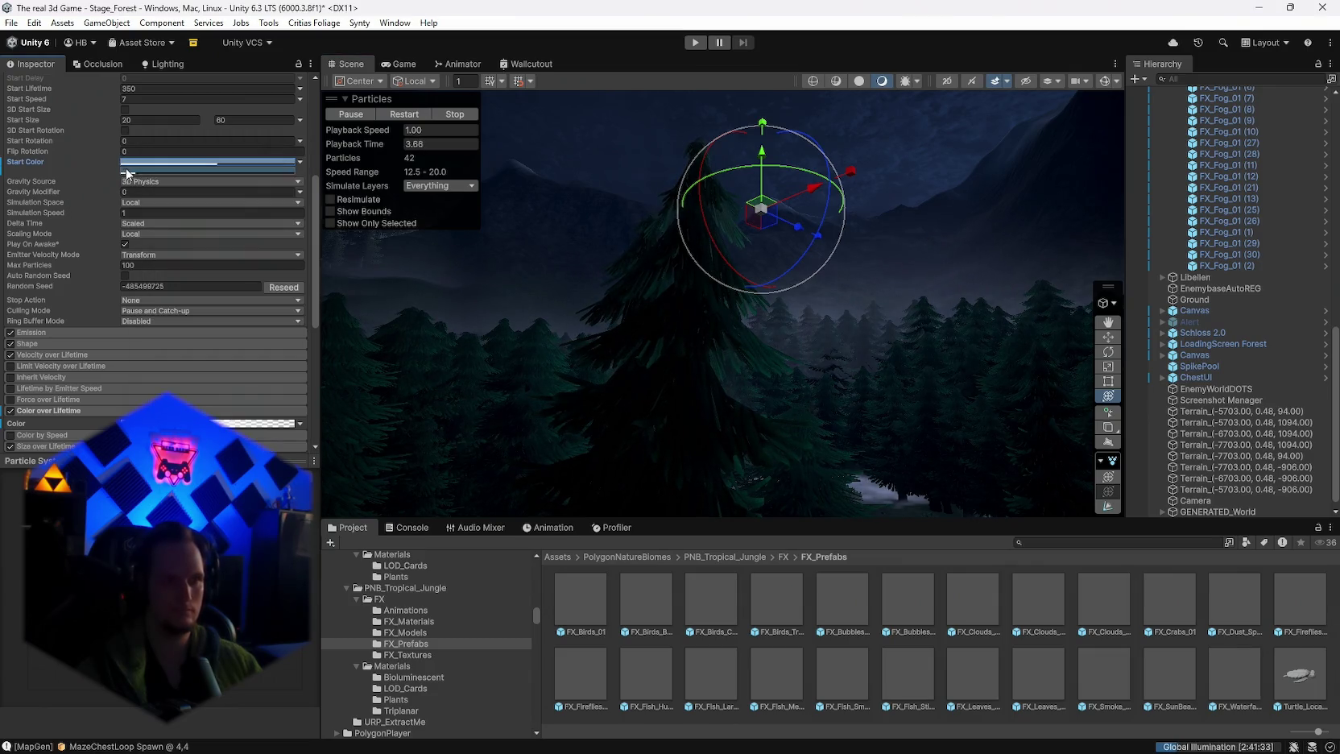
pyautogui.click(400, 113)
pyautogui.click(186, 168)
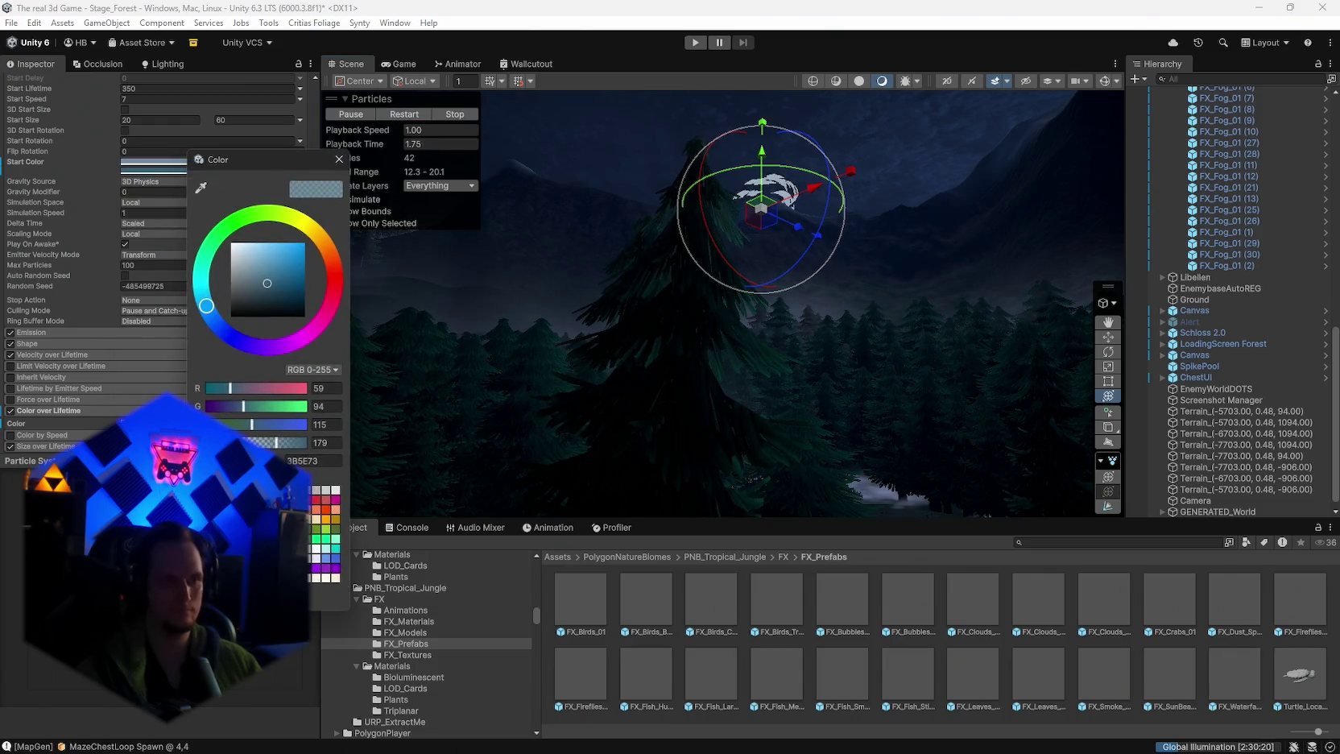
pyautogui.click(176, 166)
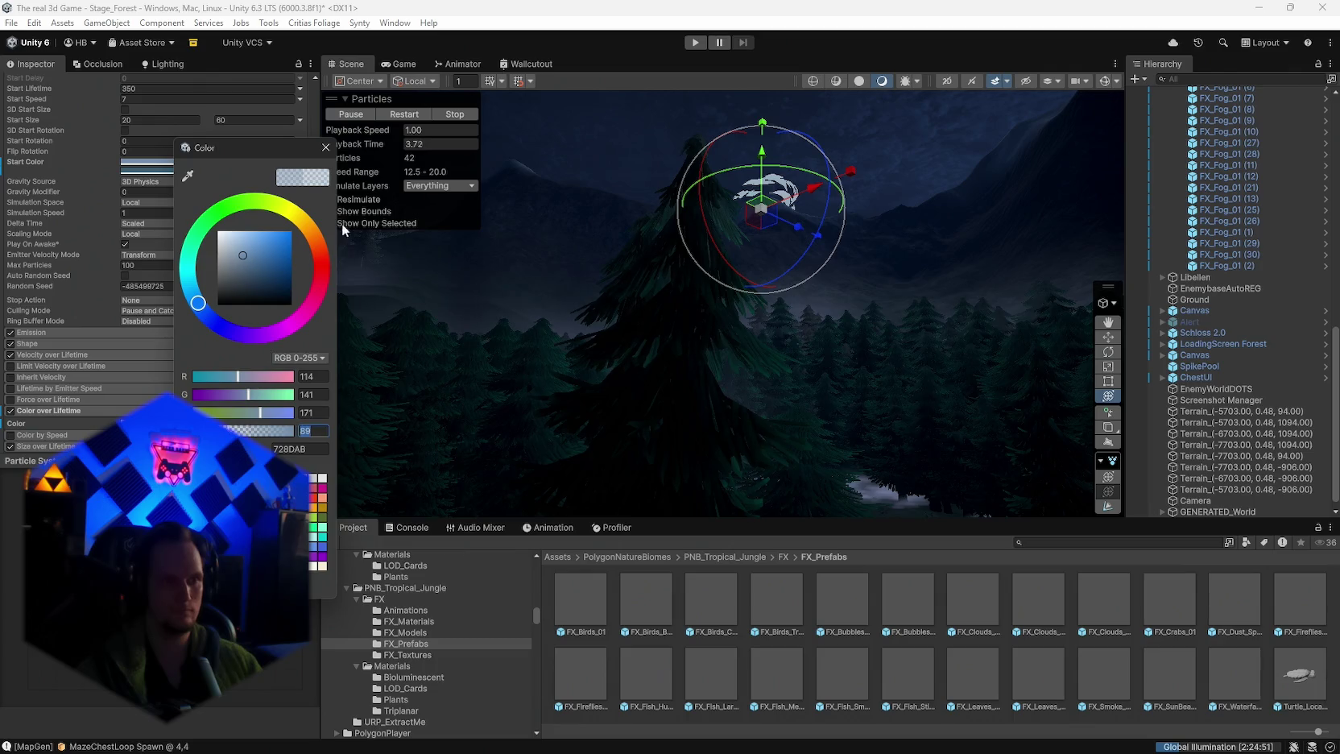
pyautogui.click(397, 118)
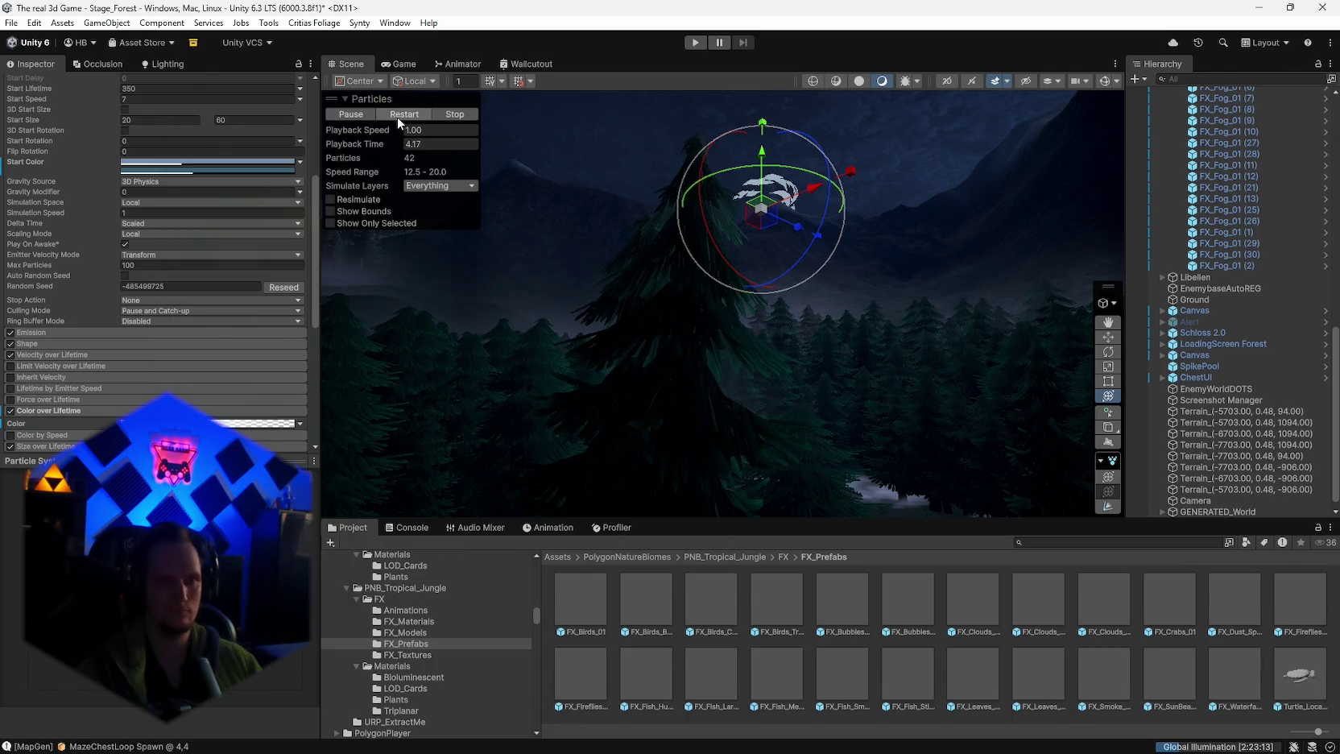
pyautogui.click(791, 340)
pyautogui.moveTo(790, 341)
pyautogui.mouseDown()
pyautogui.moveTo(782, 330)
pyautogui.moveTo(963, 320)
pyautogui.moveTo(884, 392)
pyautogui.moveTo(888, 377)
pyautogui.moveTo(748, 383)
pyautogui.moveTo(870, 352)
pyautogui.moveTo(715, 186)
pyautogui.moveTo(760, 348)
pyautogui.moveTo(779, 319)
pyautogui.mouseUp()
# Step: Place the FX_Bubbles, FX_Waterfall, FX_Fireflies and FX_Fish prefabs in the forest beside the rock
pyautogui.scroll(-3, 808, 369)
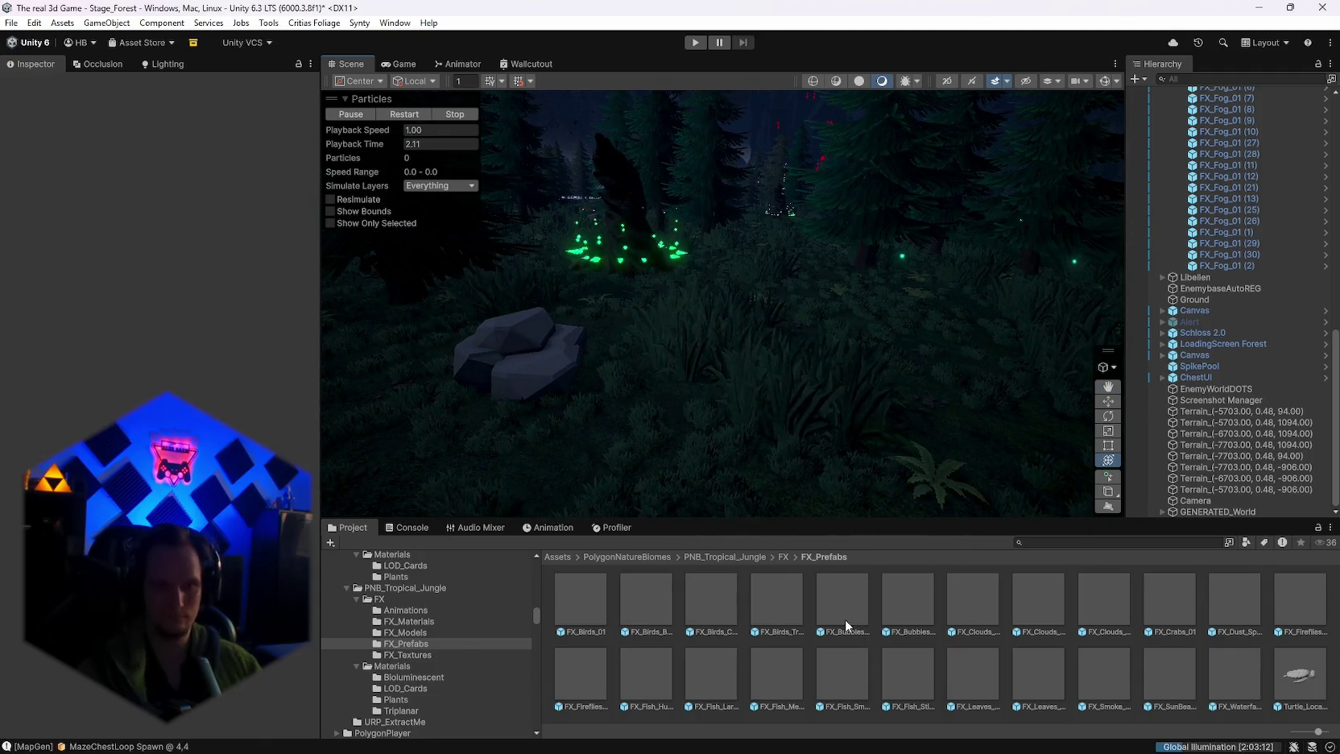
pyautogui.moveTo(845, 618)
pyautogui.mouseDown()
pyautogui.moveTo(817, 455)
pyautogui.moveTo(695, 476)
pyautogui.mouseUp()
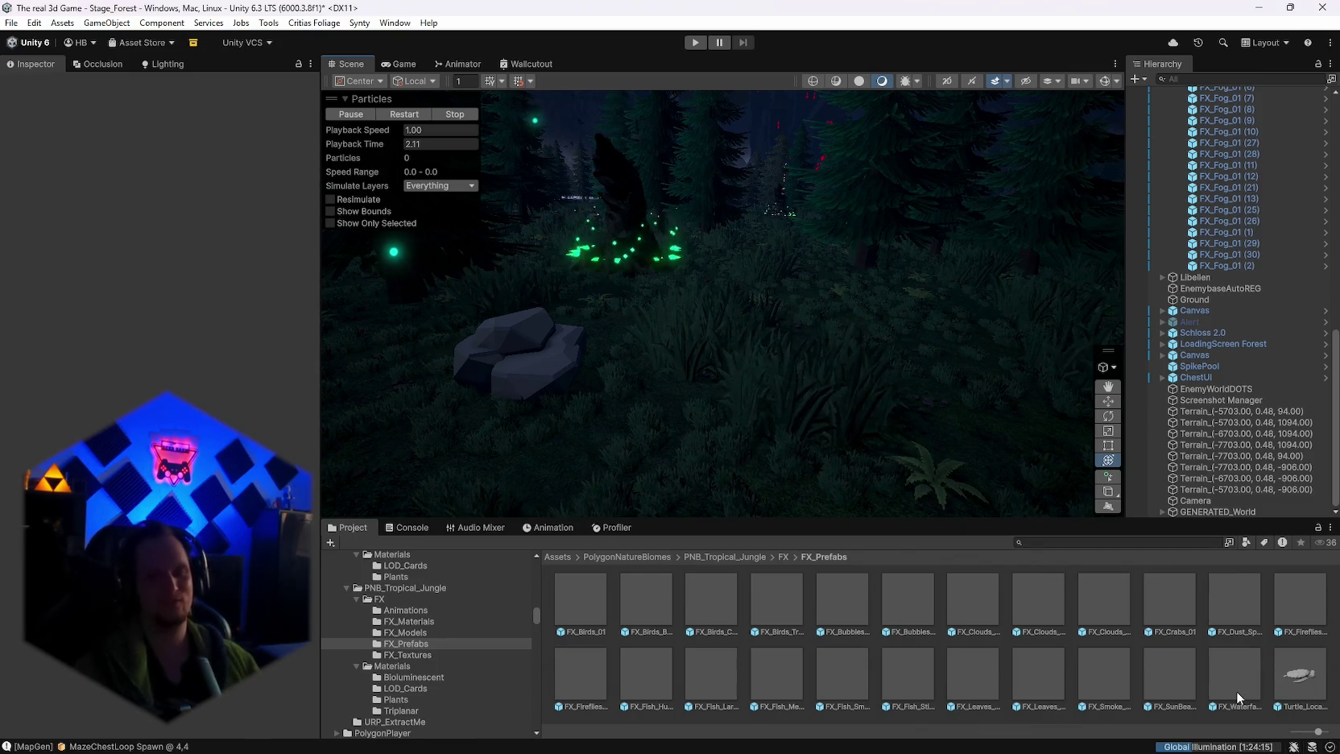
pyautogui.moveTo(1236, 690)
pyautogui.mouseDown()
pyautogui.moveTo(789, 392)
pyautogui.moveTo(637, 498)
pyautogui.moveTo(679, 435)
pyautogui.mouseUp()
pyautogui.moveTo(587, 687); pyautogui.dragTo(616, 458)
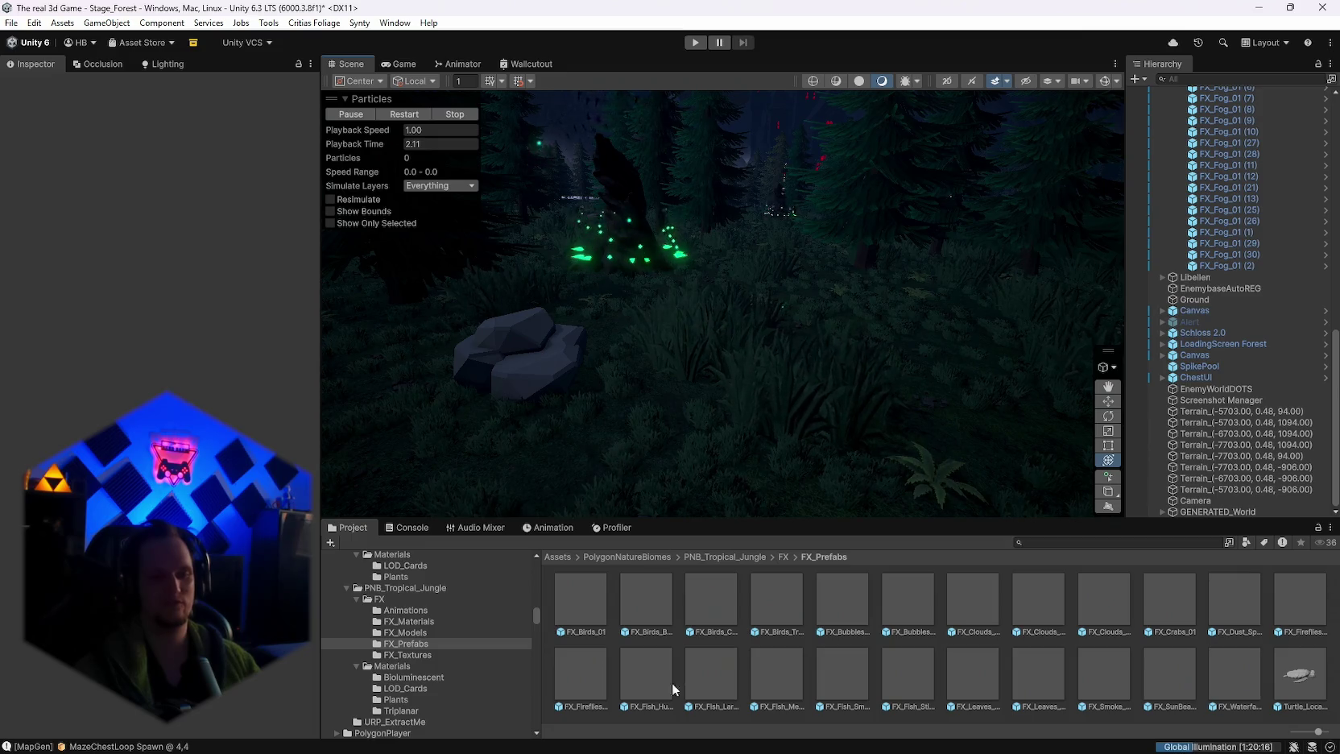
pyautogui.moveTo(672, 683)
pyautogui.mouseDown()
pyautogui.moveTo(652, 419)
pyautogui.moveTo(715, 353)
pyautogui.moveTo(744, 339)
pyautogui.moveTo(792, 350)
pyautogui.moveTo(658, 428)
pyautogui.moveTo(761, 541)
pyautogui.moveTo(686, 450)
pyautogui.mouseUp()
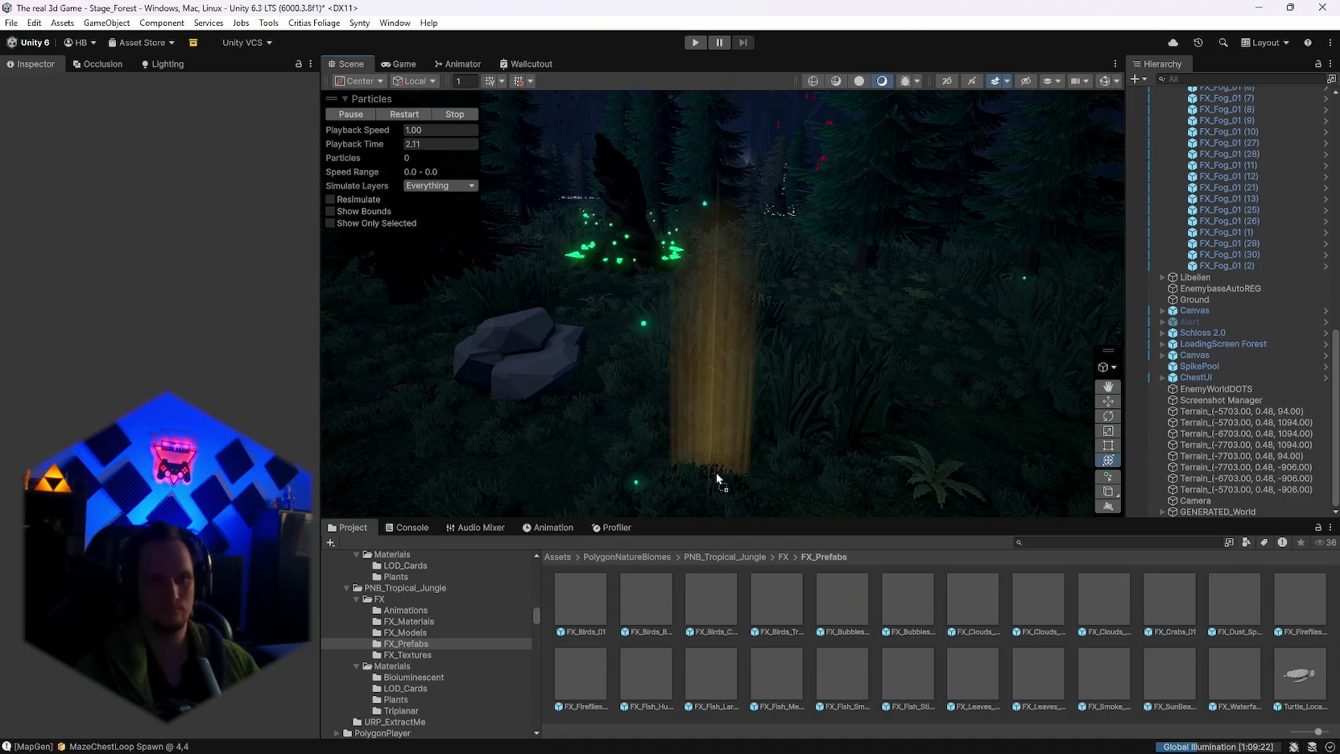
pyautogui.press('alt')
pyautogui.scroll(-15, 749, 403)
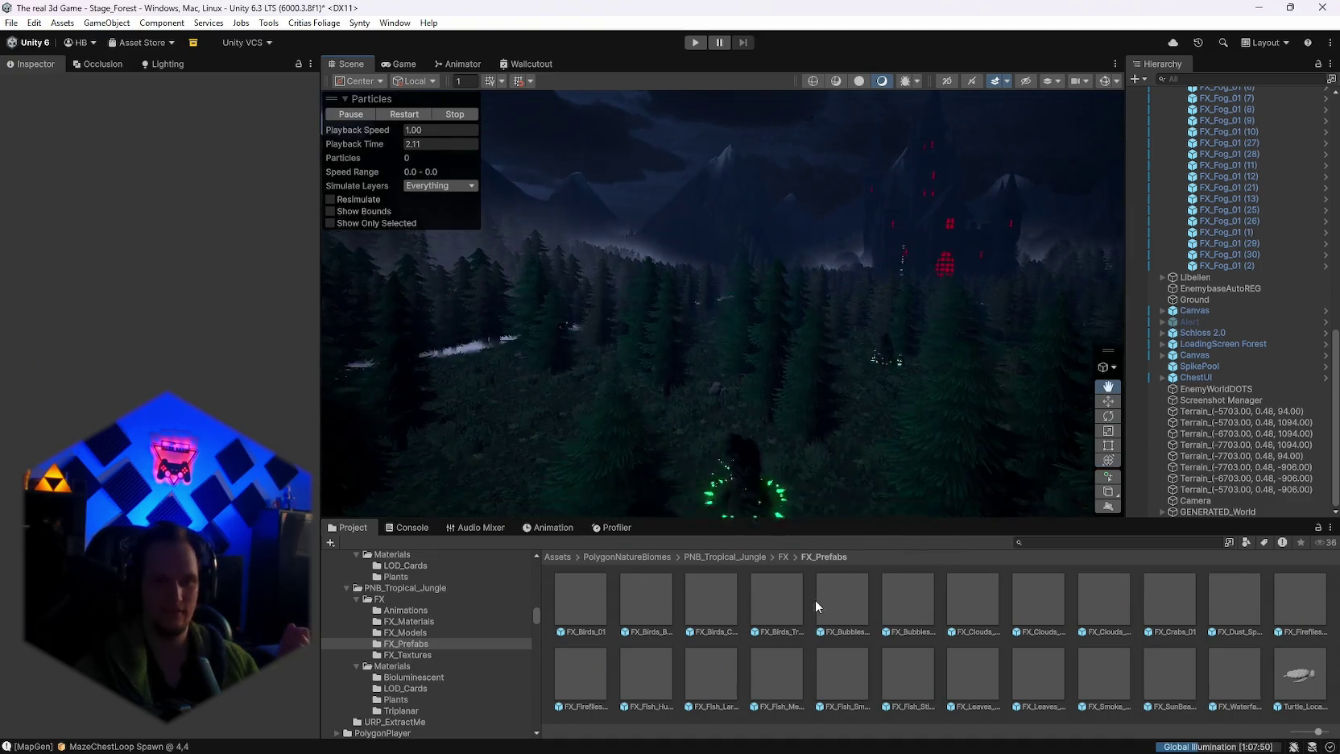
pyautogui.scroll(-5, 749, 425)
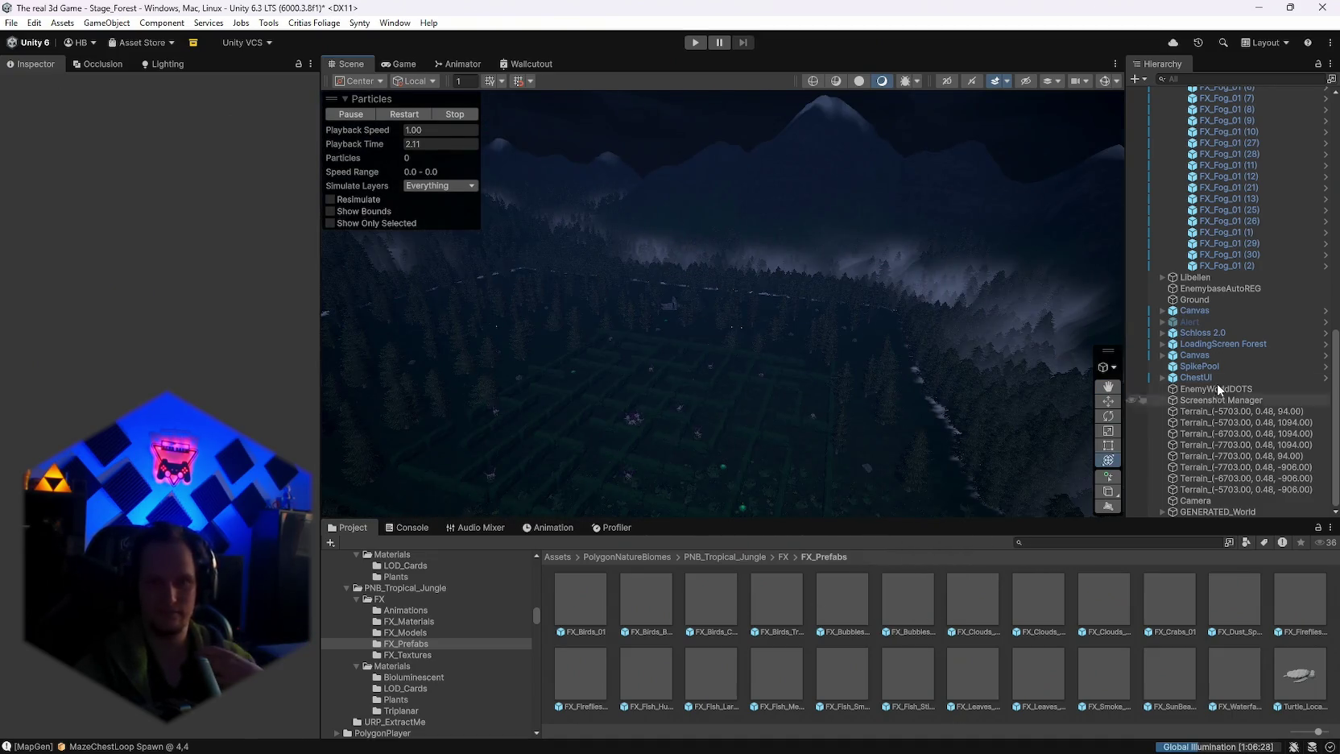
pyautogui.scroll(10, 1228, 406)
pyautogui.scroll(5, 1228, 410)
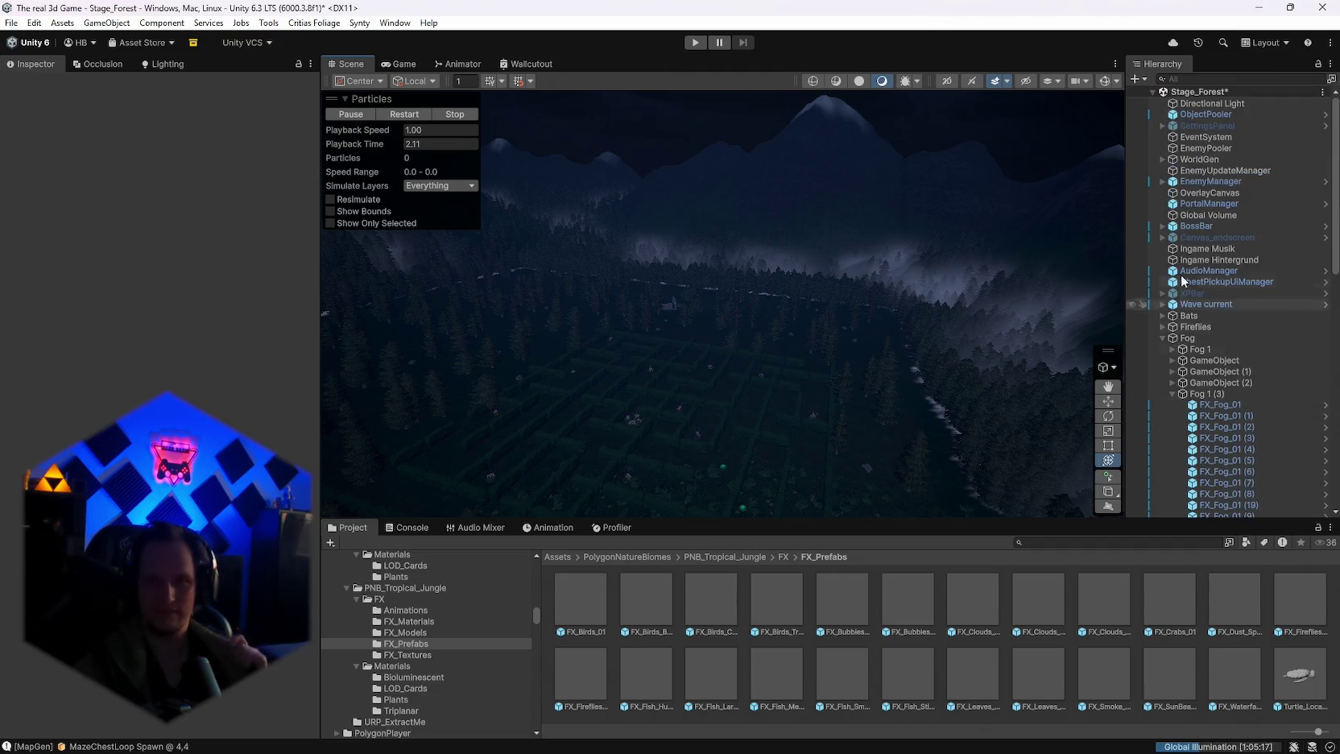
# Step: Run Generate World from WorldGen's Map Generator and inspect the newly generated terrain and trees
pyautogui.click(1199, 159)
pyautogui.click(304, 183)
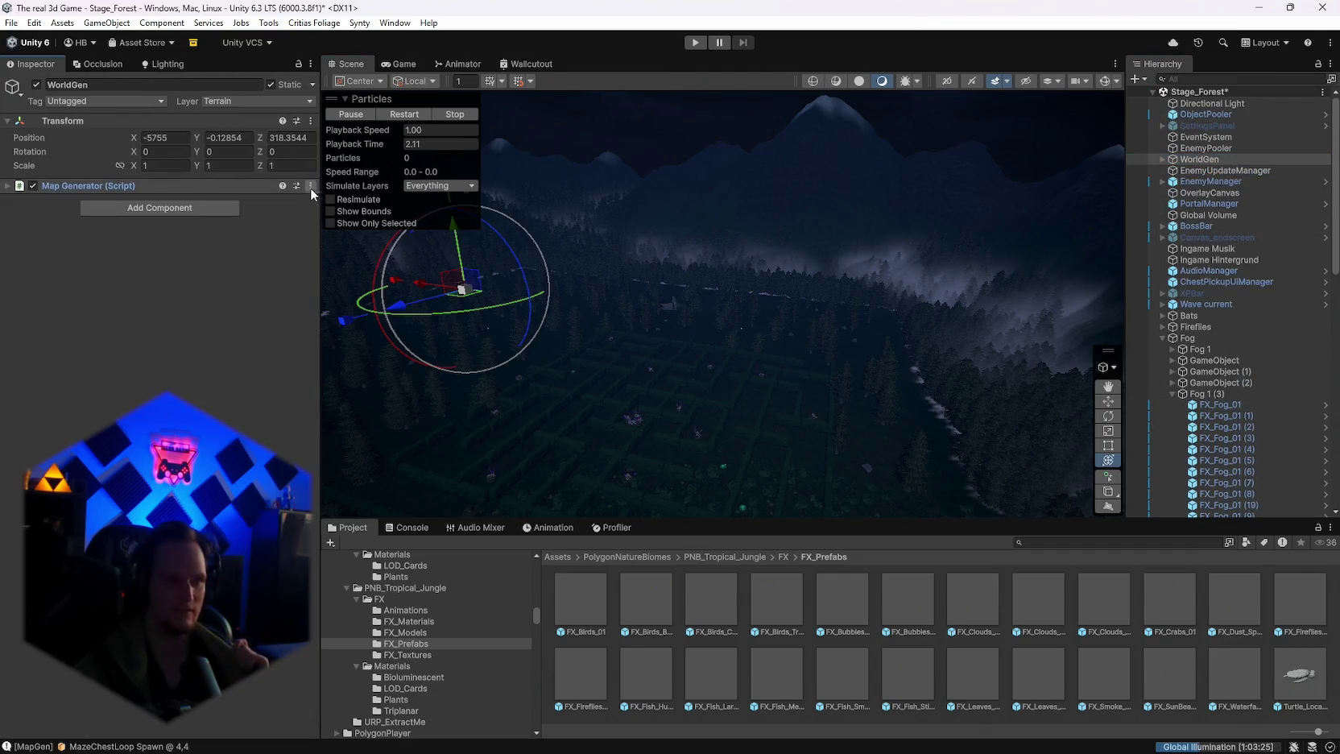
pyautogui.click(310, 187)
pyautogui.click(362, 431)
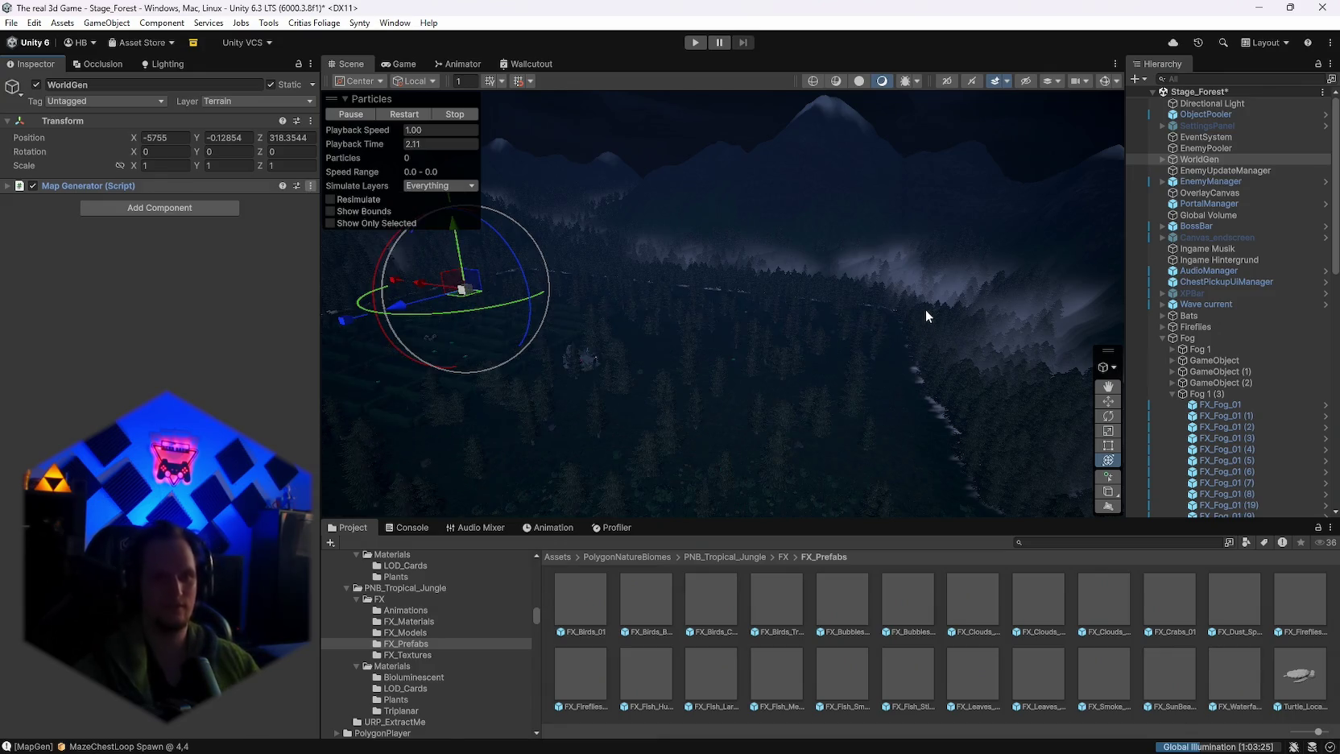
pyautogui.moveTo(925, 310)
pyautogui.mouseDown()
pyautogui.moveTo(772, 364)
pyautogui.moveTo(750, 389)
pyautogui.moveTo(795, 402)
pyautogui.moveTo(742, 388)
pyautogui.moveTo(862, 380)
pyautogui.moveTo(729, 392)
pyautogui.moveTo(724, 364)
pyautogui.moveTo(787, 334)
pyautogui.moveTo(532, 335)
pyautogui.moveTo(547, 171)
pyautogui.moveTo(478, 289)
pyautogui.moveTo(888, 290)
pyautogui.moveTo(954, 314)
pyautogui.moveTo(702, 371)
pyautogui.moveTo(382, 348)
pyautogui.mouseUp()
pyautogui.moveTo(256, 365); pyautogui.dragTo(314, 405)
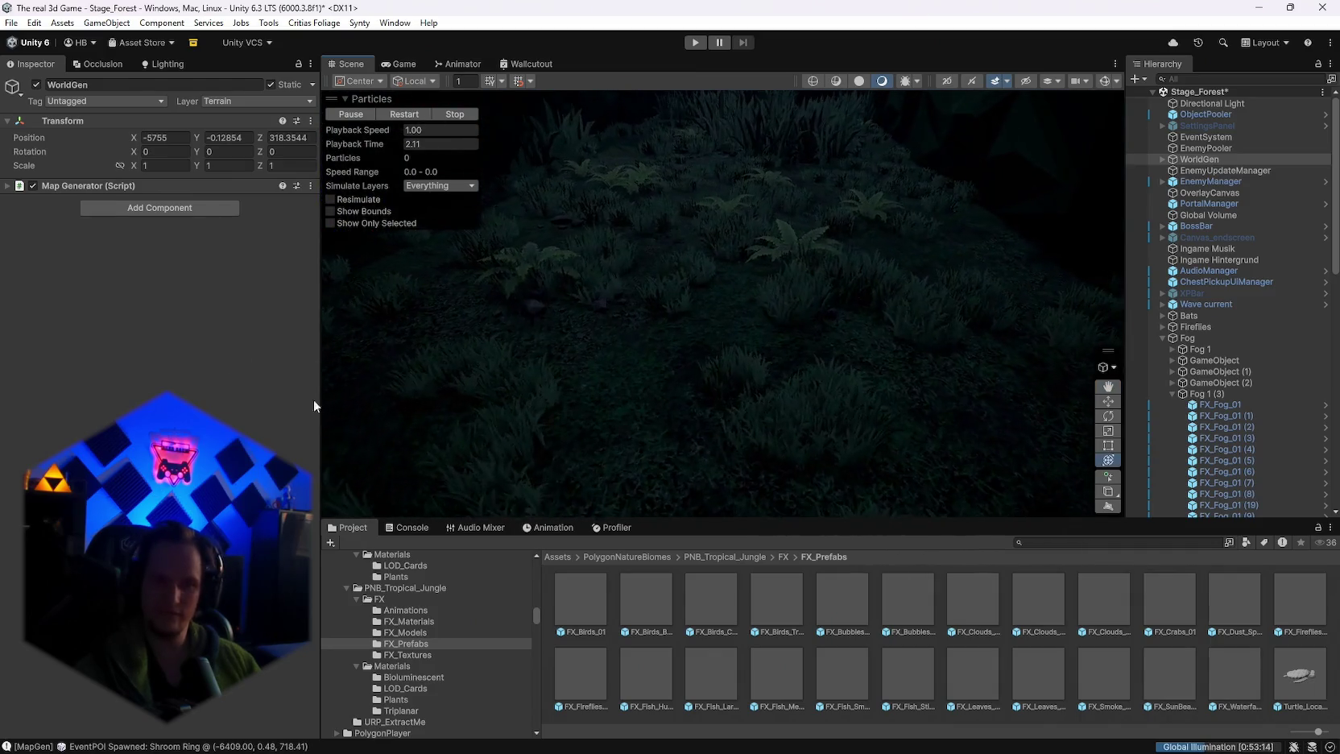
pyautogui.moveTo(782, 371)
pyautogui.mouseDown()
pyautogui.moveTo(583, 380)
pyautogui.moveTo(559, 362)
pyautogui.moveTo(16, 315)
pyautogui.moveTo(62, 324)
pyautogui.mouseUp()
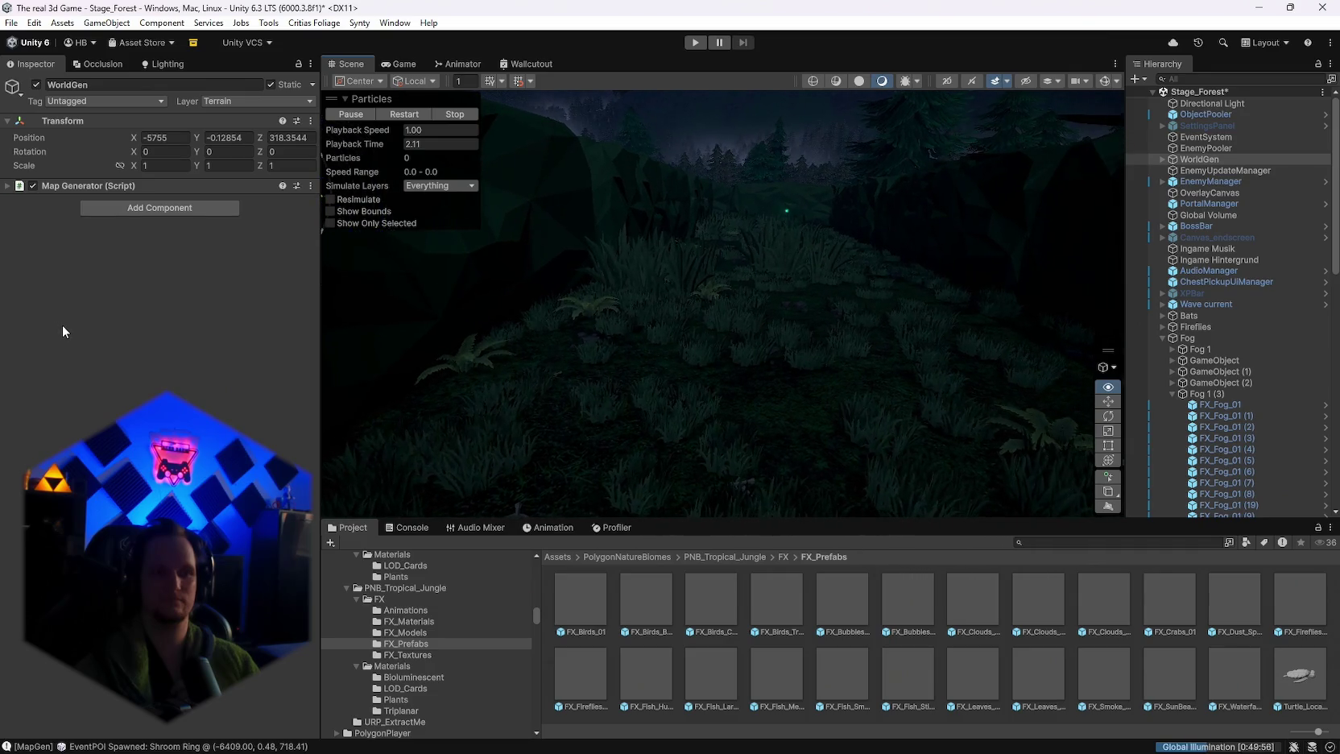
pyautogui.moveTo(681, 341)
pyautogui.mouseDown()
pyautogui.moveTo(753, 332)
pyautogui.moveTo(746, 351)
pyautogui.moveTo(789, 371)
pyautogui.moveTo(885, 374)
pyautogui.moveTo(930, 330)
pyautogui.moveTo(905, 341)
pyautogui.moveTo(725, 314)
pyautogui.mouseUp()
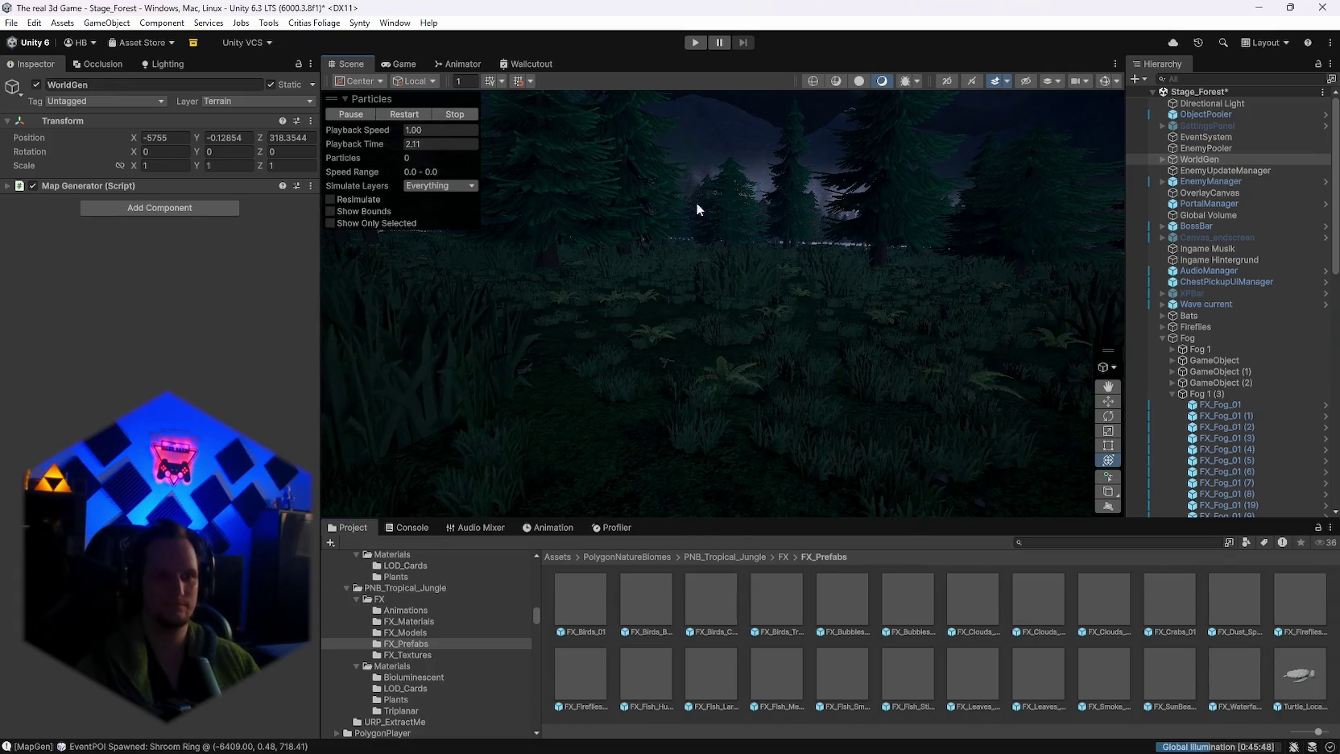
pyautogui.click(755, 212)
pyautogui.click(764, 113)
pyautogui.moveTo(837, 256)
pyautogui.mouseDown()
pyautogui.moveTo(841, 120)
pyautogui.moveTo(738, 188)
pyautogui.moveTo(815, 297)
pyautogui.mouseUp()
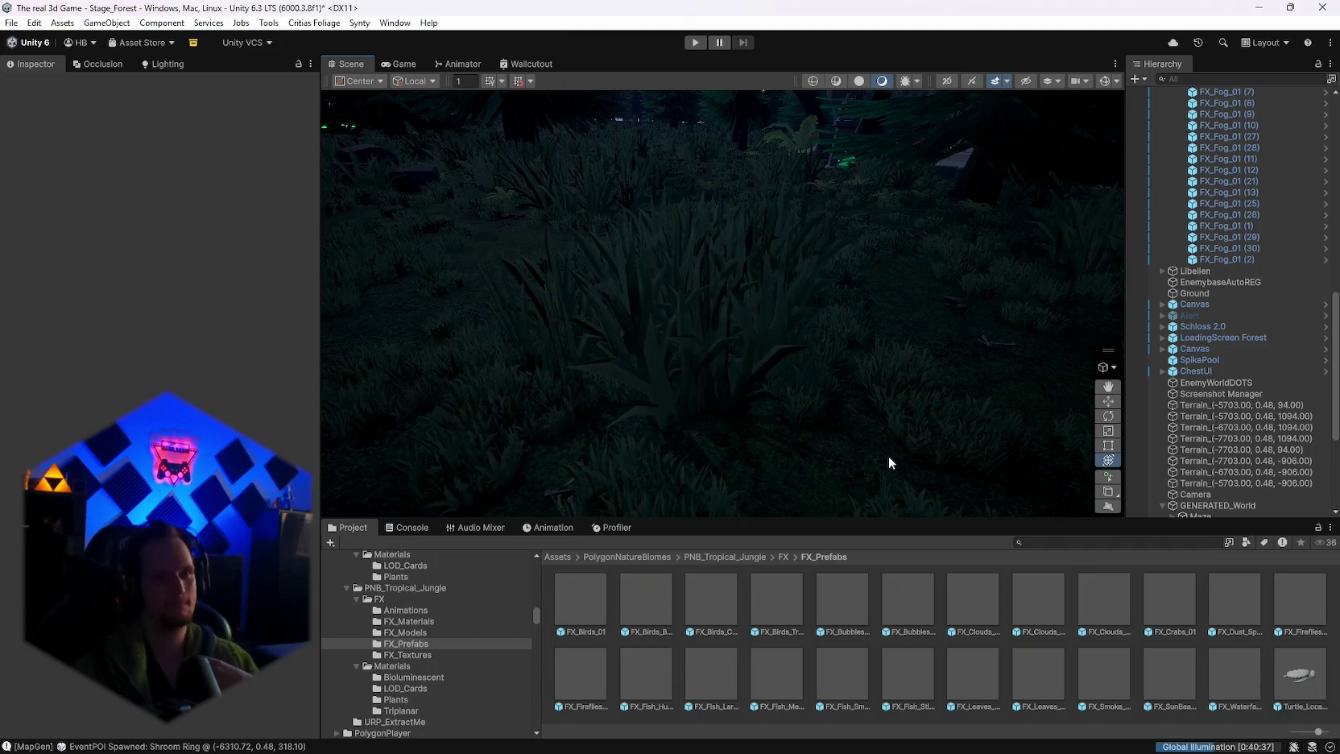
pyautogui.moveTo(852, 379)
pyautogui.mouseDown()
pyautogui.moveTo(1212, 359)
pyautogui.moveTo(1181, 372)
pyautogui.mouseUp()
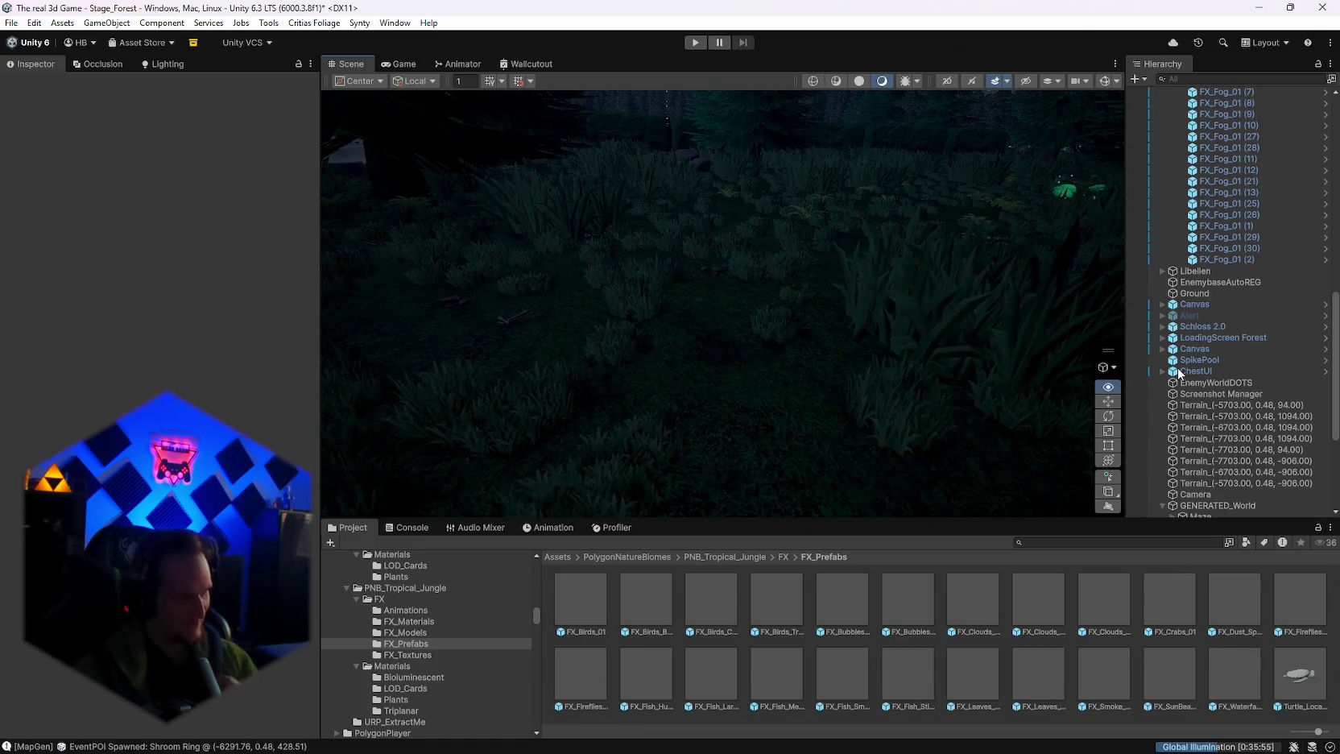
pyautogui.moveTo(1178, 372)
pyautogui.mouseDown()
pyautogui.moveTo(22, 335)
pyautogui.moveTo(153, 309)
pyautogui.moveTo(201, 338)
pyautogui.moveTo(188, 331)
pyautogui.moveTo(423, 355)
pyautogui.moveTo(482, 346)
pyautogui.moveTo(403, 339)
pyautogui.moveTo(193, 377)
pyautogui.moveTo(223, 371)
pyautogui.moveTo(244, 313)
pyautogui.moveTo(344, 314)
pyautogui.moveTo(359, 335)
pyautogui.moveTo(332, 359)
pyautogui.moveTo(123, 359)
pyautogui.moveTo(283, 340)
pyautogui.moveTo(599, 346)
pyautogui.moveTo(703, 320)
pyautogui.moveTo(996, 311)
pyautogui.moveTo(966, 299)
pyautogui.moveTo(1207, 309)
pyautogui.moveTo(1258, 279)
pyautogui.moveTo(1217, 252)
pyautogui.moveTo(1202, 256)
pyautogui.moveTo(1290, 314)
pyautogui.moveTo(1310, 375)
pyautogui.moveTo(1228, 307)
pyautogui.moveTo(1264, 304)
pyautogui.moveTo(1242, 298)
pyautogui.moveTo(1255, 285)
pyautogui.moveTo(777, 270)
pyautogui.moveTo(950, 376)
pyautogui.moveTo(861, 374)
pyautogui.moveTo(1007, 378)
pyautogui.mouseUp()
pyautogui.scroll(10, 1233, 428)
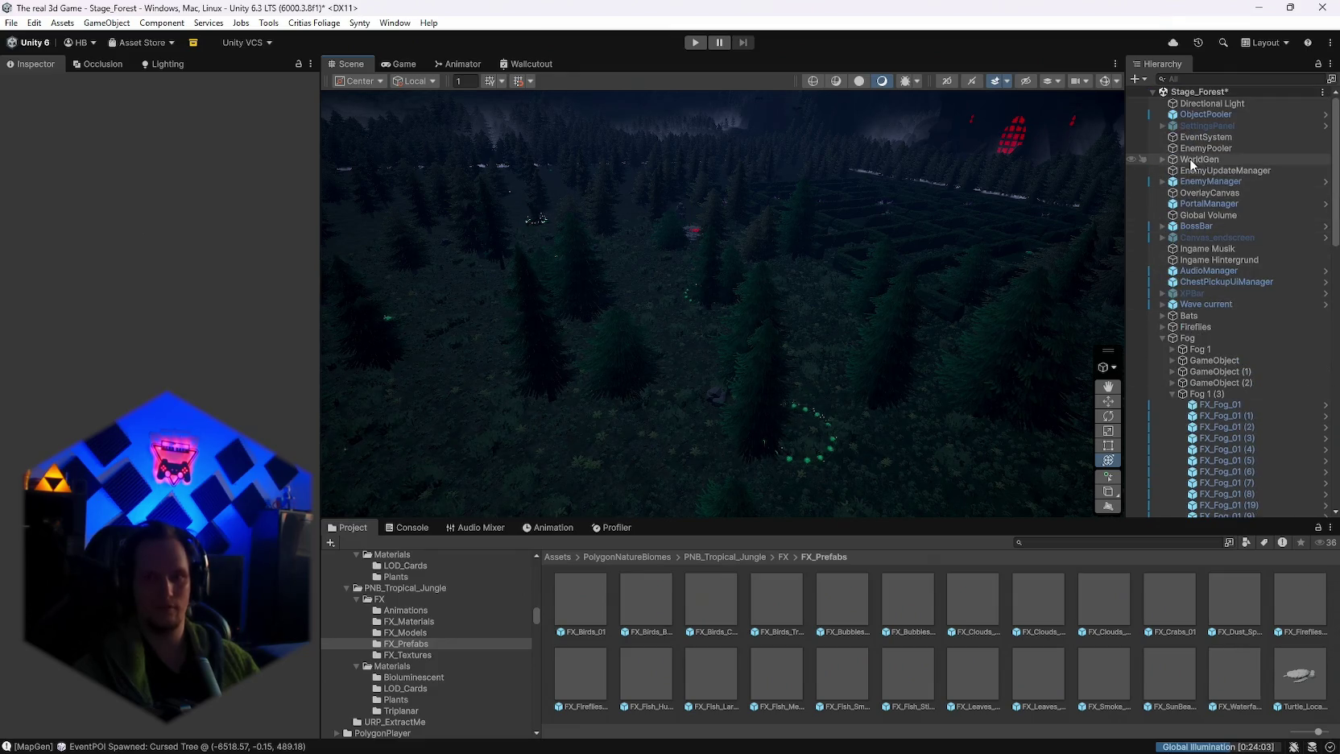
# Step: Review the WorldGenConfig asset's Terrain Trees settings, with a tree count of 220
pyautogui.click(1194, 159)
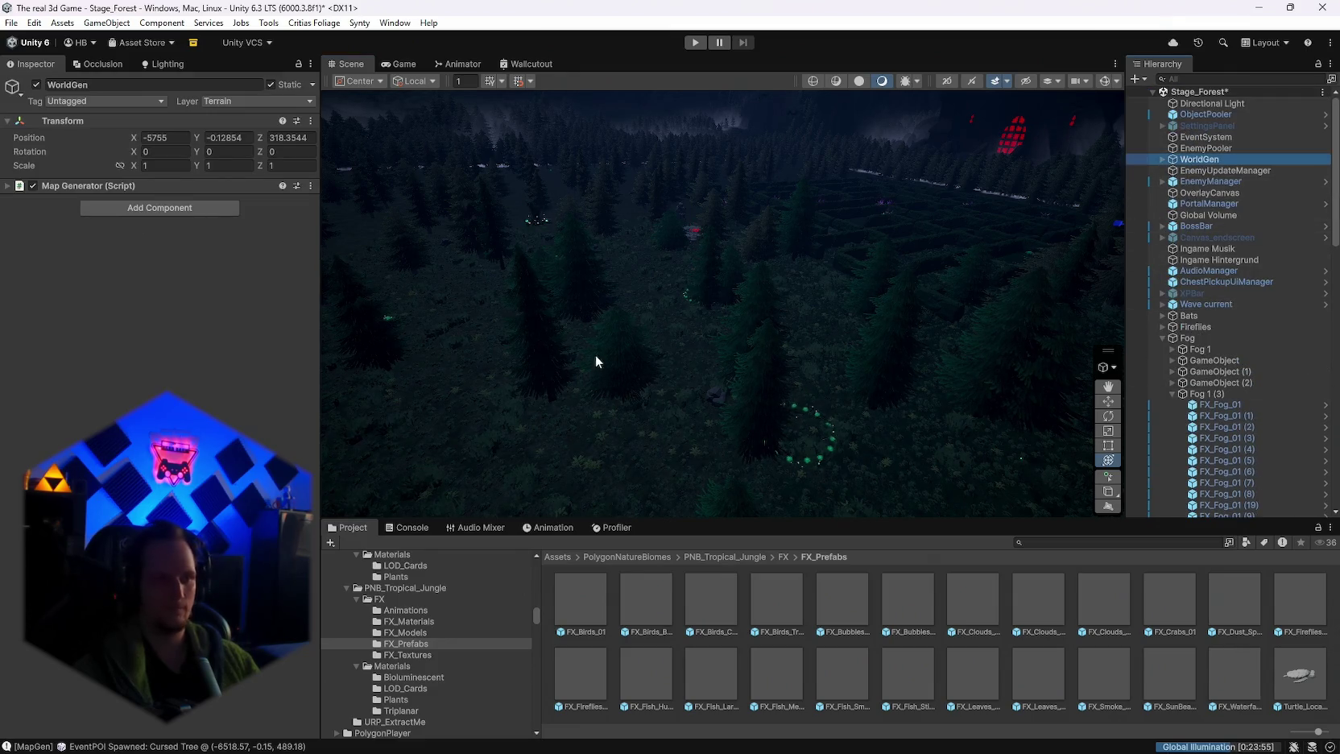
pyautogui.click(27, 189)
pyautogui.scroll(-1, 161, 322)
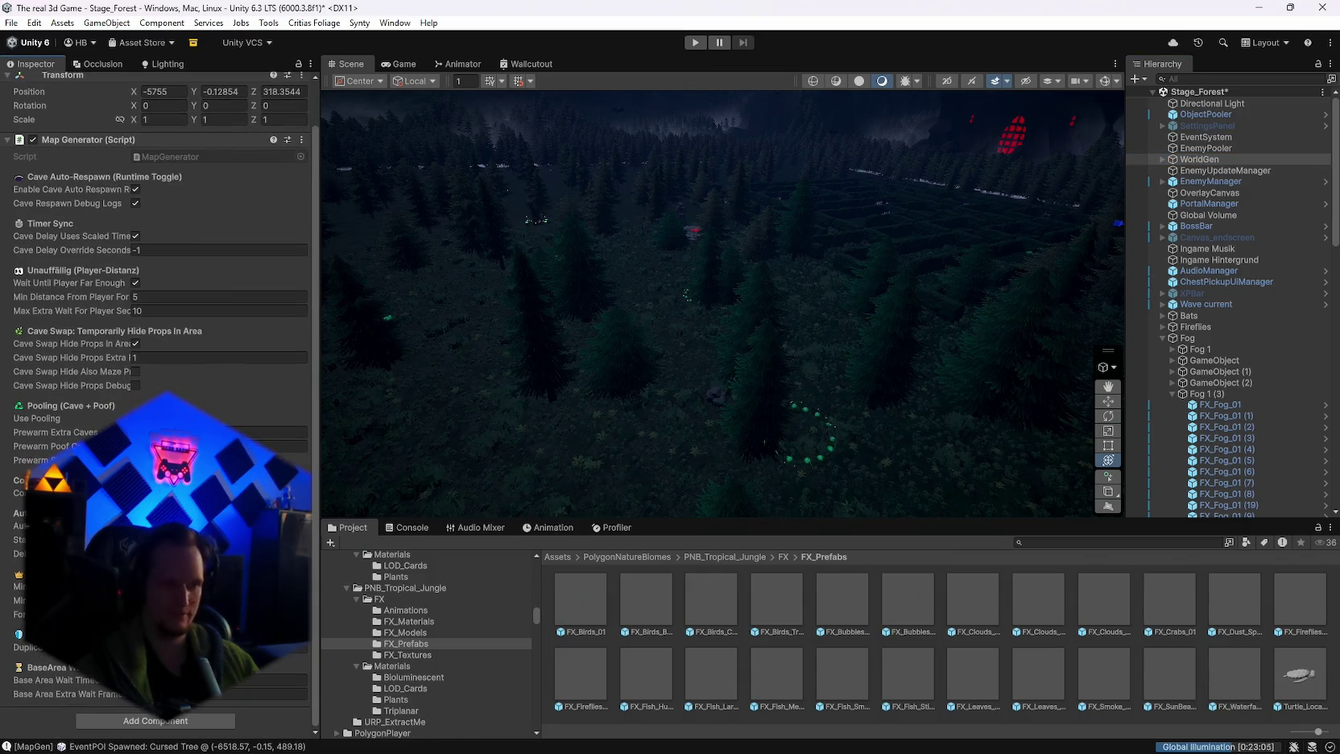
pyautogui.doubleClick(218, 467)
pyautogui.scroll(-10, 306, 254)
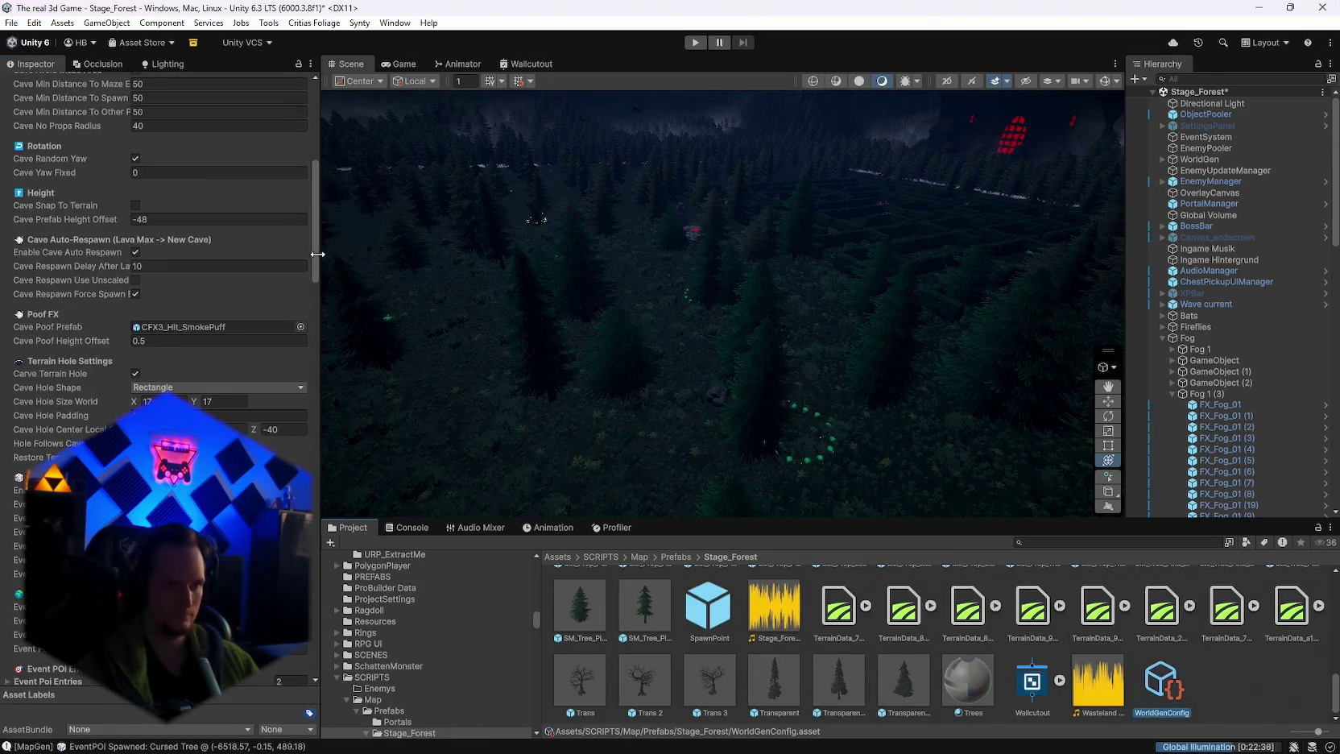
pyautogui.moveTo(316, 254); pyautogui.dragTo(322, 652)
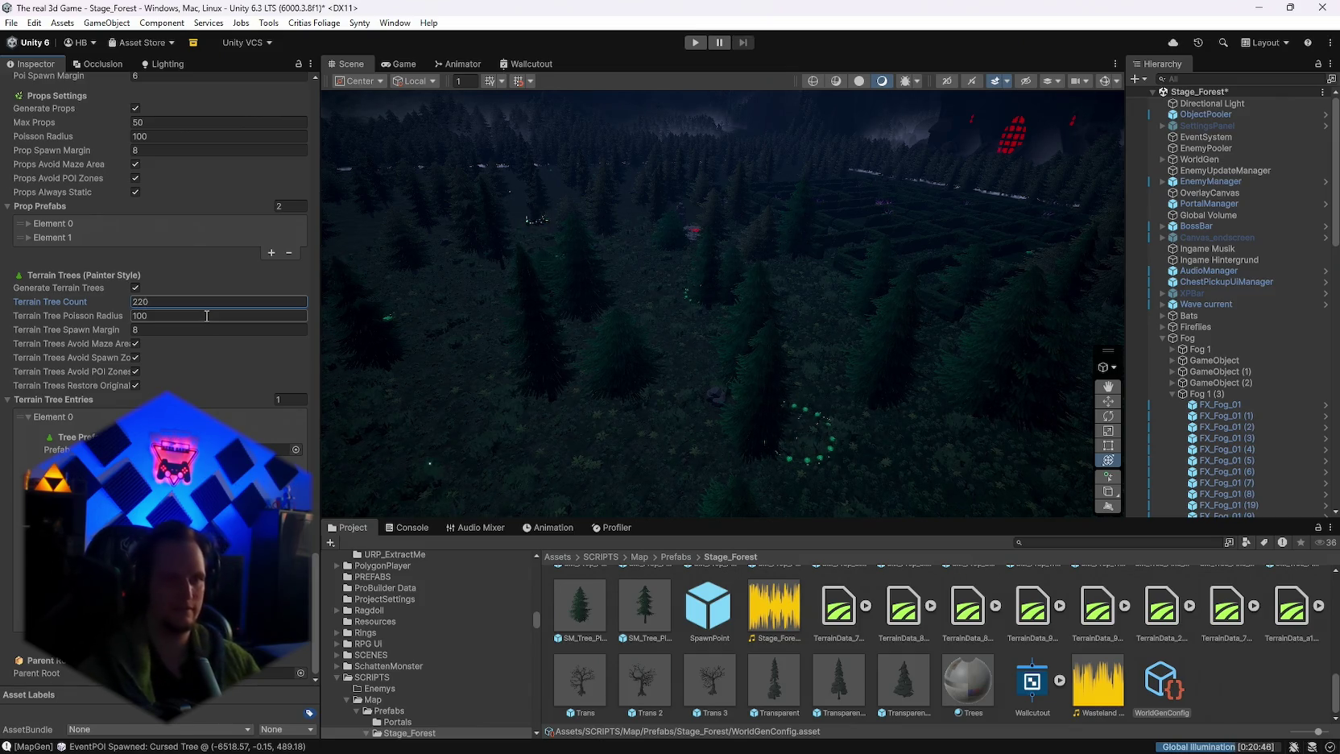
# Step: Regenerate the world from WorldGen's Map Generator and look across the forest
pyautogui.click(1237, 160)
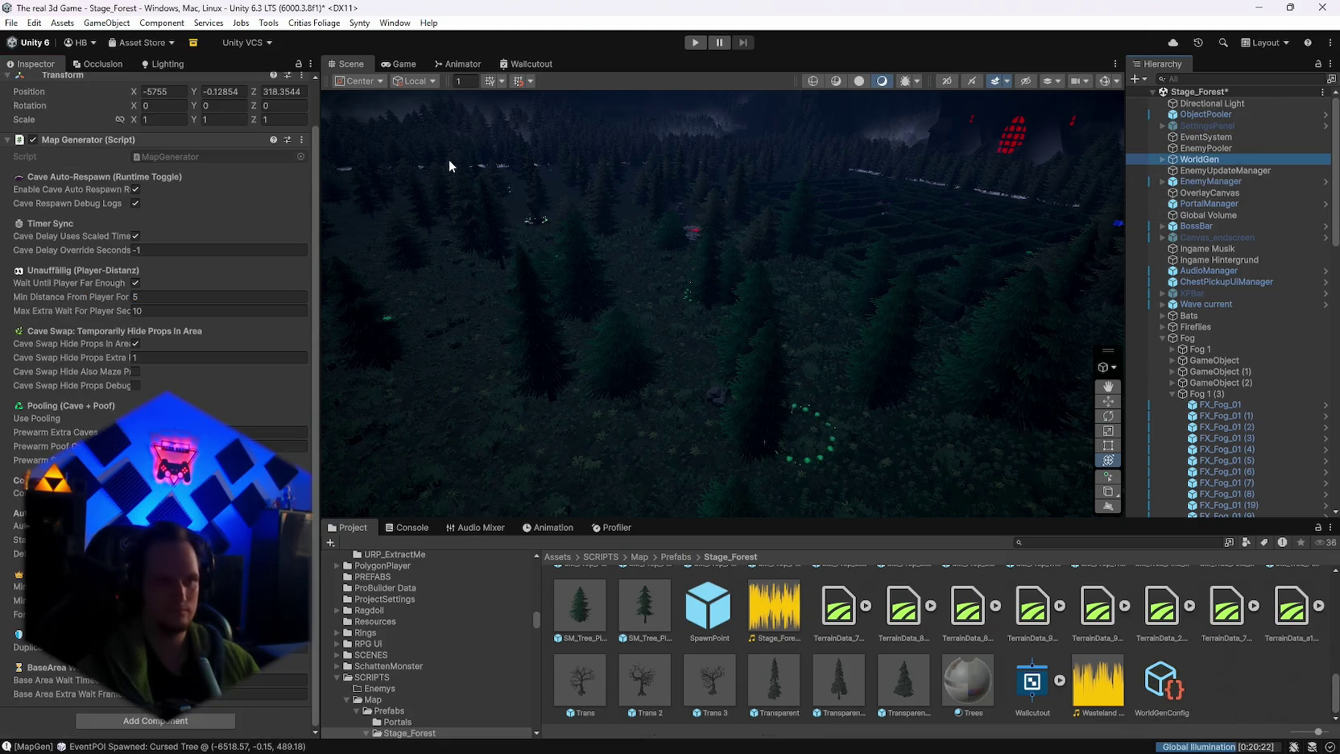
pyautogui.click(301, 139)
pyautogui.click(375, 364)
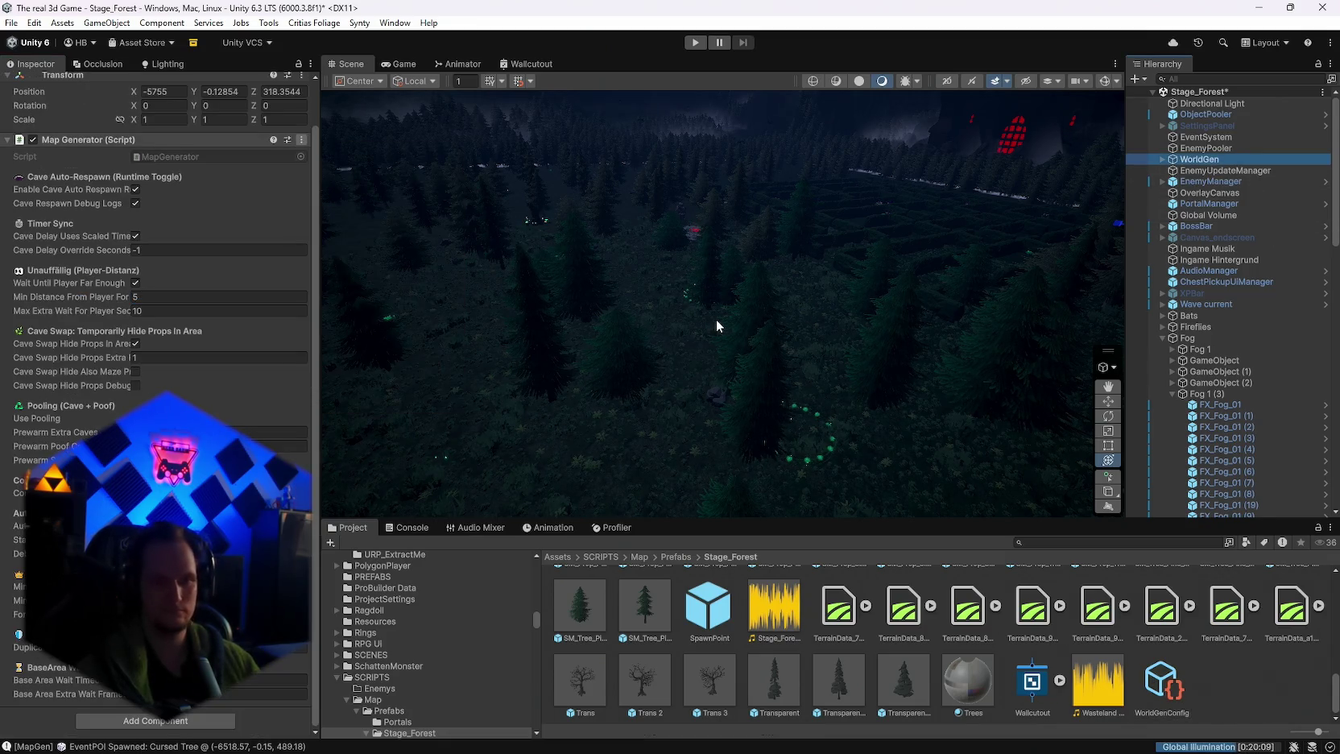
pyautogui.moveTo(720, 339)
pyautogui.mouseDown()
pyautogui.moveTo(655, 377)
pyautogui.moveTo(508, 349)
pyautogui.moveTo(334, 346)
pyautogui.moveTo(1110, 354)
pyautogui.moveTo(982, 371)
pyautogui.moveTo(771, 290)
pyautogui.moveTo(511, 278)
pyautogui.moveTo(855, 263)
pyautogui.moveTo(890, 276)
pyautogui.moveTo(748, 278)
pyautogui.moveTo(785, 306)
pyautogui.moveTo(870, 272)
pyautogui.moveTo(635, 282)
pyautogui.moveTo(598, 254)
pyautogui.moveTo(612, 278)
pyautogui.mouseUp()
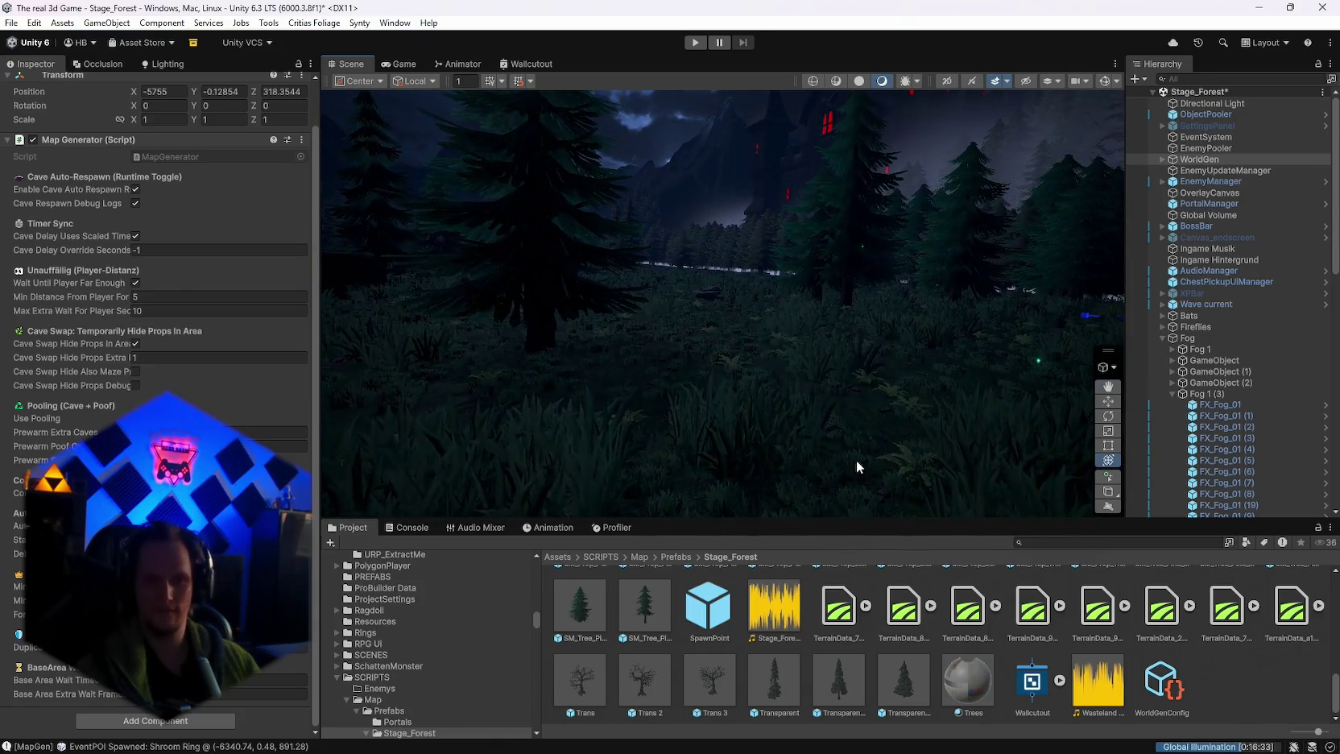
# Step: Move the SM_Tree_Pine_02 1 prefab's LOD 0/LOD 1 switch point from 35% to 29%
pyautogui.scroll(1, 831, 657)
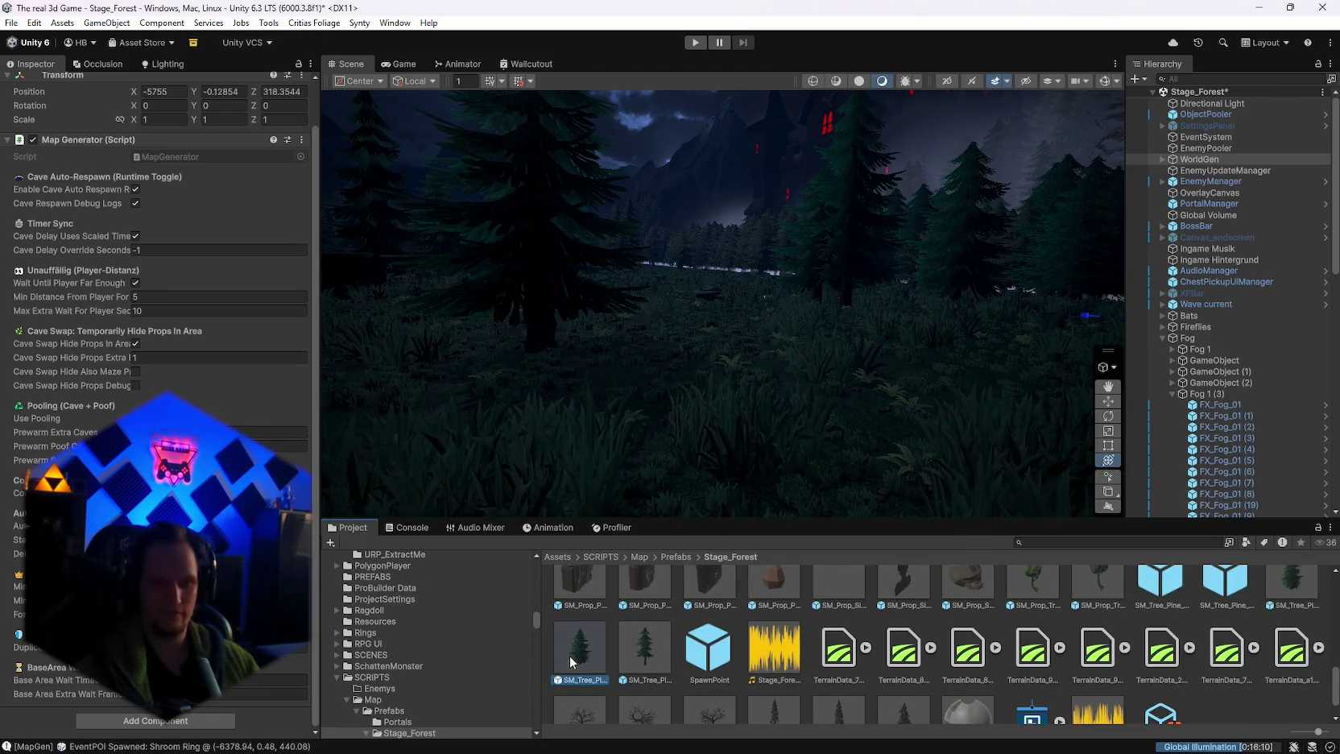
pyautogui.scroll(1, 932, 654)
pyautogui.click(1159, 657)
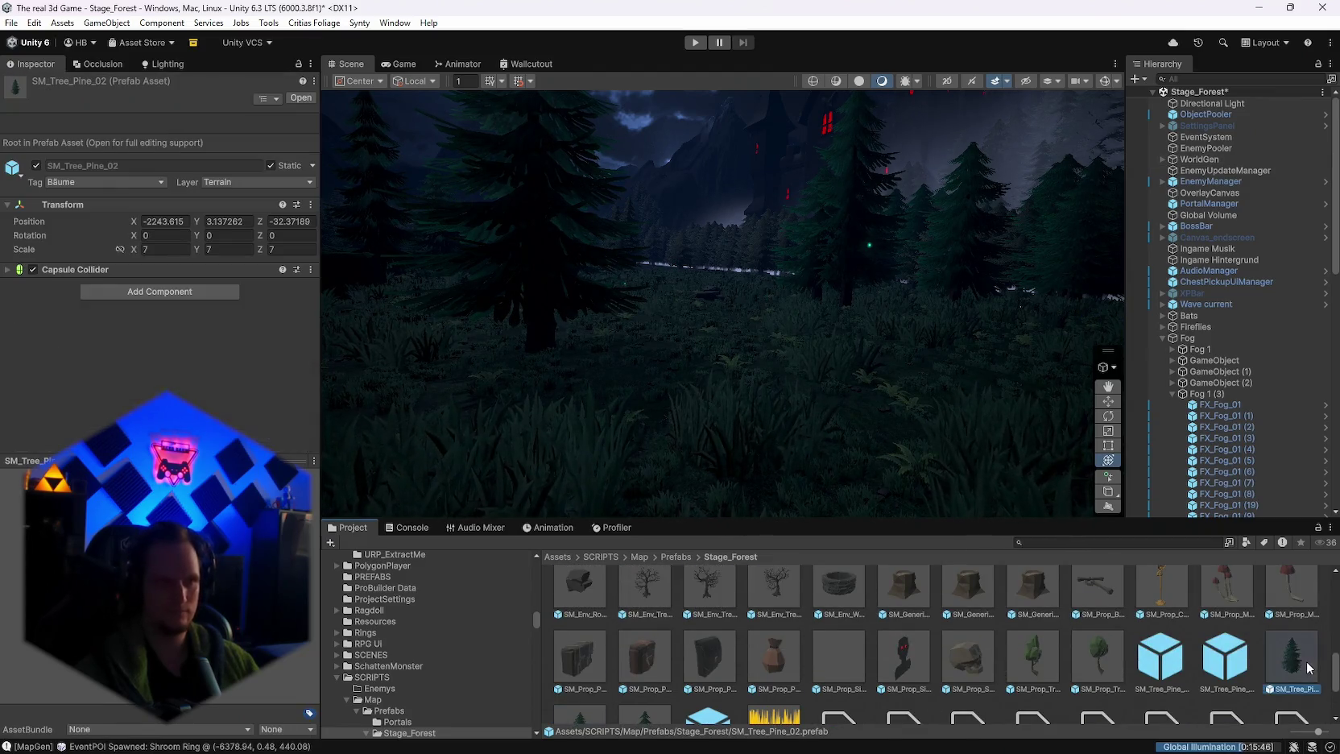
pyautogui.scroll(3, 1153, 660)
pyautogui.scroll(-5, 1151, 657)
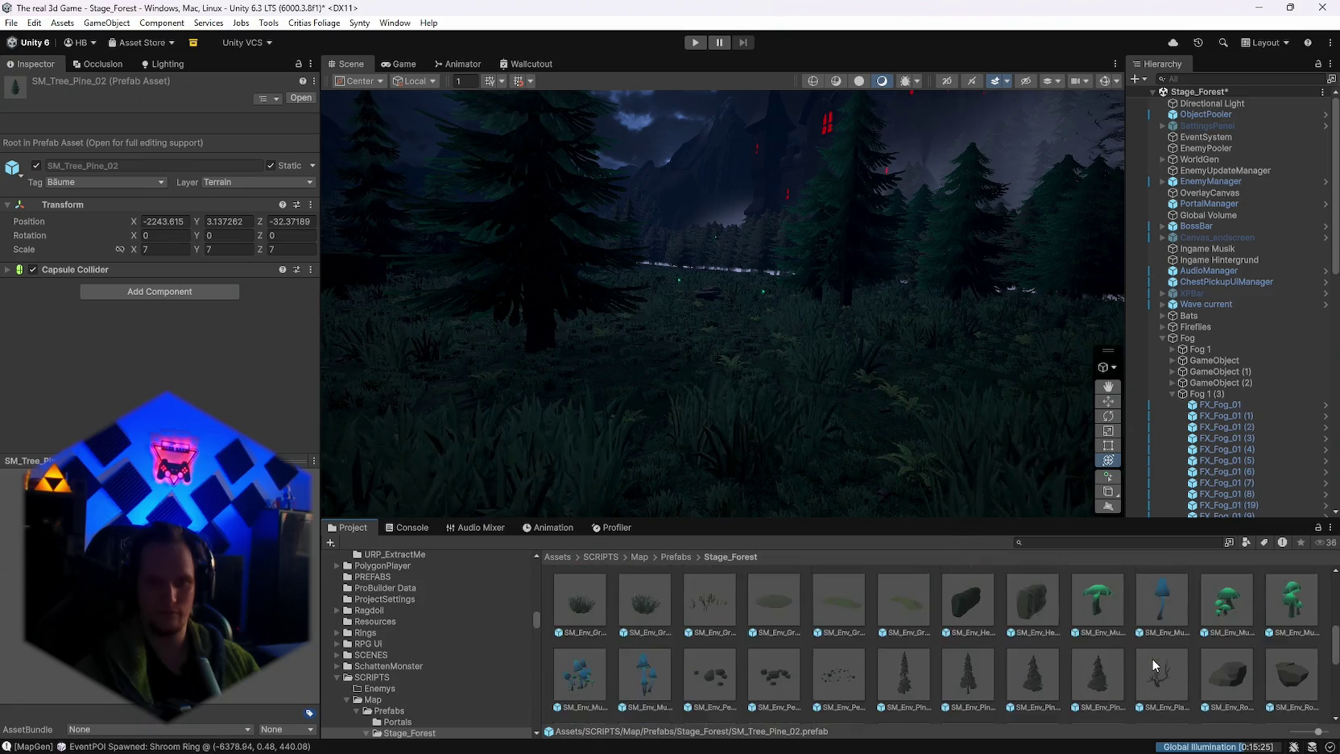
pyautogui.click(579, 636)
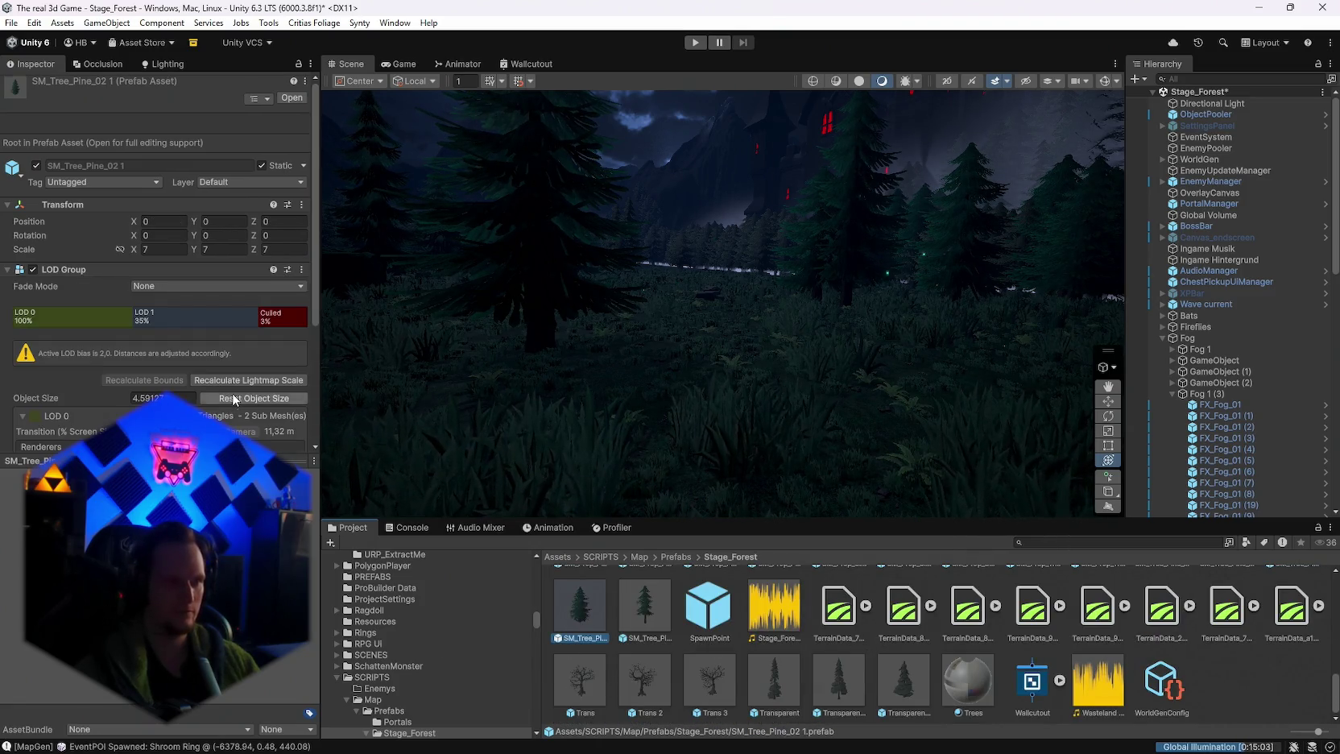
pyautogui.scroll(-3, 232, 395)
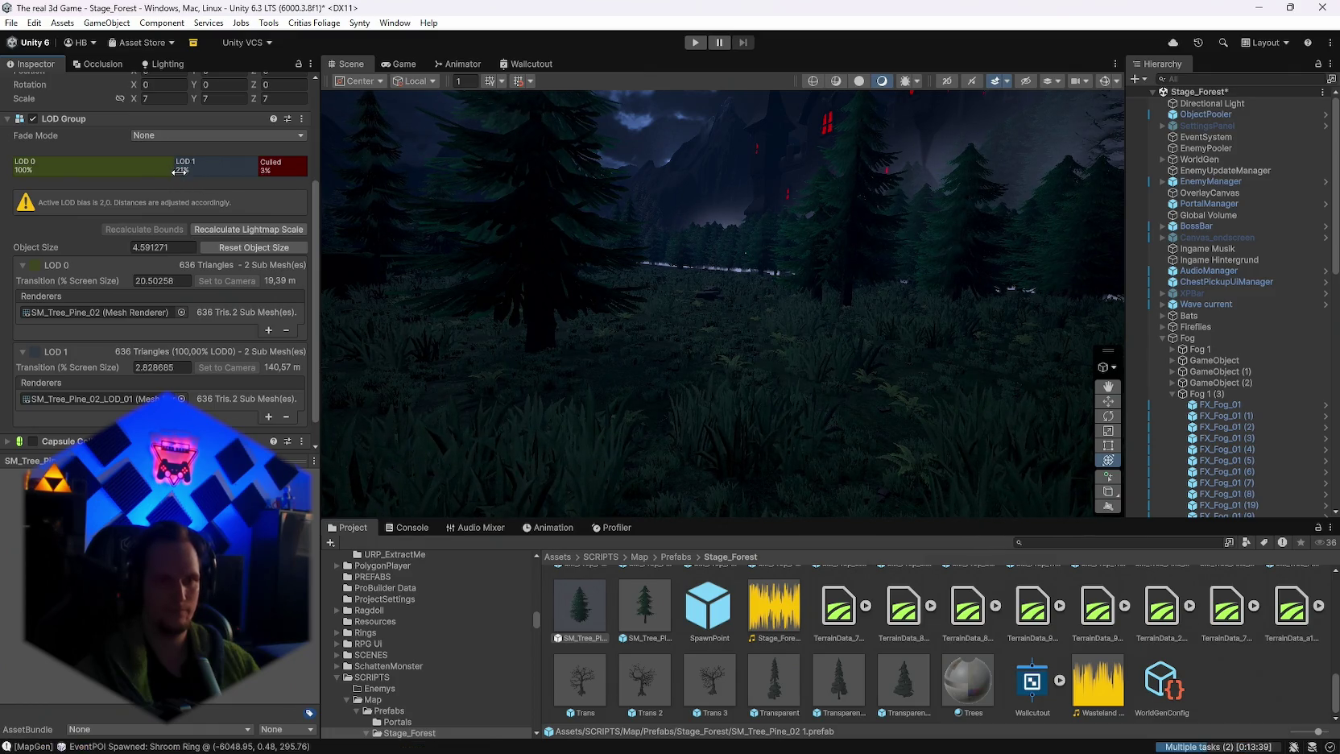
pyautogui.click(194, 175)
pyautogui.moveTo(175, 171); pyautogui.dragTo(191, 175)
# Step: Fly through the forest in the Scene view to check the pine tree detail
pyautogui.moveTo(816, 302)
pyautogui.mouseDown()
pyautogui.moveTo(654, 298)
pyautogui.moveTo(610, 320)
pyautogui.moveTo(644, 342)
pyautogui.moveTo(386, 294)
pyautogui.moveTo(142, 306)
pyautogui.moveTo(186, 204)
pyautogui.mouseUp()
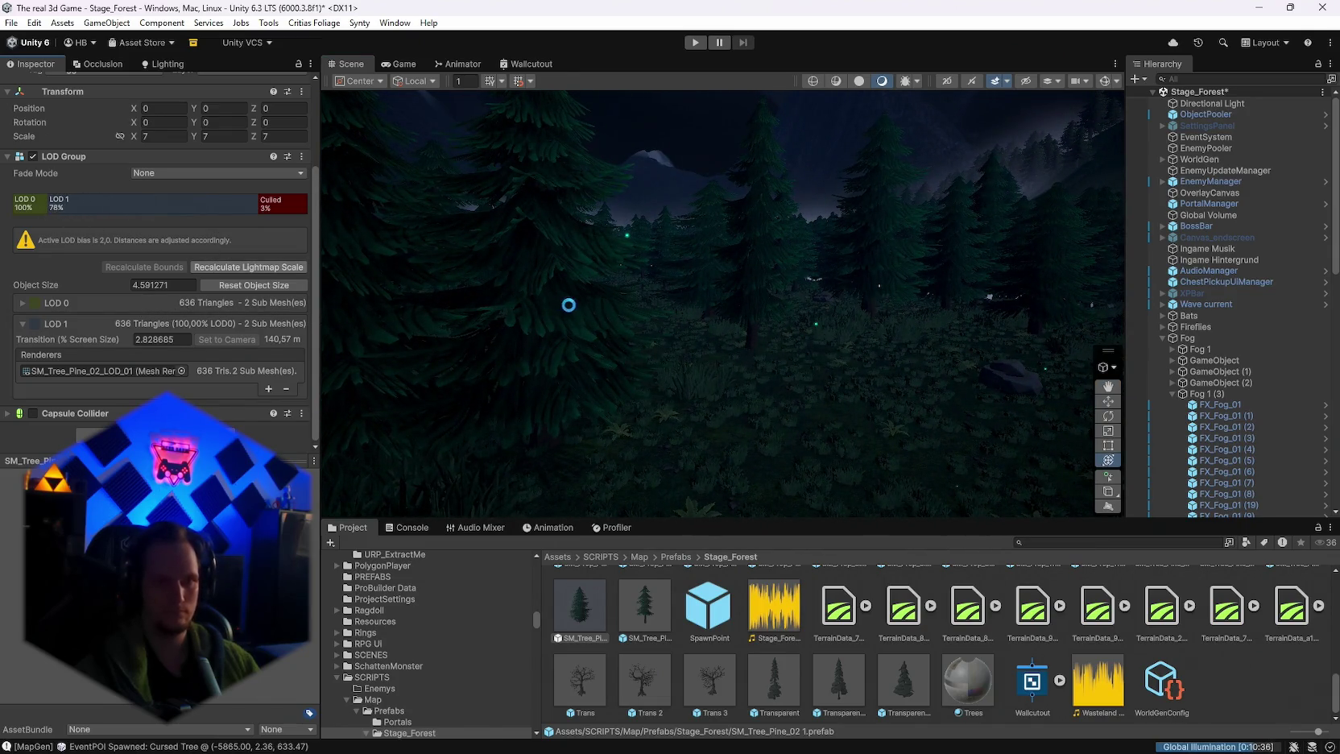
pyautogui.moveTo(654, 328)
pyautogui.mouseDown()
pyautogui.moveTo(598, 296)
pyautogui.moveTo(557, 314)
pyautogui.moveTo(541, 293)
pyautogui.moveTo(515, 314)
pyautogui.moveTo(436, 308)
pyautogui.moveTo(455, 318)
pyautogui.moveTo(378, 346)
pyautogui.mouseUp()
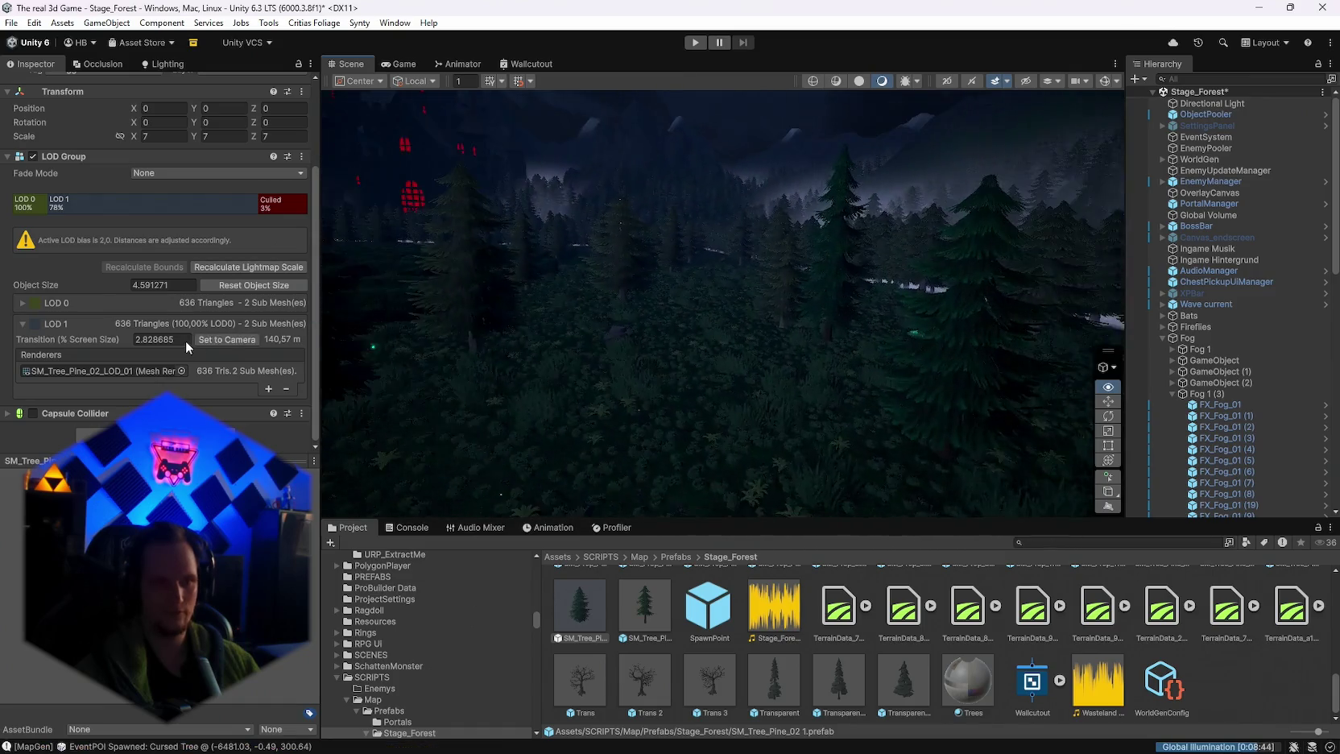
pyautogui.moveTo(185, 340); pyautogui.dragTo(54, 196)
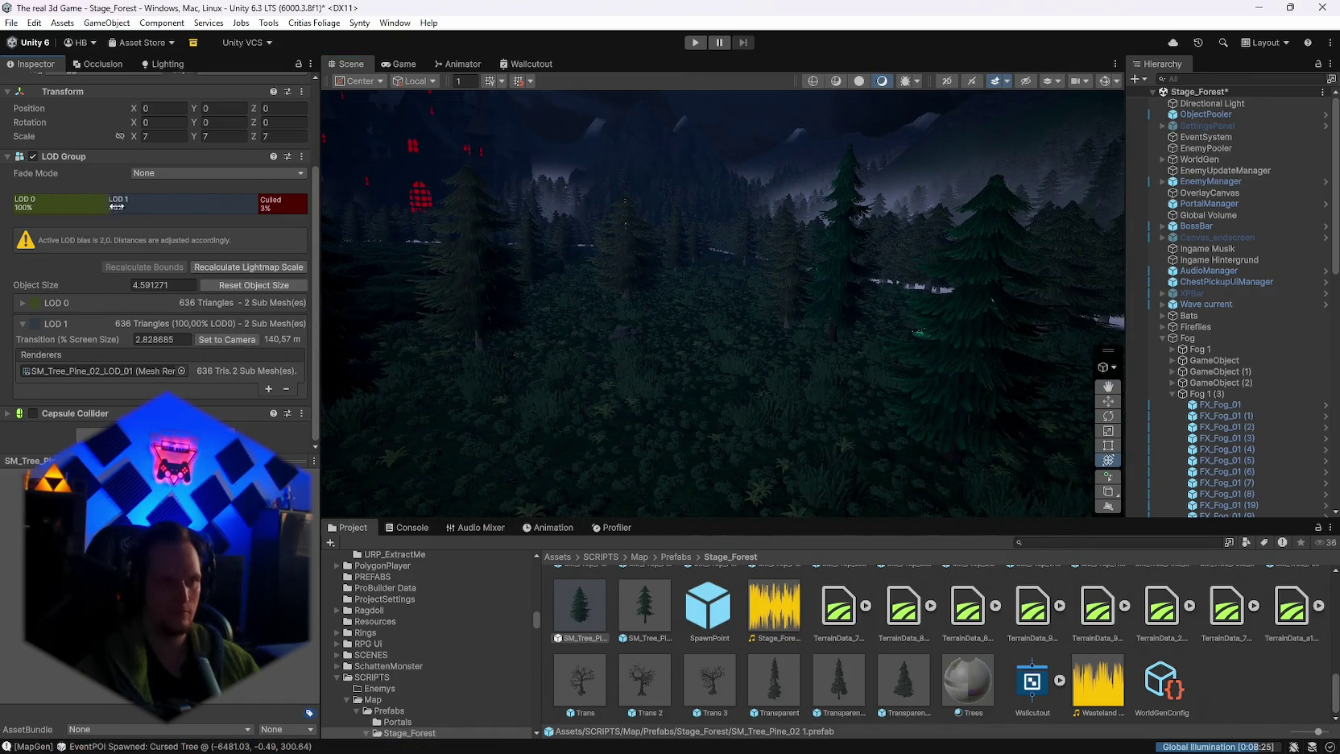
pyautogui.moveTo(536, 316)
pyautogui.mouseDown()
pyautogui.moveTo(561, 362)
pyautogui.moveTo(553, 371)
pyautogui.moveTo(515, 302)
pyautogui.mouseUp()
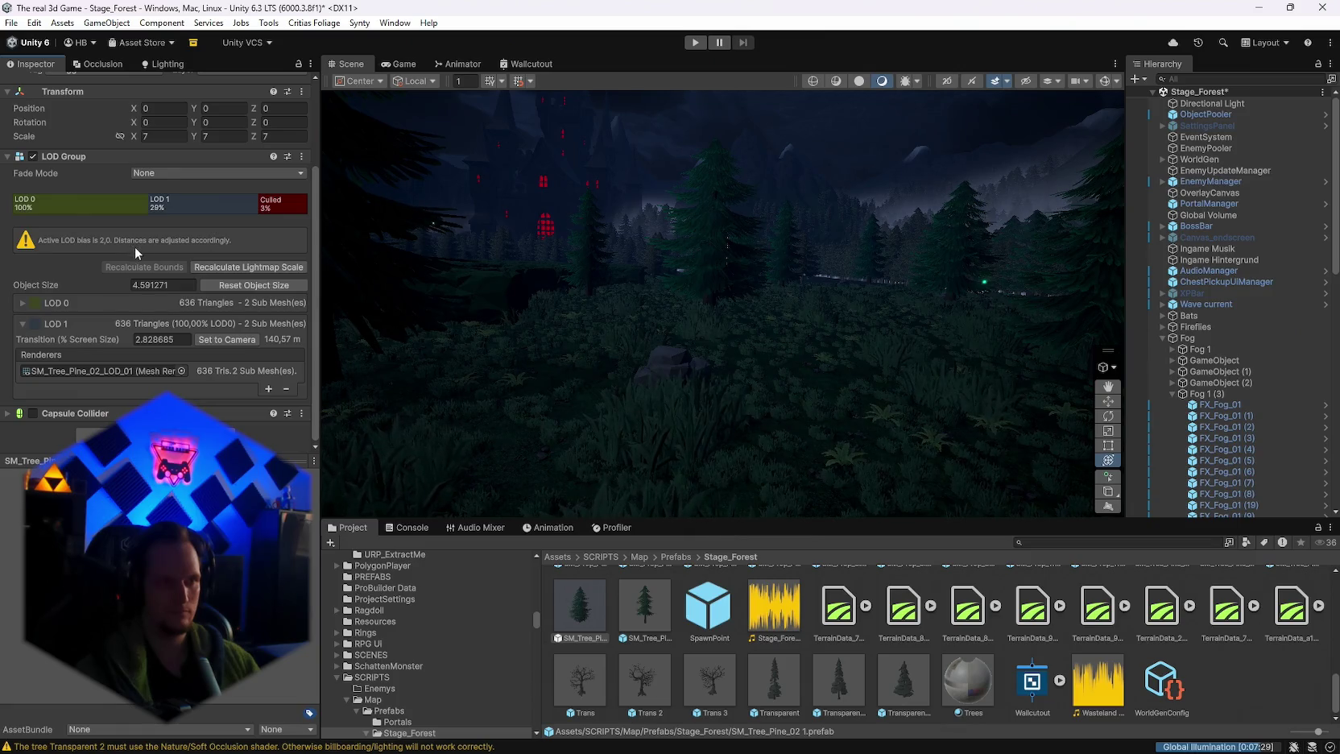
pyautogui.moveTo(635, 326)
pyautogui.mouseDown()
pyautogui.moveTo(634, 308)
pyautogui.moveTo(660, 303)
pyautogui.mouseUp()
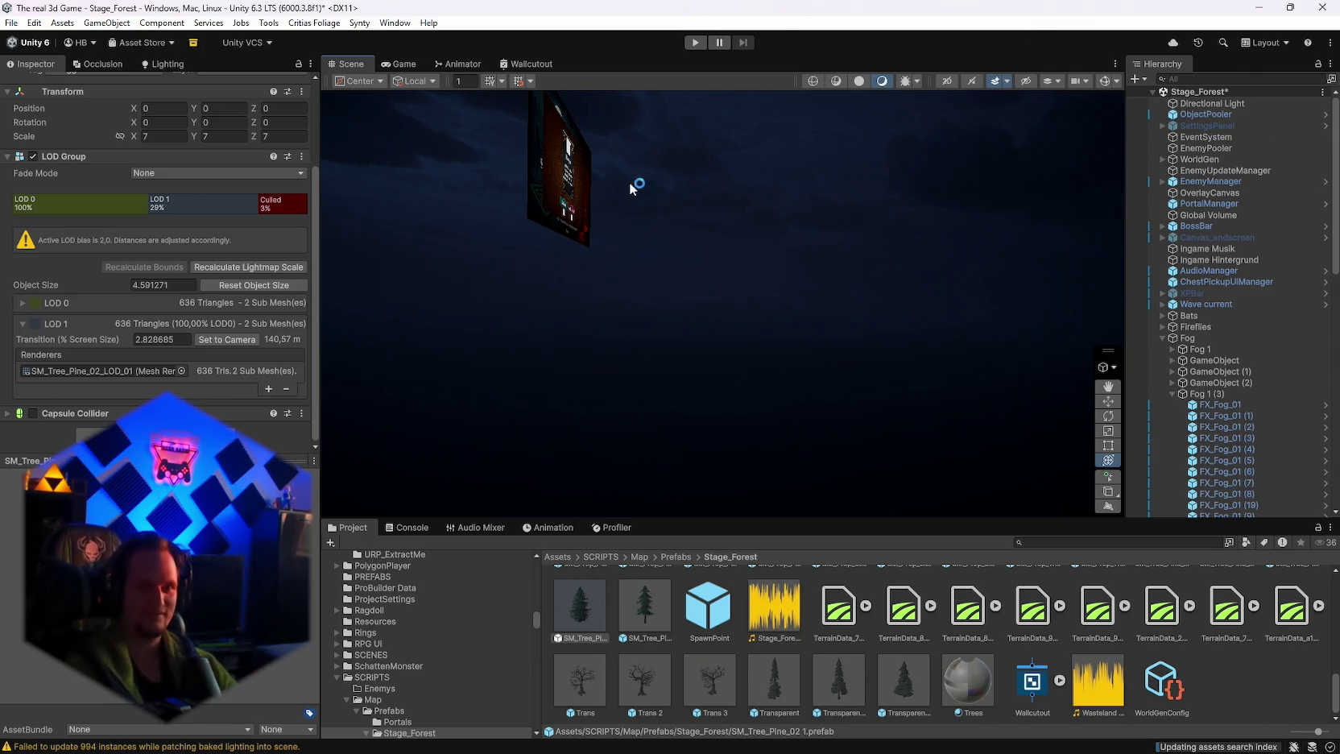
# Step: Frame the selected SM_Tree_Pine_02 pine prefab, then select the Directional Light
pyautogui.moveTo(942, 310)
pyautogui.mouseDown()
pyautogui.moveTo(850, 290)
pyautogui.moveTo(394, 310)
pyautogui.mouseUp()
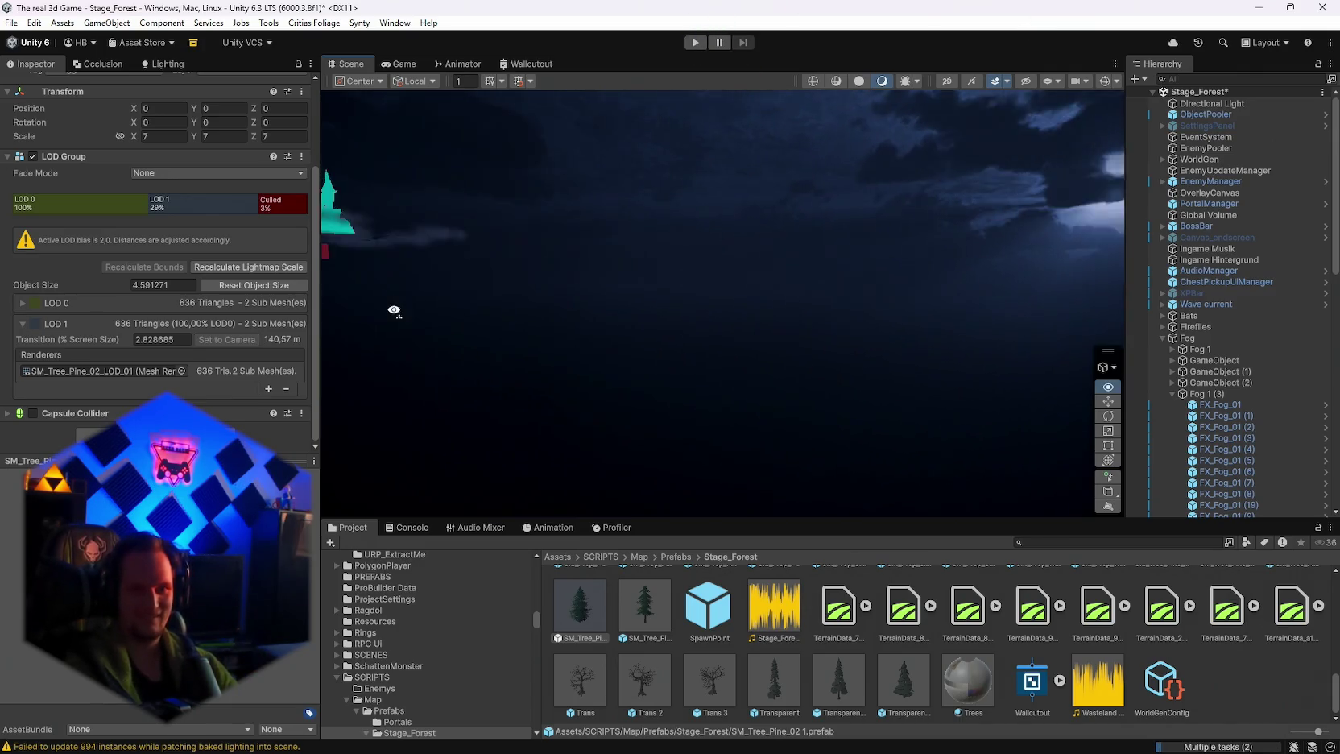
pyautogui.press('f')
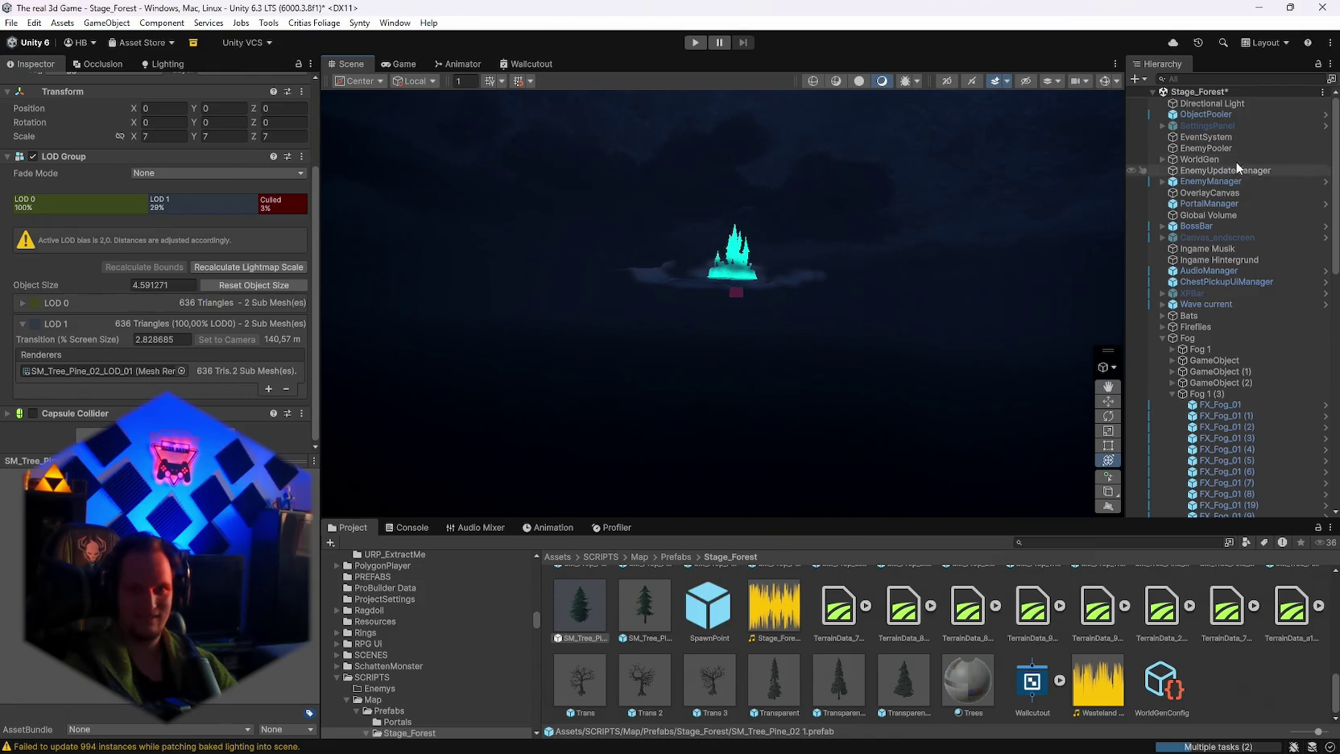
pyautogui.doubleClick(1212, 103)
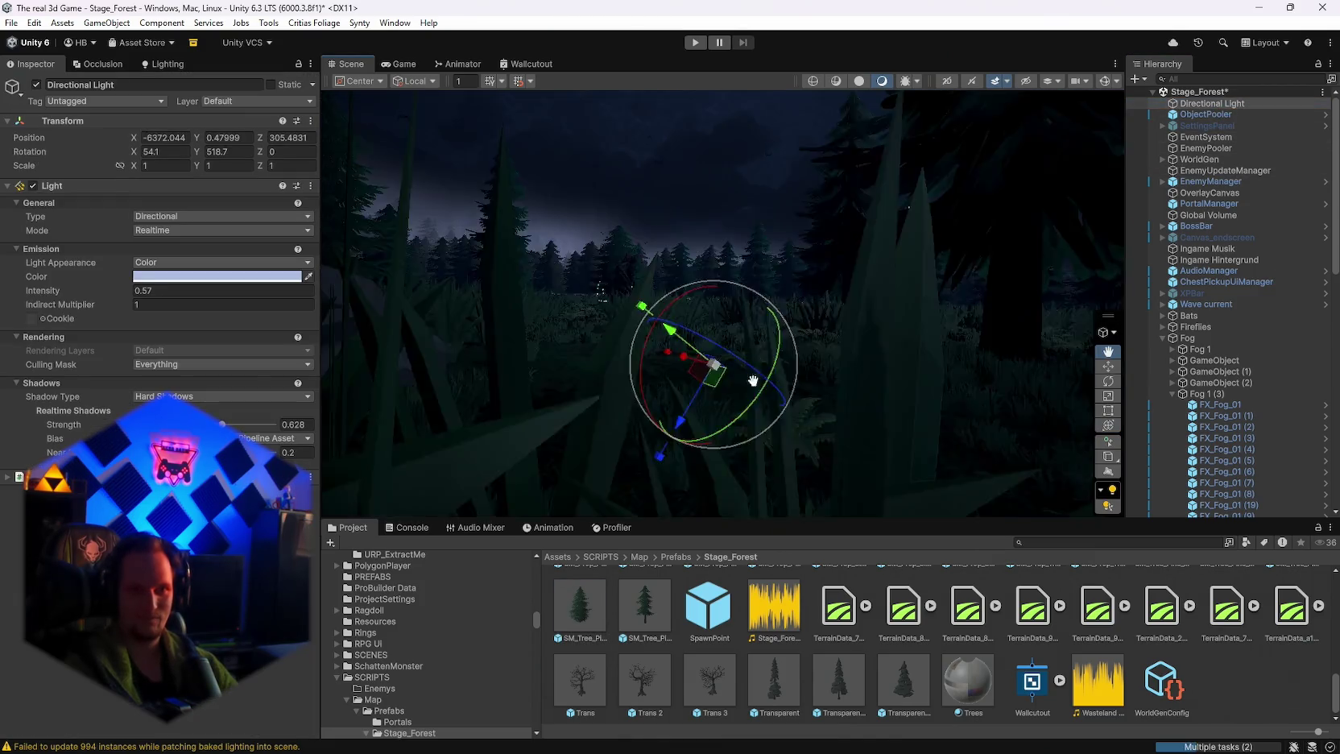
# Step: Collapse the Fog group in the Hierarchy and frame the Directional Light
pyautogui.moveTo(753, 381)
pyautogui.mouseDown()
pyautogui.moveTo(1167, 295)
pyautogui.moveTo(1138, 232)
pyautogui.moveTo(822, 257)
pyautogui.moveTo(562, 243)
pyautogui.moveTo(891, 215)
pyautogui.moveTo(925, 245)
pyautogui.mouseUp()
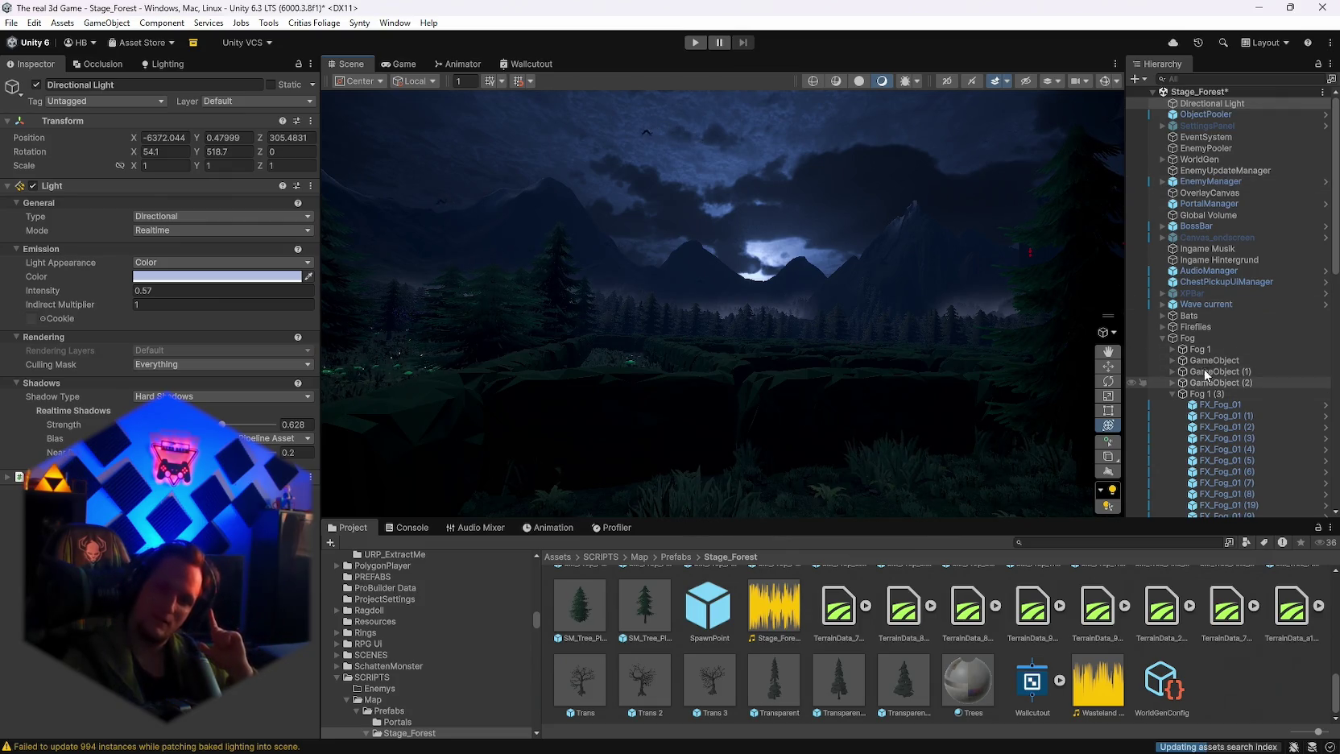
pyautogui.click(1162, 338)
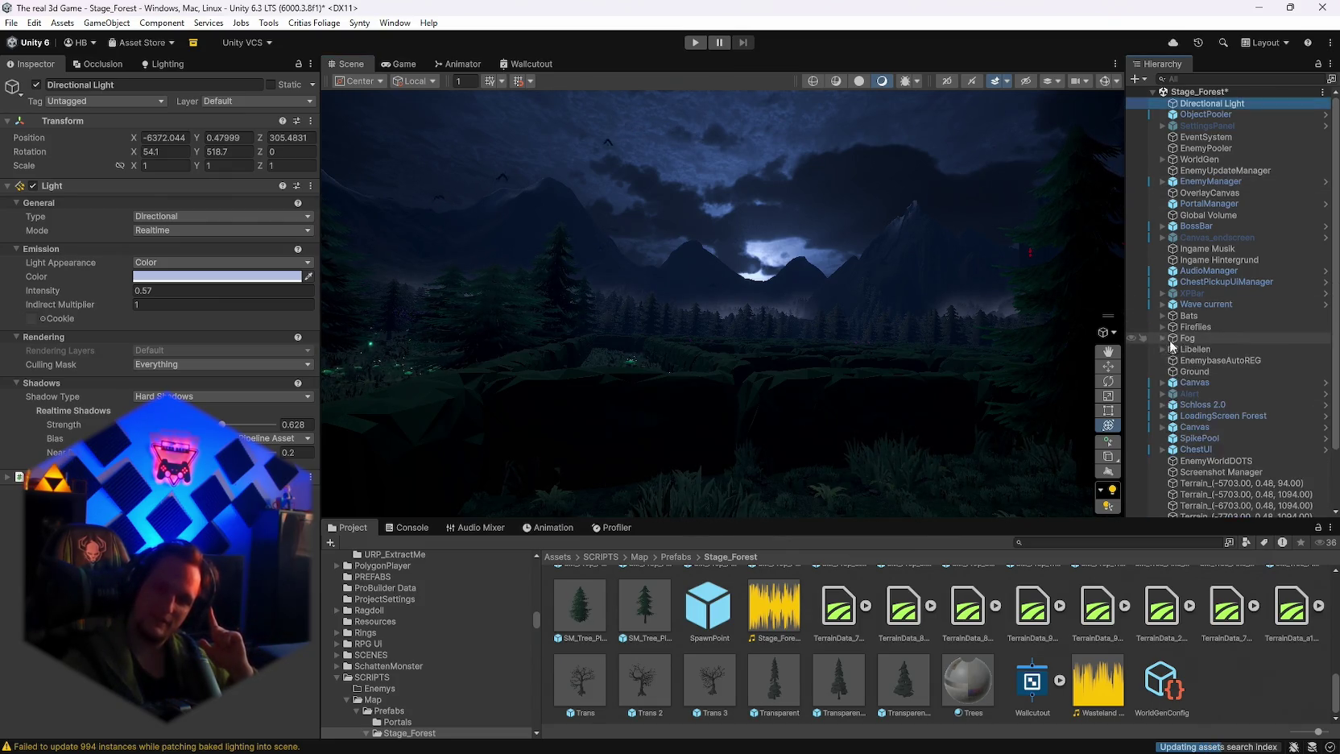
pyautogui.click(1161, 339)
pyautogui.click(1161, 338)
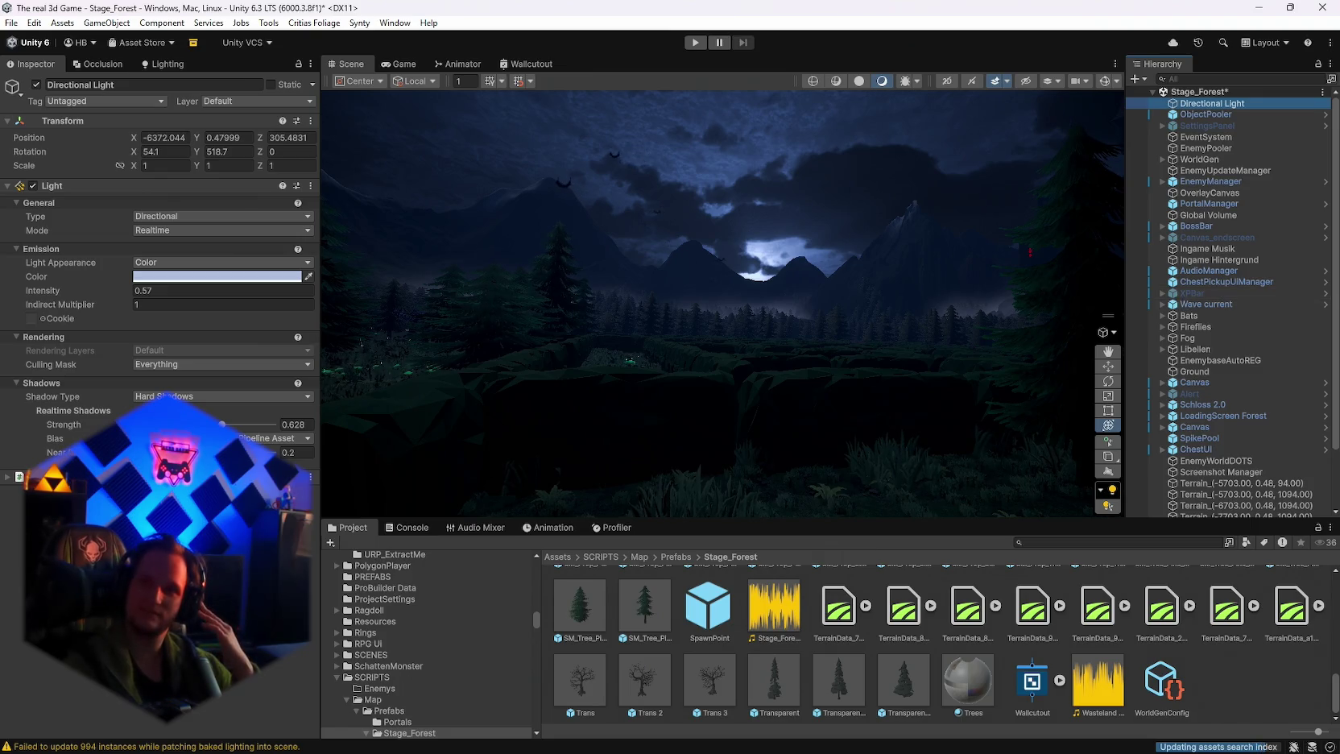
pyautogui.hotkey('alt', 'Tab')
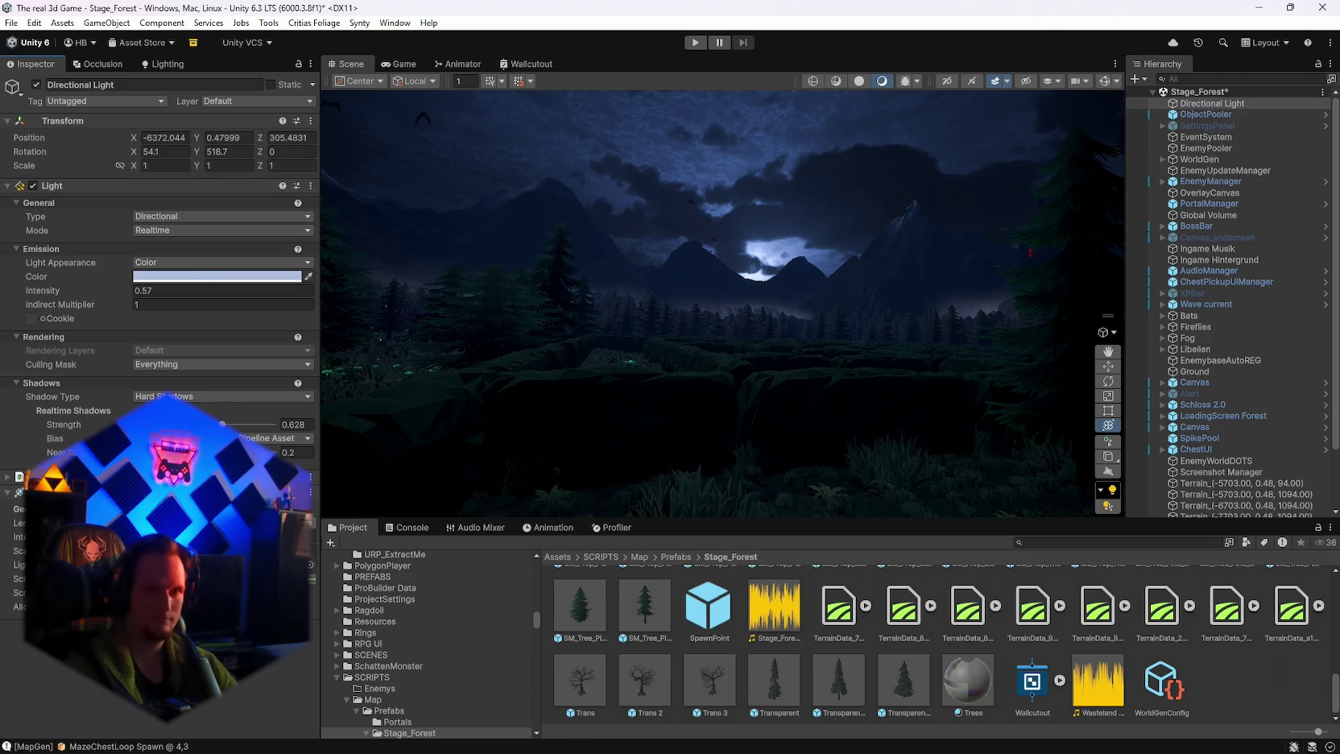
pyautogui.press('f')
pyautogui.moveTo(684, 362)
pyautogui.mouseDown()
pyautogui.moveTo(532, 386)
pyautogui.moveTo(568, 394)
pyautogui.moveTo(603, 362)
pyautogui.moveTo(553, 362)
pyautogui.moveTo(820, 427)
pyautogui.moveTo(822, 439)
pyautogui.moveTo(1001, 350)
pyautogui.moveTo(632, 437)
pyautogui.moveTo(590, 440)
pyautogui.moveTo(565, 410)
pyautogui.moveTo(526, 397)
pyautogui.moveTo(427, 398)
pyautogui.moveTo(475, 386)
pyautogui.moveTo(1130, 408)
pyautogui.mouseUp()
pyautogui.moveTo(950, 467)
pyautogui.mouseDown()
pyautogui.moveTo(926, 485)
pyautogui.moveTo(861, 487)
pyautogui.moveTo(876, 503)
pyautogui.moveTo(807, 486)
pyautogui.moveTo(745, 433)
pyautogui.mouseUp()
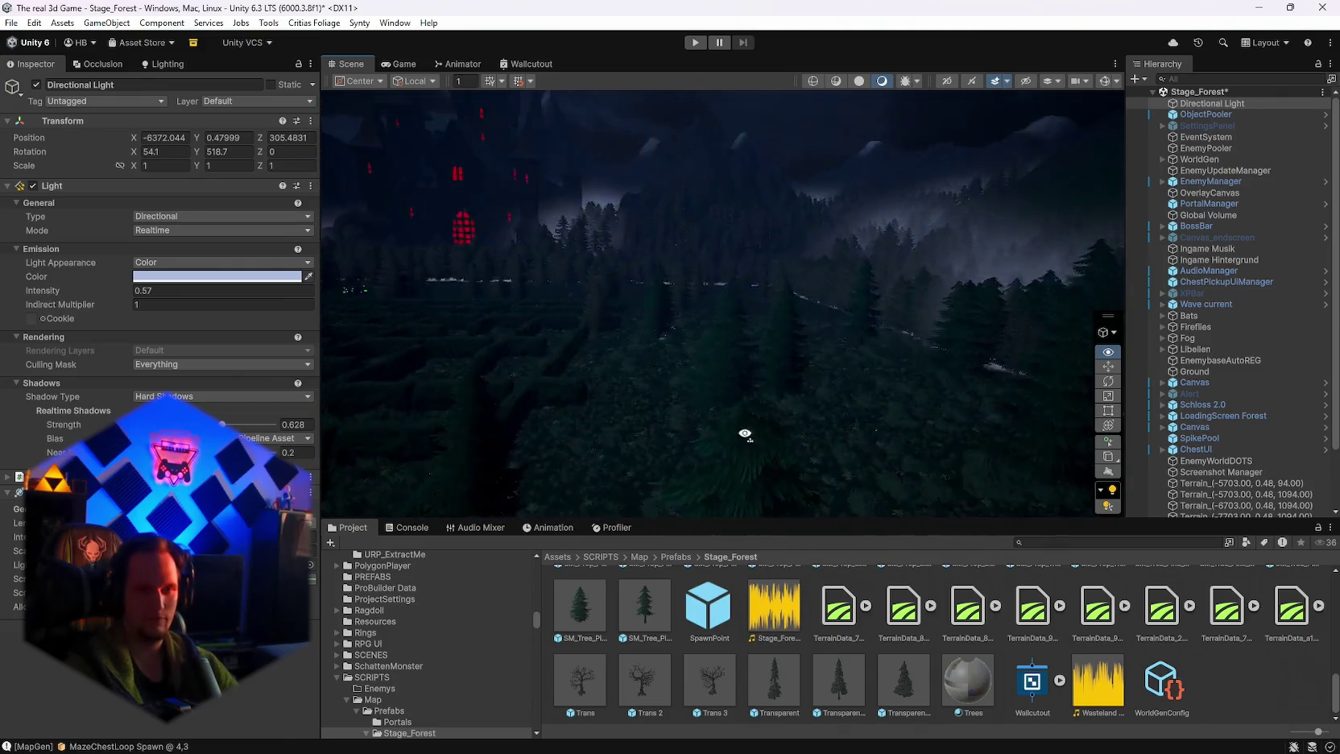
pyautogui.moveTo(620, 450)
pyautogui.mouseDown()
pyautogui.moveTo(449, 403)
pyautogui.moveTo(449, 419)
pyautogui.moveTo(335, 422)
pyautogui.moveTo(327, 348)
pyautogui.mouseUp()
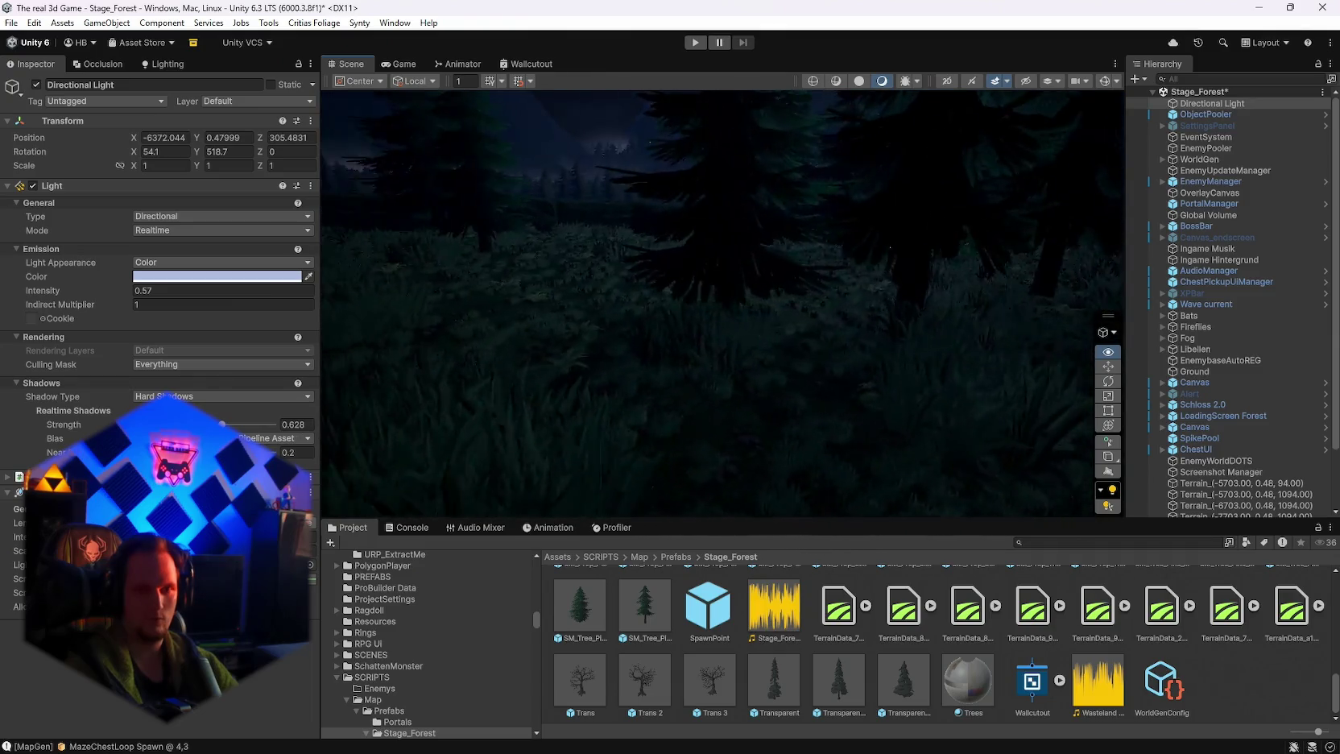
pyautogui.moveTo(1247, 470)
pyautogui.mouseDown()
pyautogui.moveTo(380, 397)
pyautogui.moveTo(613, 403)
pyautogui.moveTo(390, 395)
pyautogui.mouseUp()
pyautogui.moveTo(247, 406)
pyautogui.mouseDown()
pyautogui.moveTo(328, 379)
pyautogui.moveTo(328, 416)
pyautogui.moveTo(1225, 408)
pyautogui.moveTo(1252, 377)
pyautogui.mouseUp()
pyautogui.moveTo(767, 400)
pyautogui.mouseDown()
pyautogui.moveTo(998, 420)
pyautogui.moveTo(637, 389)
pyautogui.moveTo(348, 398)
pyautogui.mouseUp()
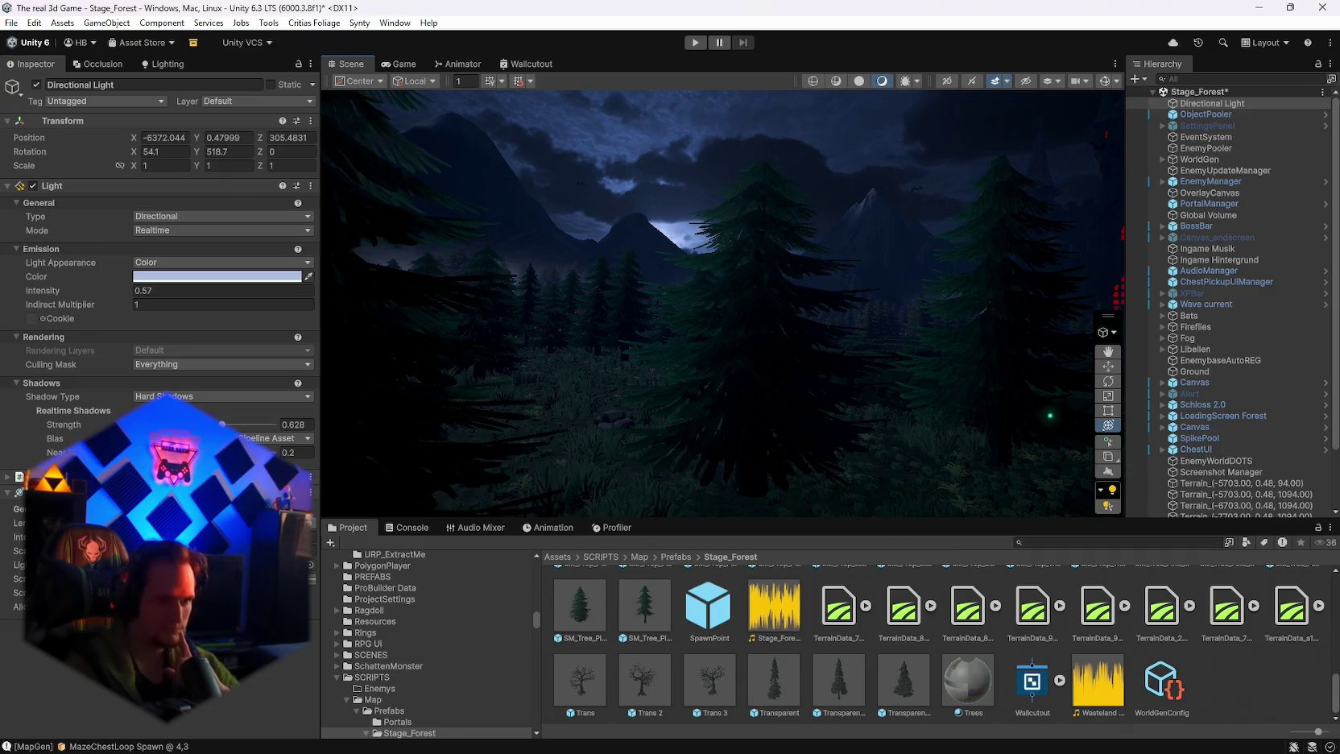
pyautogui.moveTo(611, 387)
pyautogui.mouseDown()
pyautogui.moveTo(870, 389)
pyautogui.moveTo(581, 391)
pyautogui.moveTo(685, 389)
pyautogui.moveTo(682, 409)
pyautogui.moveTo(548, 406)
pyautogui.mouseUp()
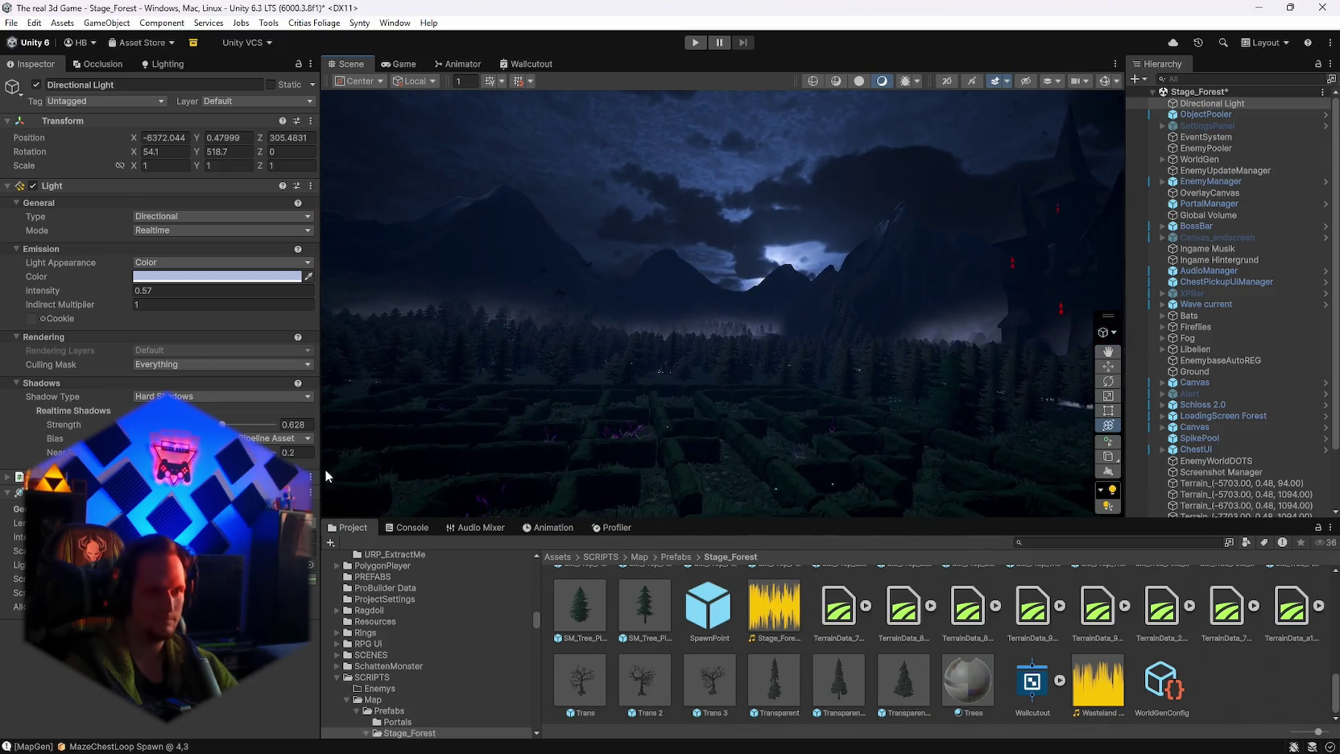
pyautogui.moveTo(722, 397)
pyautogui.mouseDown()
pyautogui.moveTo(667, 388)
pyautogui.moveTo(693, 399)
pyautogui.mouseUp()
pyautogui.scroll(-3, 1290, 424)
pyautogui.scroll(3, 1288, 425)
pyautogui.click(697, 43)
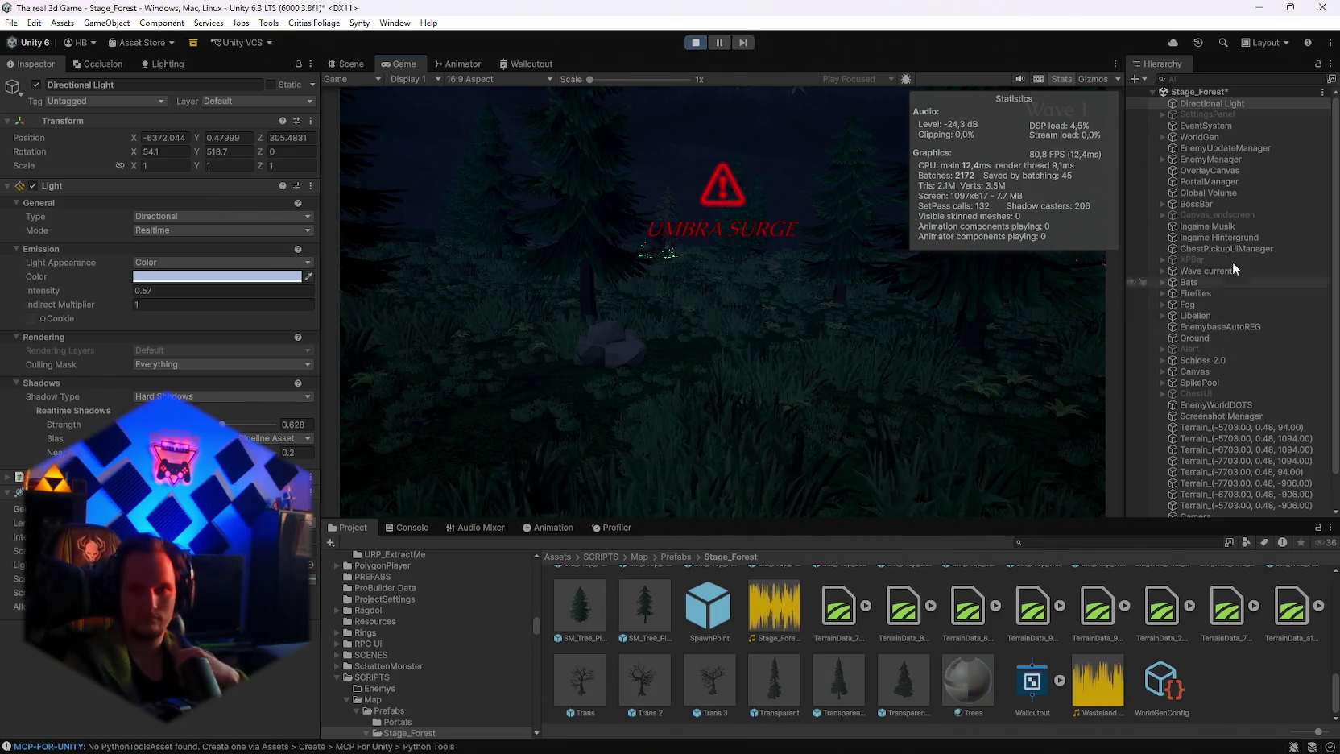
# Step: Select the Camera in the Hierarchy to view its play-mode settings
pyautogui.scroll(-3, 1234, 238)
pyautogui.click(1211, 478)
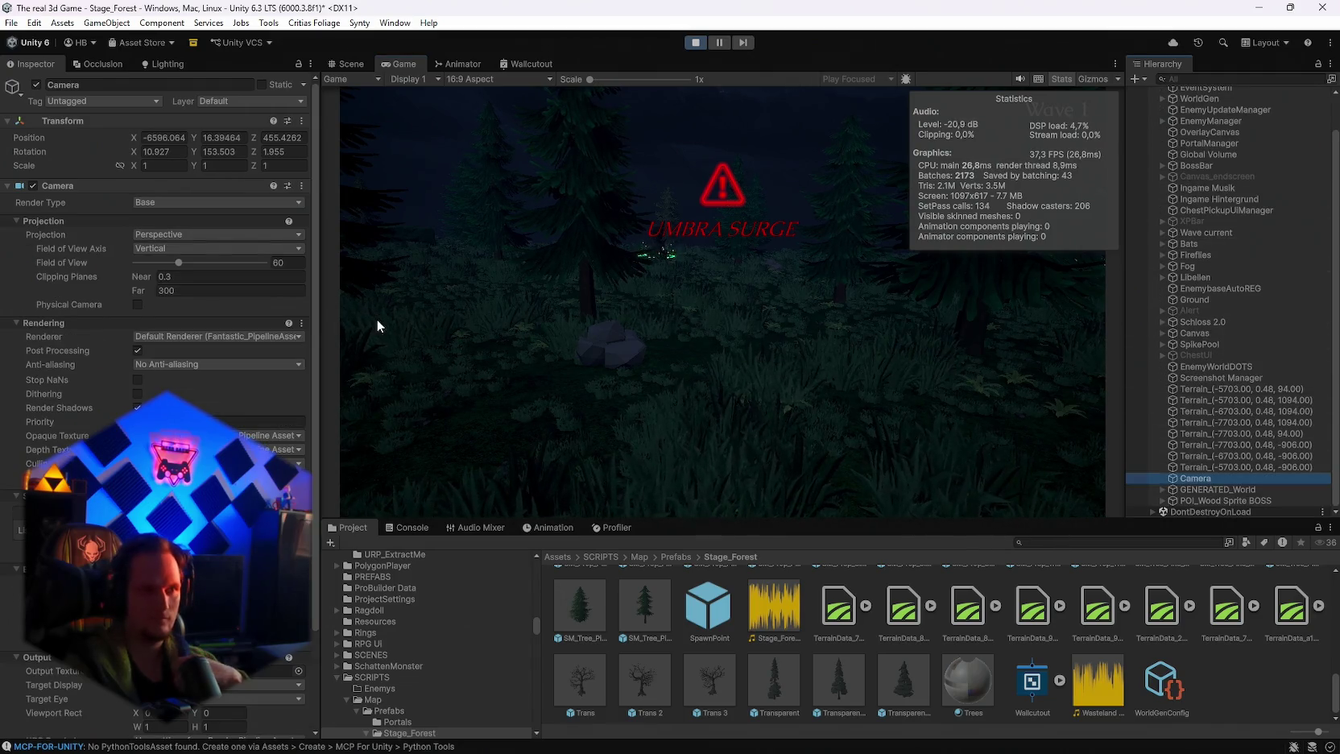
# Step: Raise the Camera's far clipping plane to 3000, then reselect the Directional Light
pyautogui.click(187, 290)
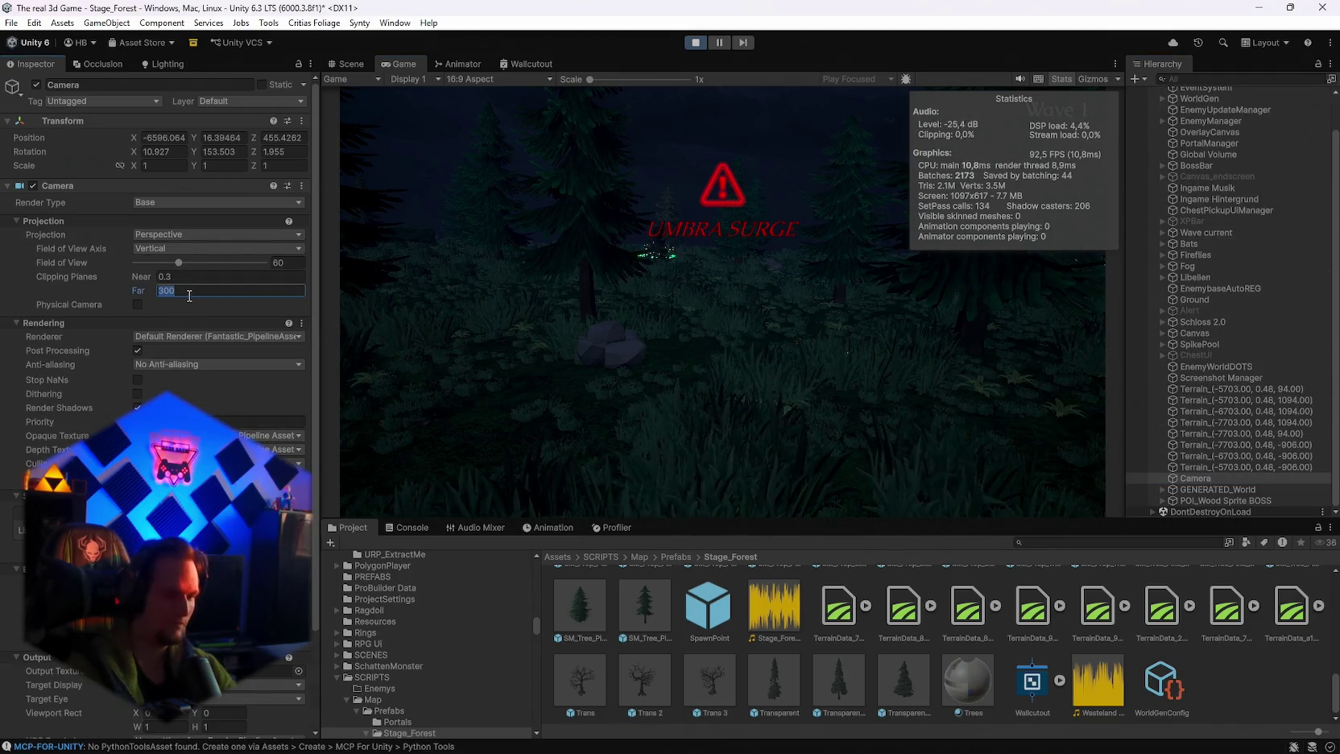
pyautogui.write('3000')
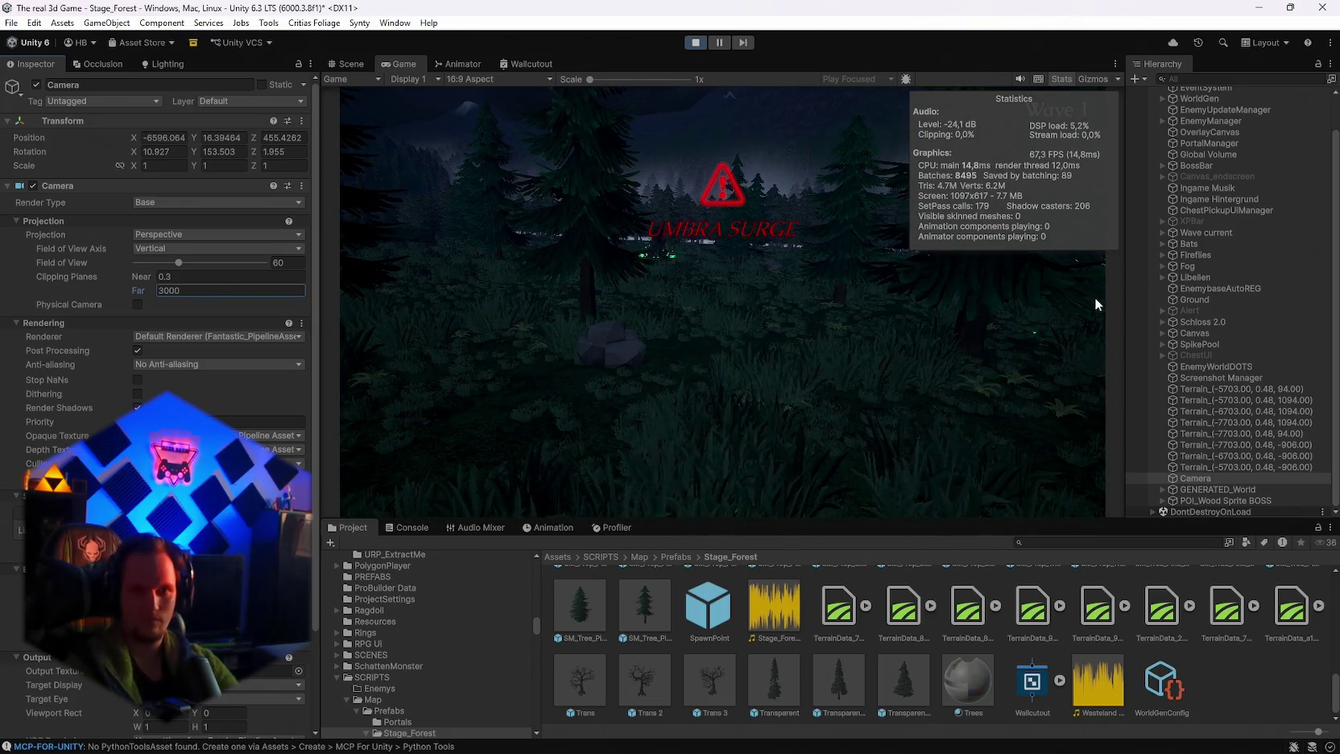
pyautogui.scroll(2, 1180, 171)
pyautogui.click(1219, 106)
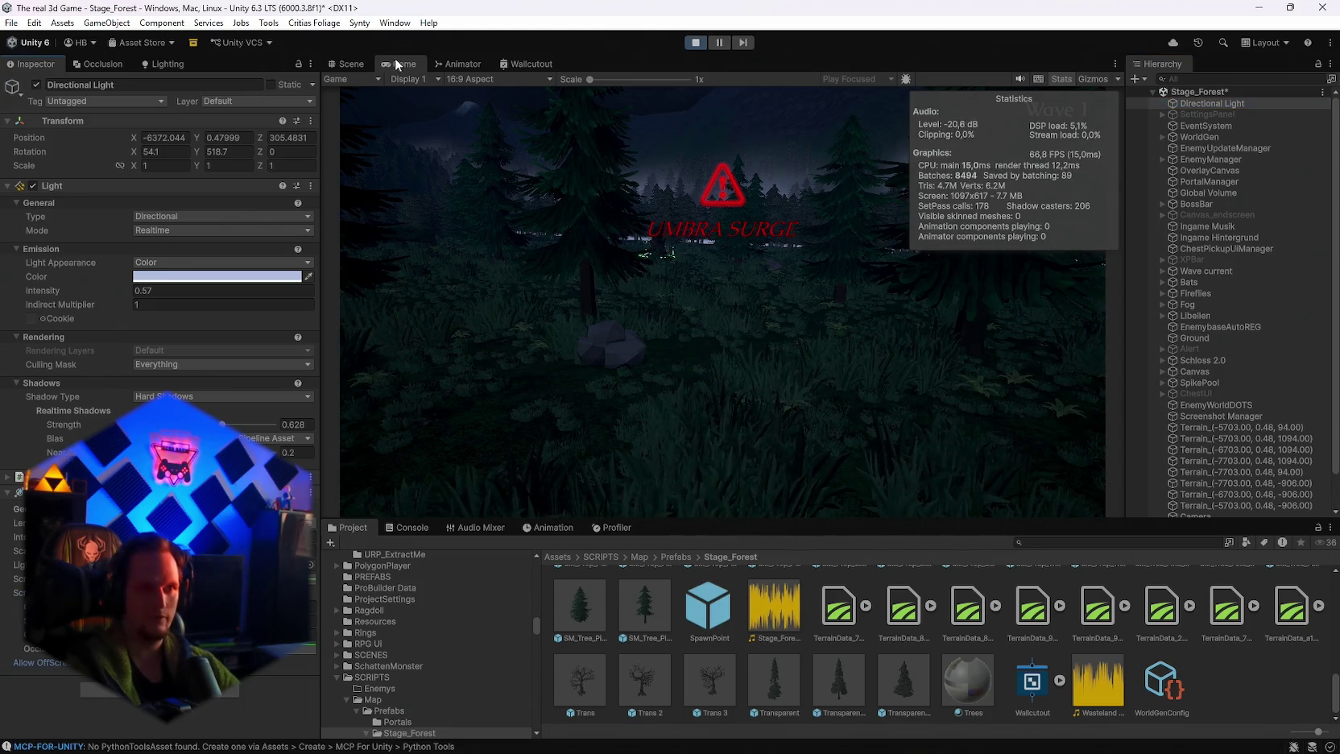
pyautogui.hotkey('ctrl', '1')
# Step: Frame the Directional Light and compare the Scene and Game views of the landscape
pyautogui.press('f')
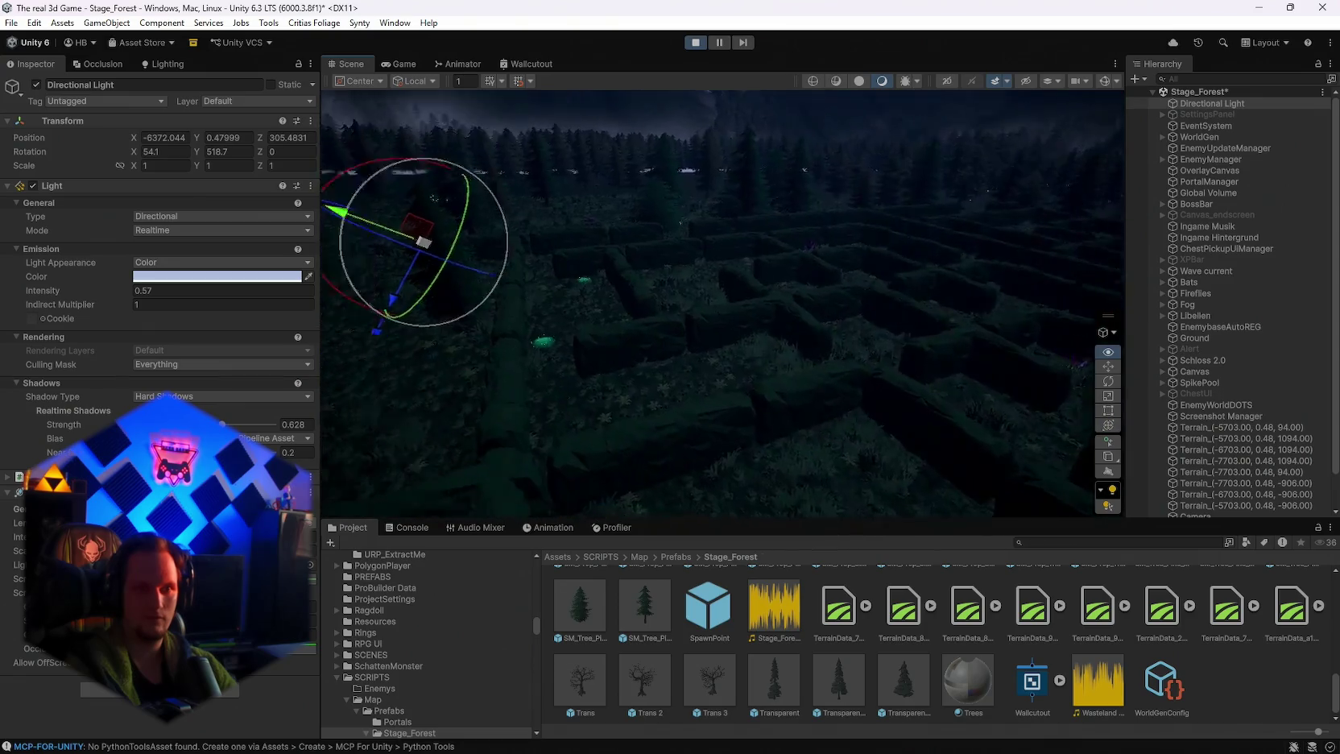
pyautogui.moveTo(814, 366); pyautogui.dragTo(814, 366)
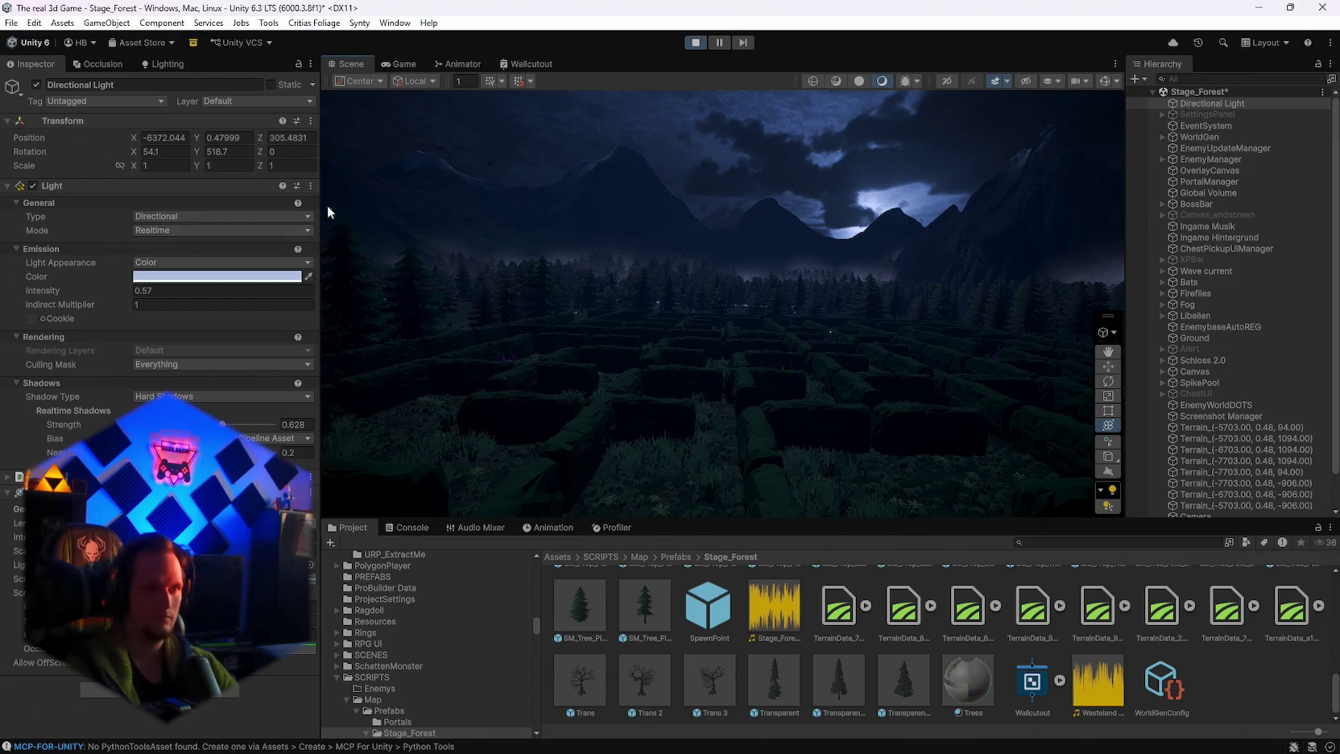
pyautogui.click(404, 64)
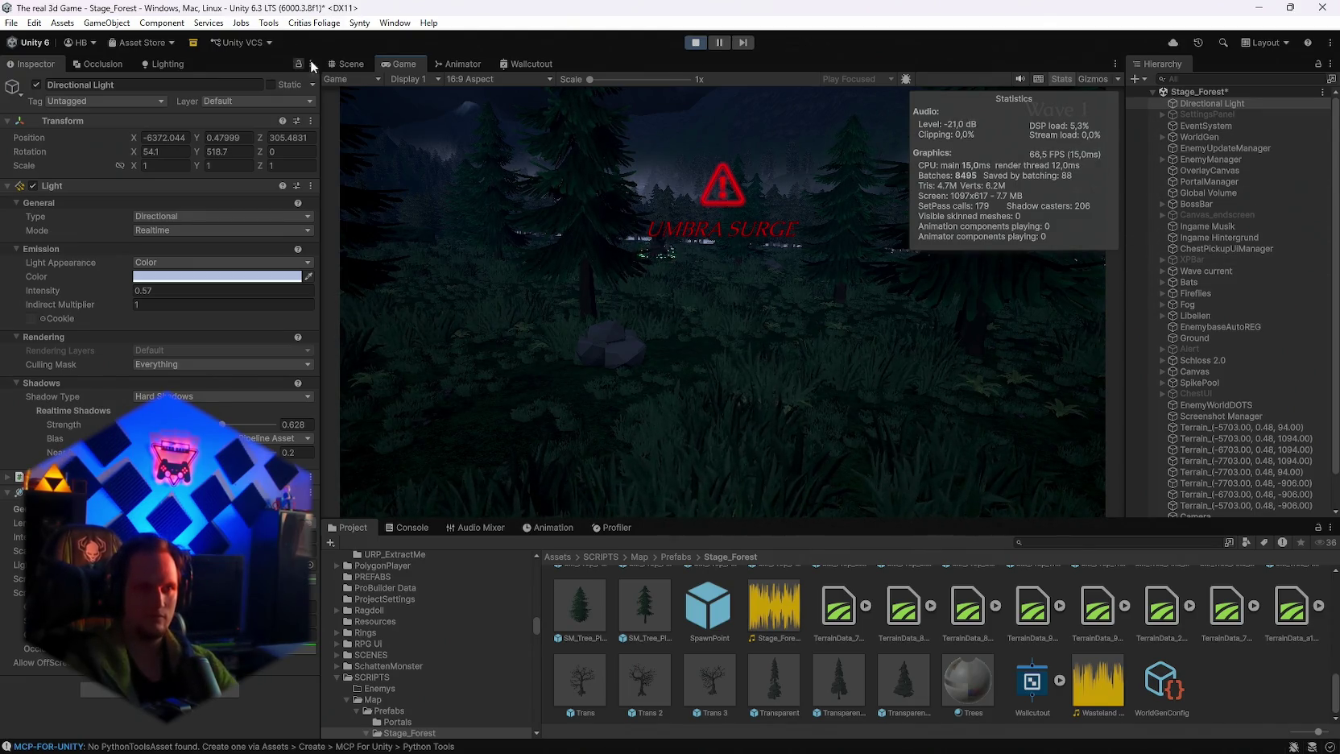
pyautogui.click(349, 58)
pyautogui.press('f')
pyautogui.moveTo(596, 338)
pyautogui.mouseDown()
pyautogui.moveTo(564, 358)
pyautogui.moveTo(665, 280)
pyautogui.mouseUp()
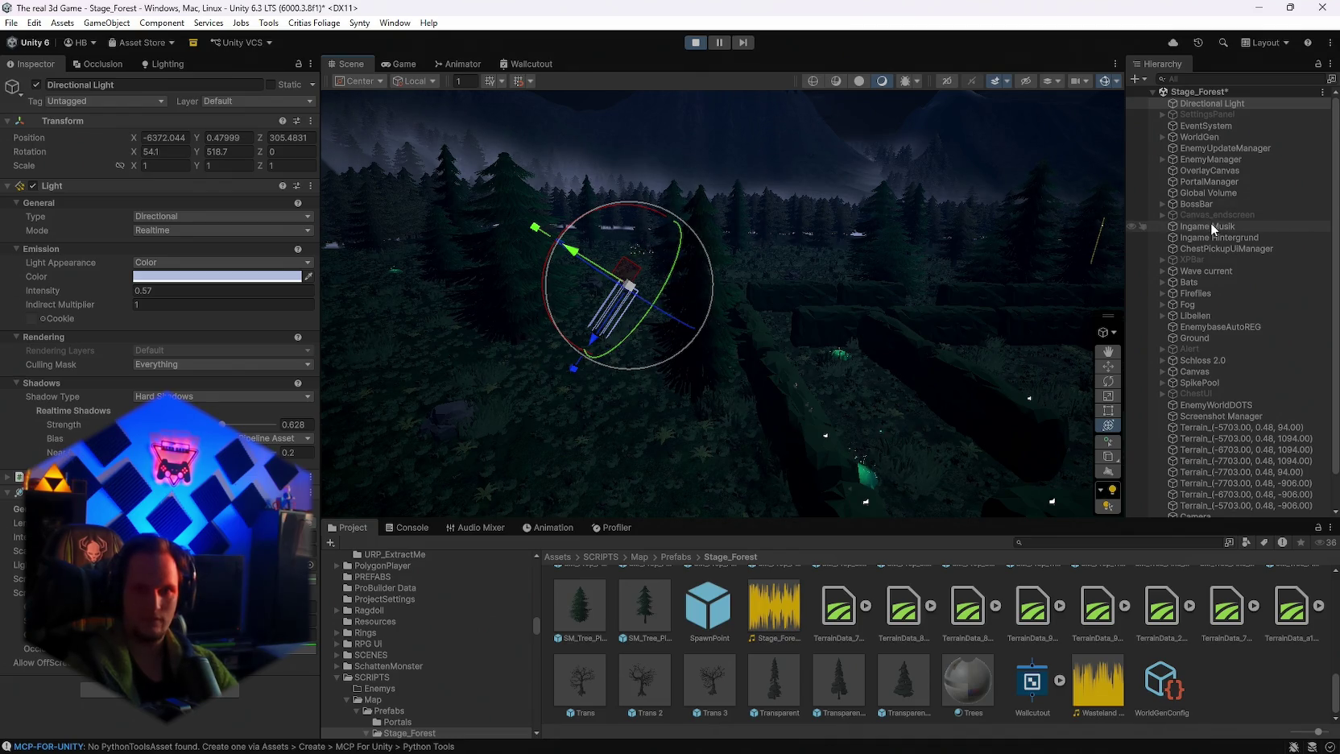
# Step: Rotate the Camera to face another direction and check its view in the Game view
pyautogui.scroll(-2, 1210, 223)
pyautogui.click(1190, 476)
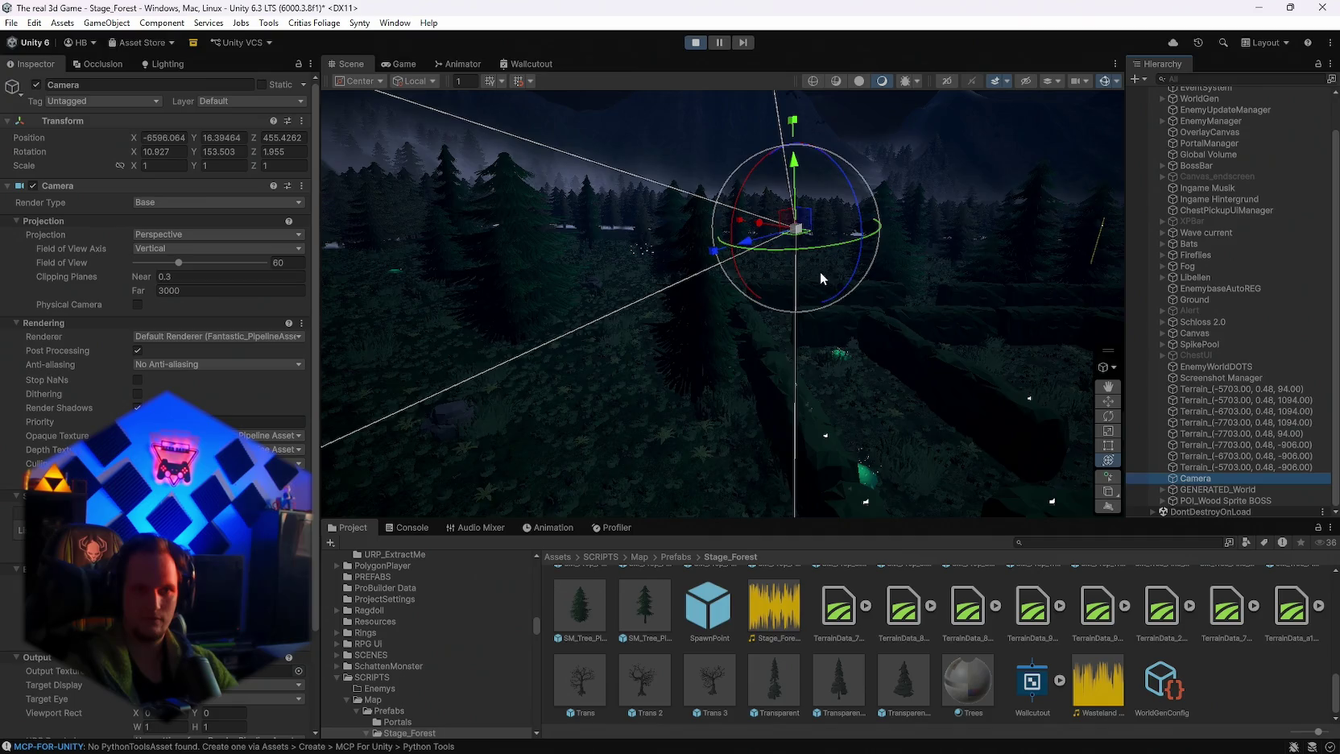
pyautogui.moveTo(774, 257)
pyautogui.mouseDown()
pyautogui.moveTo(1191, 237)
pyautogui.moveTo(1142, 250)
pyautogui.mouseUp()
pyautogui.click(407, 65)
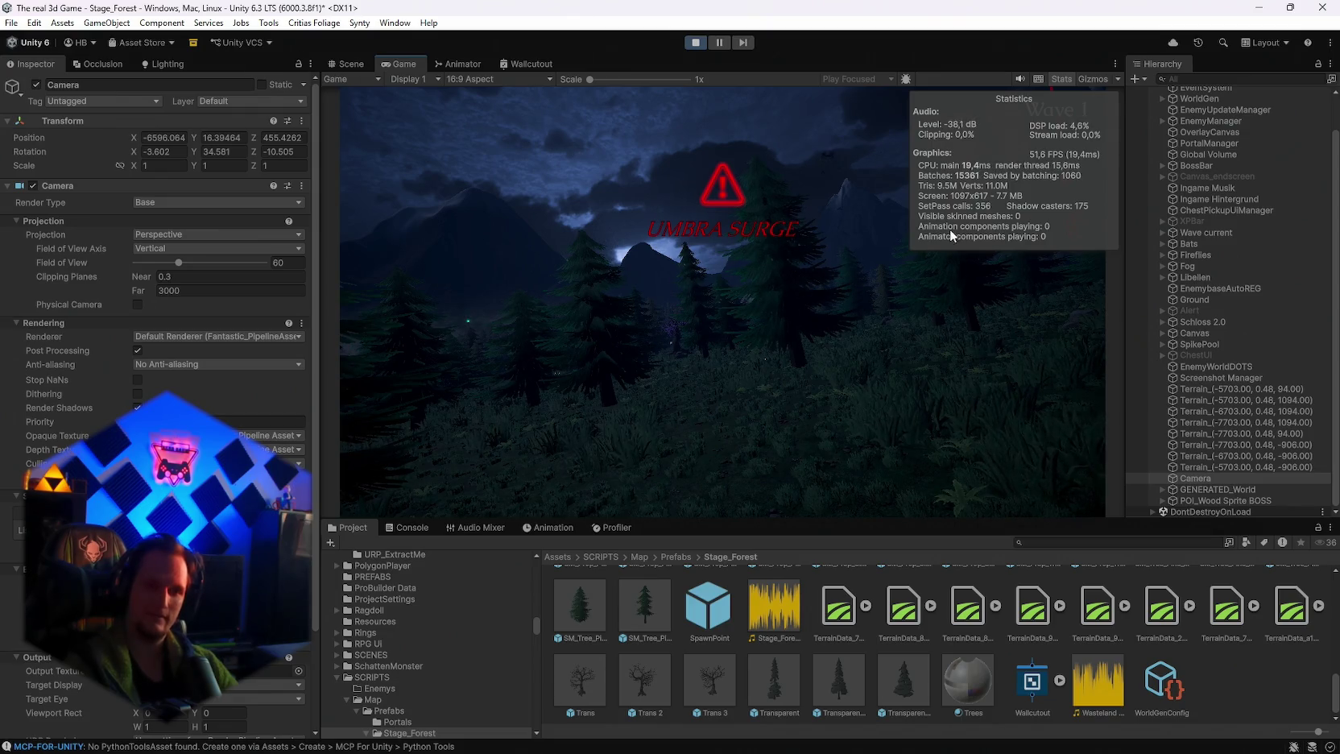
pyautogui.scroll(-3, 161, 322)
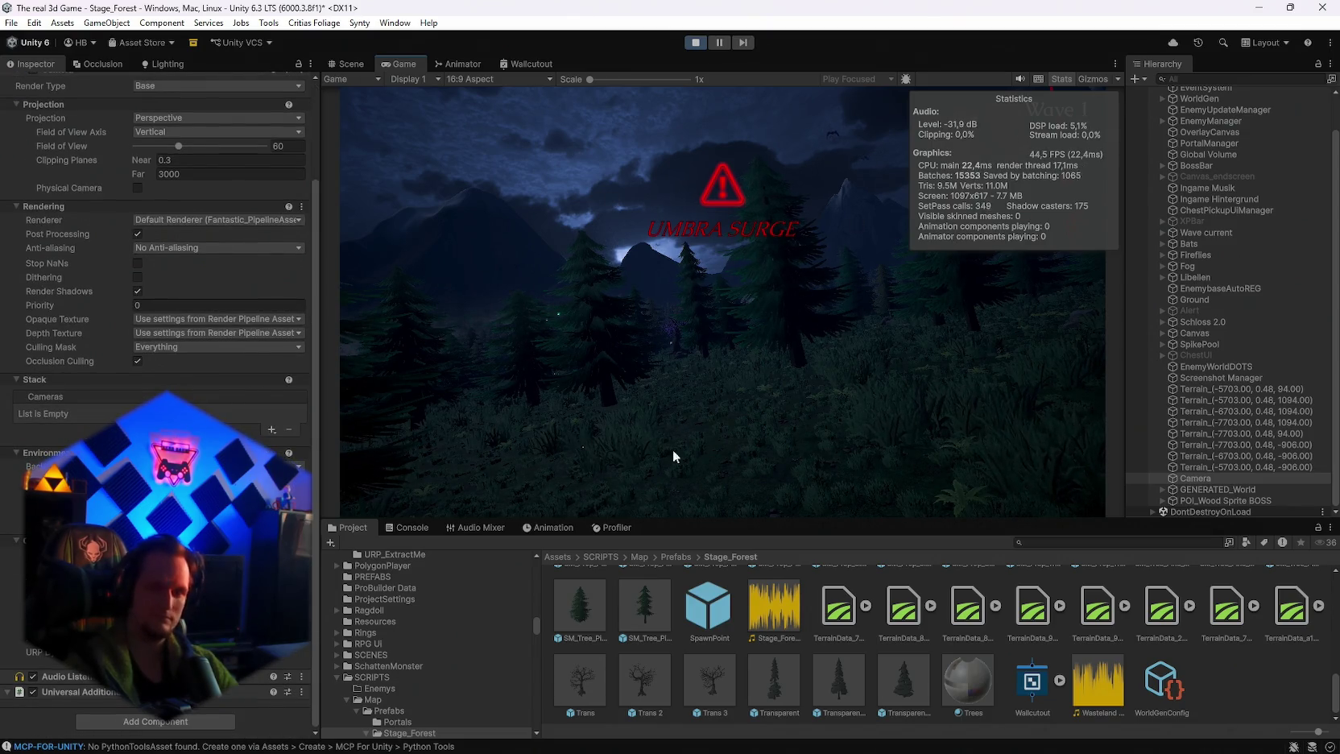
pyautogui.scroll(1, 1230, 246)
pyautogui.click(1188, 103)
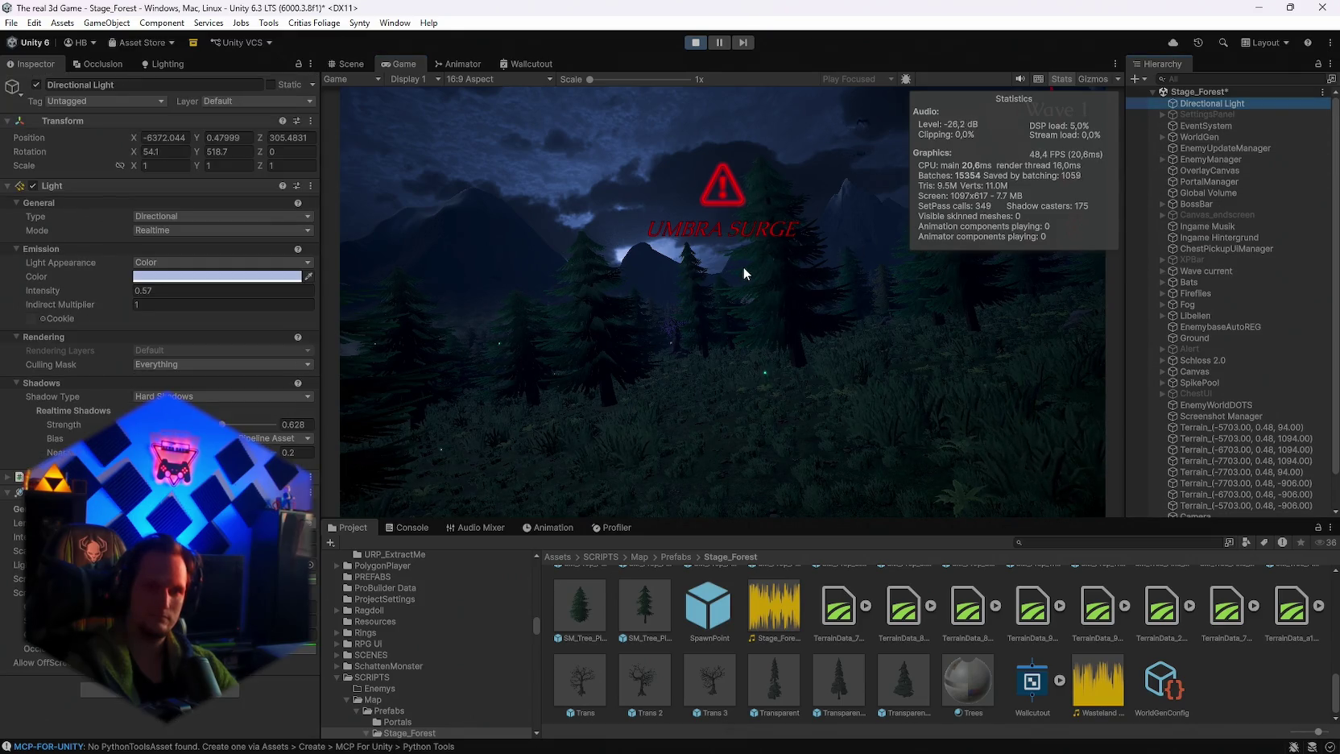
pyautogui.click(354, 64)
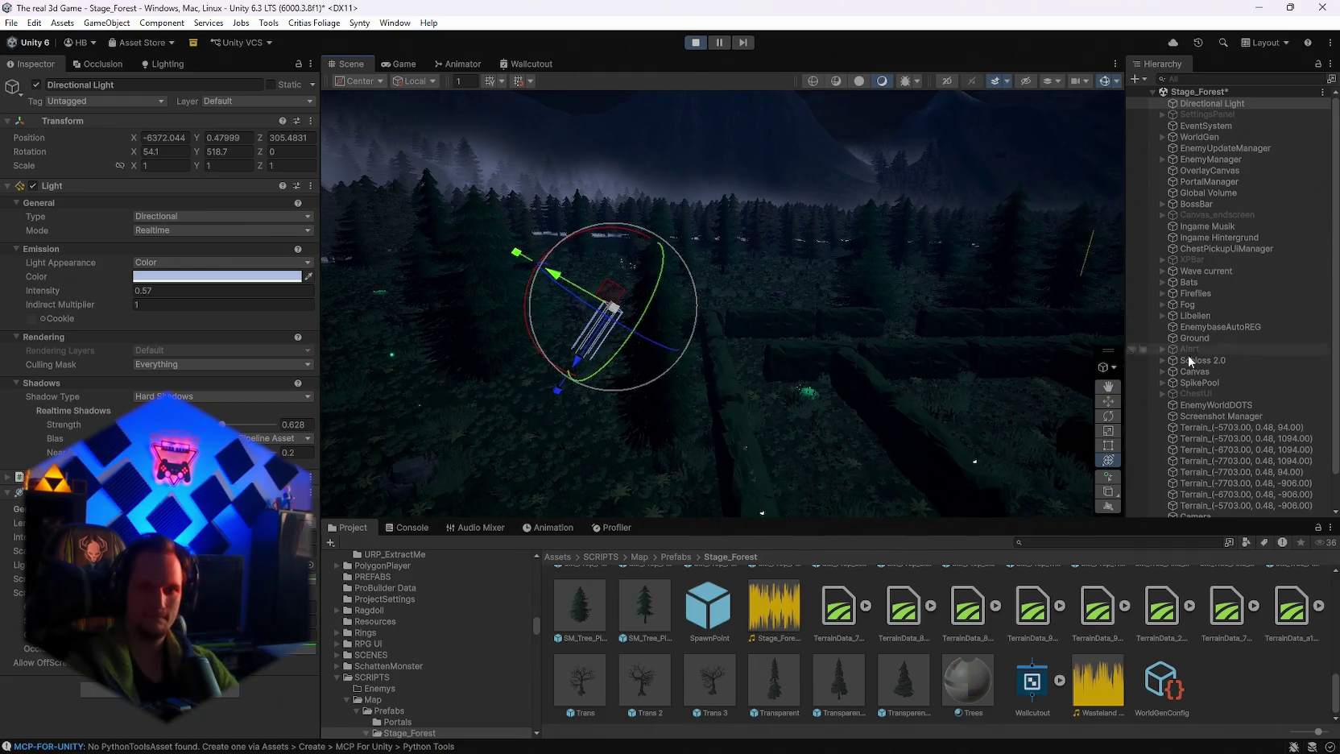
# Step: Align the Camera with the Scene view and preview its new view in the game
pyautogui.scroll(-2, 1209, 472)
pyautogui.click(1183, 478)
pyautogui.moveTo(707, 364)
pyautogui.mouseDown()
pyautogui.moveTo(601, 386)
pyautogui.moveTo(980, 346)
pyautogui.mouseUp()
pyautogui.hotkey('ctrl', 'shift', 'f')
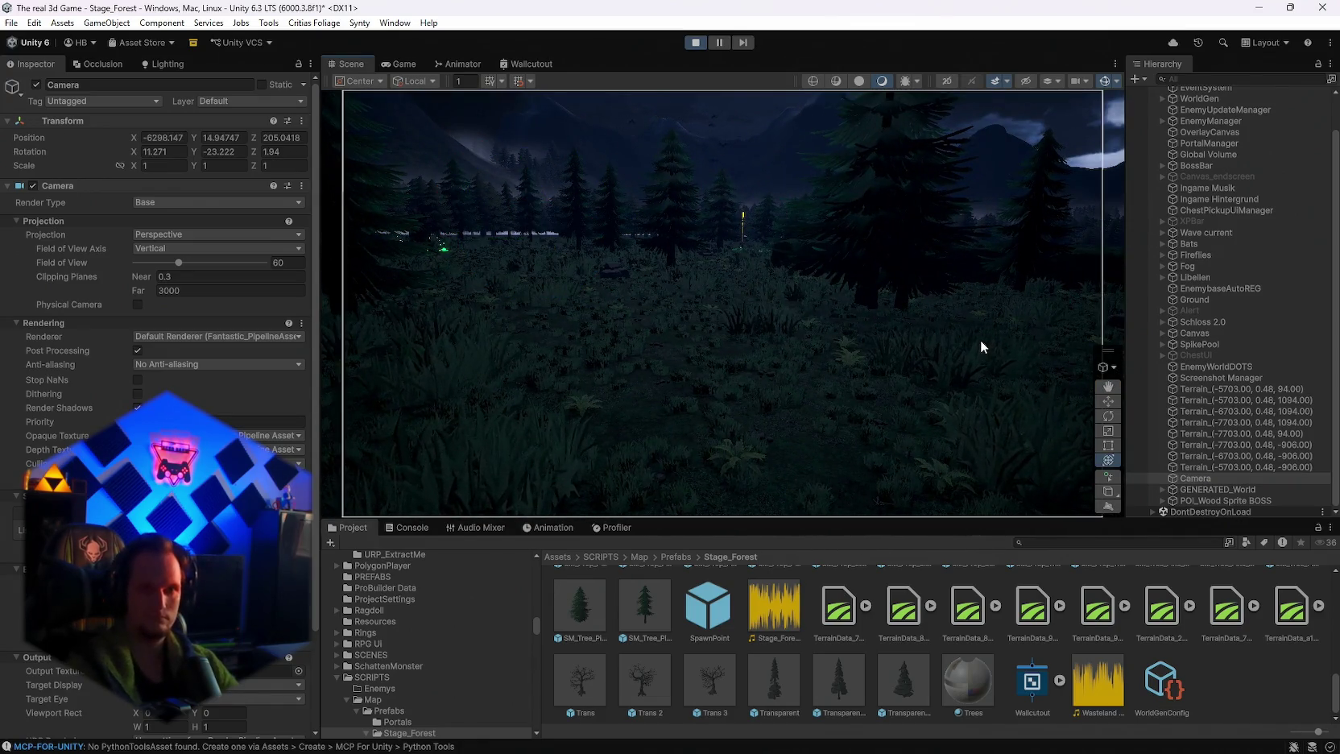
pyautogui.click(397, 64)
pyautogui.click(354, 65)
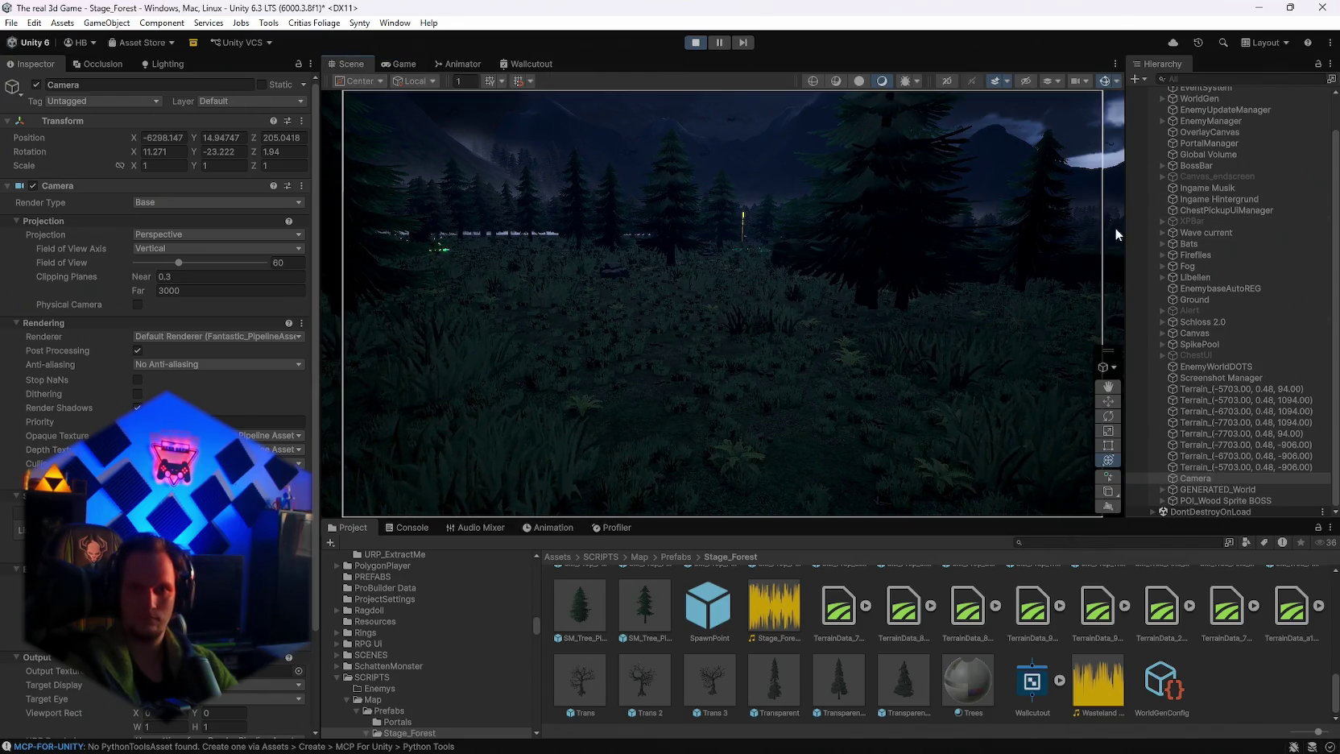
# Step: Move the Directional Light sideways, check the game, then view the Lighting Environment settings
pyautogui.scroll(2, 1211, 110)
pyautogui.click(1209, 104)
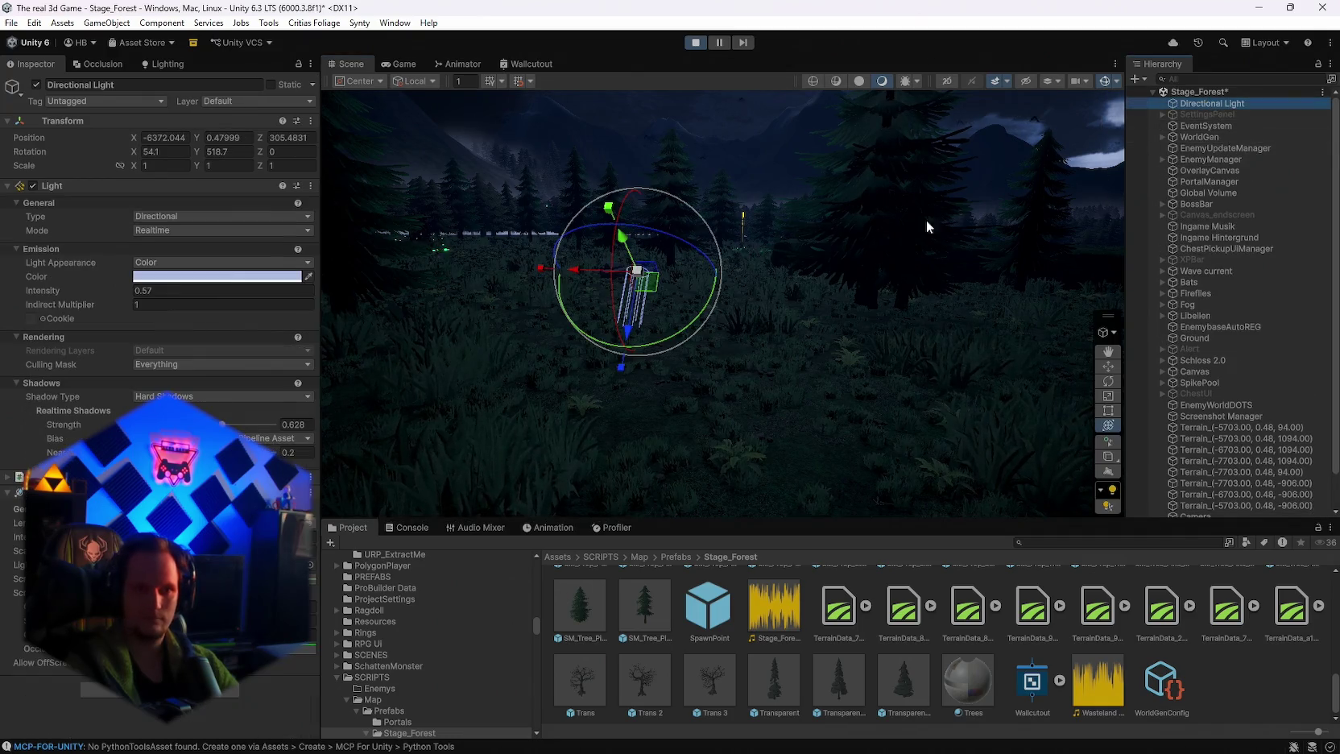
pyautogui.moveTo(662, 276)
pyautogui.mouseDown()
pyautogui.moveTo(591, 268)
pyautogui.moveTo(749, 280)
pyautogui.moveTo(696, 105)
pyautogui.mouseUp()
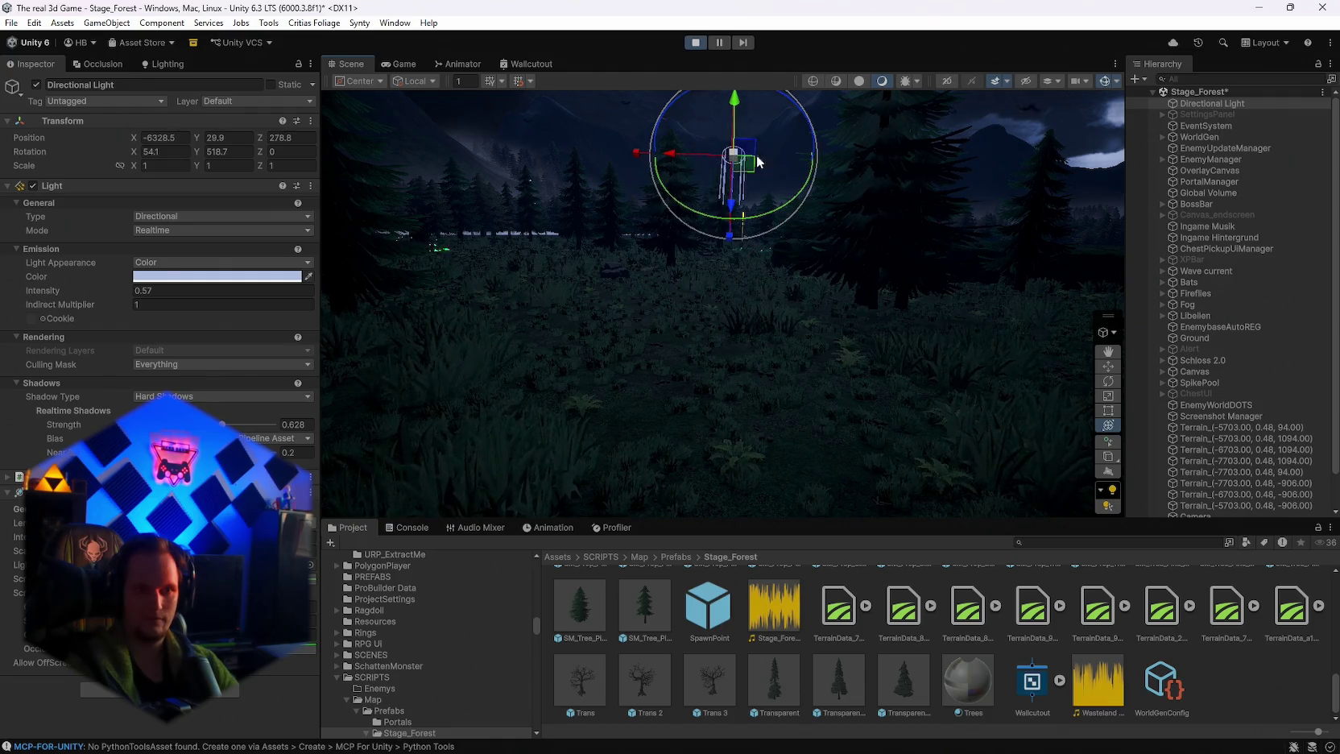
pyautogui.click(402, 63)
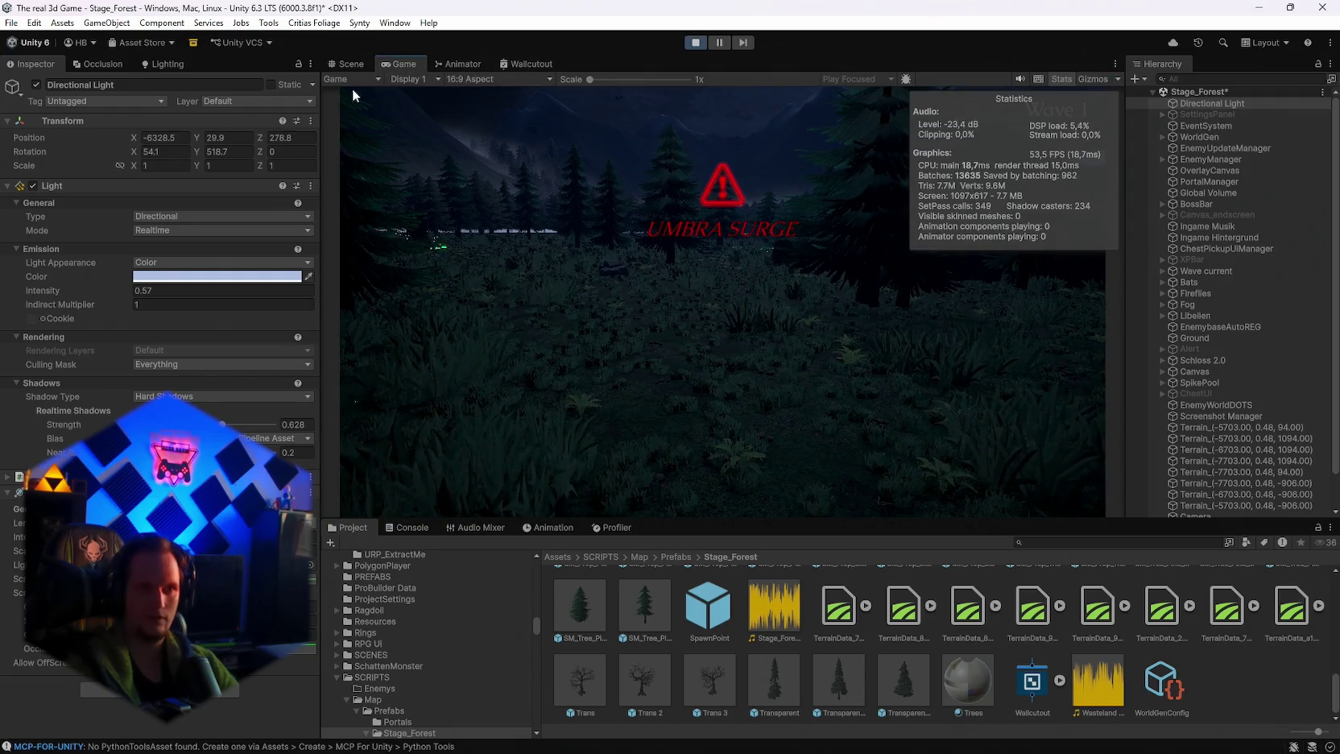
pyautogui.click(348, 64)
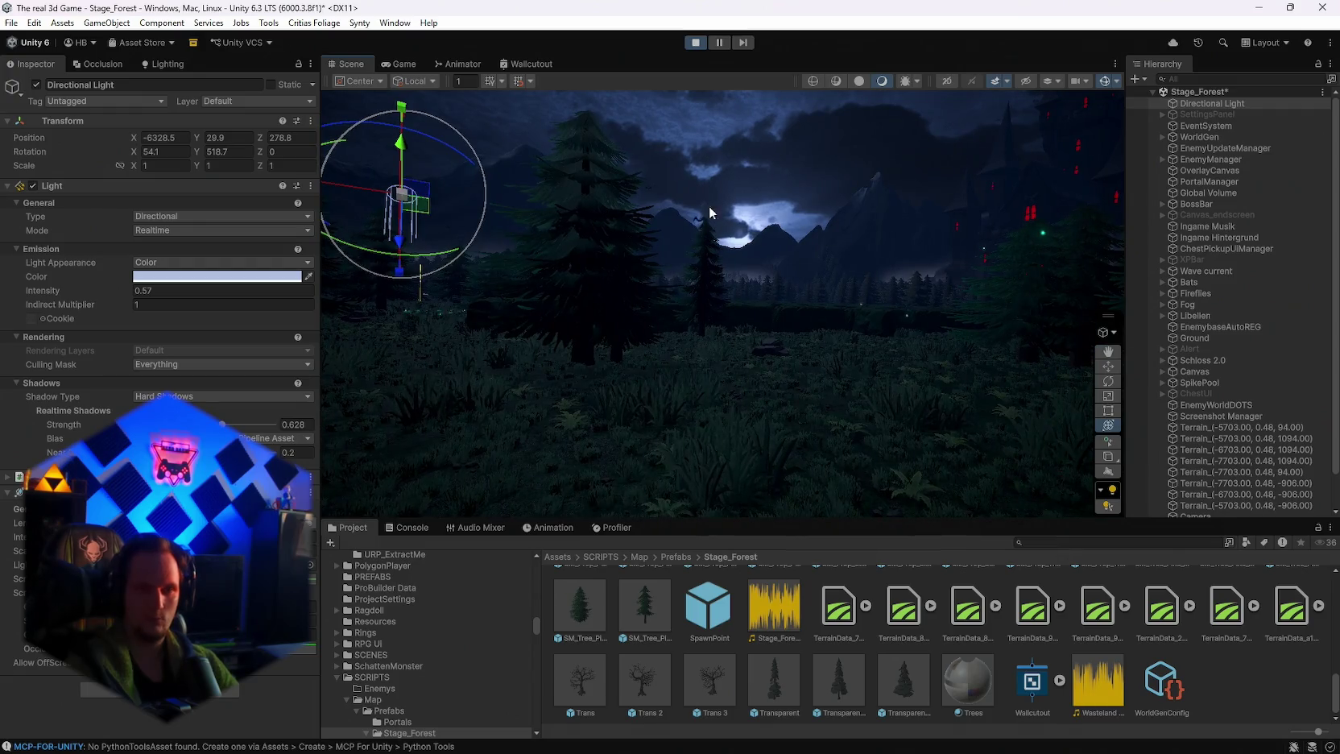
pyautogui.moveTo(778, 353)
pyautogui.mouseDown()
pyautogui.moveTo(897, 203)
pyautogui.moveTo(519, 193)
pyautogui.moveTo(563, 322)
pyautogui.mouseUp()
pyautogui.click(165, 63)
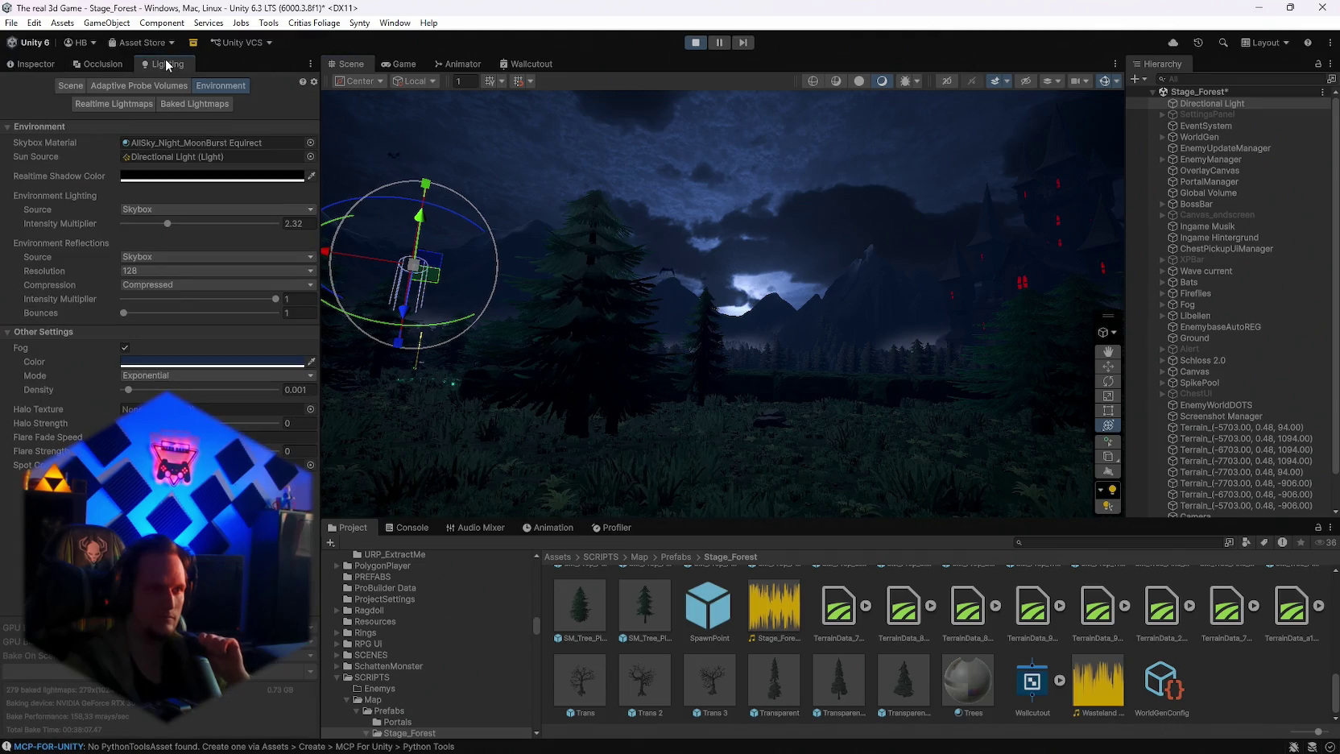
pyautogui.click(155, 159)
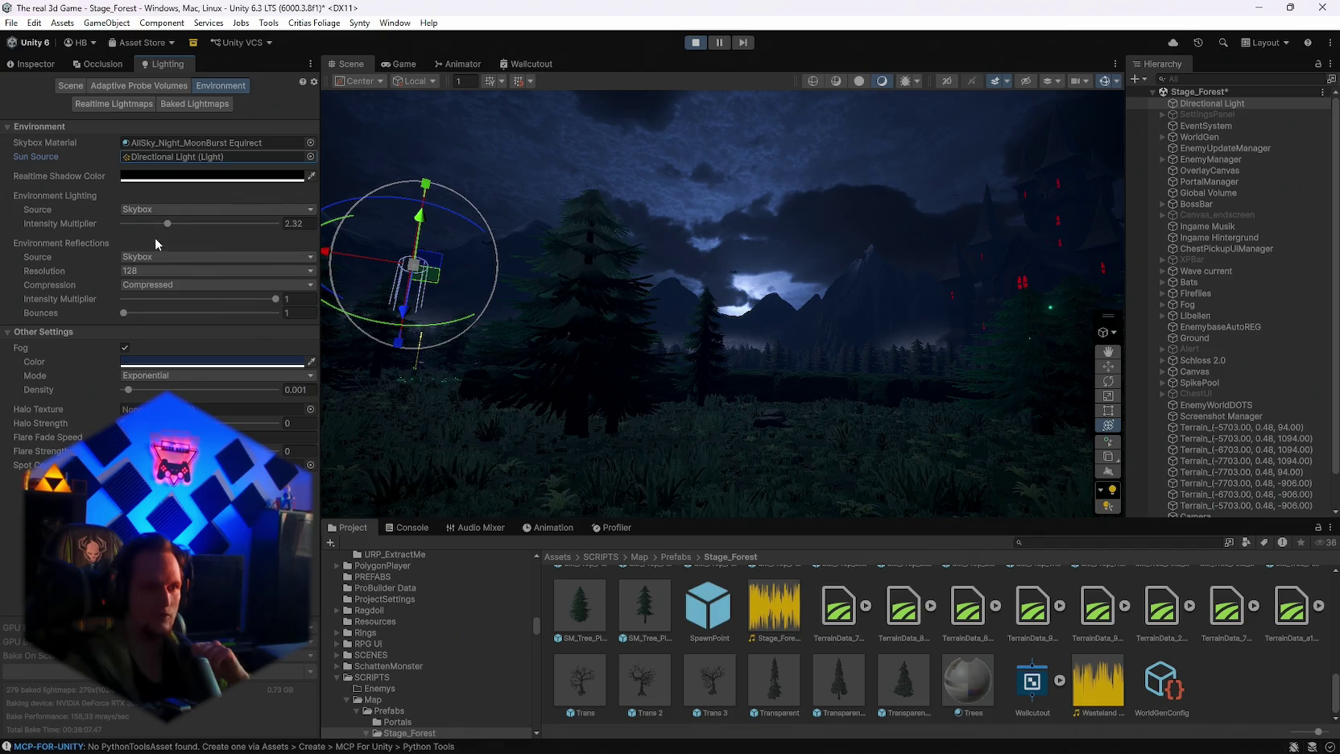
pyautogui.moveTo(164, 227)
pyautogui.mouseDown()
pyautogui.moveTo(203, 235)
pyautogui.moveTo(181, 233)
pyautogui.mouseUp()
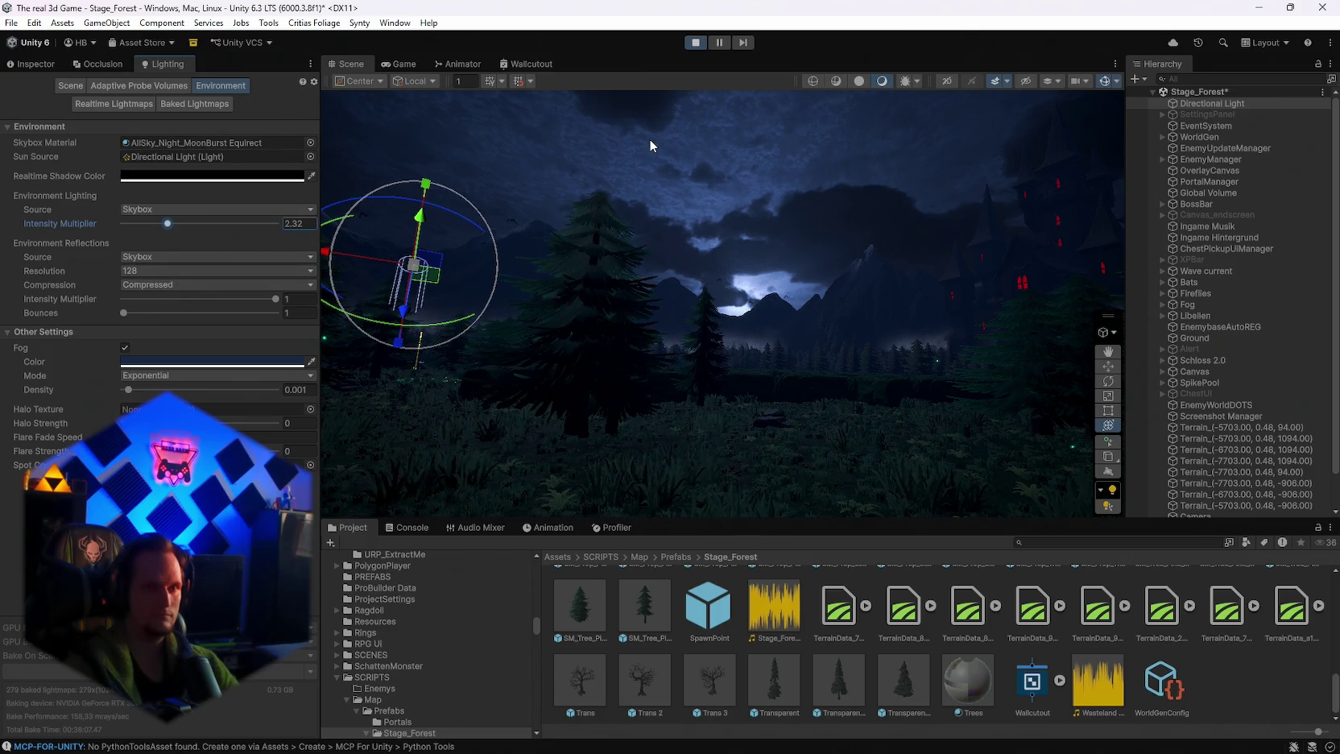
pyautogui.moveTo(815, 214)
pyautogui.mouseDown()
pyautogui.moveTo(644, 258)
pyautogui.moveTo(22, 338)
pyautogui.moveTo(660, 306)
pyautogui.mouseUp()
pyautogui.click(697, 44)
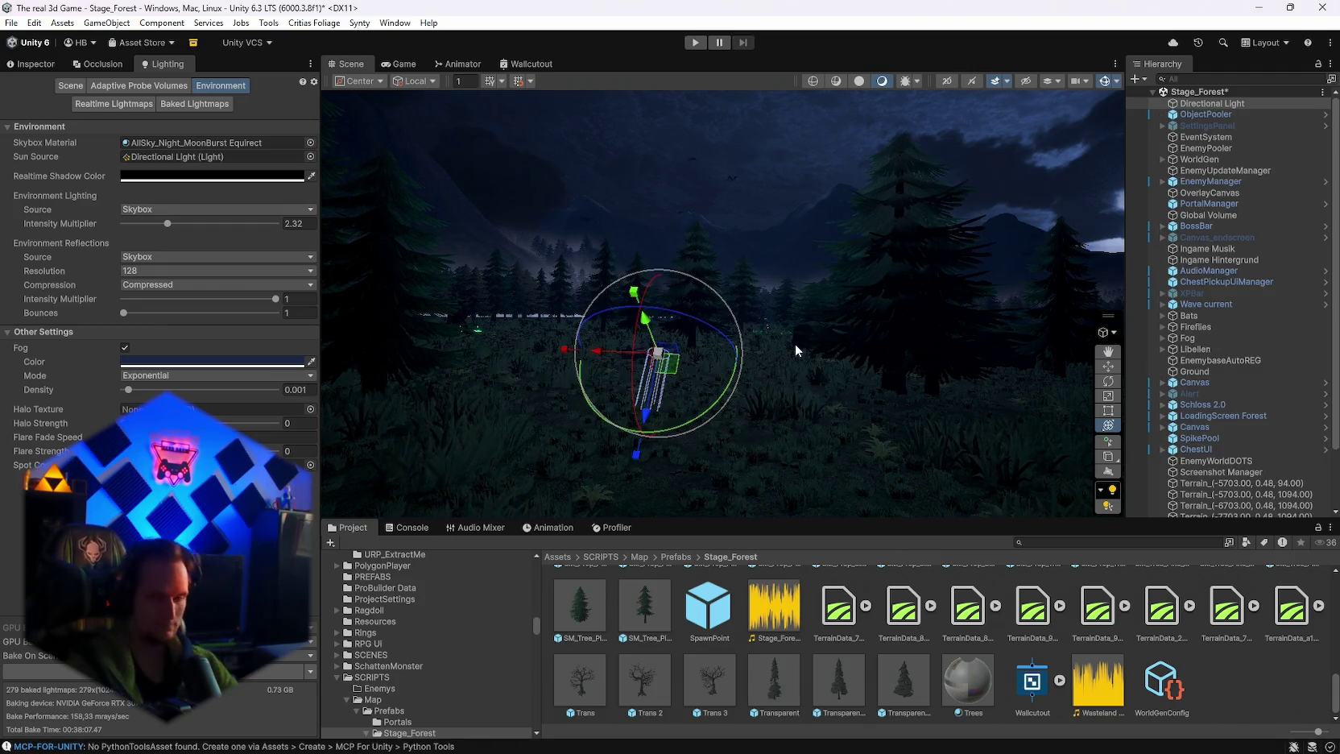
# Step: Look around the forest and select a fog particle system in the Scene view
pyautogui.moveTo(790, 321)
pyautogui.mouseDown()
pyautogui.moveTo(568, 308)
pyautogui.moveTo(541, 326)
pyautogui.moveTo(553, 343)
pyautogui.moveTo(741, 350)
pyautogui.moveTo(637, 374)
pyautogui.moveTo(823, 379)
pyautogui.moveTo(682, 372)
pyautogui.moveTo(990, 354)
pyautogui.moveTo(936, 337)
pyautogui.moveTo(888, 347)
pyautogui.moveTo(908, 378)
pyautogui.moveTo(871, 374)
pyautogui.moveTo(937, 284)
pyautogui.moveTo(1047, 302)
pyautogui.moveTo(1016, 317)
pyautogui.moveTo(792, 335)
pyautogui.moveTo(455, 329)
pyautogui.moveTo(511, 344)
pyautogui.moveTo(705, 235)
pyautogui.mouseUp()
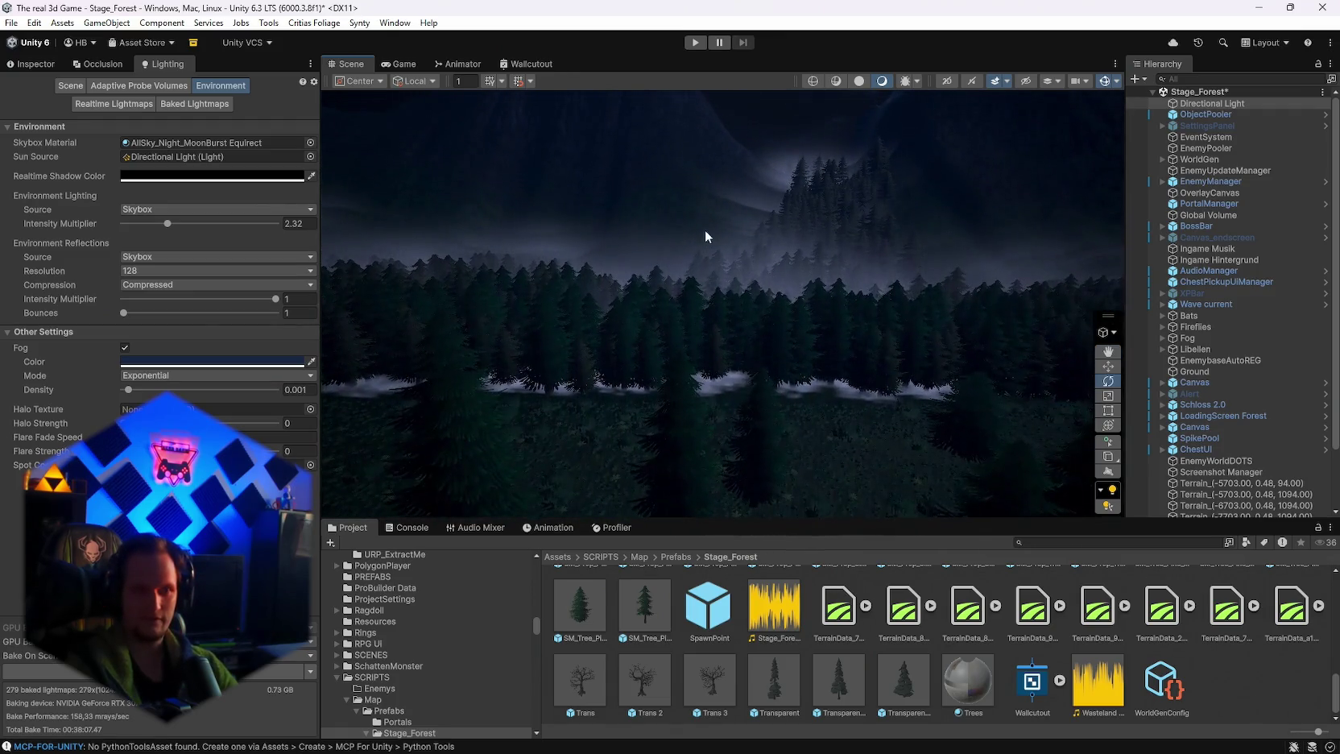
pyautogui.click(535, 255)
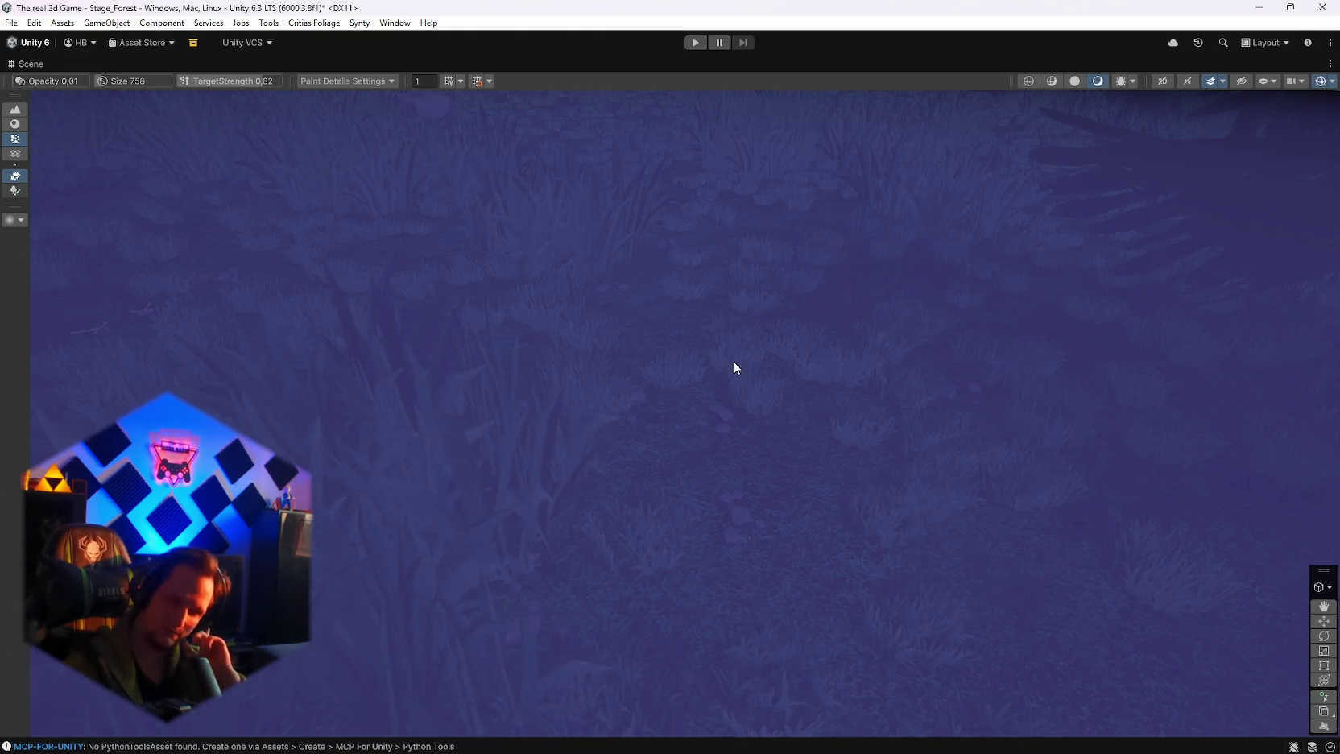
pyautogui.moveTo(689, 330)
pyautogui.mouseDown()
pyautogui.moveTo(694, 289)
pyautogui.moveTo(724, 278)
pyautogui.moveTo(879, 350)
pyautogui.moveTo(929, 355)
pyautogui.moveTo(787, 296)
pyautogui.moveTo(807, 305)
pyautogui.moveTo(759, 353)
pyautogui.mouseUp()
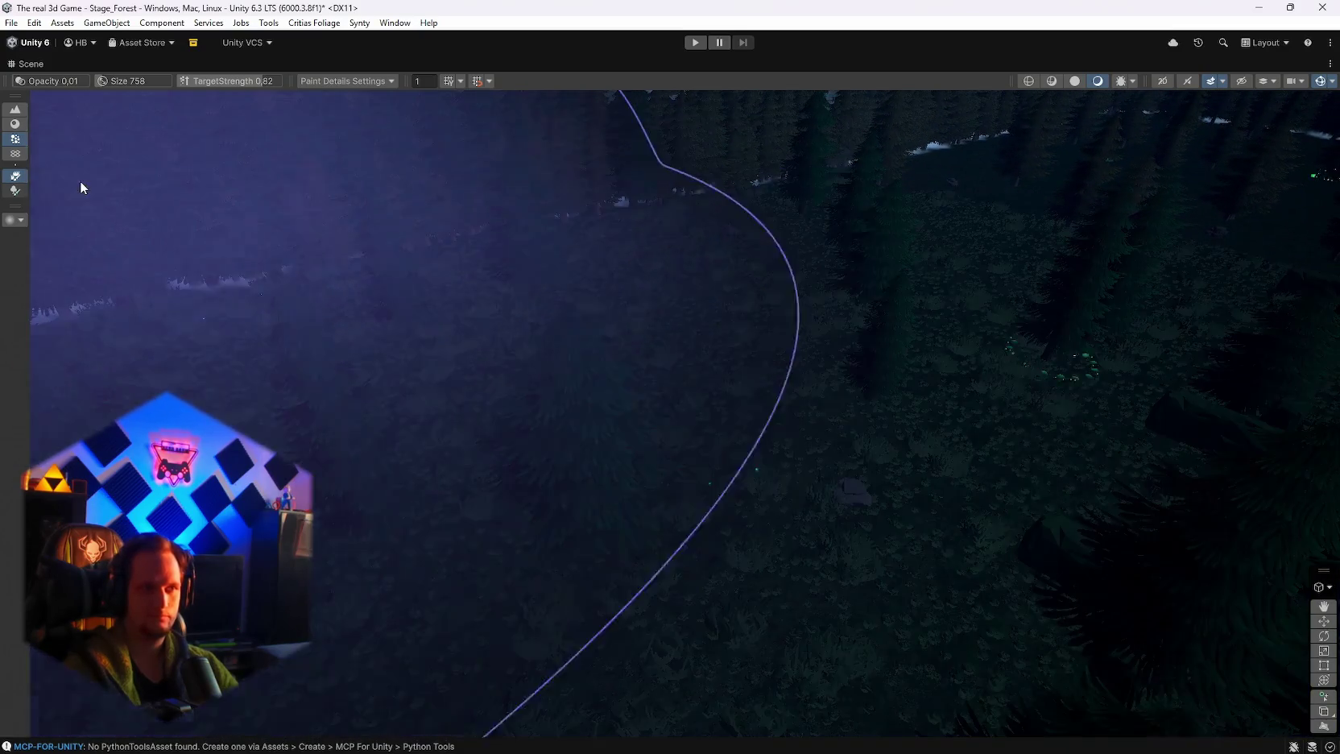
# Step: Set the detail brush to target strength 1, opacity 100 and size 12, and open the terrain's settings
pyautogui.doubleClick(28, 64)
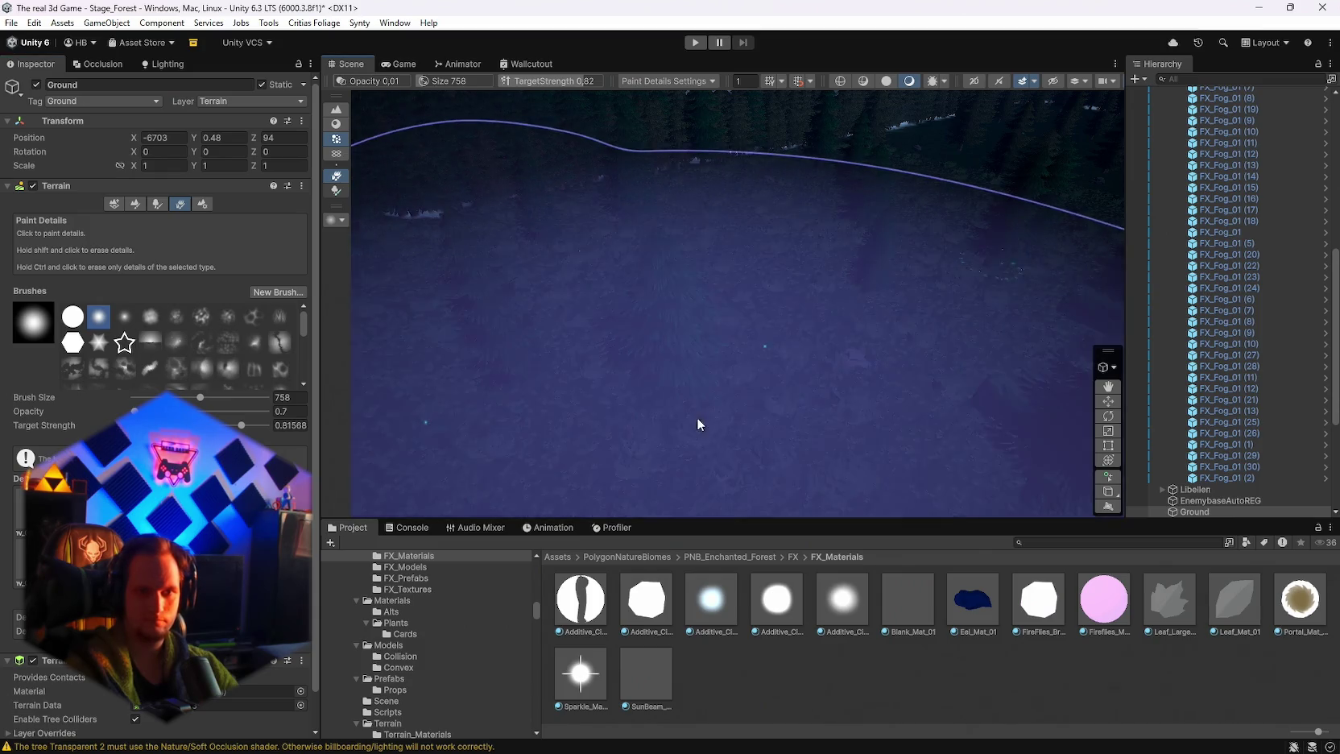
pyautogui.scroll(-2, 161, 322)
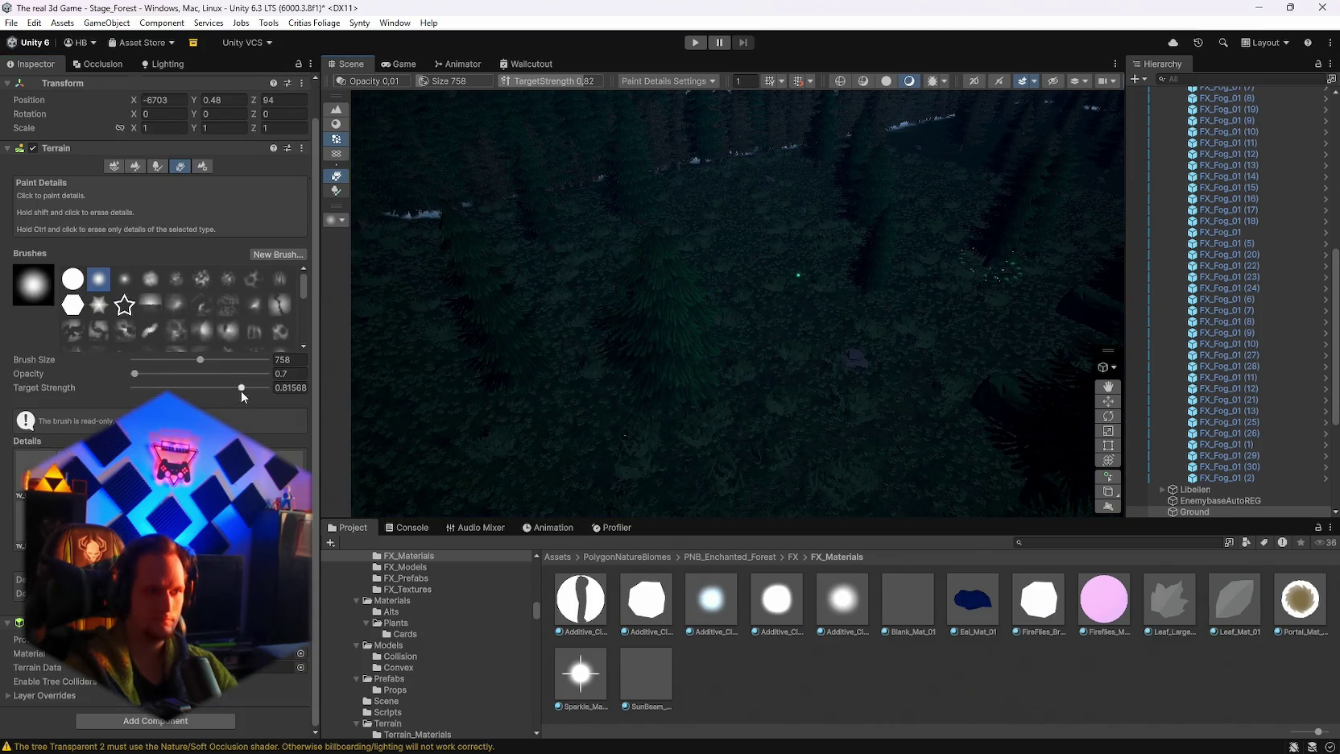
pyautogui.moveTo(246, 383); pyautogui.dragTo(270, 388)
pyautogui.moveTo(135, 373); pyautogui.dragTo(170, 372)
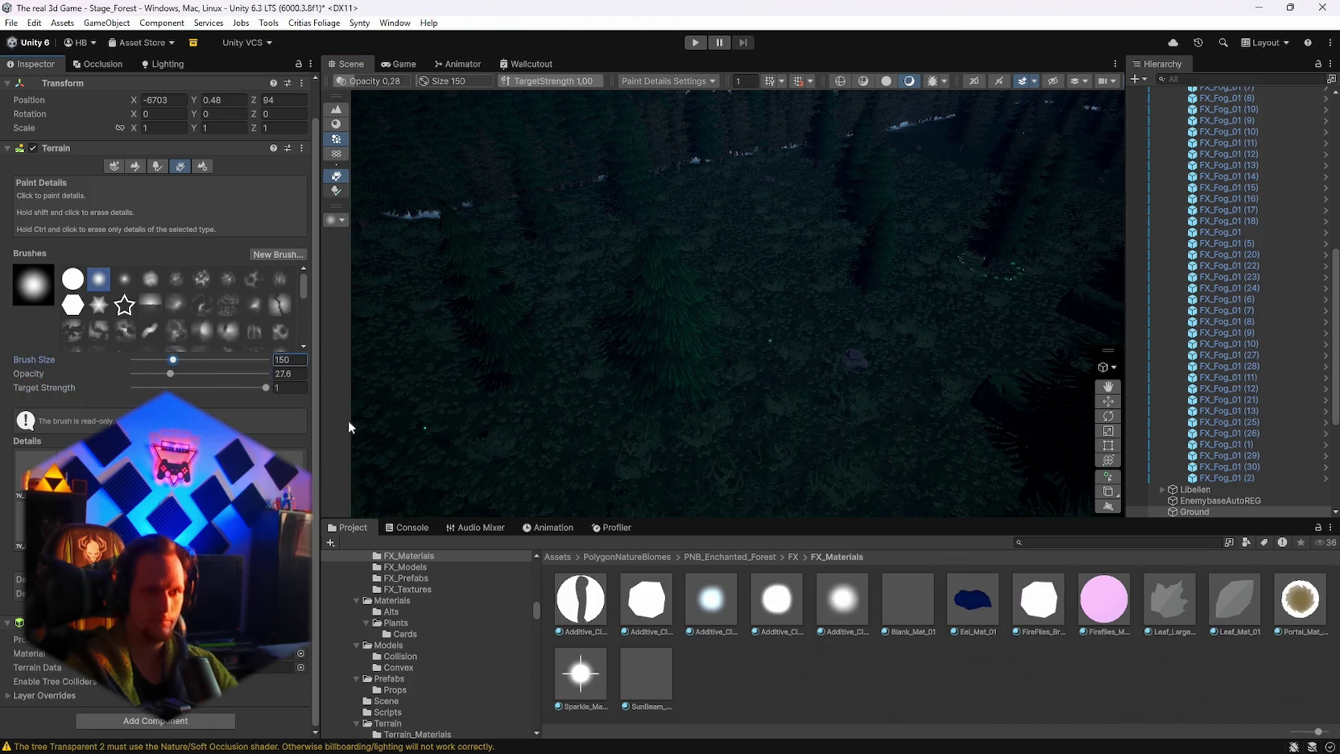
pyautogui.scroll(3, 686, 491)
pyautogui.moveTo(613, 529)
pyautogui.mouseDown()
pyautogui.moveTo(568, 503)
pyautogui.moveTo(538, 449)
pyautogui.moveTo(574, 398)
pyautogui.moveTo(577, 409)
pyautogui.mouseUp()
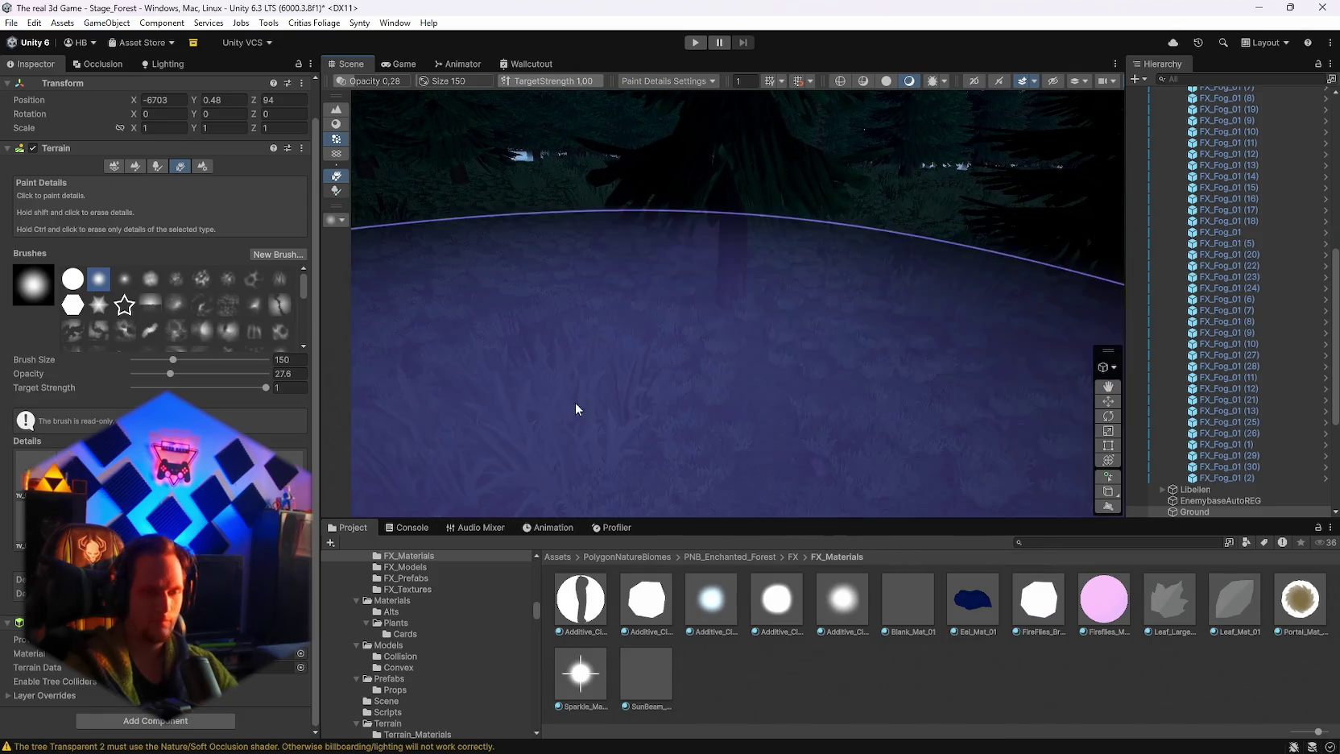
pyautogui.moveTo(241, 379); pyautogui.dragTo(270, 374)
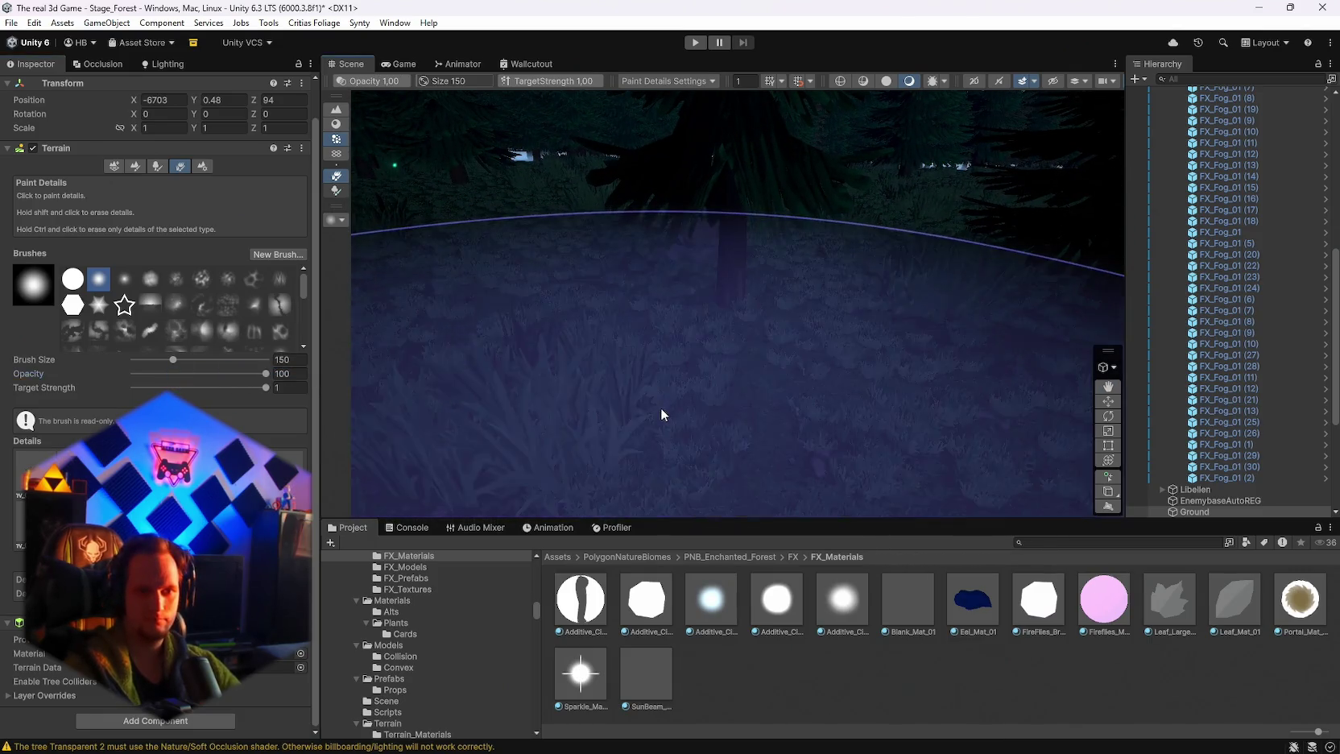
pyautogui.moveTo(173, 359); pyautogui.dragTo(147, 360)
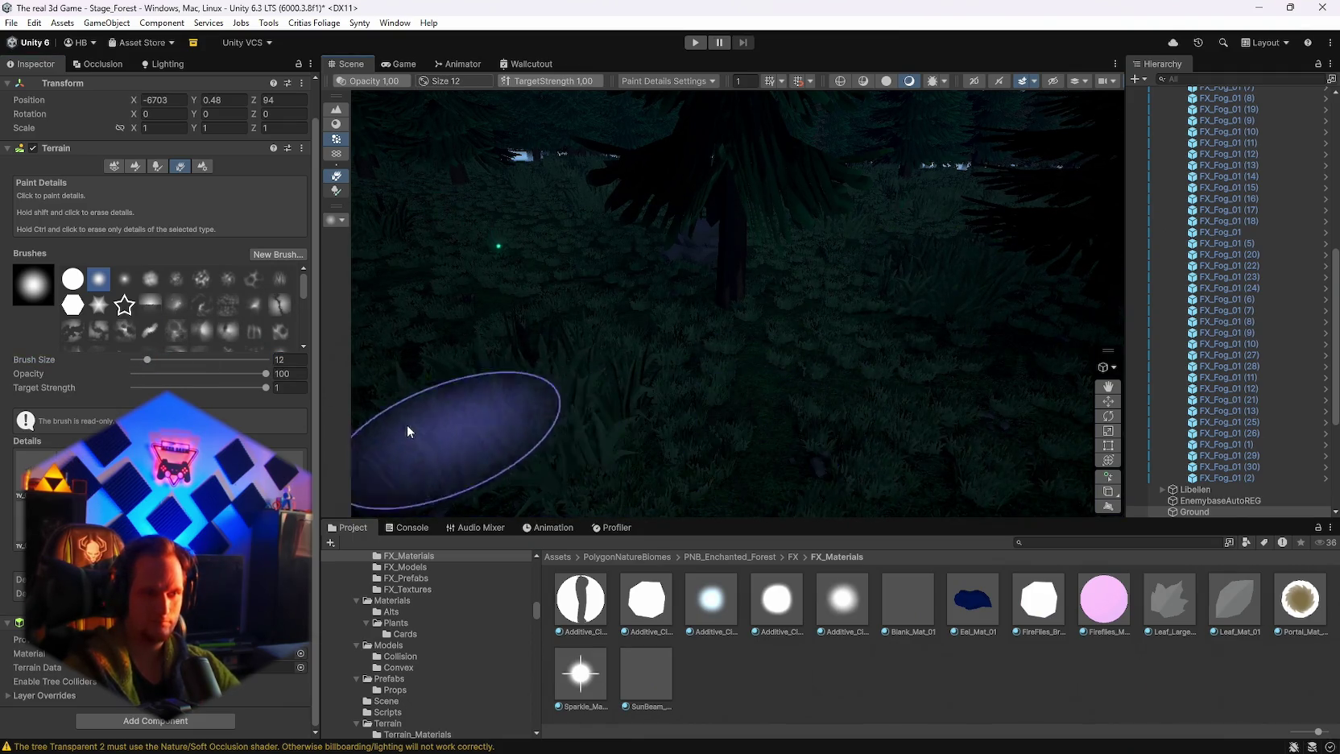
pyautogui.click(195, 168)
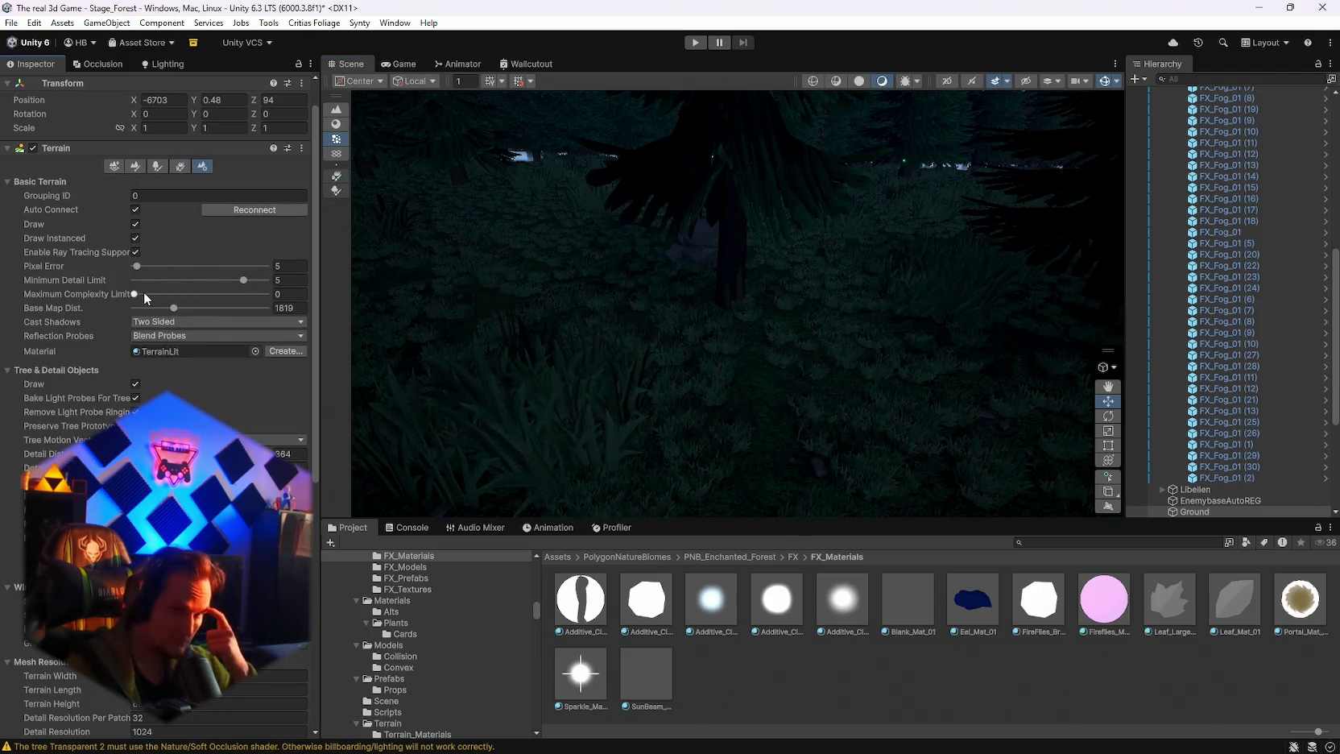
# Step: Try the Max Complexity and Detail Distance sliders, keeping detail distance 384 and density scale 1
pyautogui.moveTo(144, 290); pyautogui.dragTo(178, 295)
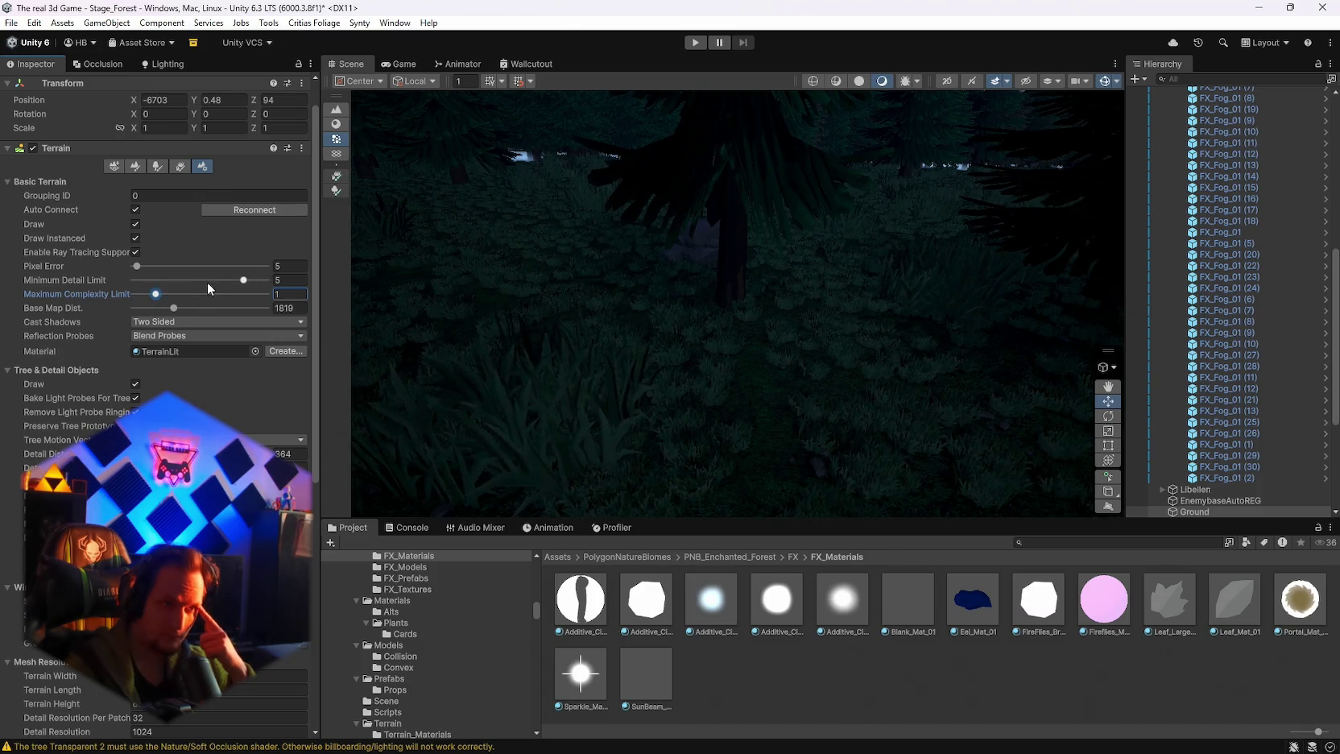
pyautogui.click(242, 280)
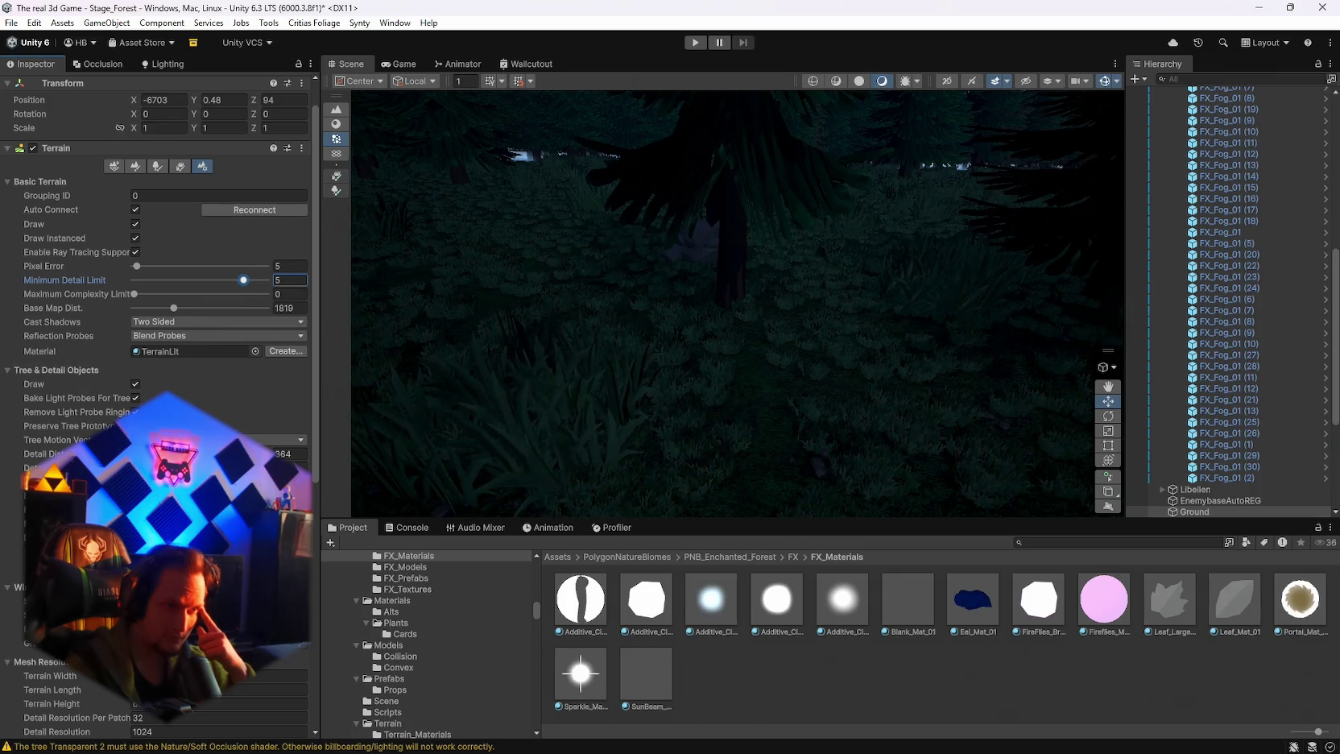
pyautogui.scroll(-2, 157, 322)
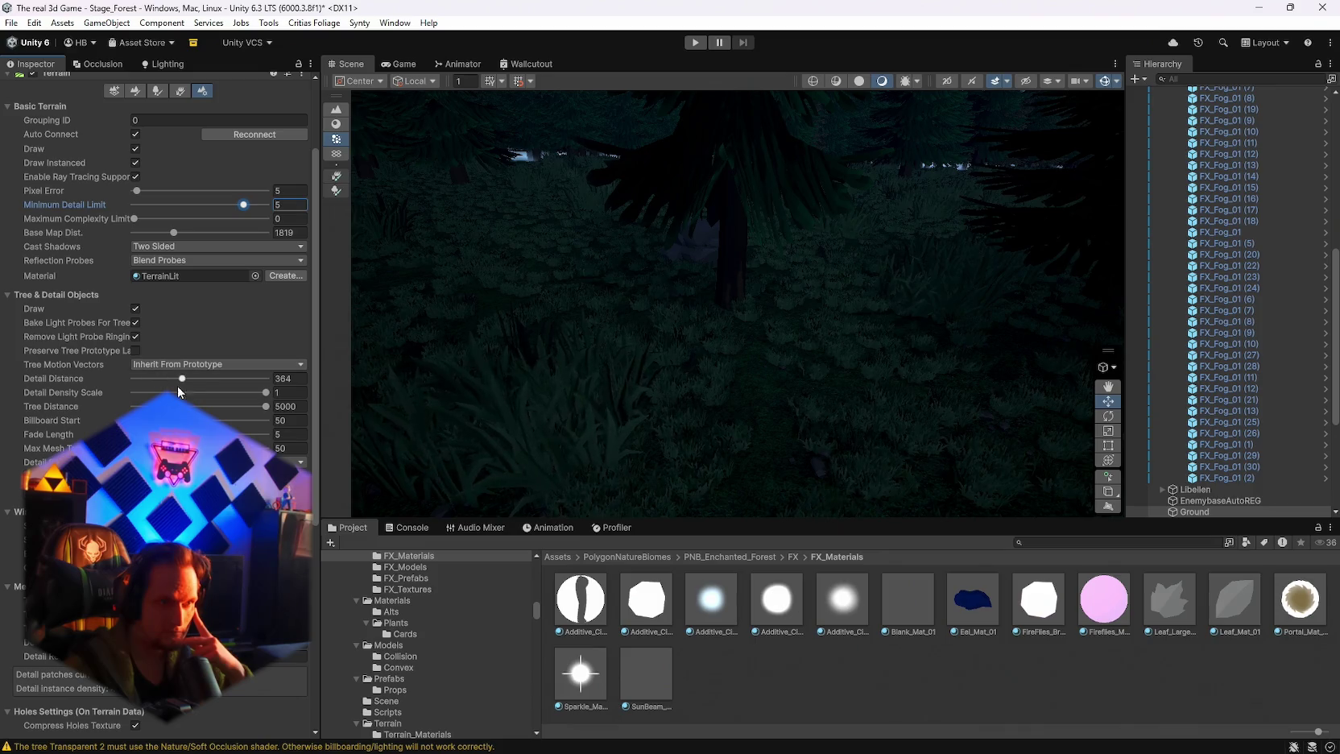
pyautogui.moveTo(183, 377); pyautogui.dragTo(207, 379)
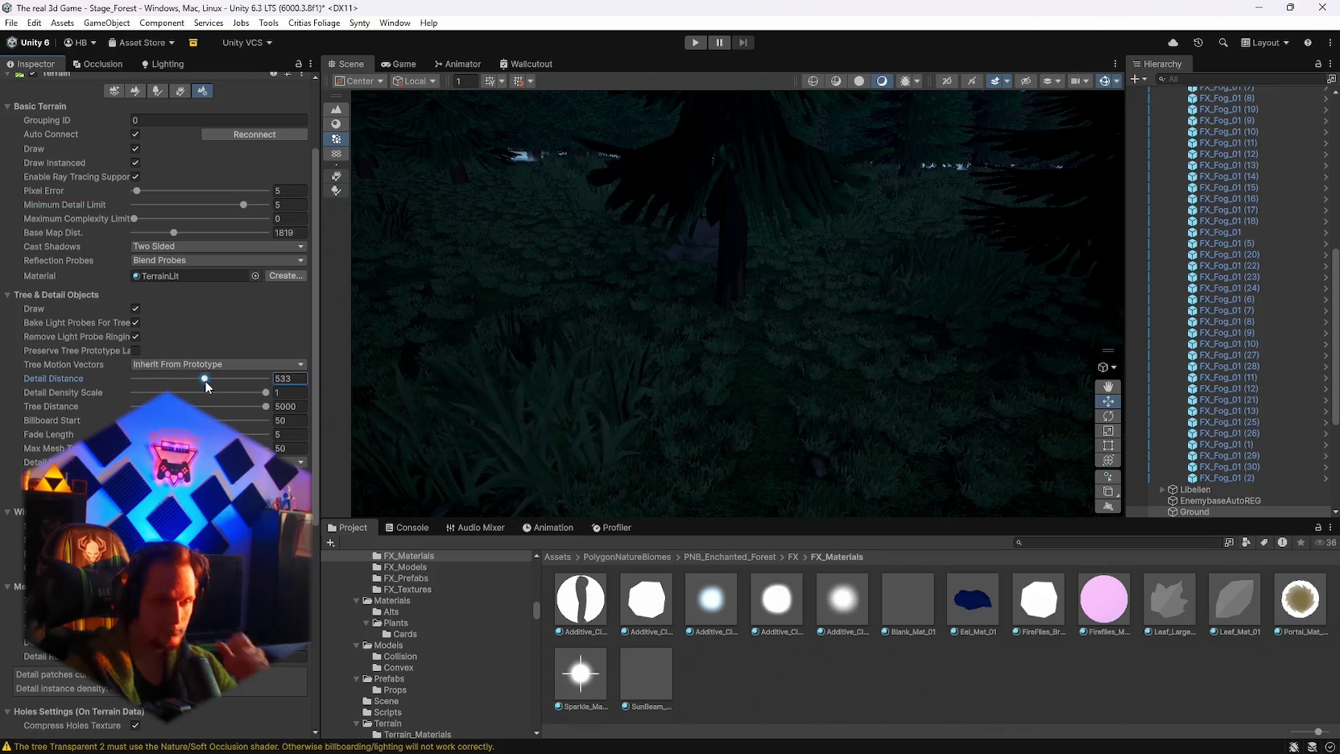
pyautogui.hotkey('ctrl', 'z')
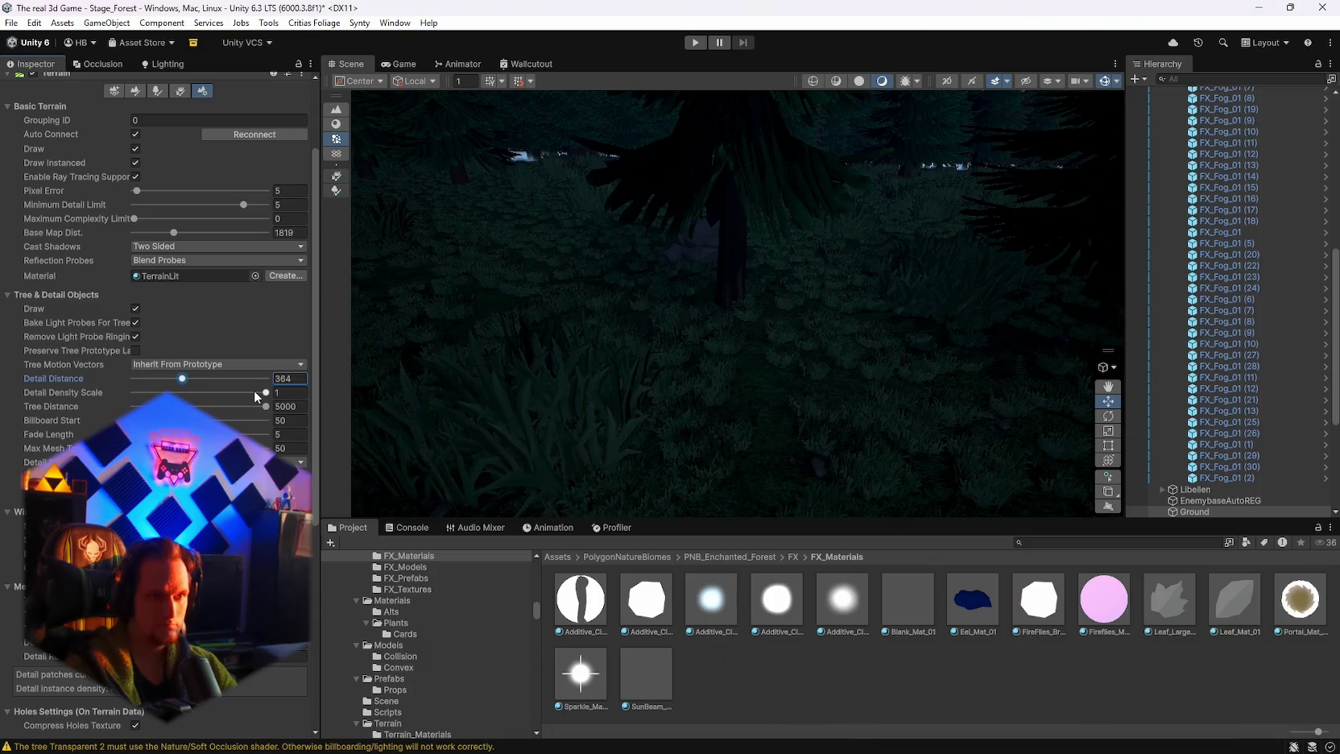
pyautogui.click(264, 393)
pyautogui.moveTo(272, 398)
pyautogui.mouseDown()
pyautogui.moveTo(286, 398)
pyautogui.moveTo(238, 407)
pyautogui.moveTo(464, 388)
pyautogui.mouseUp()
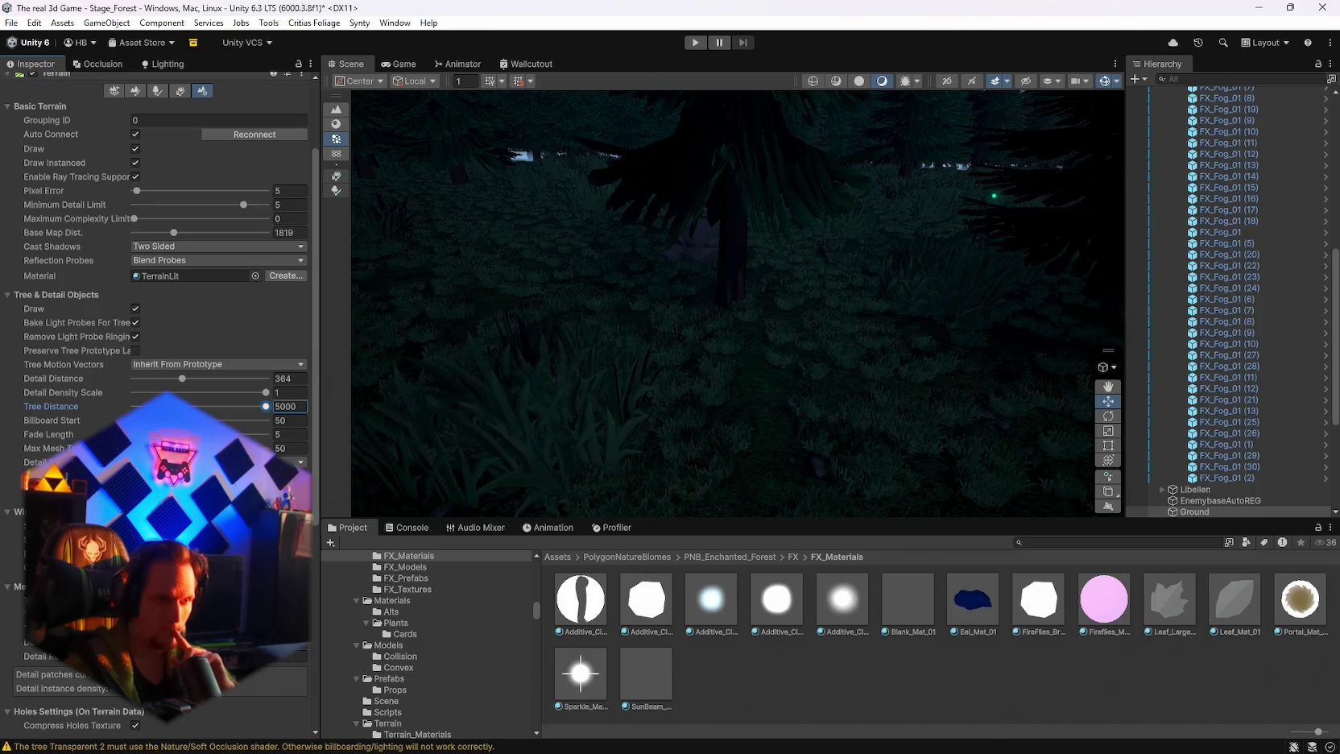
# Step: Select the FX_Fog_01 (20) fog and orbit the view over the grassy forest
pyautogui.scroll(5, 161, 322)
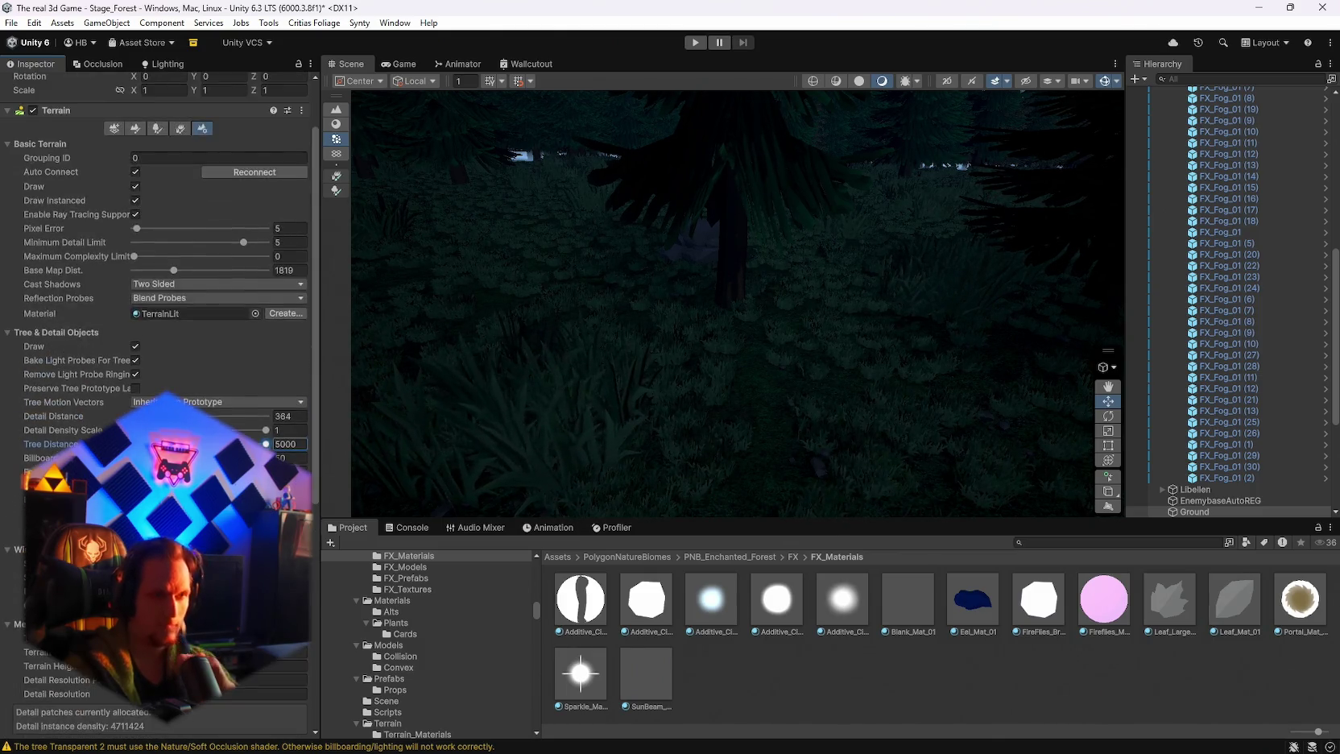
pyautogui.click(586, 340)
pyautogui.moveTo(712, 290)
pyautogui.mouseDown()
pyautogui.moveTo(613, 392)
pyautogui.moveTo(487, 377)
pyautogui.moveTo(577, 322)
pyautogui.moveTo(715, 298)
pyautogui.moveTo(891, 334)
pyautogui.moveTo(870, 392)
pyautogui.moveTo(915, 356)
pyautogui.moveTo(957, 389)
pyautogui.moveTo(652, 413)
pyautogui.moveTo(884, 392)
pyautogui.moveTo(838, 380)
pyautogui.moveTo(966, 368)
pyautogui.moveTo(924, 362)
pyautogui.moveTo(990, 338)
pyautogui.mouseUp()
pyautogui.moveTo(1200, 322)
pyautogui.mouseDown()
pyautogui.moveTo(1039, 400)
pyautogui.moveTo(984, 338)
pyautogui.moveTo(987, 301)
pyautogui.moveTo(942, 269)
pyautogui.moveTo(828, 264)
pyautogui.moveTo(939, 251)
pyautogui.mouseUp()
# Step: Move the FX_Fog_01 (5) fog along Z to about -1247.7, then select the Ground terrain
pyautogui.click(781, 256)
pyautogui.press('f')
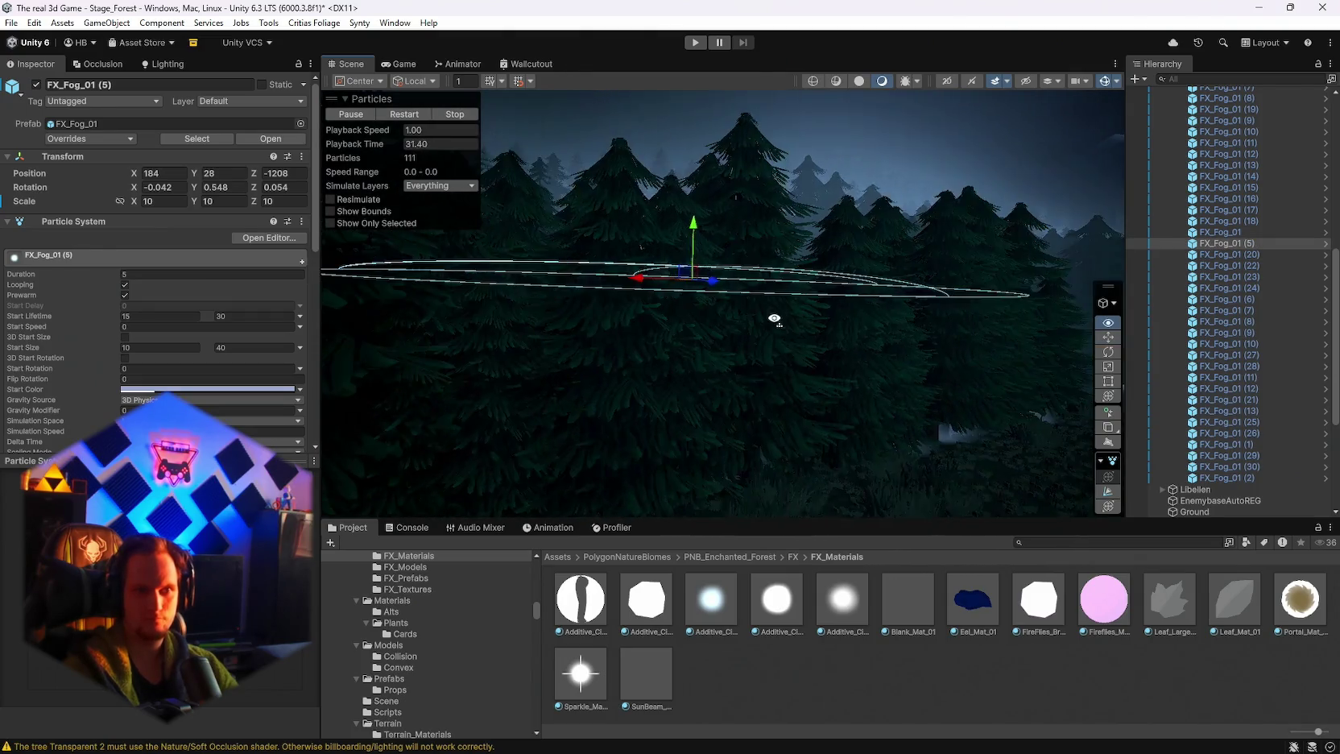
pyautogui.moveTo(868, 285)
pyautogui.mouseDown()
pyautogui.moveTo(828, 278)
pyautogui.moveTo(673, 380)
pyautogui.moveTo(753, 380)
pyautogui.moveTo(721, 419)
pyautogui.moveTo(789, 478)
pyautogui.moveTo(675, 290)
pyautogui.moveTo(647, 286)
pyautogui.mouseUp()
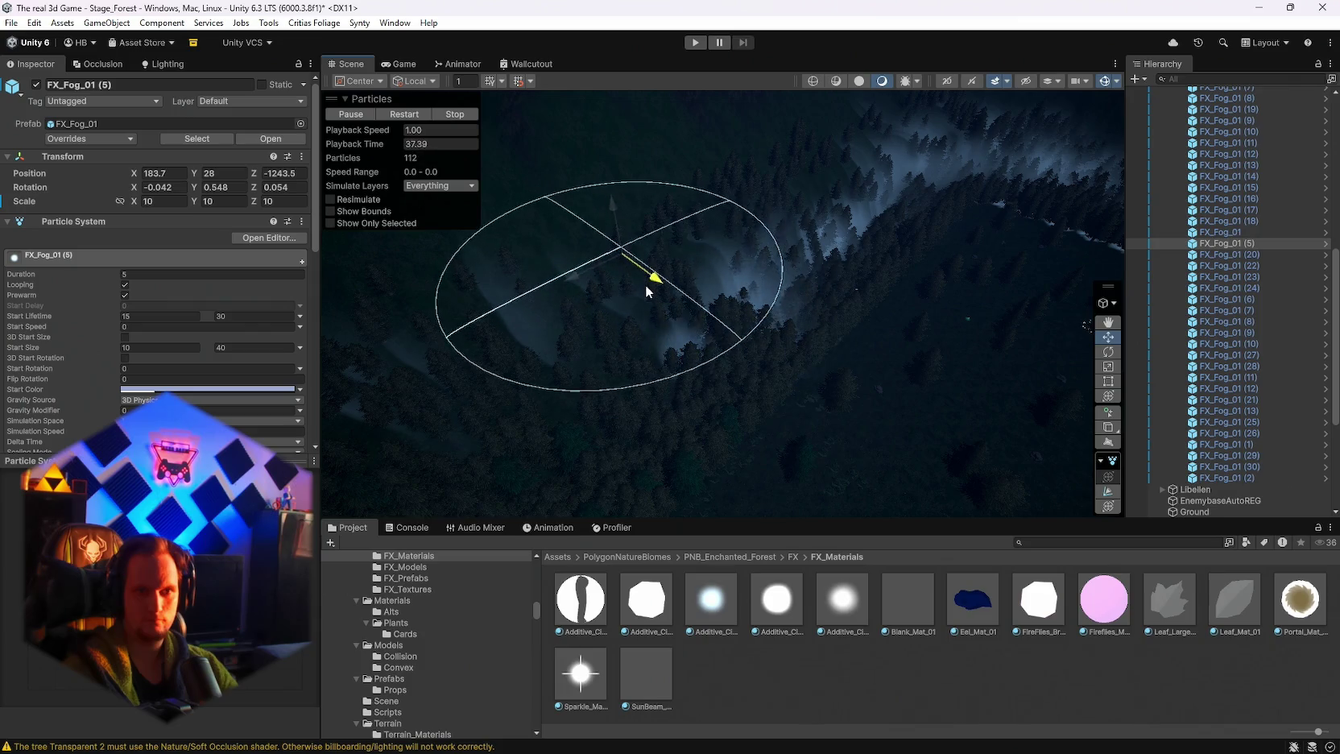
pyautogui.moveTo(815, 416)
pyautogui.mouseDown()
pyautogui.moveTo(1008, 413)
pyautogui.moveTo(1017, 427)
pyautogui.moveTo(989, 436)
pyautogui.moveTo(1002, 383)
pyautogui.moveTo(1061, 379)
pyautogui.moveTo(1094, 303)
pyautogui.moveTo(1177, 277)
pyautogui.moveTo(1321, 276)
pyautogui.moveTo(82, 270)
pyautogui.moveTo(267, 269)
pyautogui.moveTo(378, 249)
pyautogui.moveTo(416, 248)
pyautogui.moveTo(371, 285)
pyautogui.moveTo(66, 273)
pyautogui.moveTo(3, 307)
pyautogui.mouseUp()
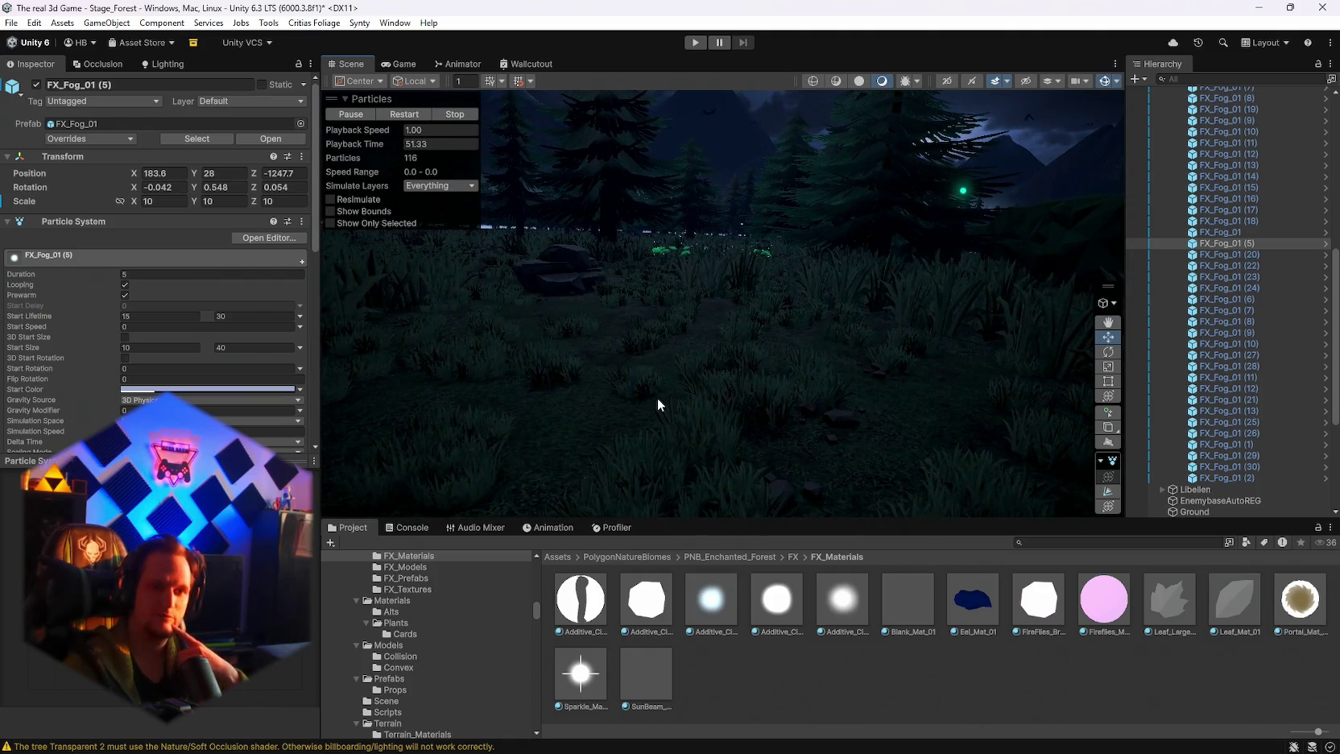
pyautogui.click(657, 398)
# Step: Frame the Ground terrain and pull back to a wide view of the forest treeline
pyautogui.press('f')
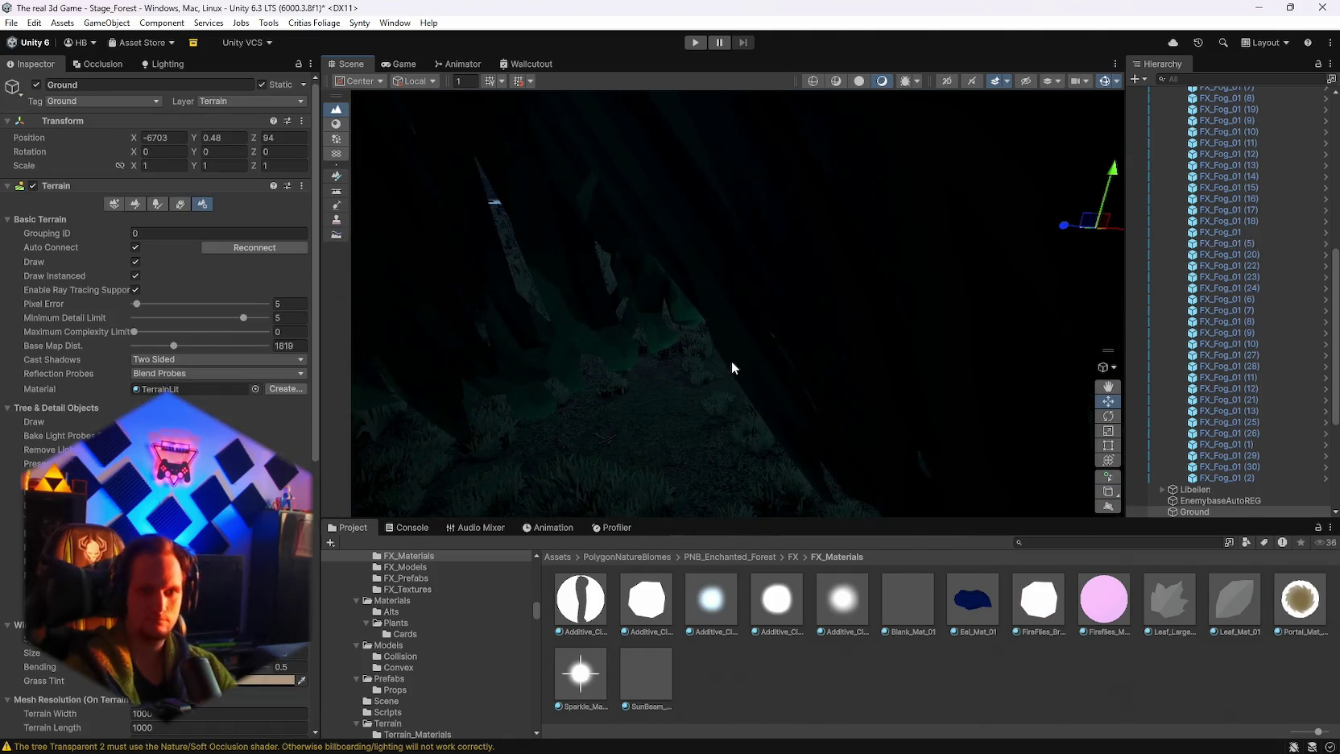
pyautogui.click(740, 360)
pyautogui.click(741, 366)
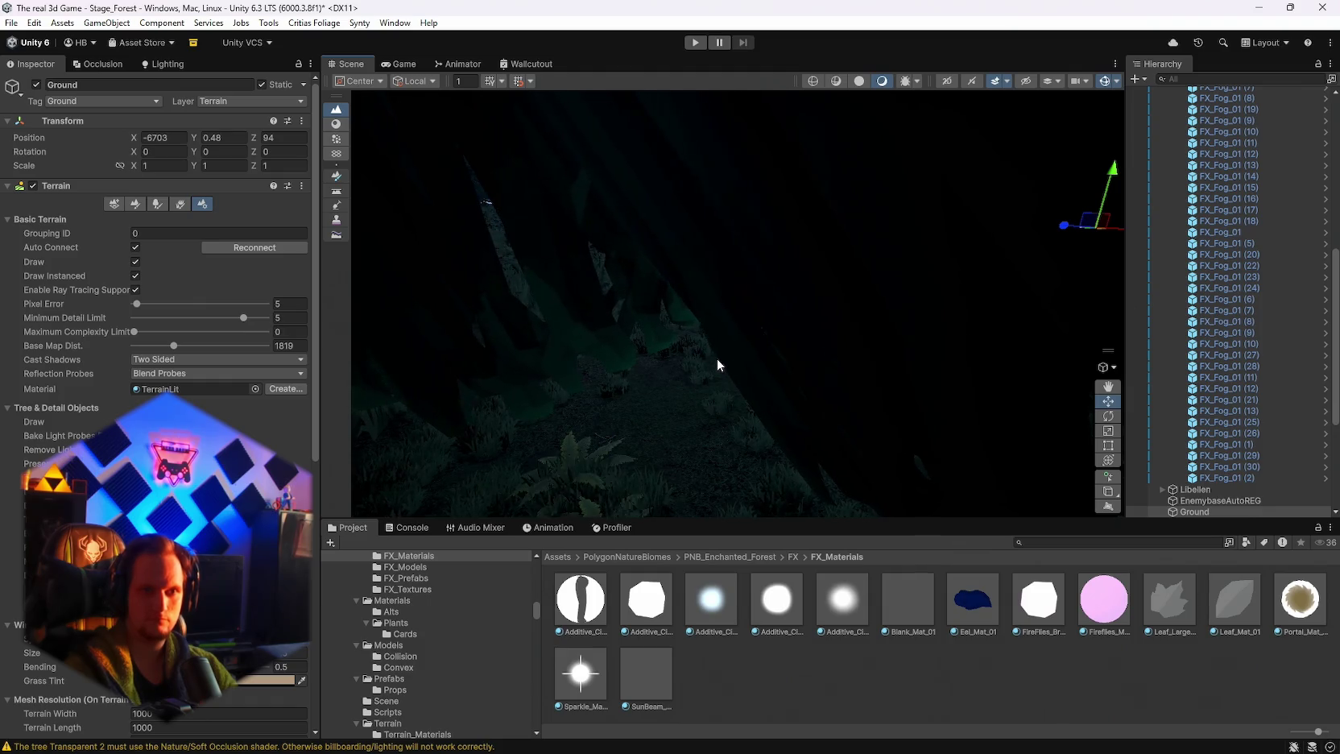
pyautogui.moveTo(692, 364)
pyautogui.mouseDown()
pyautogui.moveTo(1108, 395)
pyautogui.moveTo(1160, 377)
pyautogui.moveTo(26, 389)
pyautogui.moveTo(198, 402)
pyautogui.moveTo(1288, 379)
pyautogui.moveTo(1230, 386)
pyautogui.moveTo(1214, 418)
pyautogui.moveTo(1175, 382)
pyautogui.moveTo(1055, 335)
pyautogui.moveTo(1059, 370)
pyautogui.moveTo(454, 445)
pyautogui.mouseUp()
pyautogui.moveTo(666, 416)
pyautogui.mouseDown()
pyautogui.moveTo(867, 364)
pyautogui.moveTo(794, 353)
pyautogui.moveTo(748, 290)
pyautogui.moveTo(598, 338)
pyautogui.moveTo(636, 374)
pyautogui.mouseUp()
# Step: Switch to Paint Trees and select the new terrain tiles at -5703, 94, -5703, -906 and -6703, -906
pyautogui.click(138, 203)
pyautogui.click(161, 205)
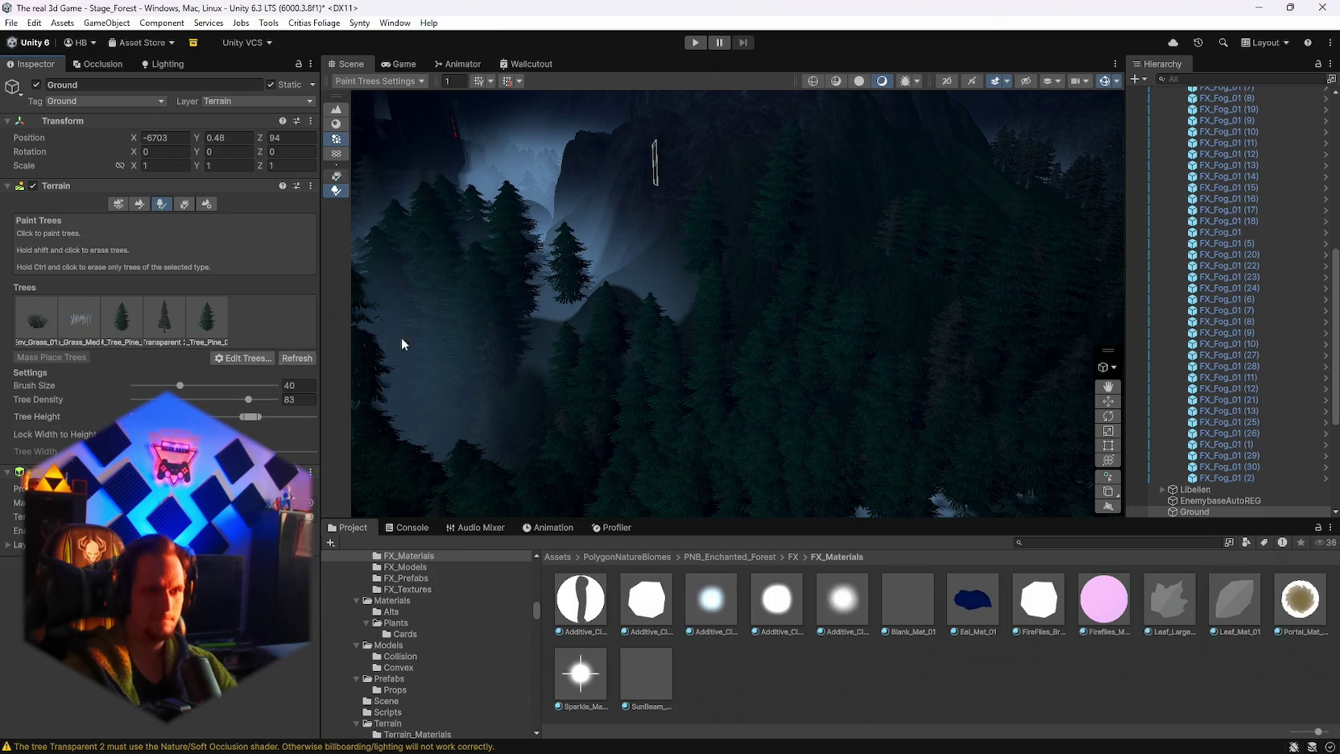
pyautogui.click(803, 194)
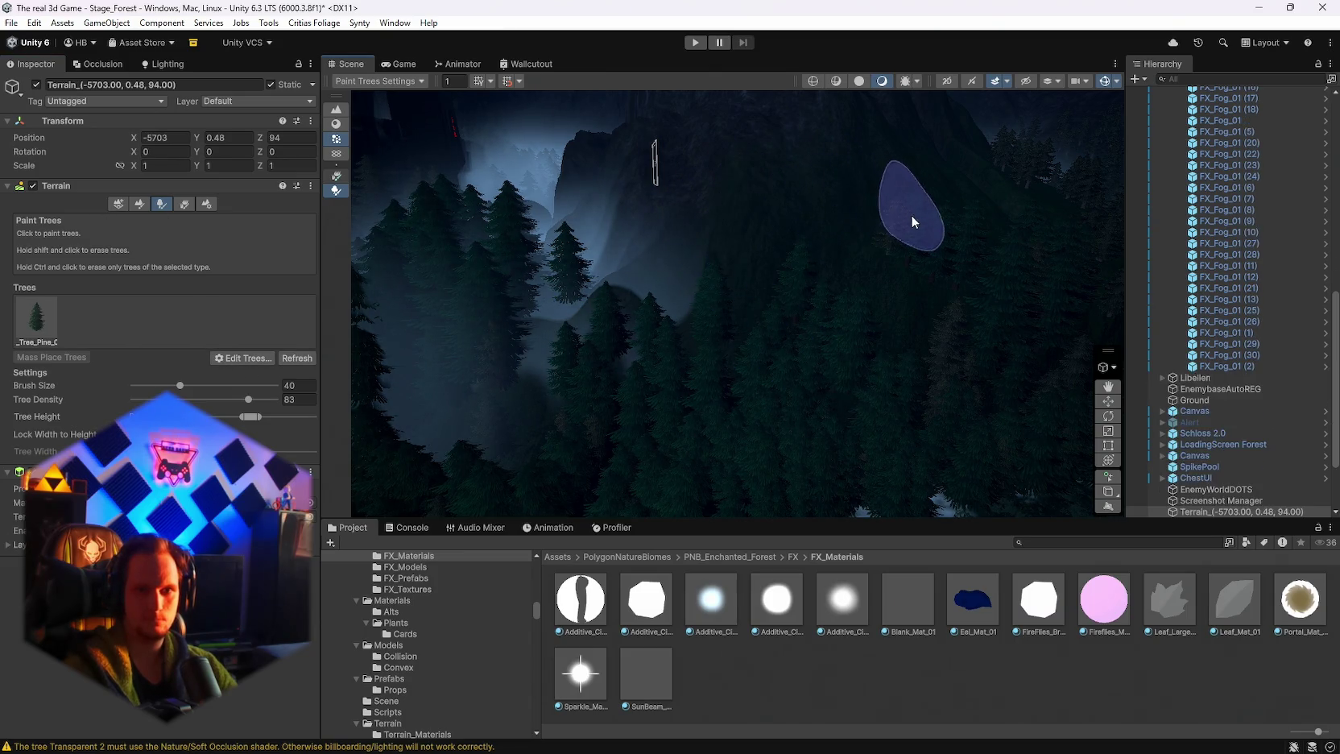
pyautogui.moveTo(821, 237)
pyautogui.mouseDown()
pyautogui.moveTo(1013, 198)
pyautogui.moveTo(942, 204)
pyautogui.moveTo(951, 227)
pyautogui.moveTo(926, 241)
pyautogui.mouseUp()
pyautogui.click(483, 354)
pyautogui.click(748, 282)
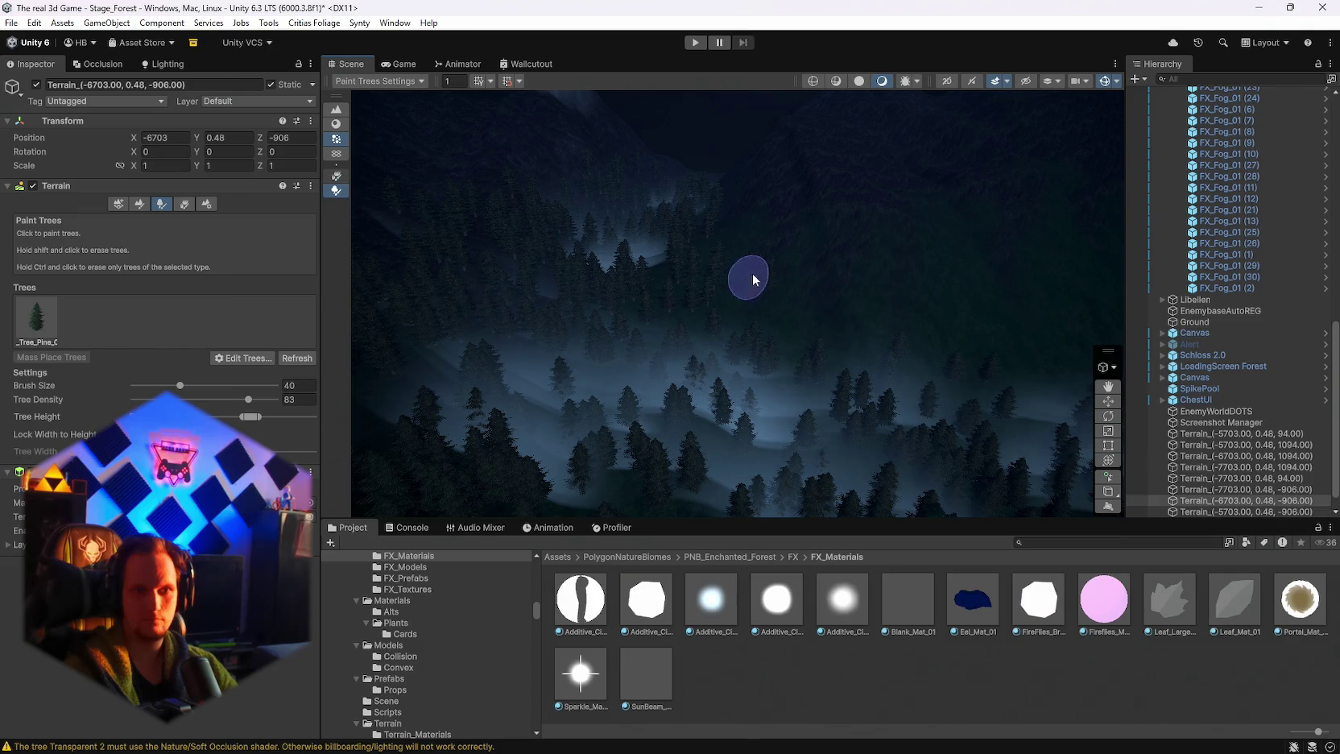
pyautogui.moveTo(725, 223); pyautogui.dragTo(495, 263)
pyautogui.click(733, 183)
pyautogui.moveTo(983, 196); pyautogui.dragTo(797, 187)
pyautogui.moveTo(569, 269)
pyautogui.mouseDown()
pyautogui.moveTo(245, 290)
pyautogui.moveTo(256, 289)
pyautogui.moveTo(216, 310)
pyautogui.moveTo(91, 266)
pyautogui.moveTo(49, 270)
pyautogui.moveTo(1208, 268)
pyautogui.moveTo(1149, 267)
pyautogui.moveTo(1038, 296)
pyautogui.moveTo(303, 238)
pyautogui.moveTo(298, 201)
pyautogui.moveTo(571, 268)
pyautogui.moveTo(938, 272)
pyautogui.moveTo(1058, 253)
pyautogui.moveTo(1160, 263)
pyautogui.moveTo(1261, 229)
pyautogui.moveTo(1265, 204)
pyautogui.moveTo(963, 225)
pyautogui.moveTo(912, 246)
pyautogui.moveTo(929, 253)
pyautogui.mouseUp()
# Step: Review the Lighting window's baked lightmaps list of 1024x1024 textures, then select the Directional Light
pyautogui.click(161, 64)
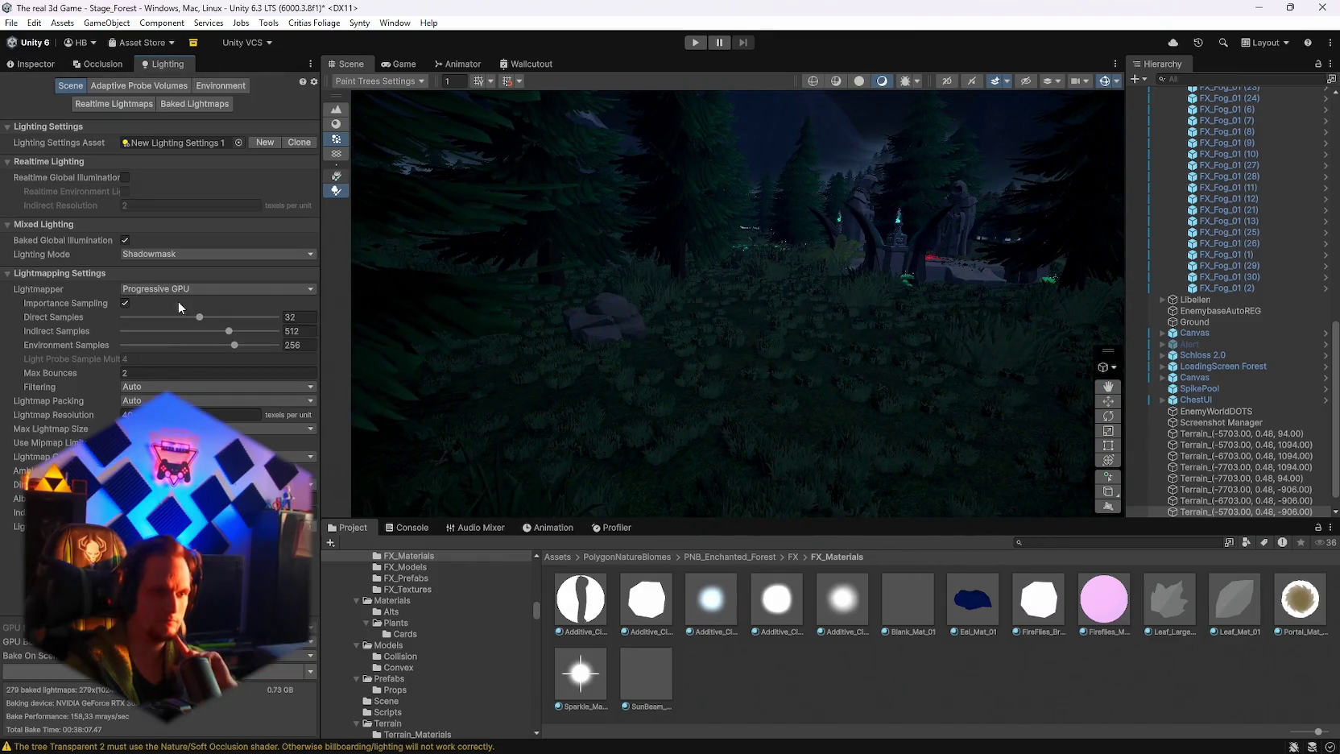
pyautogui.click(222, 85)
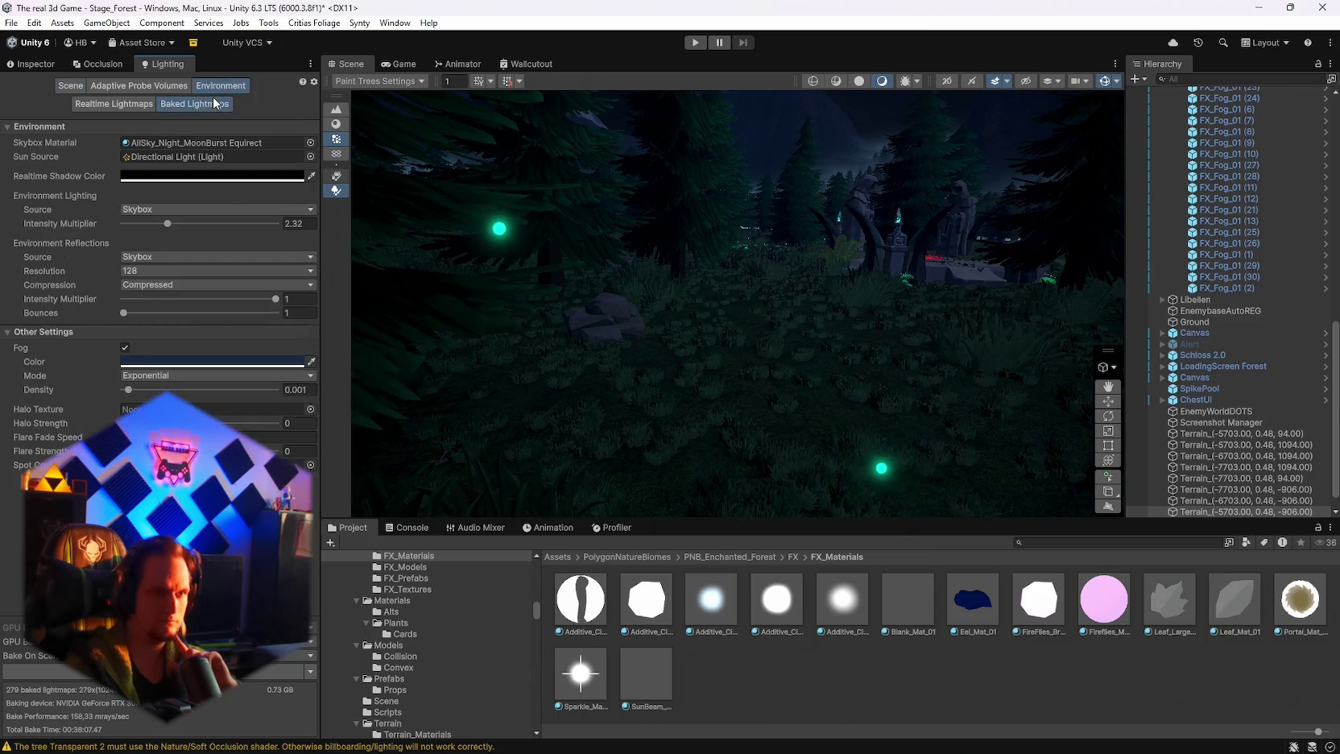
pyautogui.click(199, 104)
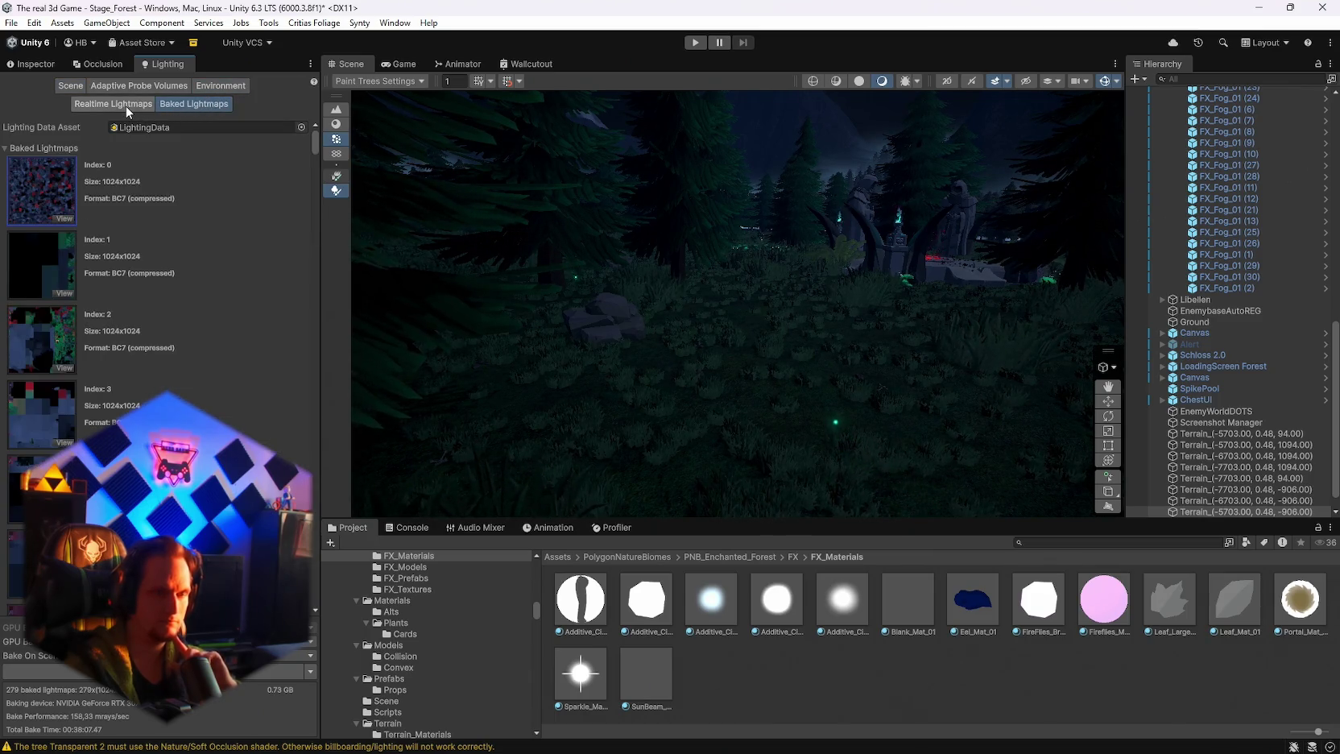
pyautogui.click(126, 105)
pyautogui.click(167, 103)
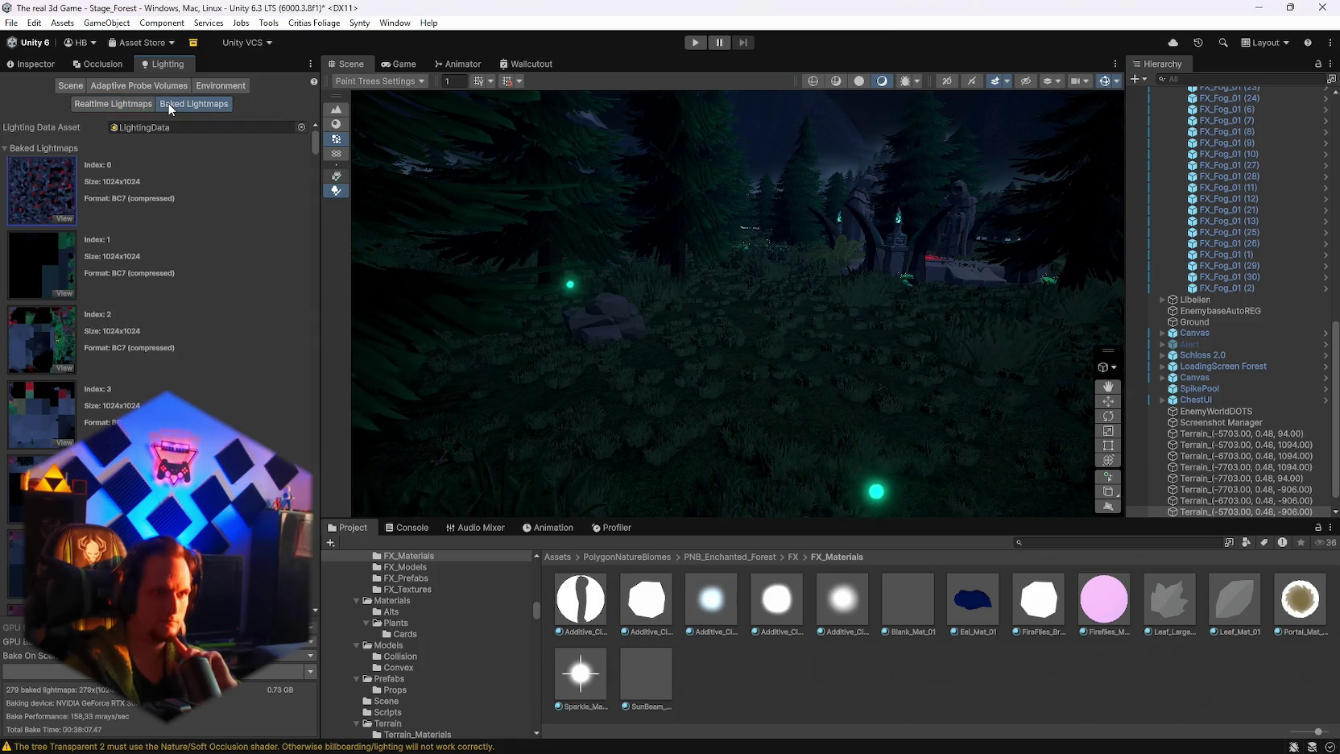
pyautogui.scroll(-3, 153, 301)
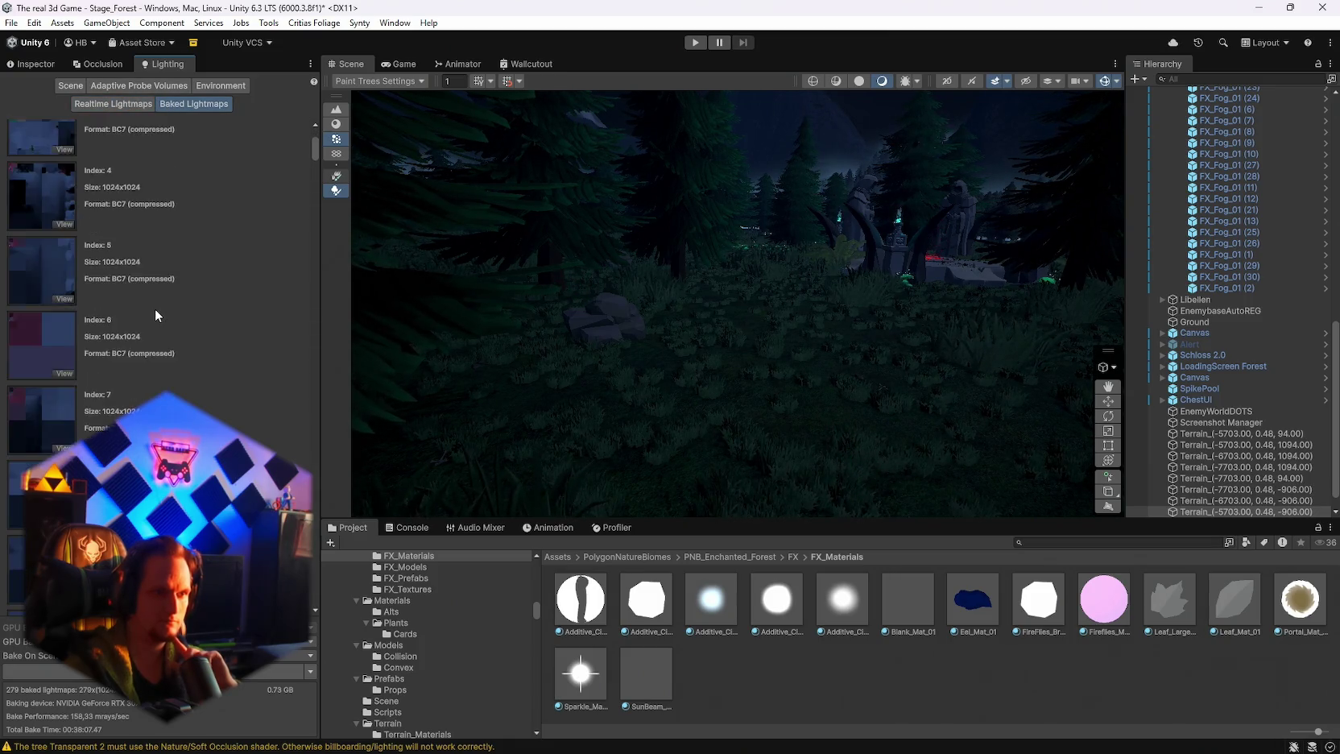
pyautogui.scroll(3, 163, 327)
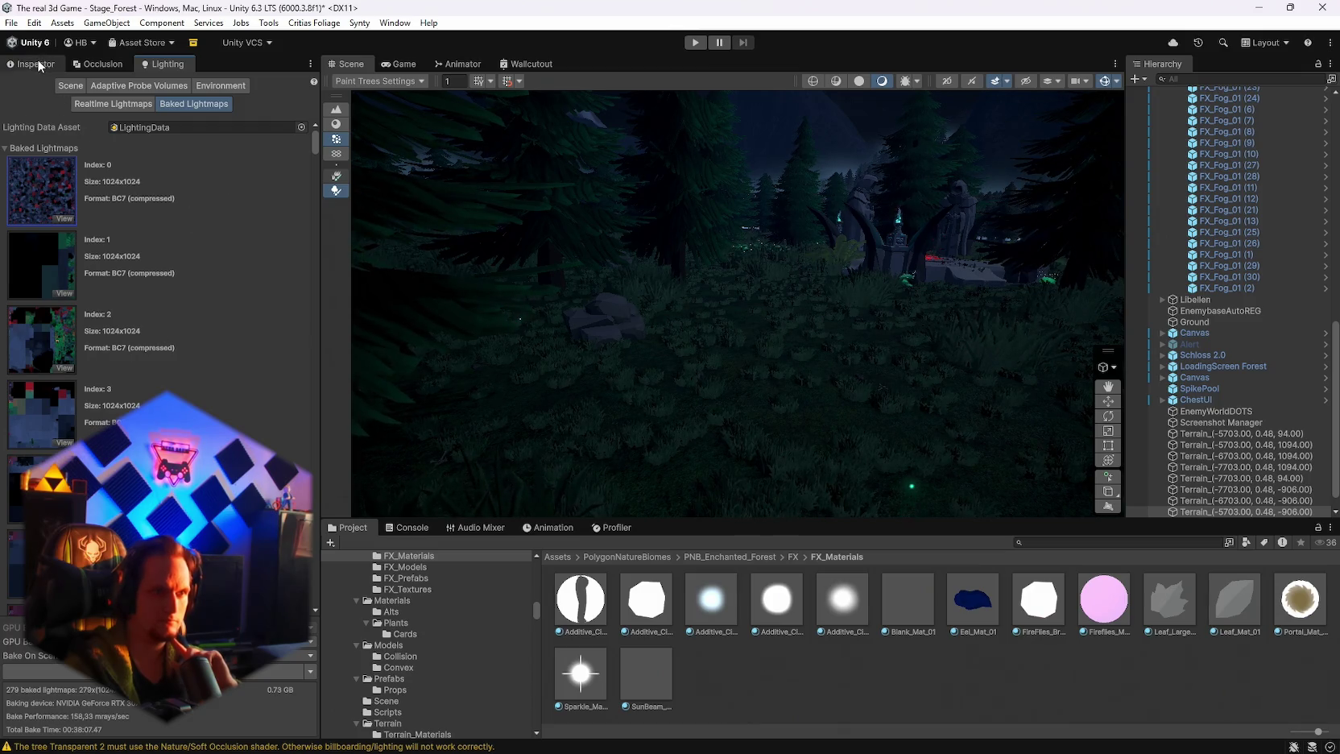
pyautogui.scroll(10, 1216, 210)
pyautogui.click(1212, 103)
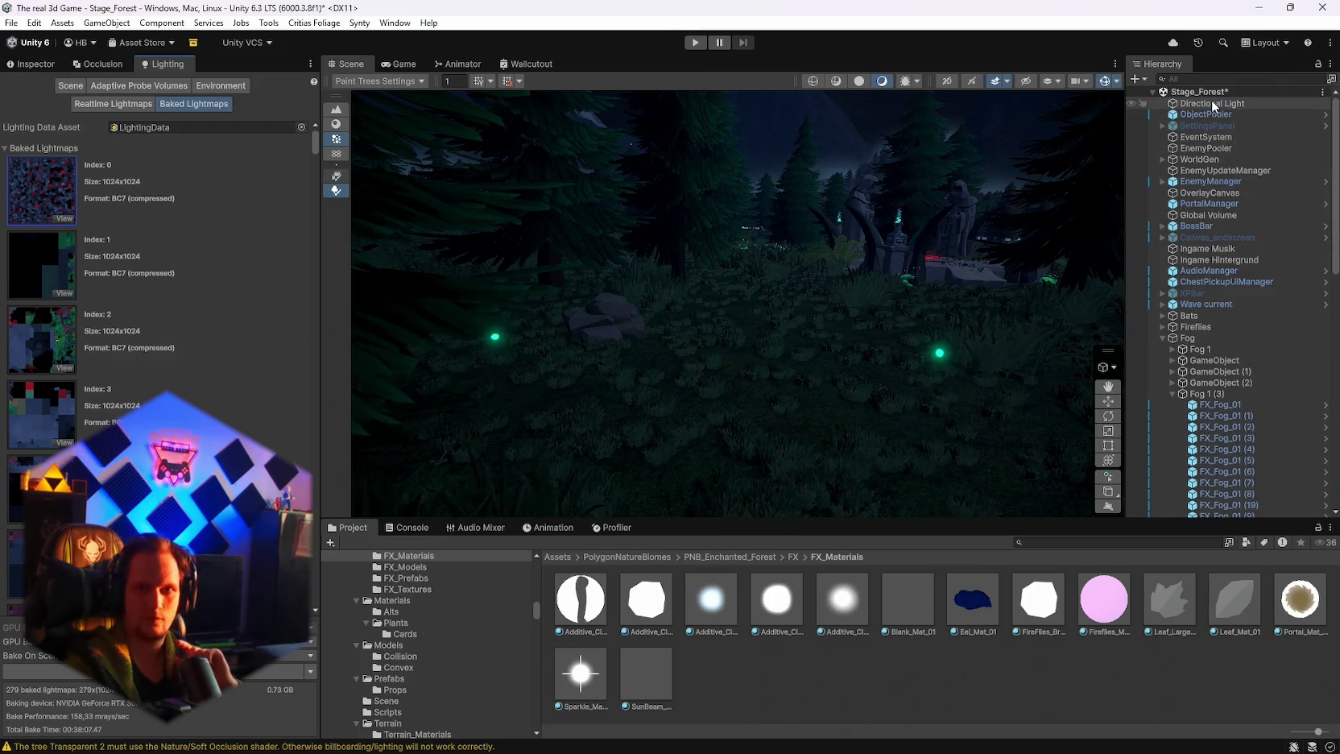
# Step: Save the current scene and the whole project
pyautogui.click(10, 22)
pyautogui.click(38, 90)
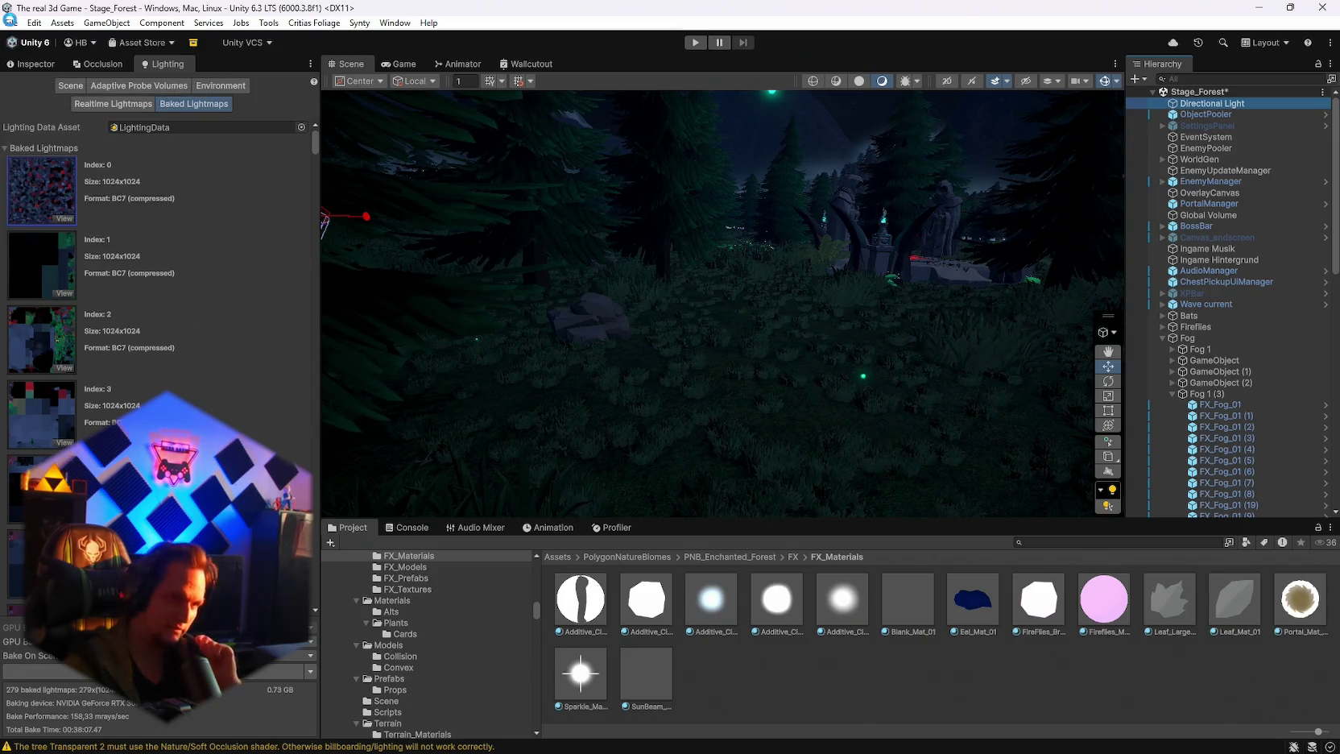
pyautogui.click(11, 22)
pyautogui.click(50, 175)
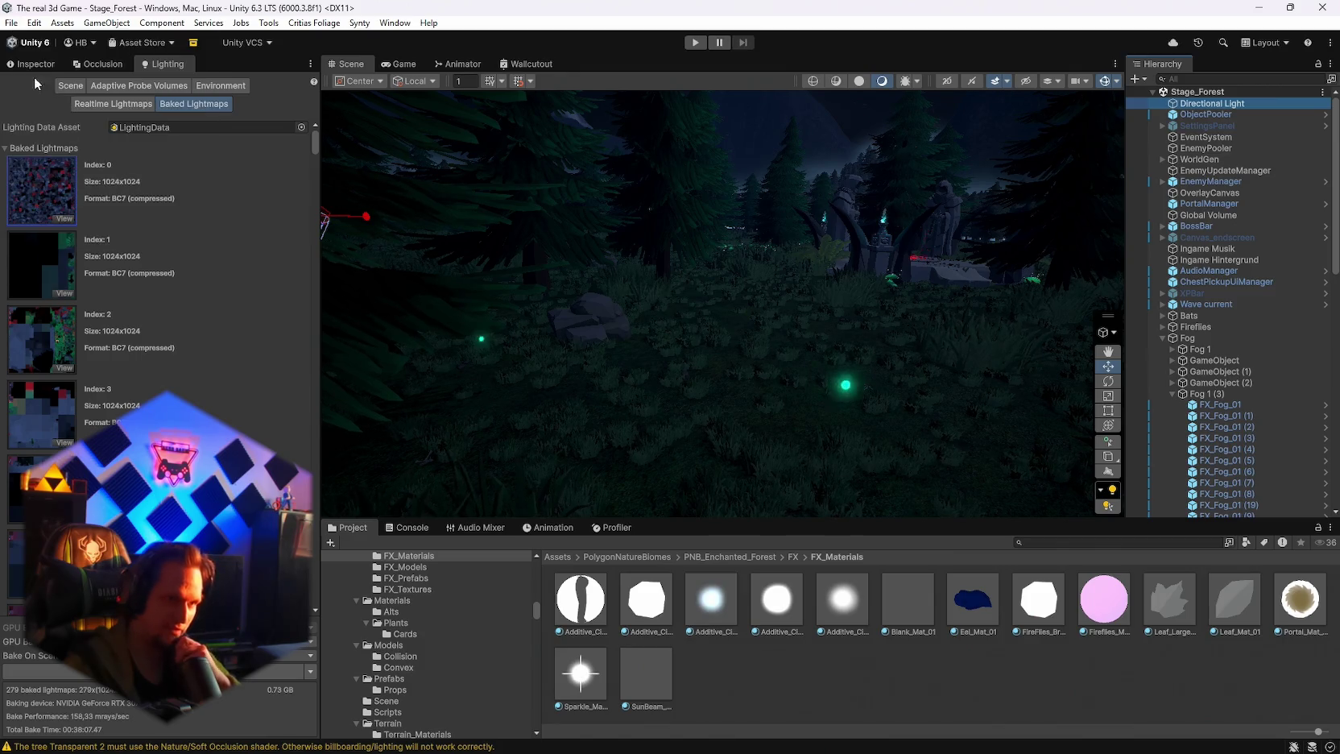
# Step: Change the Directional Light's Mode from Realtime to Baked
pyautogui.click(50, 63)
pyautogui.click(145, 232)
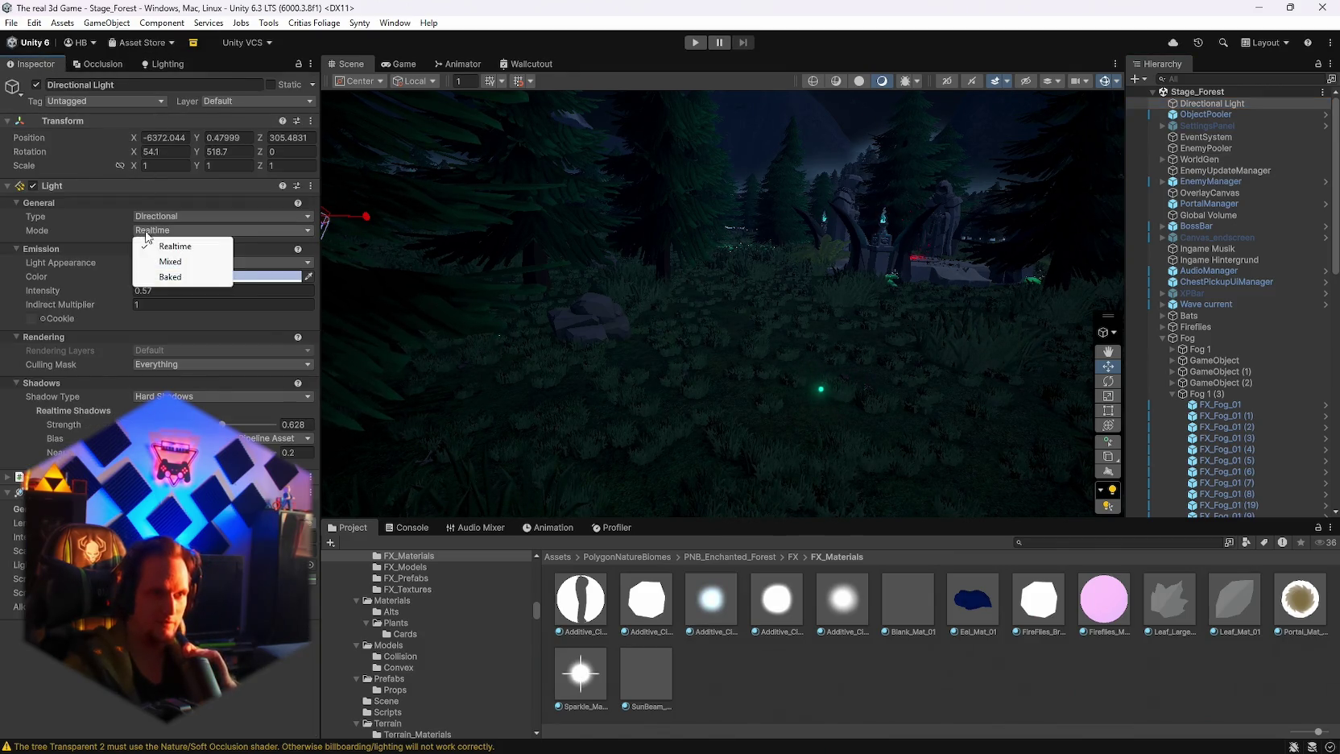
pyautogui.click(181, 278)
pyautogui.moveTo(702, 309)
pyautogui.mouseDown()
pyautogui.moveTo(789, 455)
pyautogui.moveTo(708, 493)
pyautogui.moveTo(465, 451)
pyautogui.moveTo(491, 418)
pyautogui.moveTo(518, 319)
pyautogui.moveTo(619, 337)
pyautogui.mouseUp()
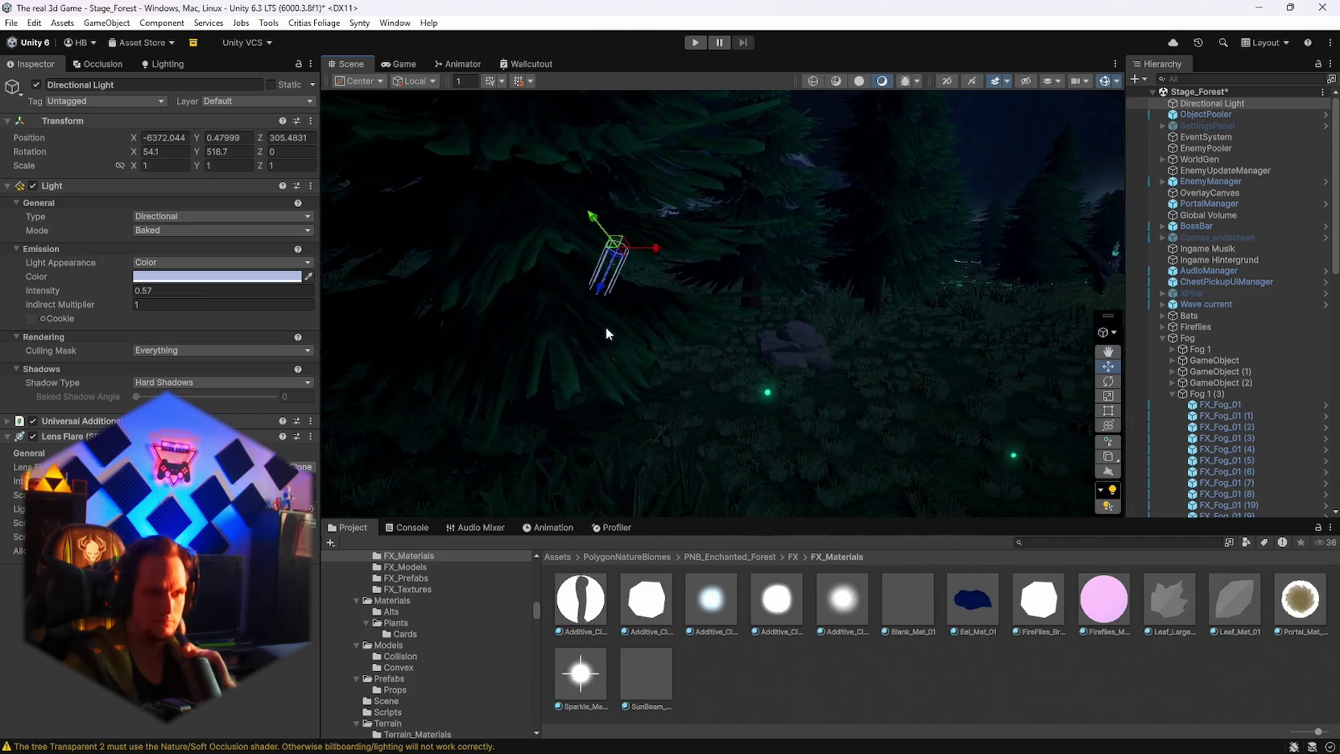
pyautogui.moveTo(467, 322); pyautogui.dragTo(519, 315)
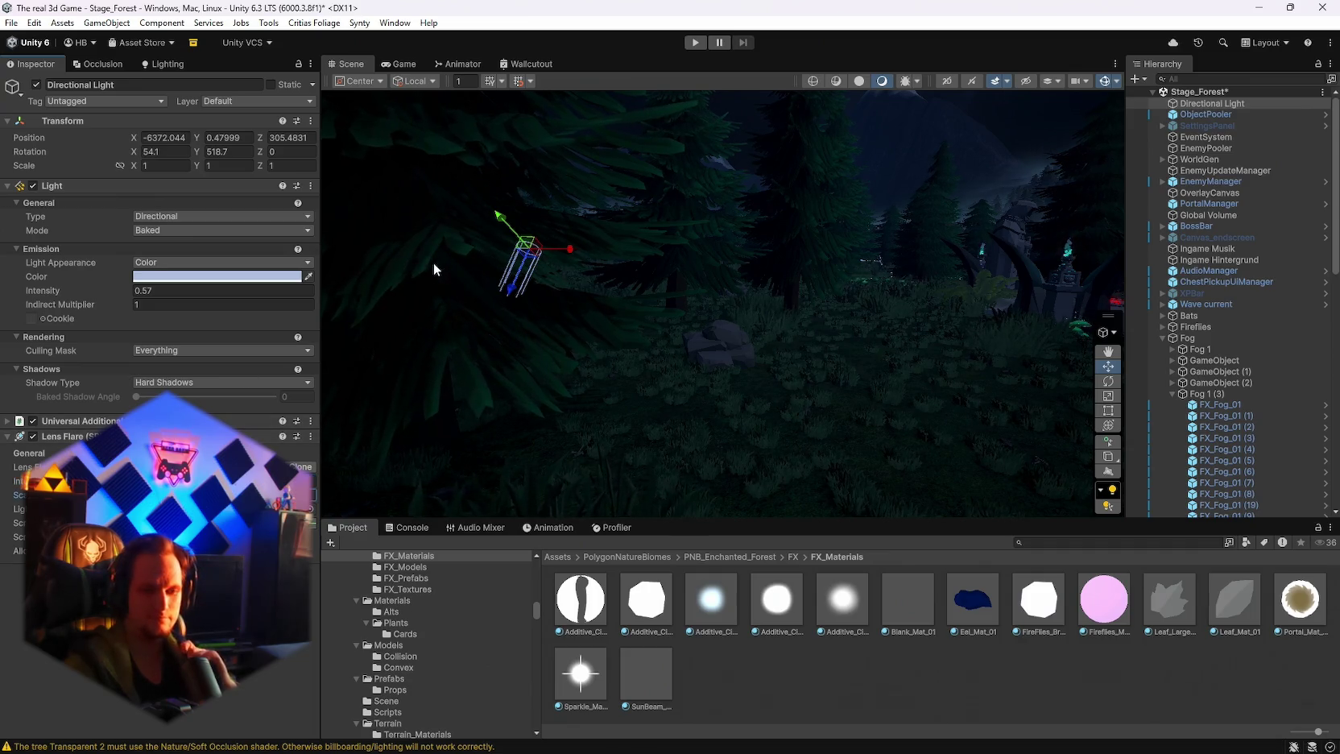
pyautogui.press('d')
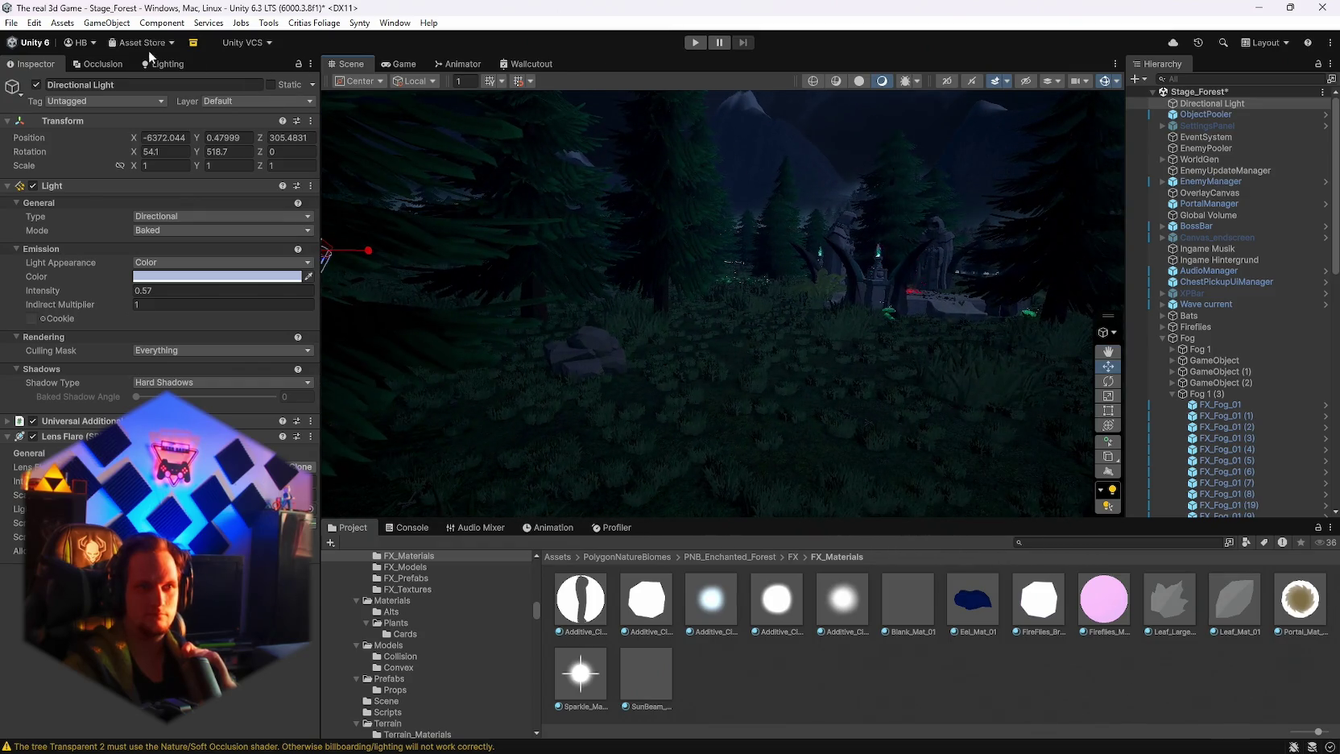
pyautogui.click(178, 65)
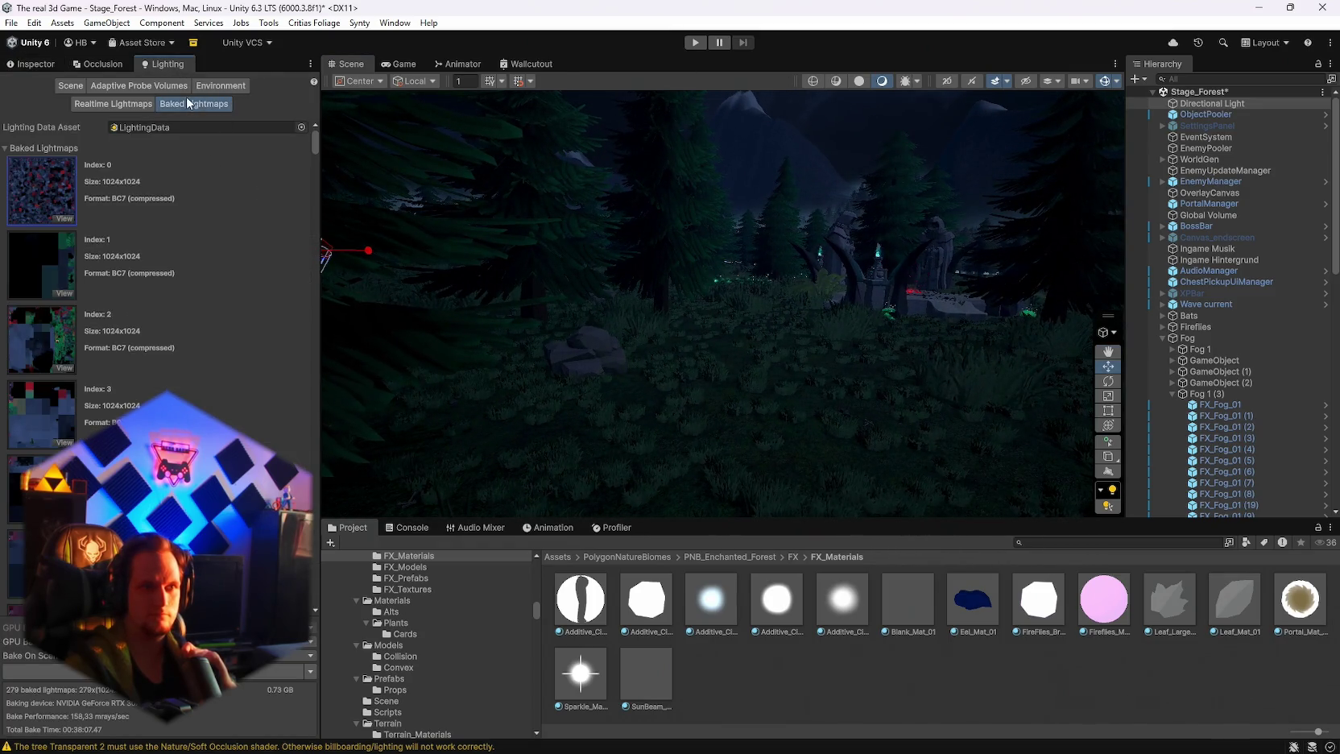
# Step: Start a Global Illumination lightmap bake from the Lighting window's Environment settings
pyautogui.click(219, 86)
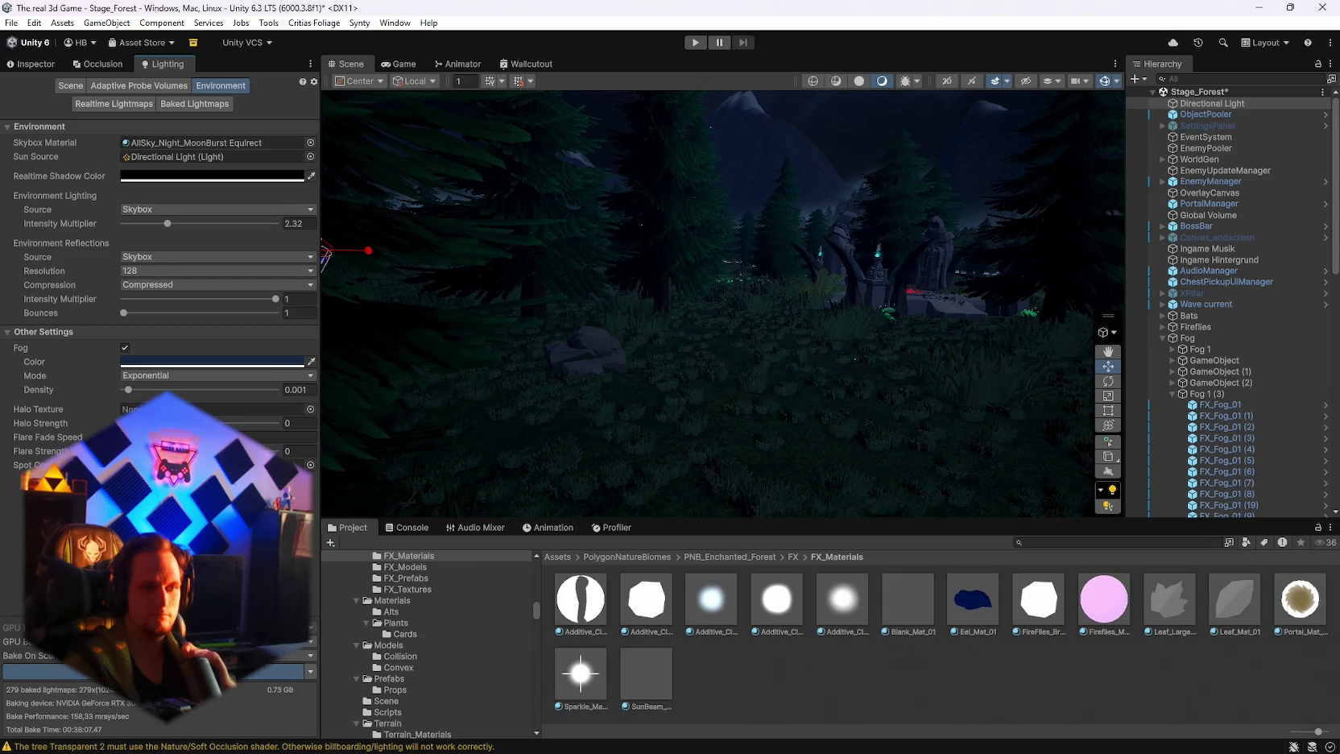
pyautogui.click(153, 670)
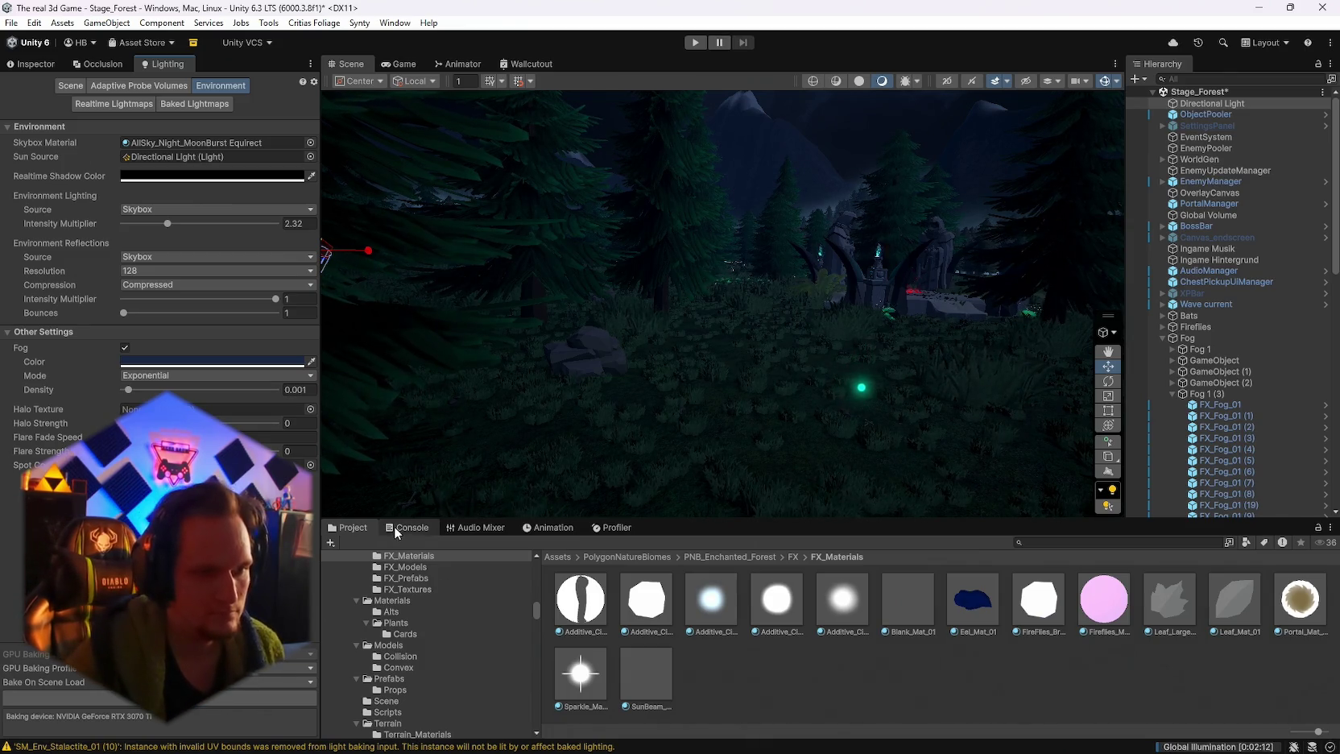
pyautogui.moveTo(513, 499)
pyautogui.mouseDown()
pyautogui.moveTo(644, 467)
pyautogui.moveTo(515, 402)
pyautogui.moveTo(382, 368)
pyautogui.moveTo(852, 354)
pyautogui.moveTo(563, 322)
pyautogui.moveTo(338, 338)
pyautogui.moveTo(575, 360)
pyautogui.moveTo(801, 350)
pyautogui.moveTo(634, 343)
pyautogui.moveTo(645, 365)
pyautogui.moveTo(620, 371)
pyautogui.moveTo(945, 371)
pyautogui.moveTo(1083, 392)
pyautogui.mouseUp()
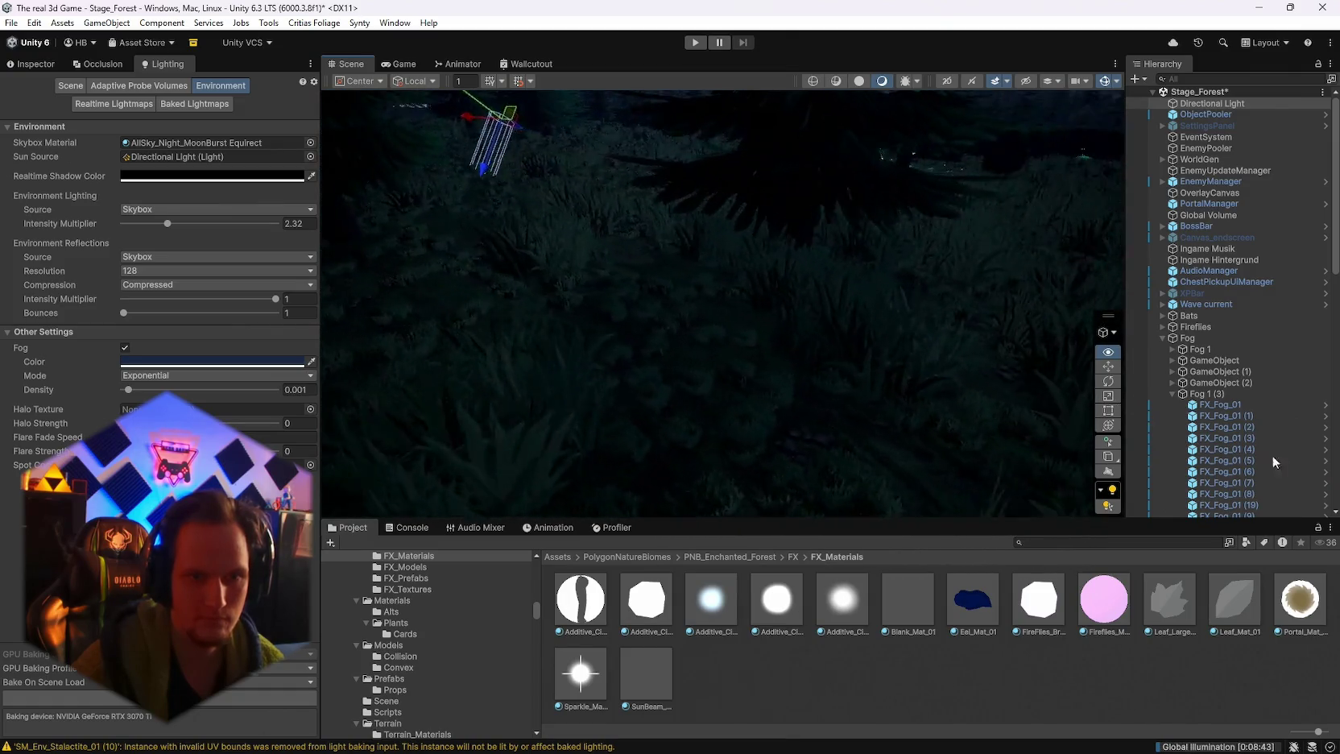
pyautogui.moveTo(55, 452); pyautogui.dragTo(417, 434)
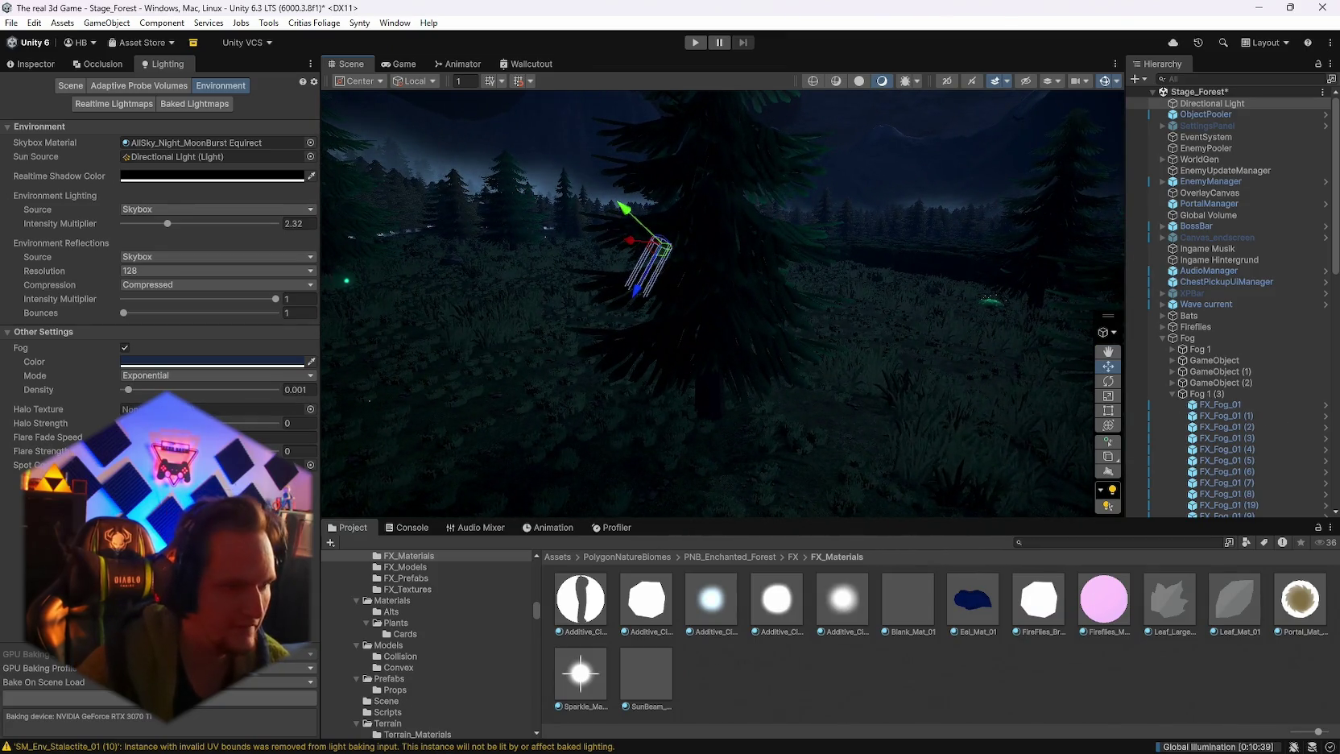
# Step: Raise the environment Halo Strength from 0 to 1
pyautogui.moveTo(161, 423); pyautogui.dragTo(276, 423)
pyautogui.moveTo(789, 338); pyautogui.dragTo(846, 298)
pyautogui.click(1057, 542)
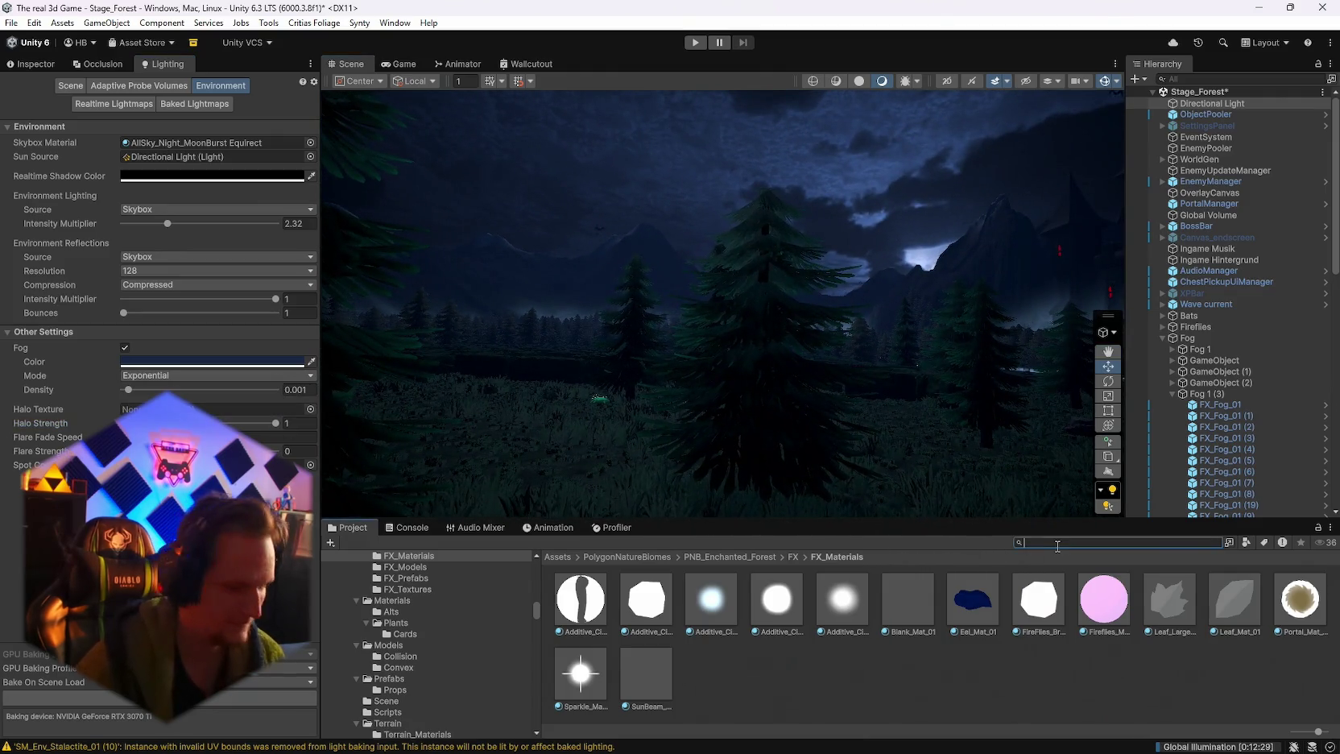
# Step: Search the project for 'halo' and assign Halo1 as the environment Halo Texture
pyautogui.write('halo')
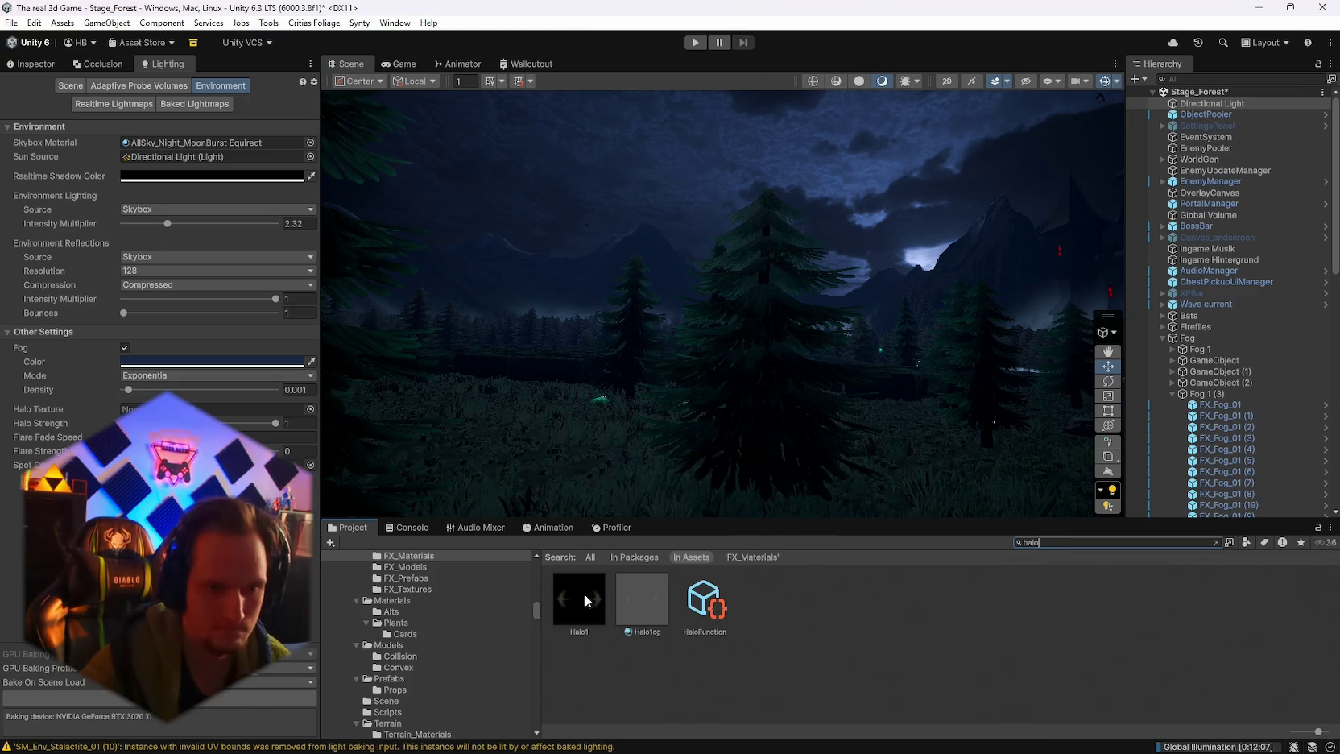
pyautogui.moveTo(576, 602); pyautogui.dragTo(202, 409)
pyautogui.moveTo(598, 404); pyautogui.dragTo(817, 399)
pyautogui.moveTo(640, 587); pyautogui.dragTo(201, 414)
pyautogui.moveTo(708, 435)
pyautogui.mouseDown()
pyautogui.moveTo(766, 435)
pyautogui.moveTo(521, 443)
pyautogui.moveTo(772, 435)
pyautogui.moveTo(813, 452)
pyautogui.mouseUp()
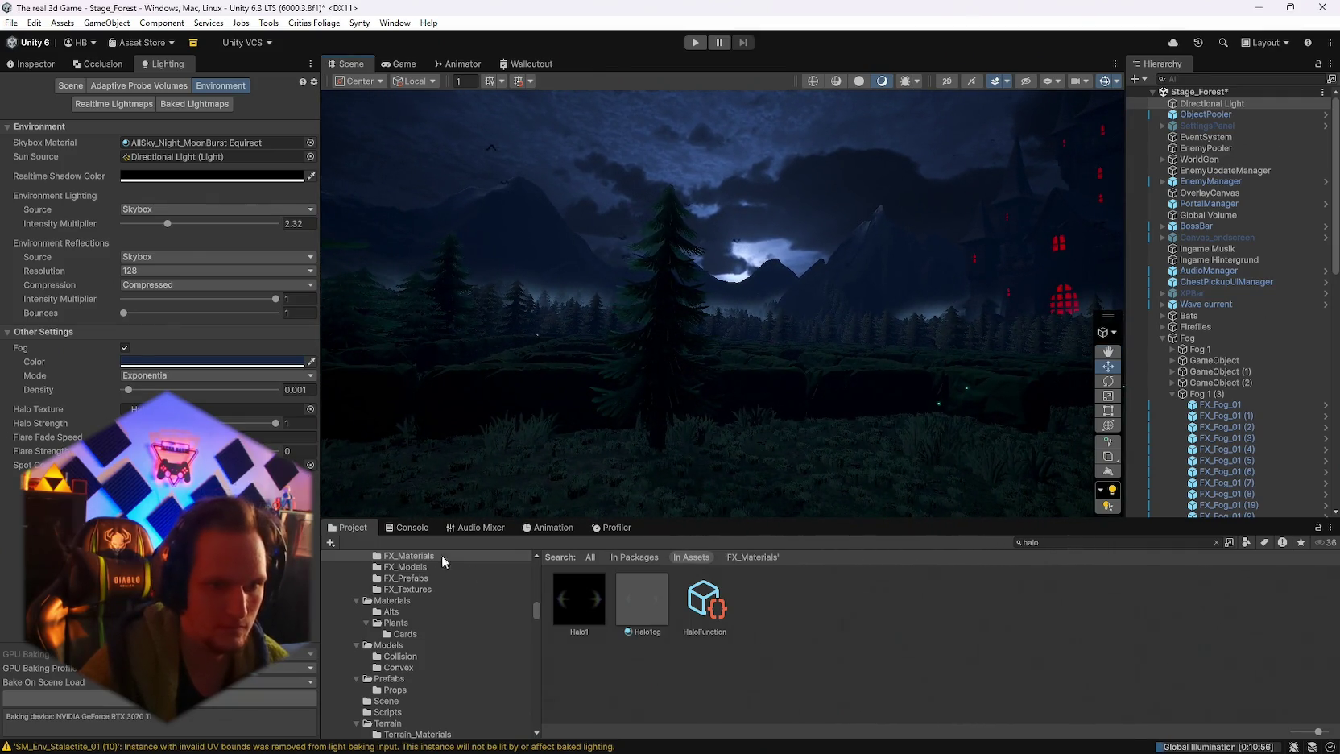
# Step: Test Flare Strength, return it to 0, and confirm Halo Strength stays at 1
pyautogui.click(272, 451)
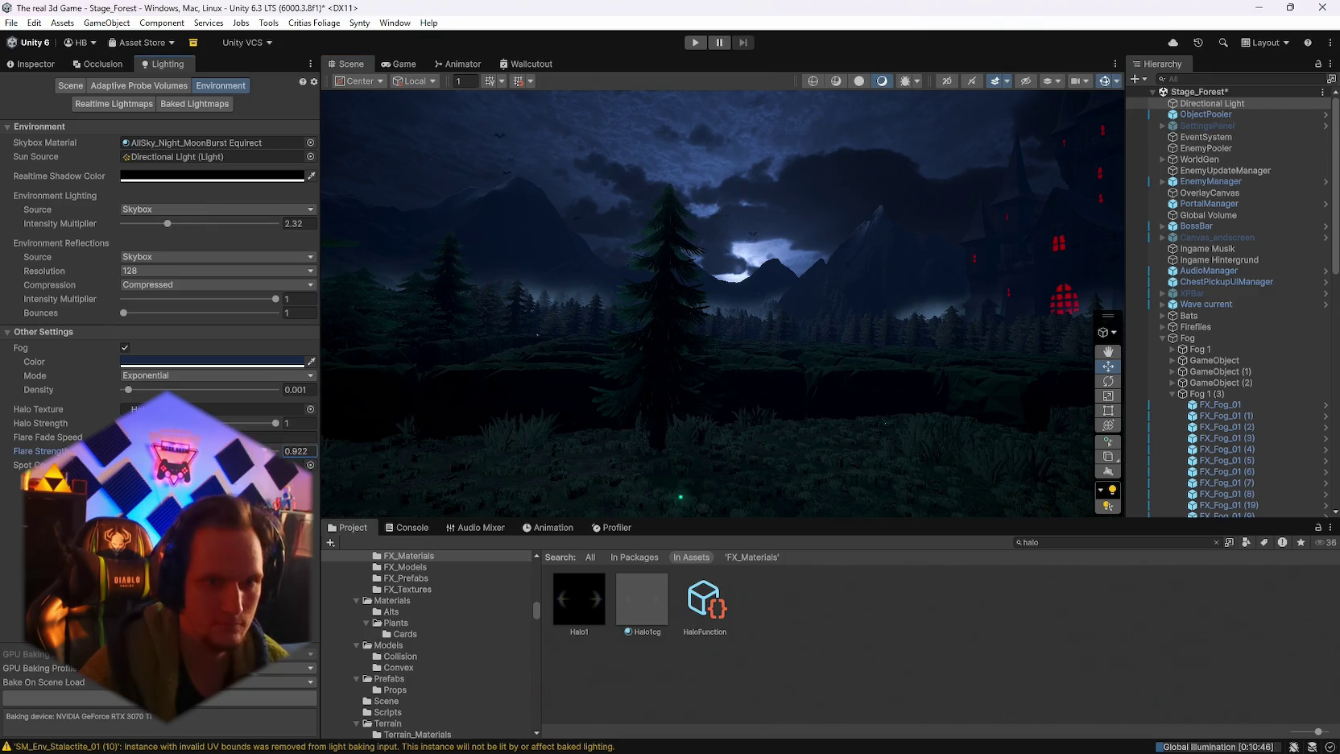
pyautogui.moveTo(224, 451); pyautogui.dragTo(122, 451)
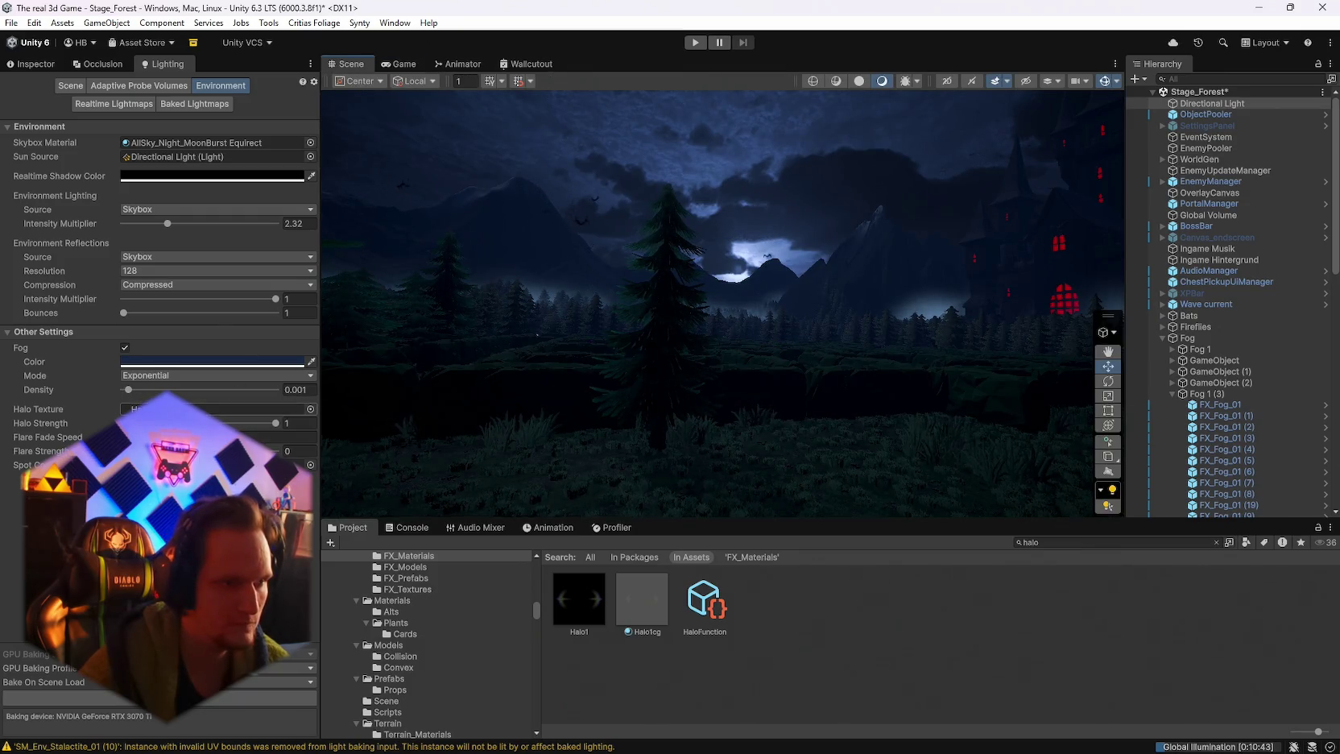
pyautogui.click(266, 429)
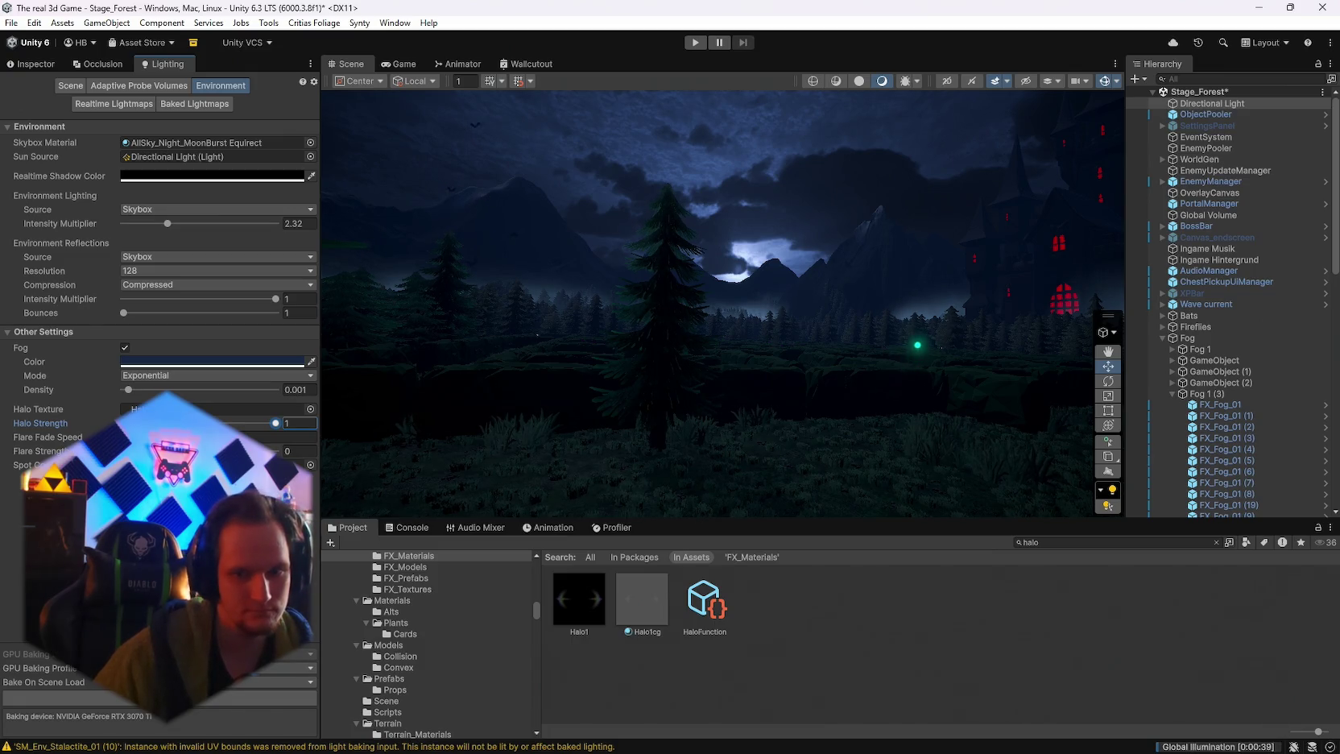
# Step: Delete the Camera object and show the Global Illumination bake progress at 3%
pyautogui.scroll(-10, 1209, 319)
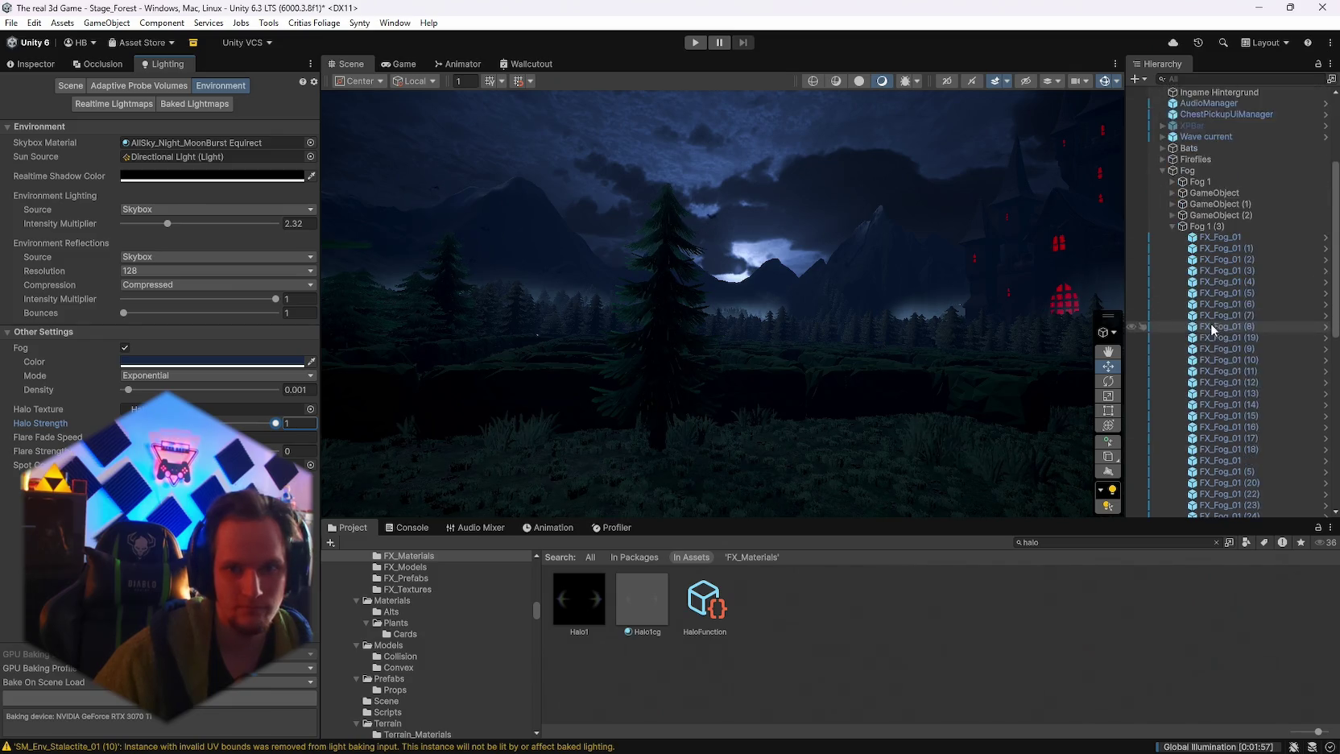
pyautogui.scroll(-6, 1217, 363)
pyautogui.click(1197, 502)
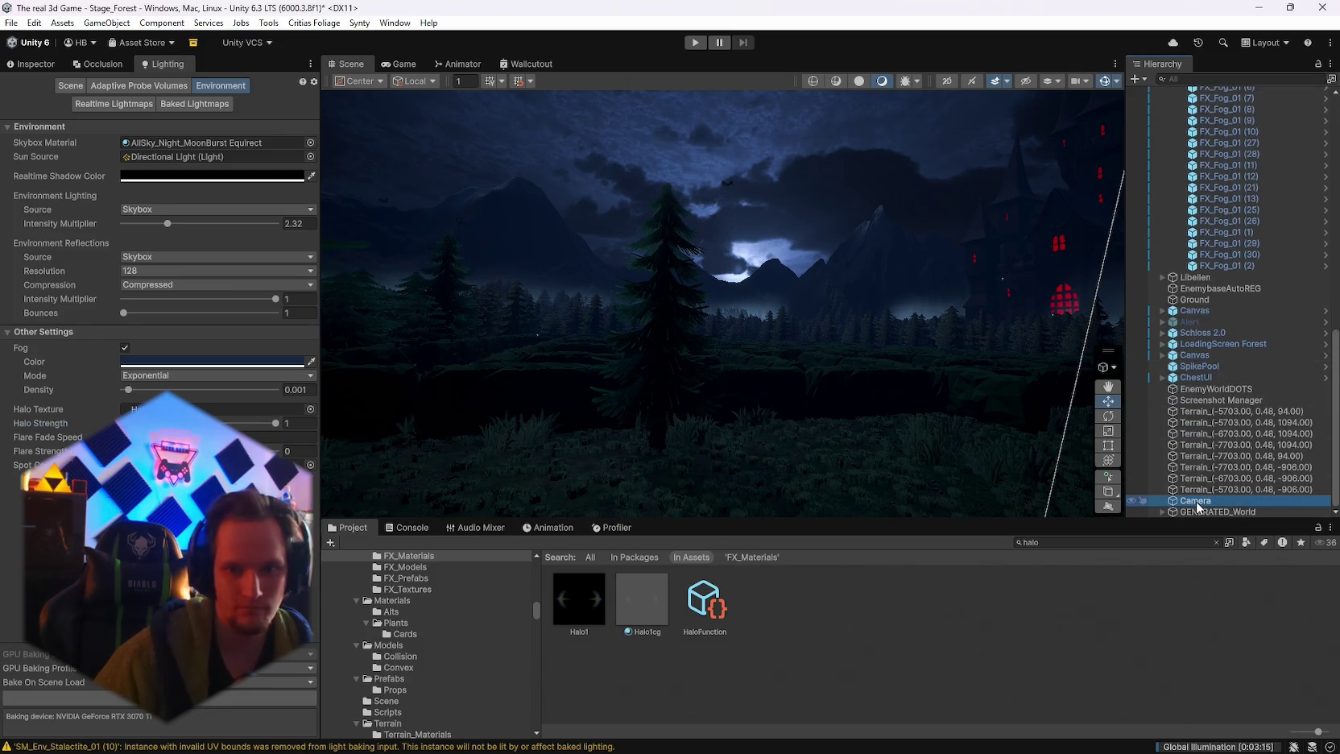
pyautogui.press('Delete')
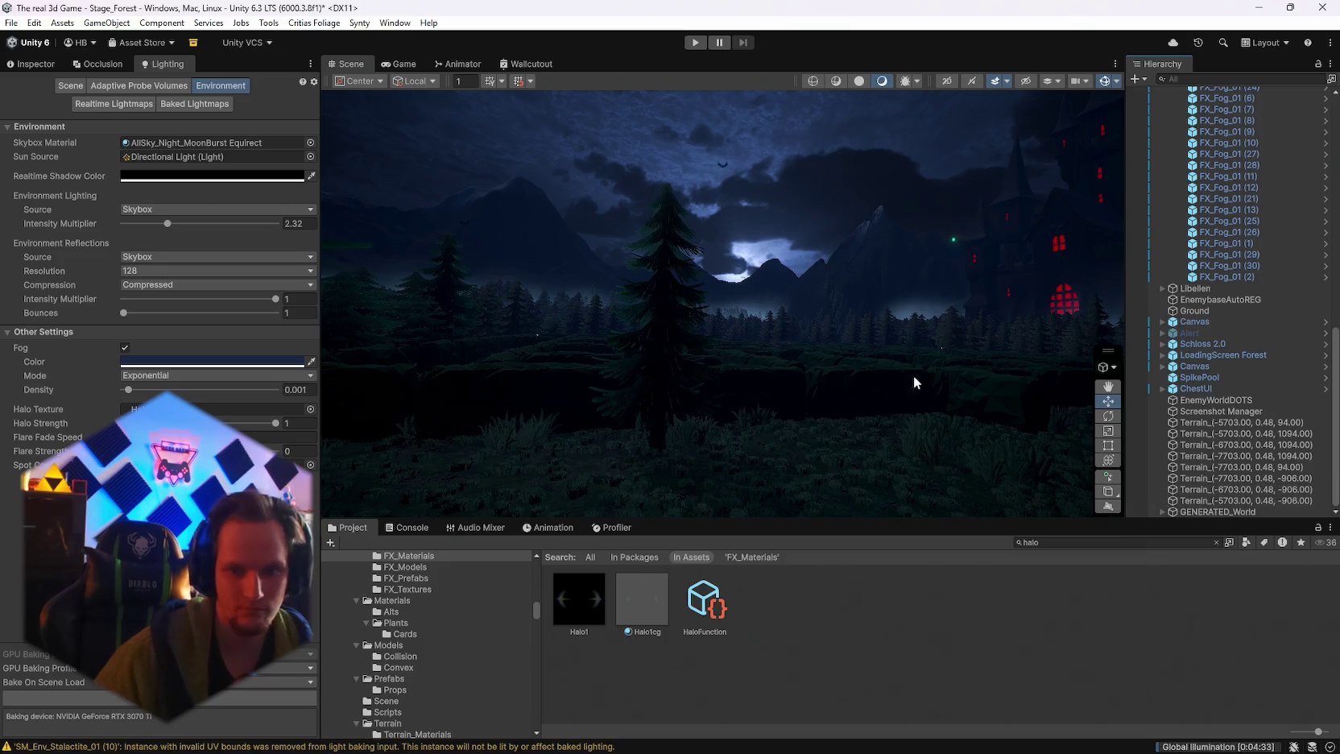
pyautogui.click(1194, 747)
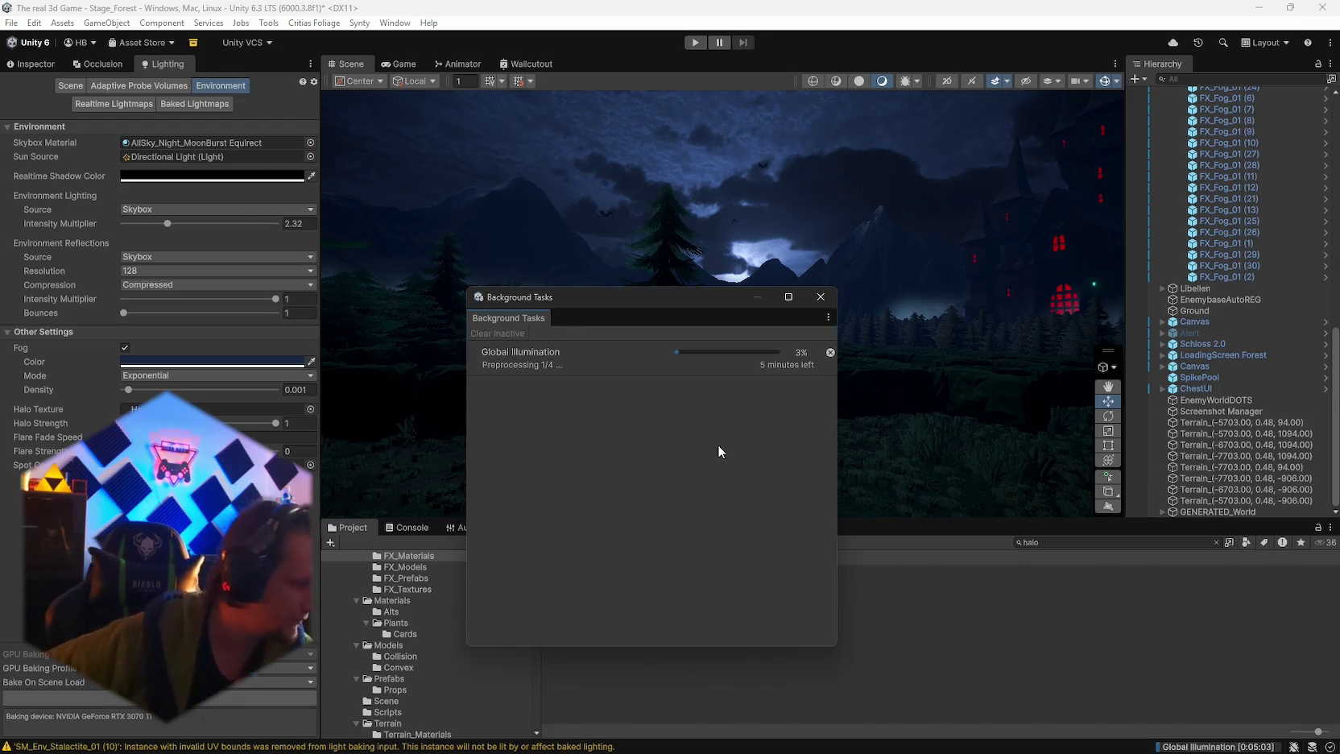